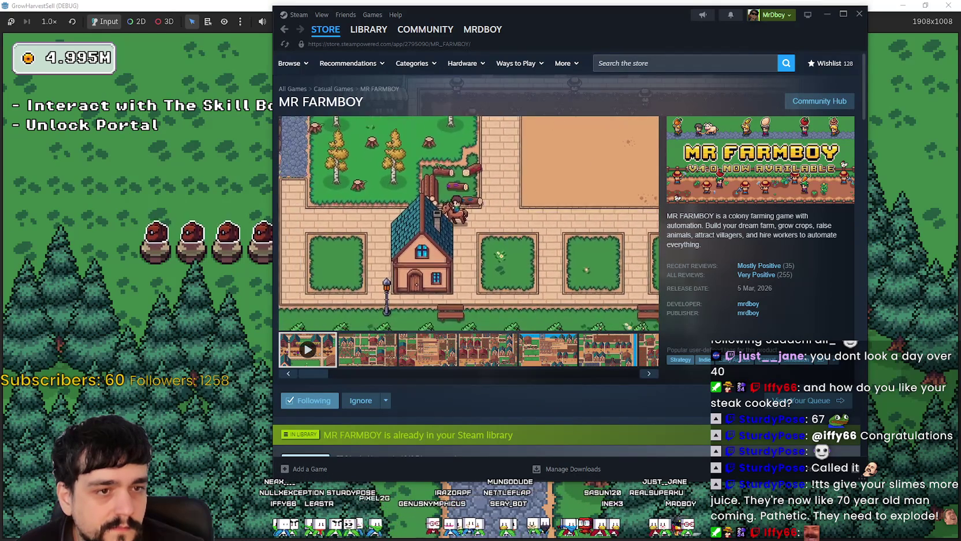
# Step: Look over the MR FARMBOY store page, then bring the running game window to the front
pyautogui.hotkey('alt', 'Tab')
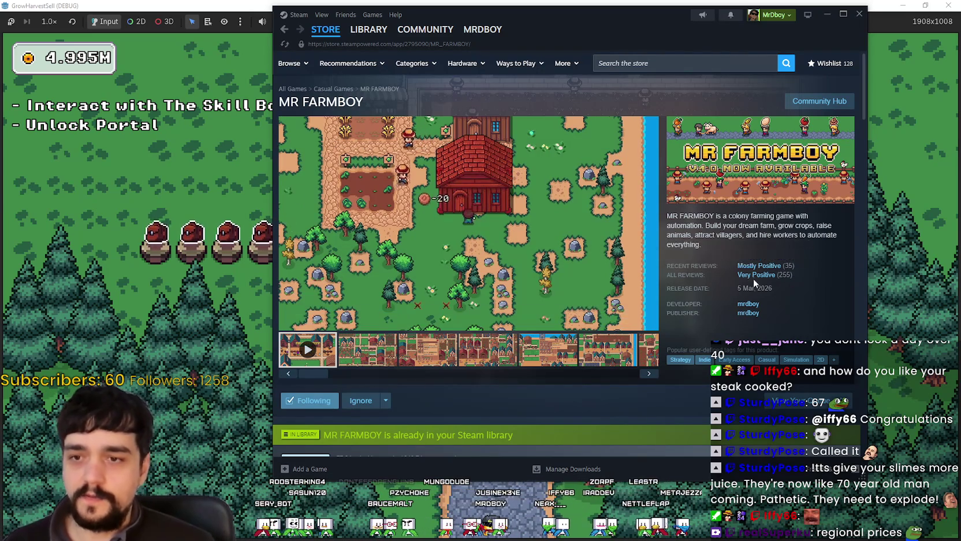
pyautogui.moveTo(370, 29)
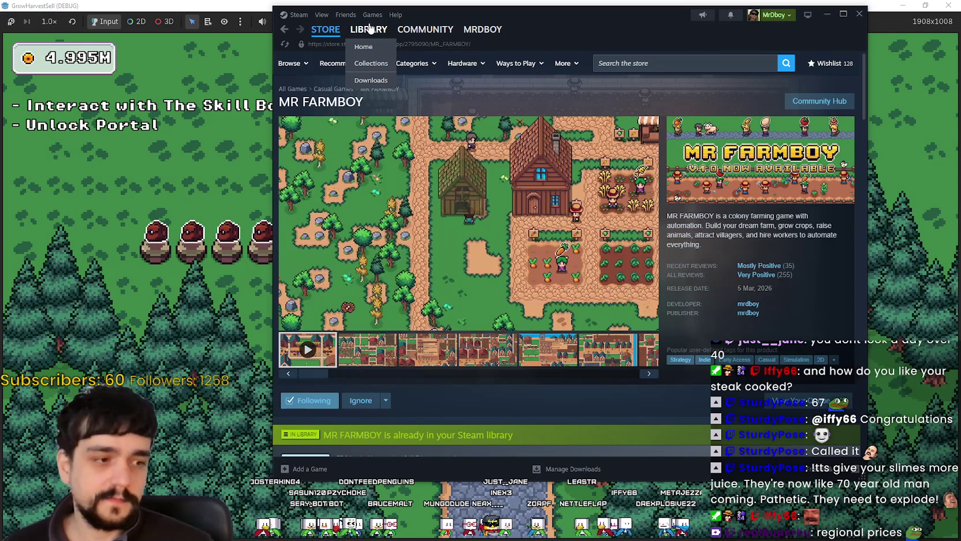
pyautogui.hotkey('alt', 'Tab')
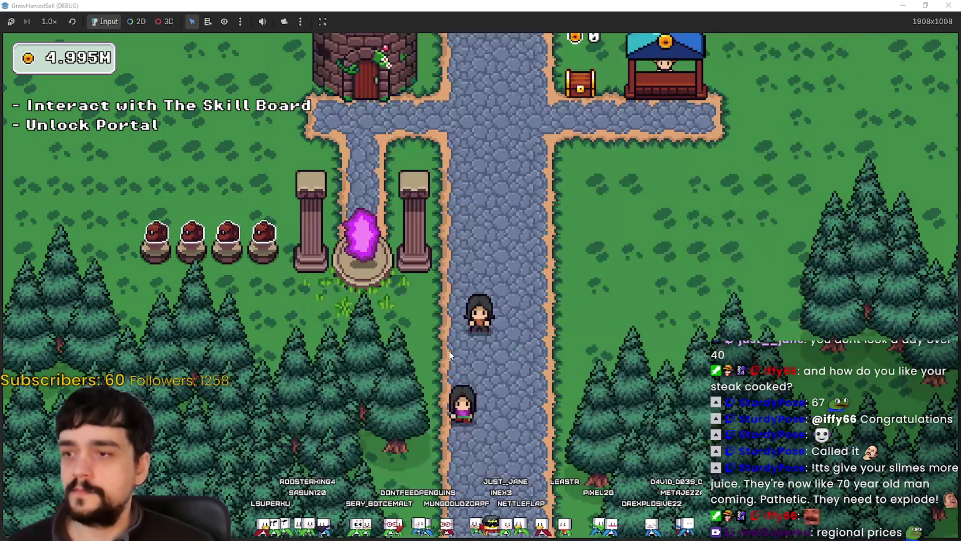
# Step: Walk the player up and left to the crossroad, and restore the game to a 1280x720 window
pyautogui.press('w')
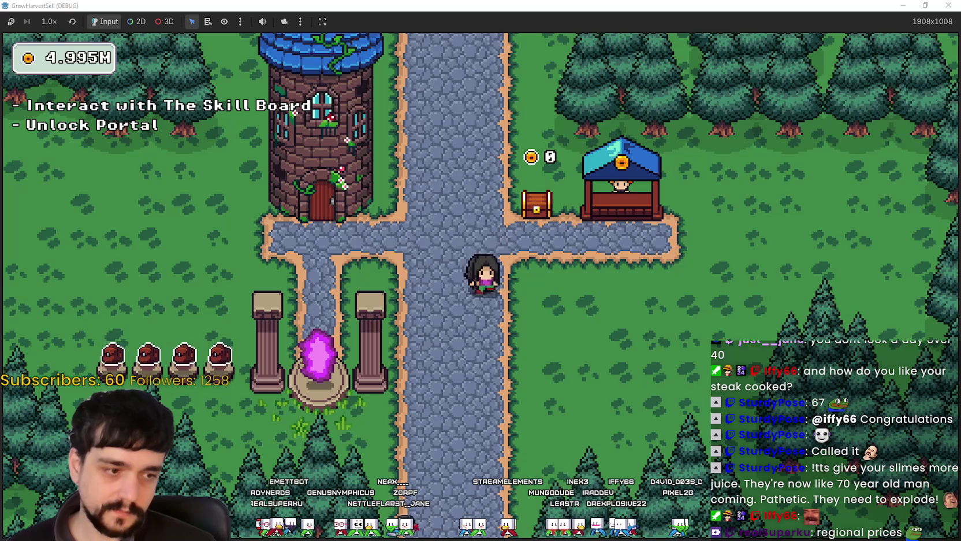
pyautogui.press('a')
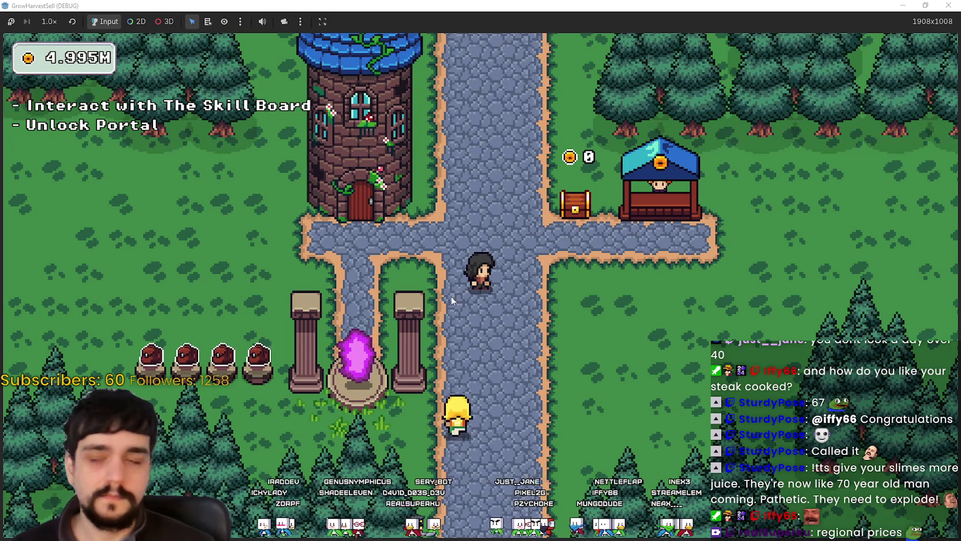
pyautogui.doubleClick(769, 4)
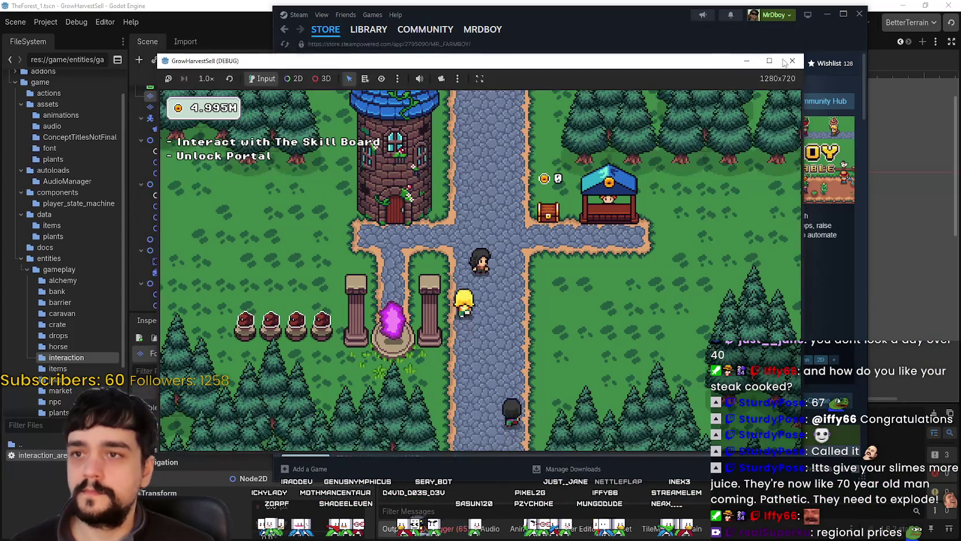
# Step: Stop the debug game, rerun the project maximized, and start it in Stacked mode
pyautogui.click(791, 62)
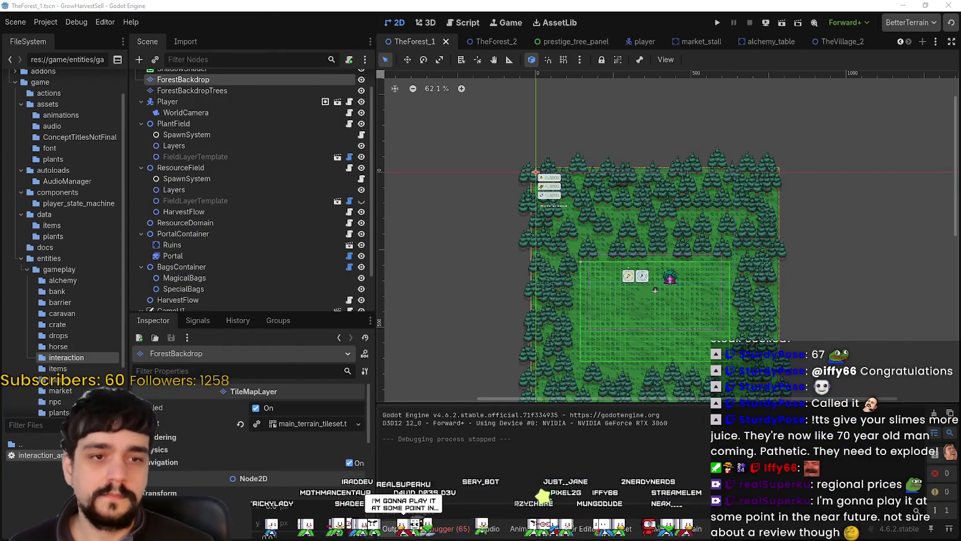
pyautogui.click(719, 22)
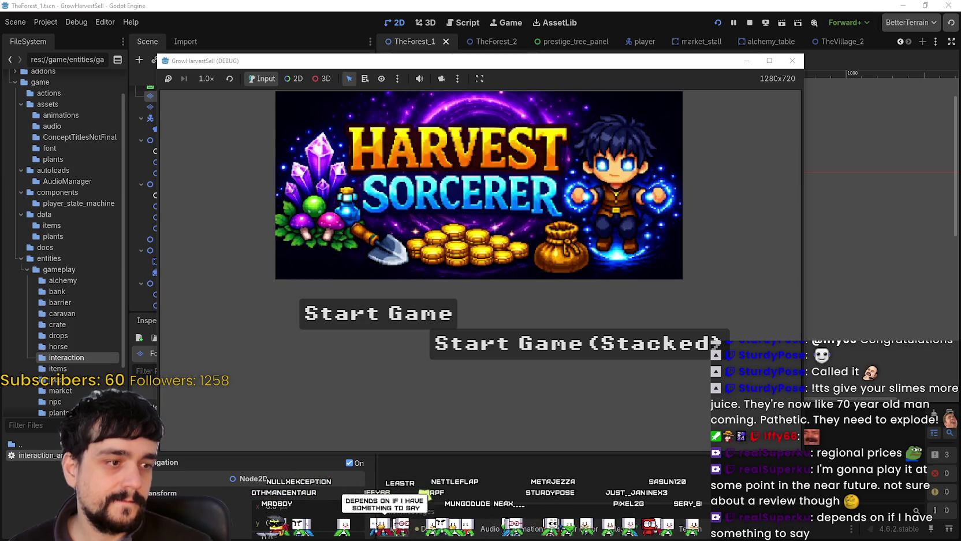
pyautogui.click(766, 65)
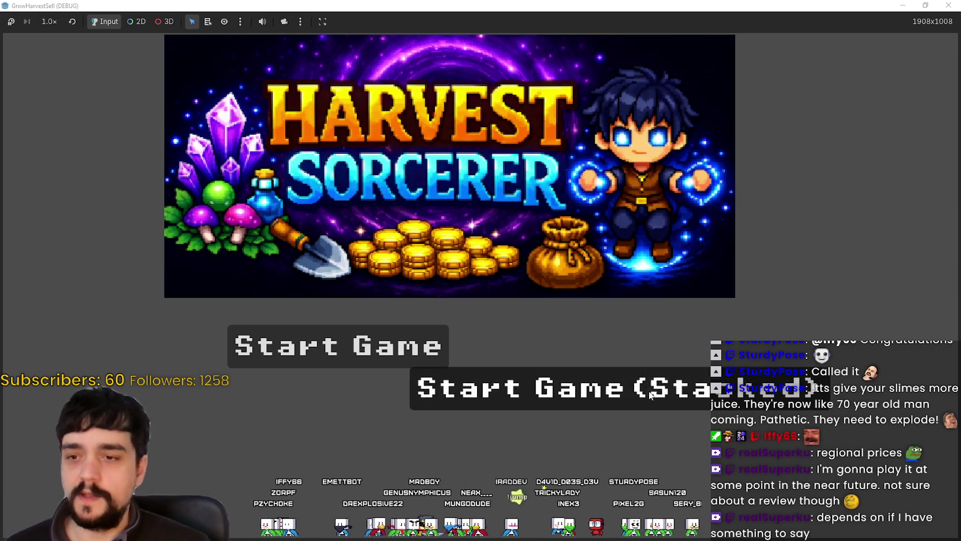
pyautogui.click(769, 373)
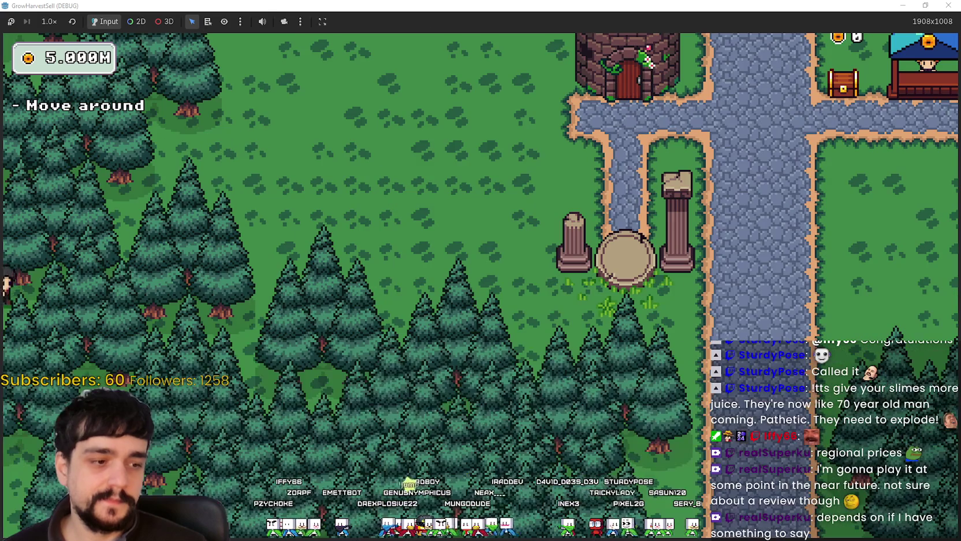
# Step: Walk the player to the Skill Board and open the Prestige skill tree
pyautogui.press('d')
pyautogui.press('d')
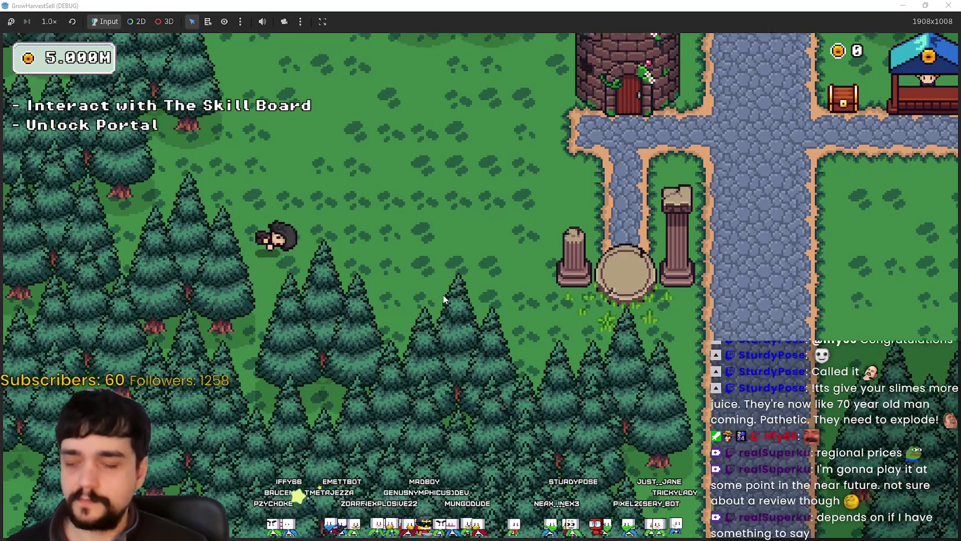
pyautogui.press('w')
pyautogui.press('e')
pyautogui.scroll(-3, 465, 346)
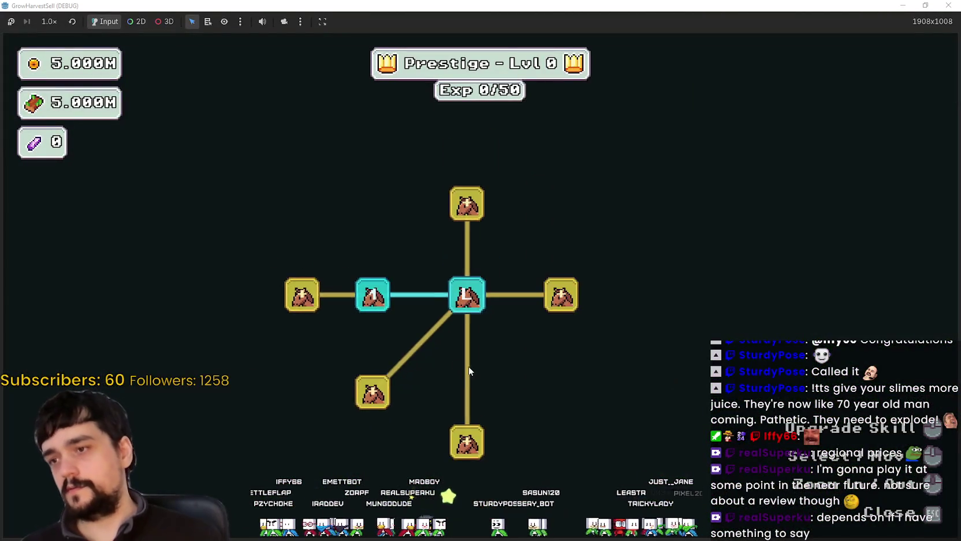
# Step: Buy the centre and left-branch skill nodes on the Prestige tree
pyautogui.click(525, 322)
pyautogui.click(466, 267)
pyautogui.click(523, 293)
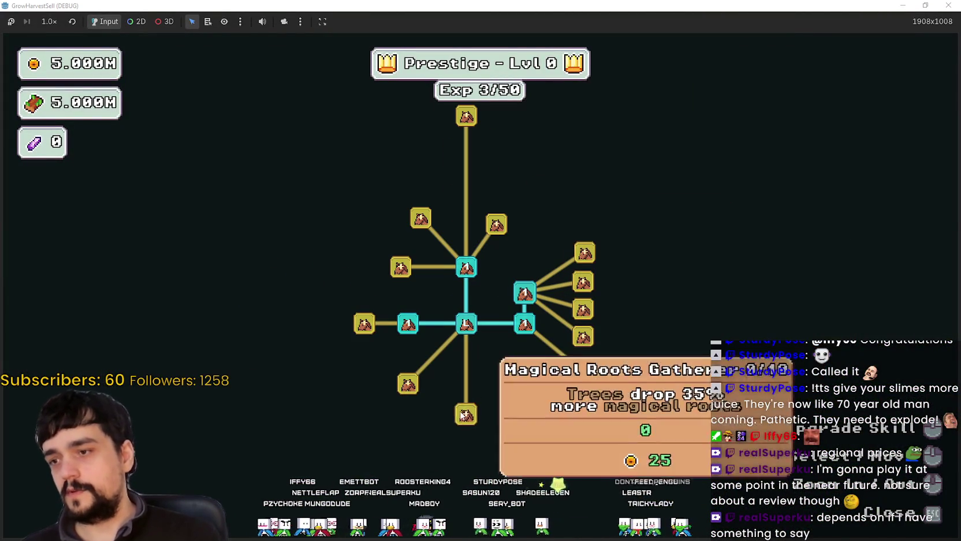
pyautogui.click(465, 415)
pyautogui.click(407, 383)
pyautogui.click(433, 460)
pyautogui.click(465, 472)
pyautogui.click(355, 423)
pyautogui.click(351, 383)
pyautogui.click(364, 323)
pyautogui.click(364, 297)
pyautogui.click(320, 324)
pyautogui.click(364, 352)
# Step: Buy the right-hand nodes, including Resource Domain Energy and the Domain Chain upgrade
pyautogui.click(582, 309)
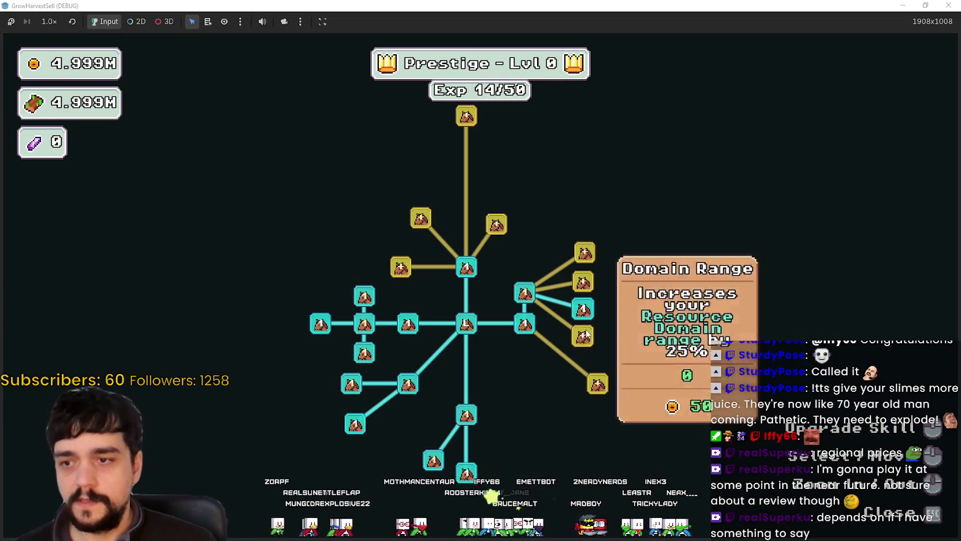
pyautogui.click(585, 252)
pyautogui.click(583, 282)
pyautogui.click(582, 336)
pyautogui.click(583, 336)
pyautogui.click(597, 384)
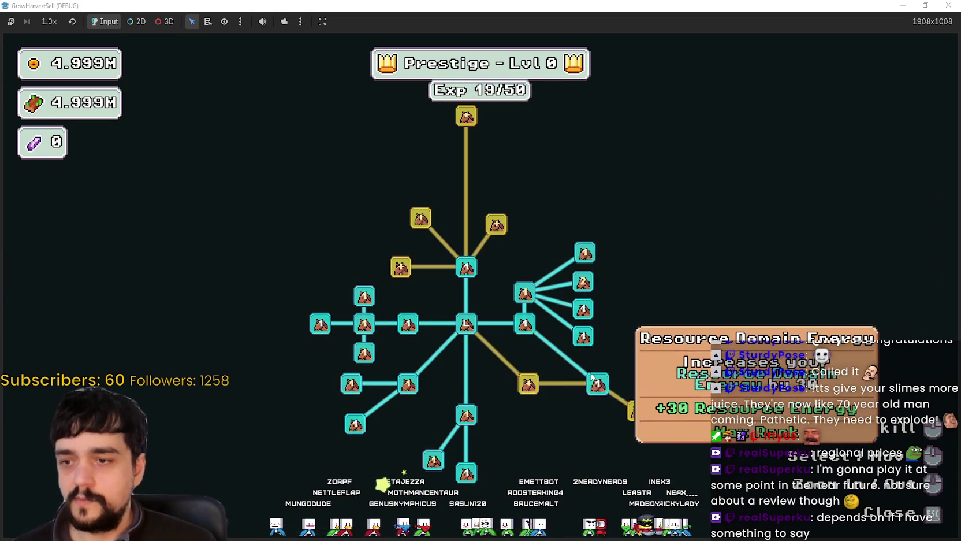
pyautogui.click(528, 386)
pyautogui.click(575, 423)
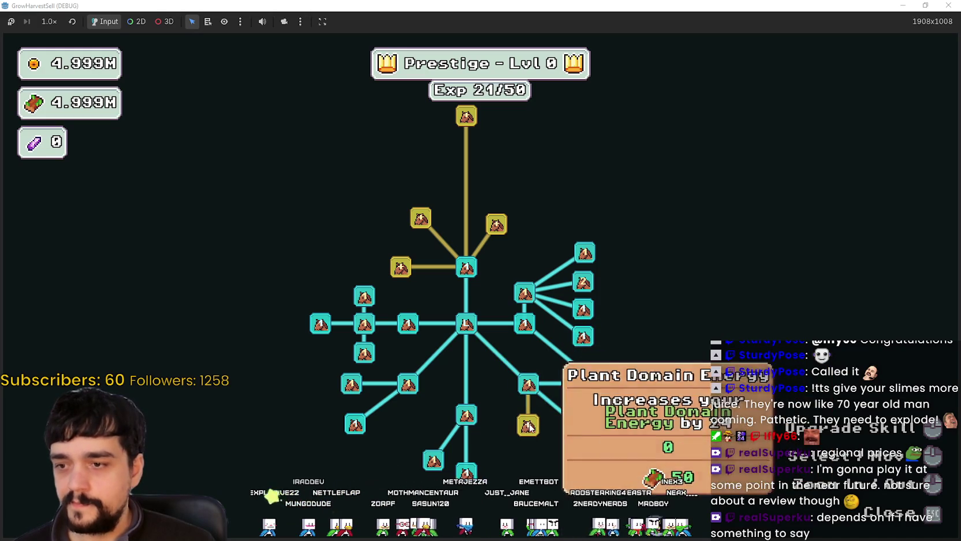
pyautogui.click(608, 455)
pyautogui.click(527, 425)
pyautogui.click(637, 411)
pyautogui.click(582, 309)
pyautogui.click(582, 282)
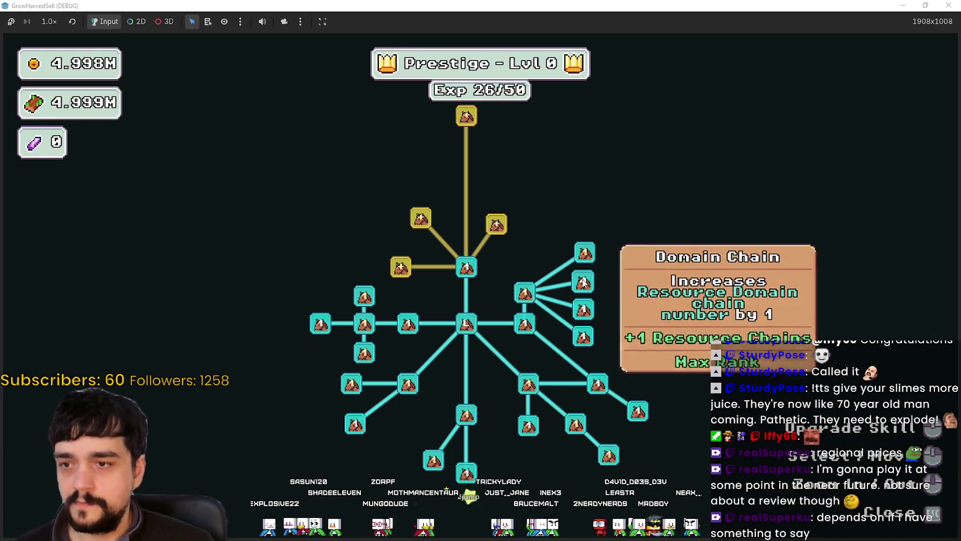
# Step: Rank up Magical Roots and push another skill to max rank 10, then close the board
pyautogui.click(583, 282)
pyautogui.click(428, 453)
pyautogui.click(427, 453)
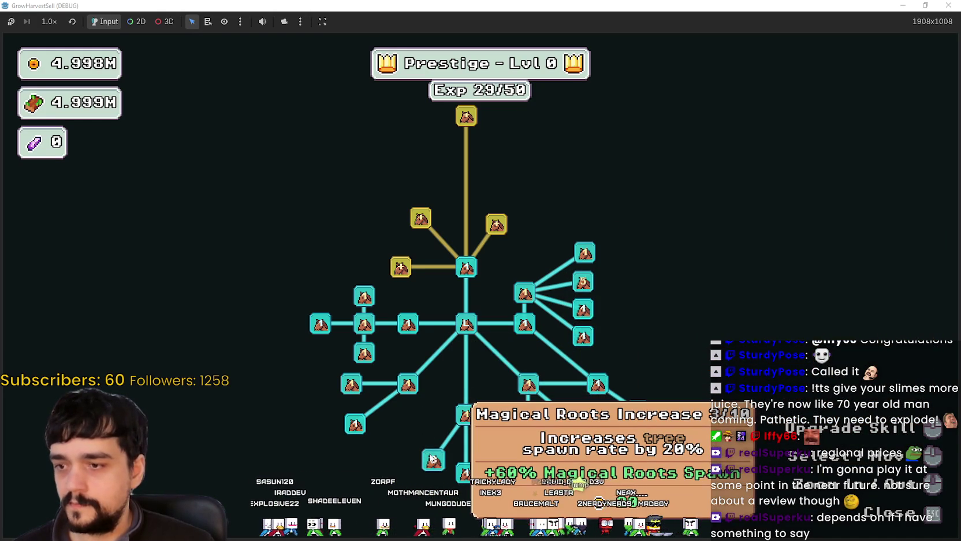
pyautogui.click(431, 453)
pyautogui.click(431, 453)
pyautogui.click(434, 452)
pyautogui.click(433, 452)
pyautogui.click(437, 453)
pyautogui.click(437, 453)
pyautogui.press('Escape')
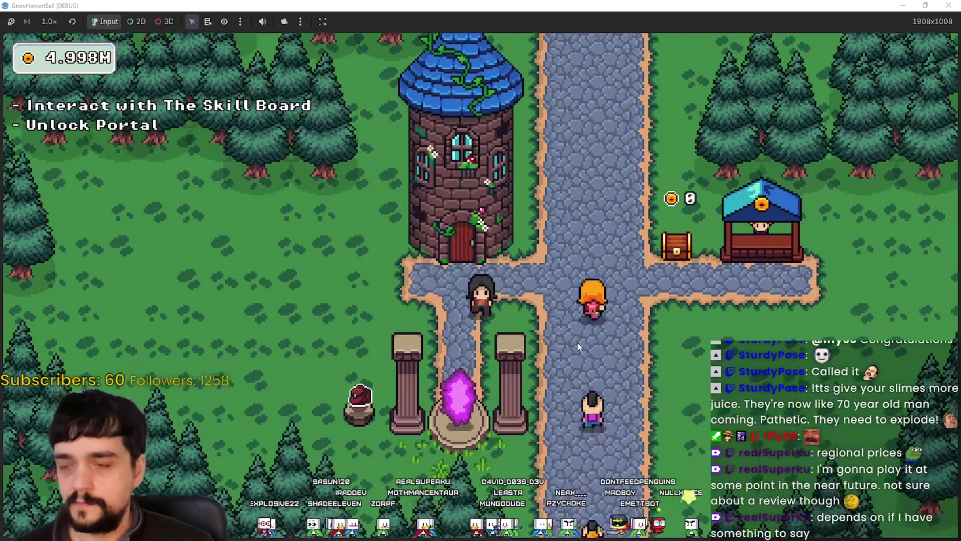
# Step: Travel to the Stage 1 forest and harvest the plants to the left
pyautogui.press('e')
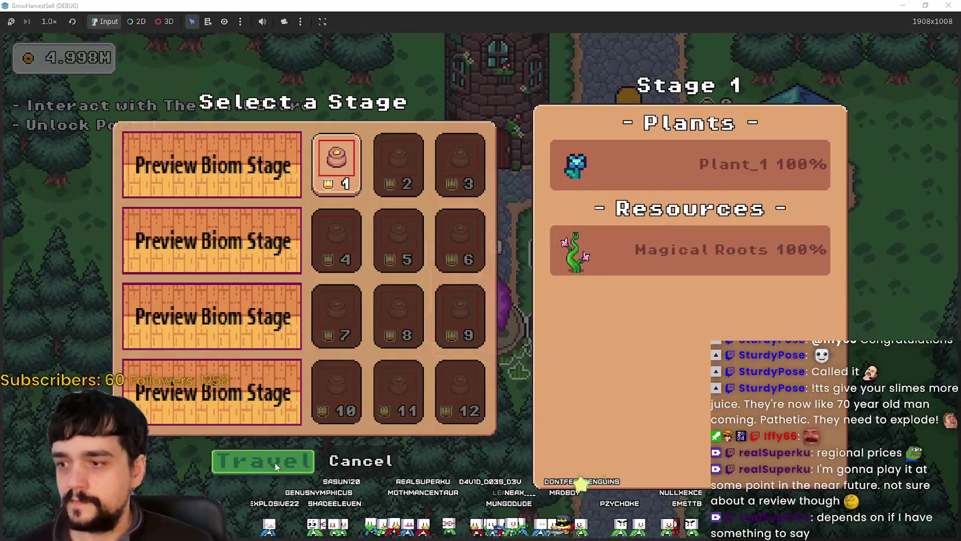
pyautogui.click(274, 460)
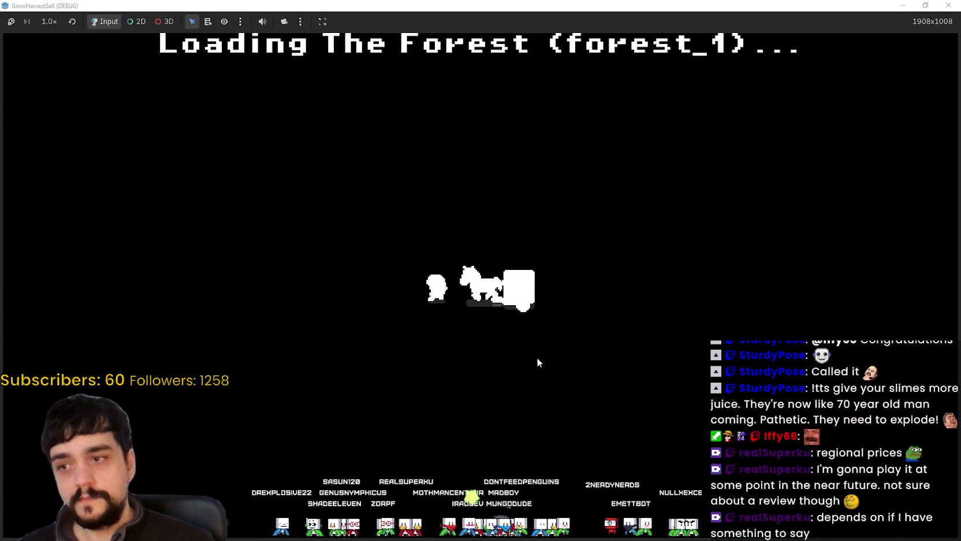
pyautogui.press('a')
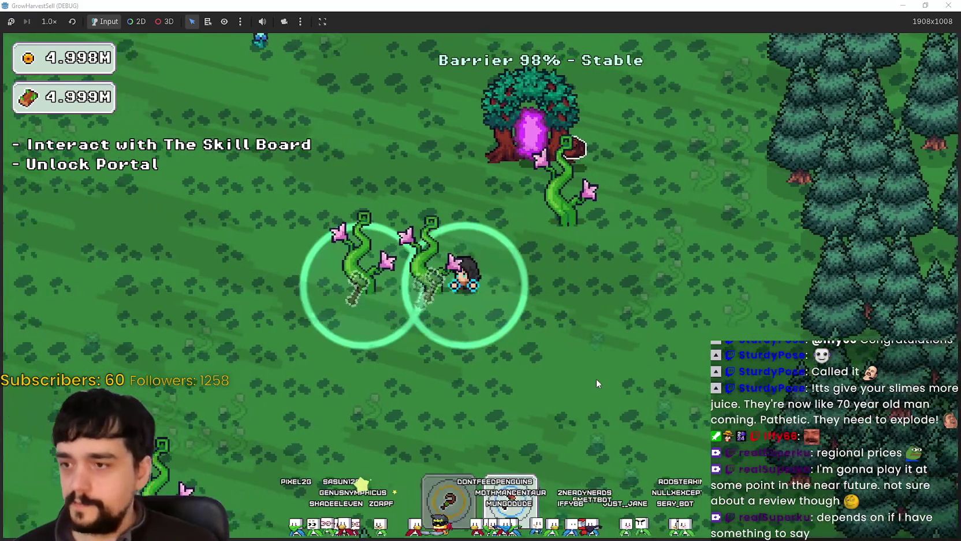
pyautogui.press('w')
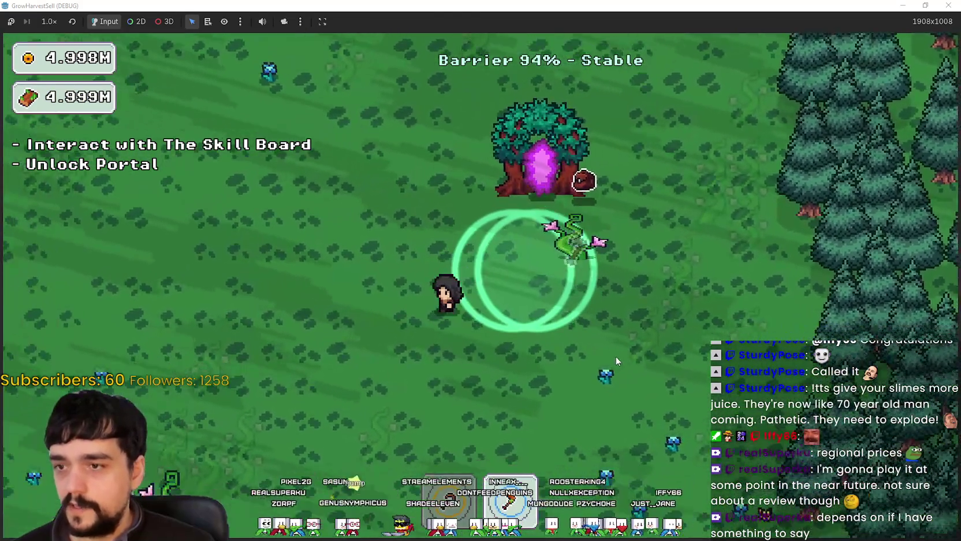
pyautogui.press('s')
pyautogui.press('a')
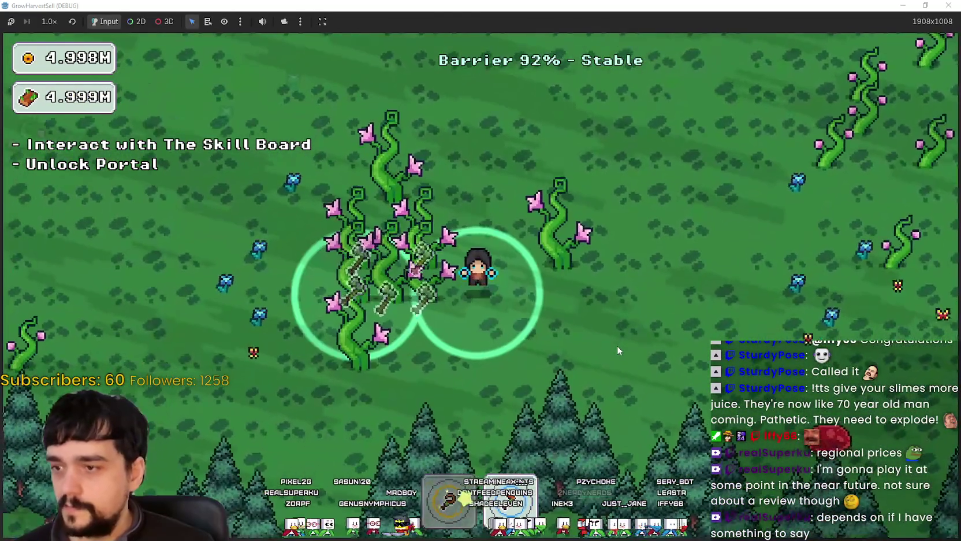
pyautogui.press('w')
pyautogui.press('a')
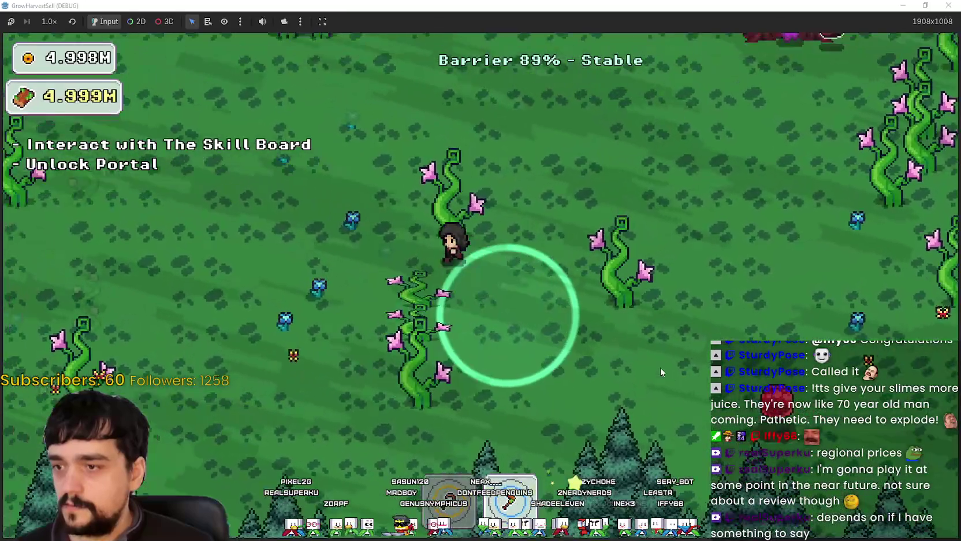
# Step: Harvest plants around the portal tree and fight the slime, then close the game
pyautogui.press('s')
pyautogui.press('d')
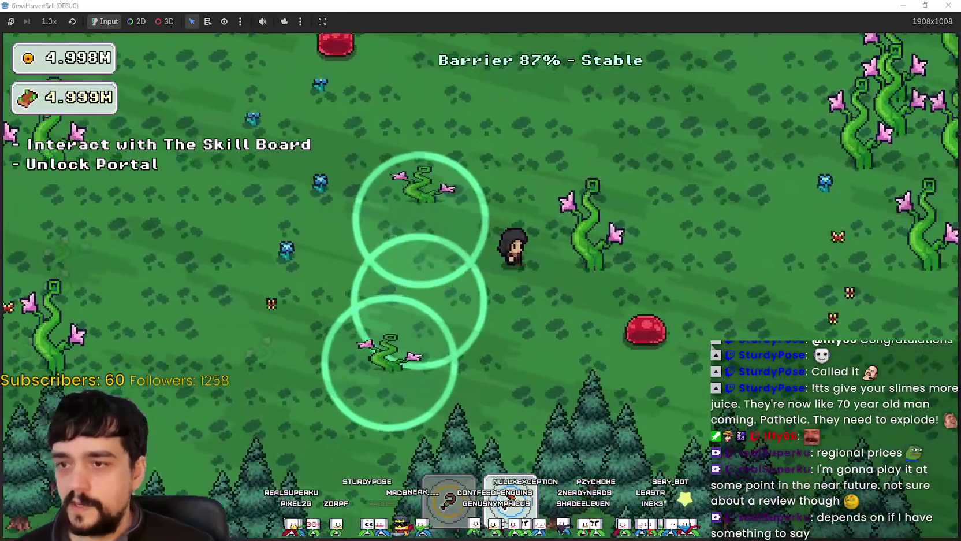
pyautogui.press('w')
pyautogui.press('d')
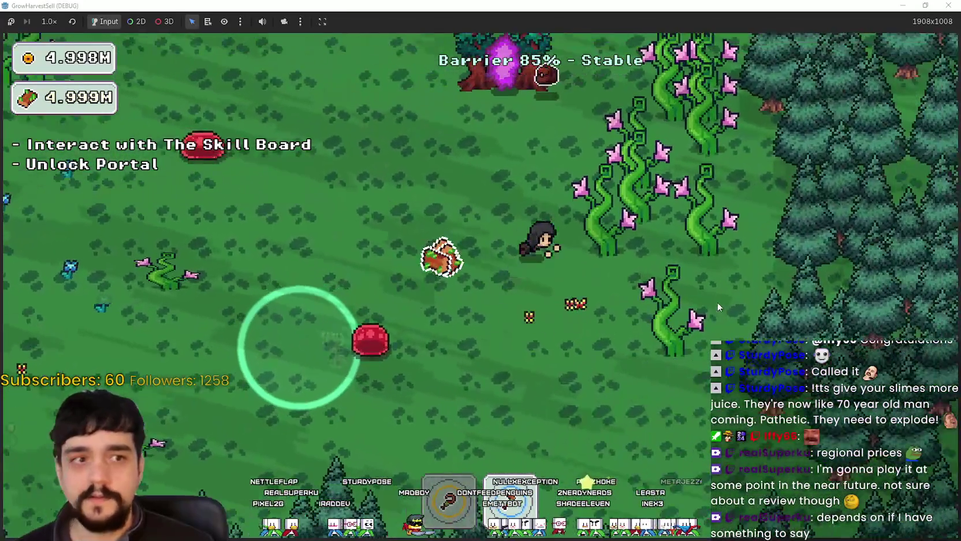
pyautogui.press('w')
pyautogui.press('d')
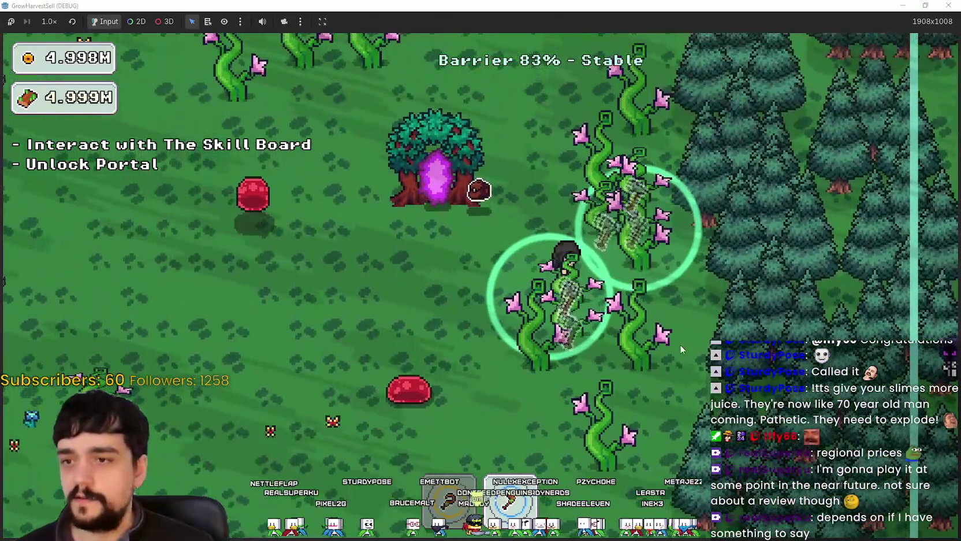
pyautogui.press('s')
pyautogui.press('d')
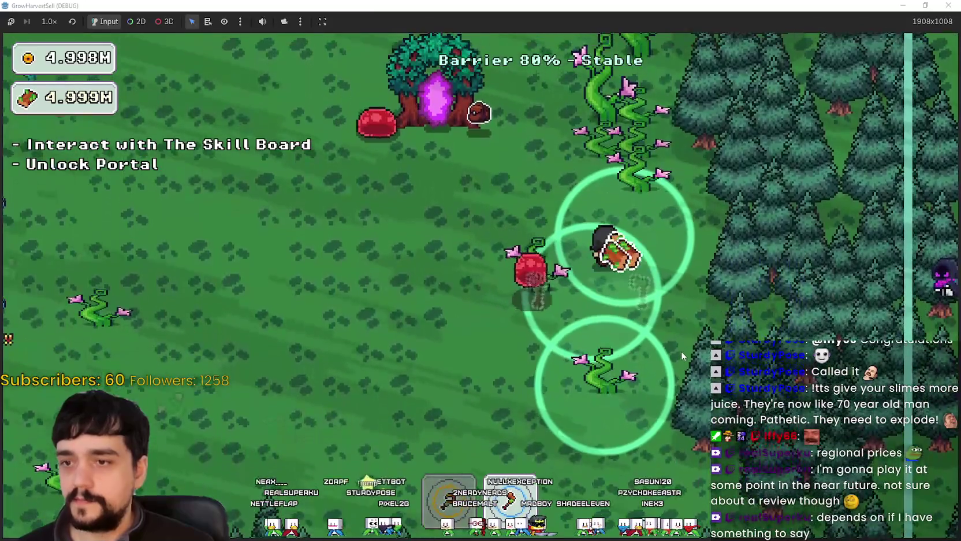
pyautogui.press('w')
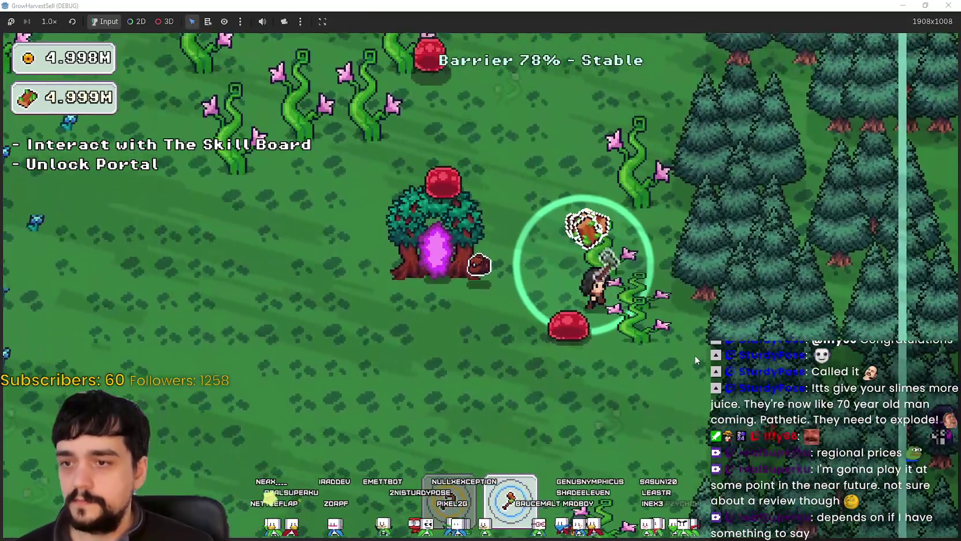
pyautogui.press('w')
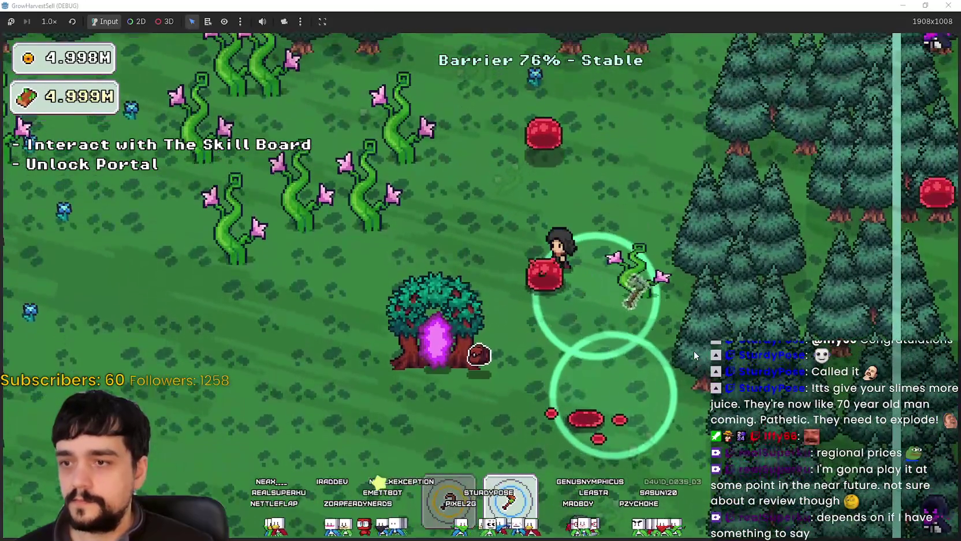
pyautogui.press('w')
pyautogui.press('a')
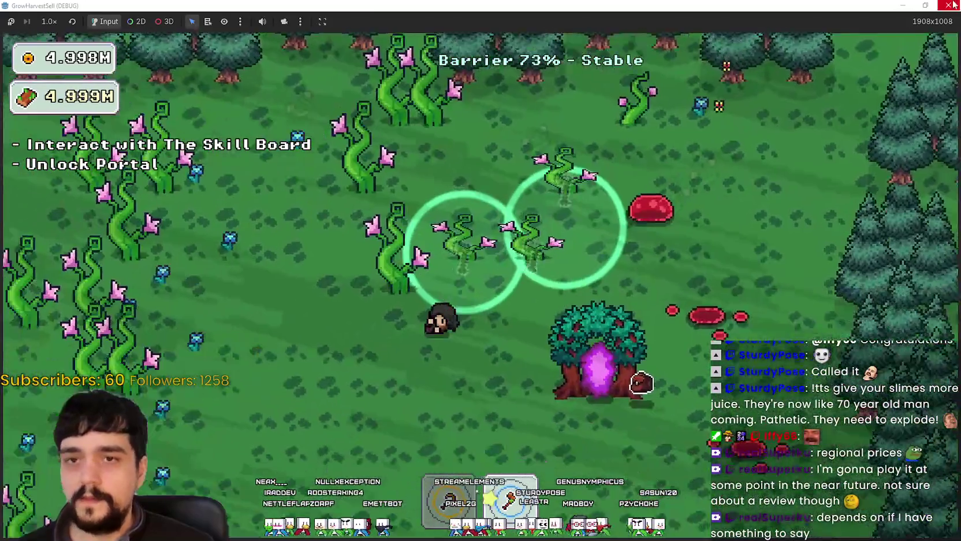
pyautogui.click(954, 4)
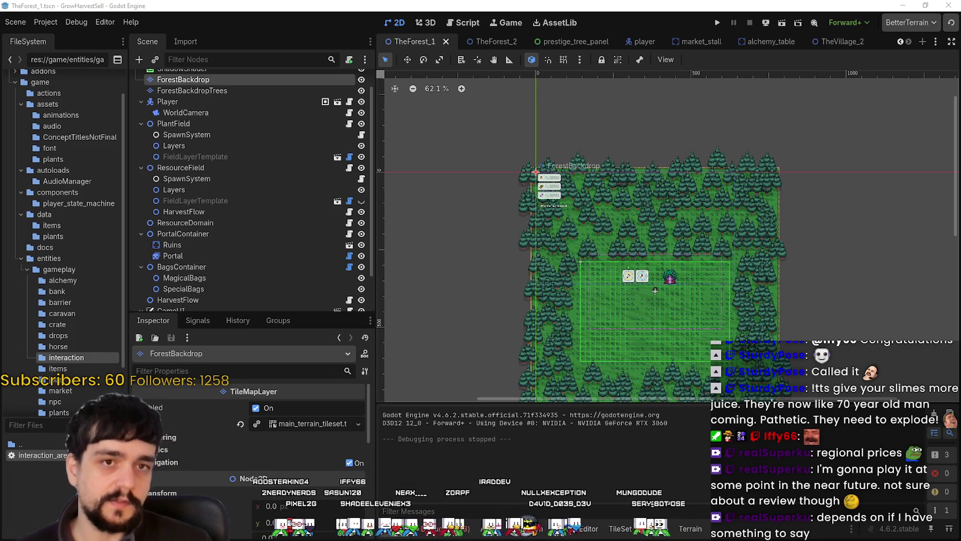
pyautogui.scroll(3, 628, 227)
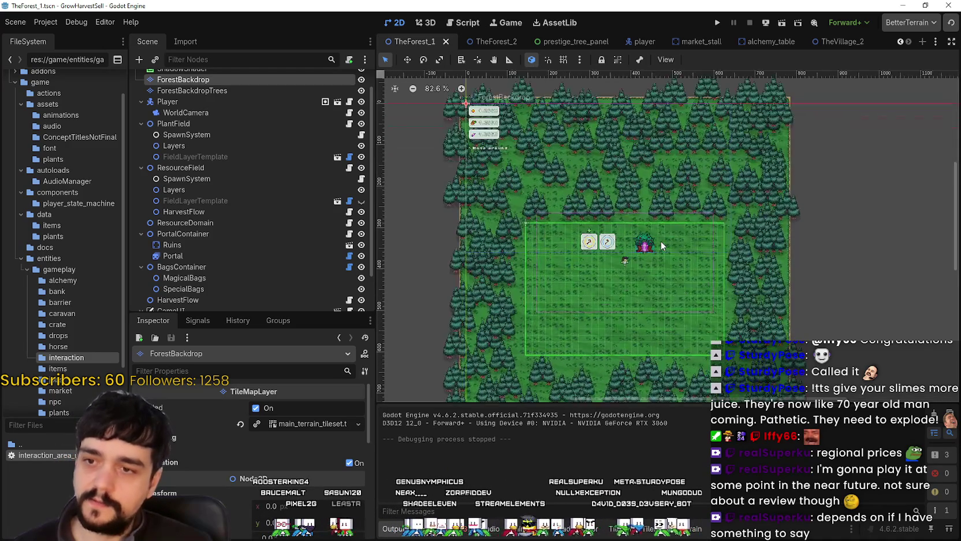
pyautogui.scroll(2, 661, 242)
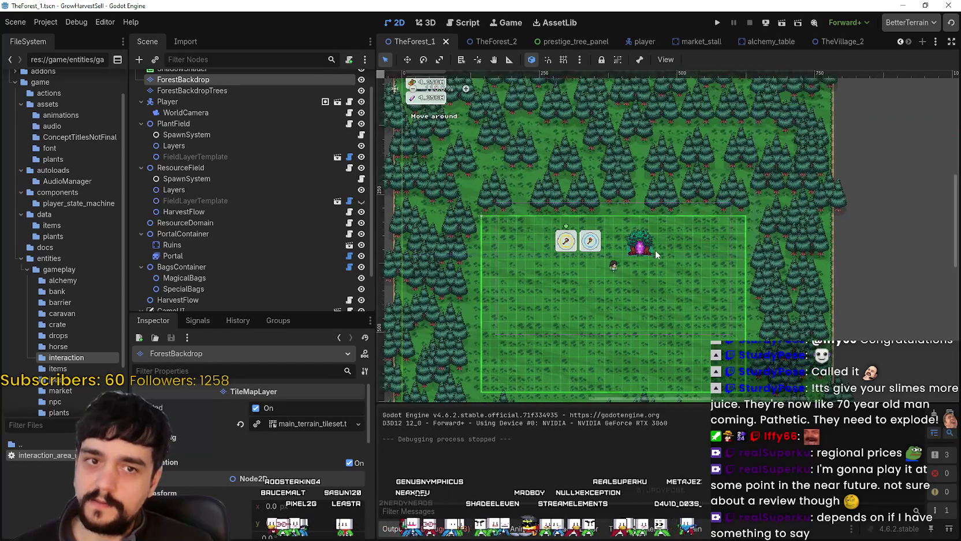
pyautogui.scroll(-2, 655, 250)
pyautogui.scroll(1, 674, 327)
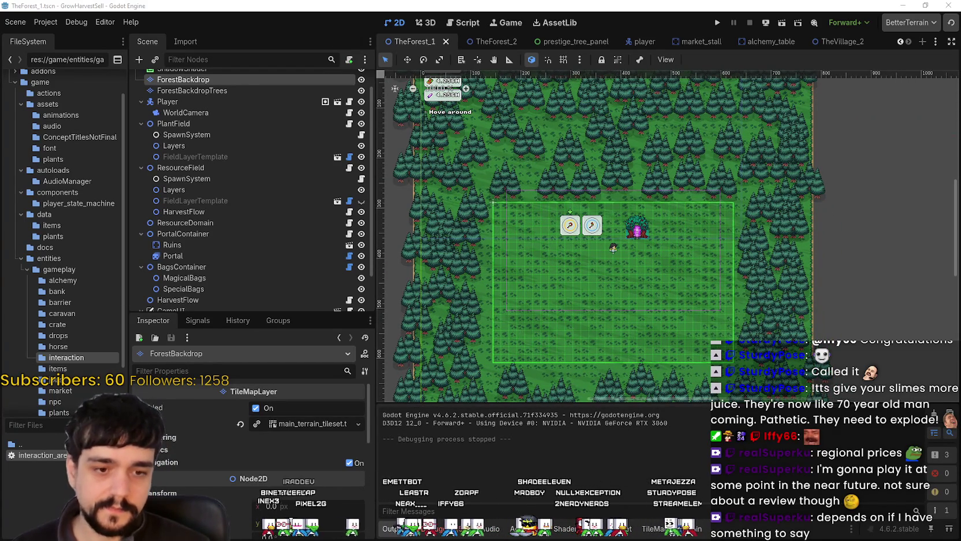
pyautogui.hotkey('alt', 'Tab')
# Step: Maximize Aseprite and enlarge the canvas area by dragging the timeline splitter down
pyautogui.scroll(-3, 500, 243)
pyautogui.click(744, 27)
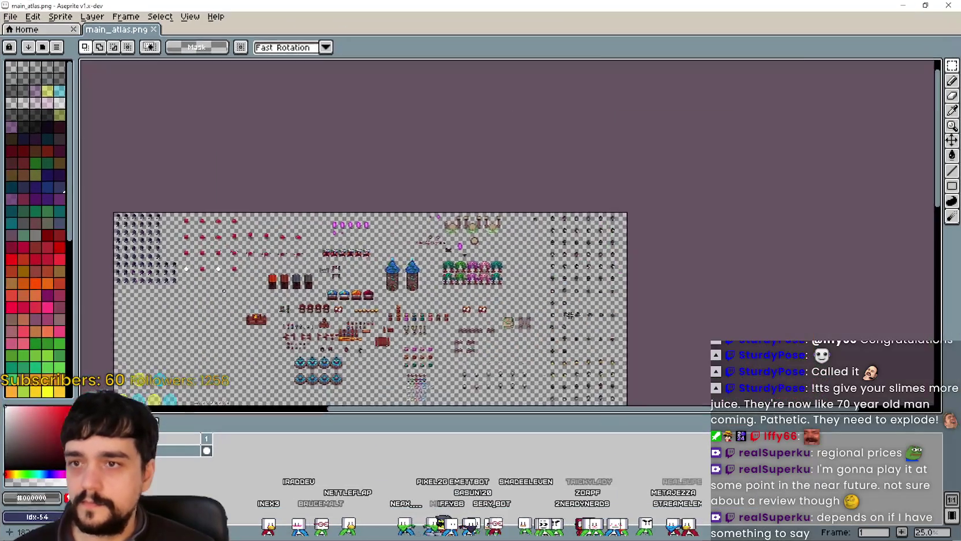
pyautogui.scroll(4, 456, 225)
pyautogui.moveTo(583, 416); pyautogui.dragTo(583, 471)
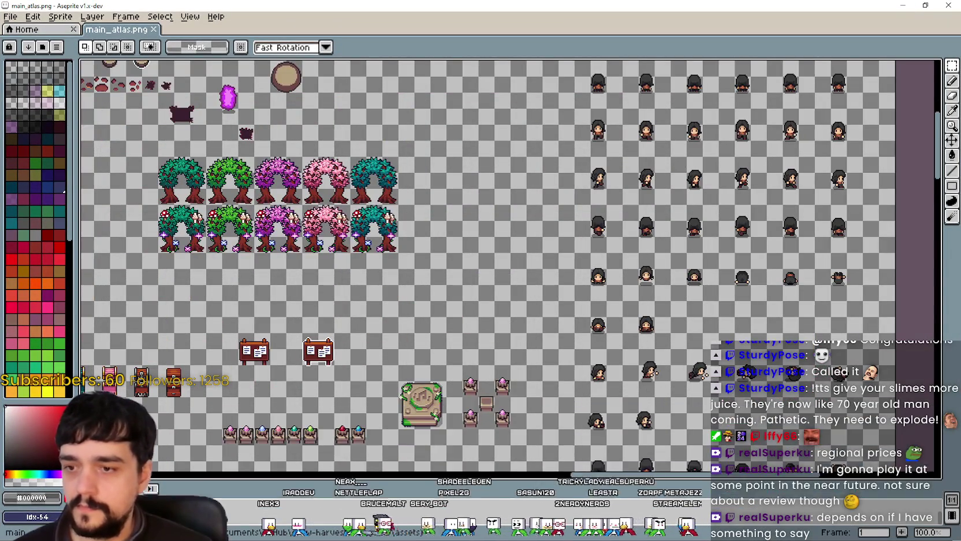
pyautogui.scroll(2, 520, 231)
pyautogui.scroll(-7, 519, 173)
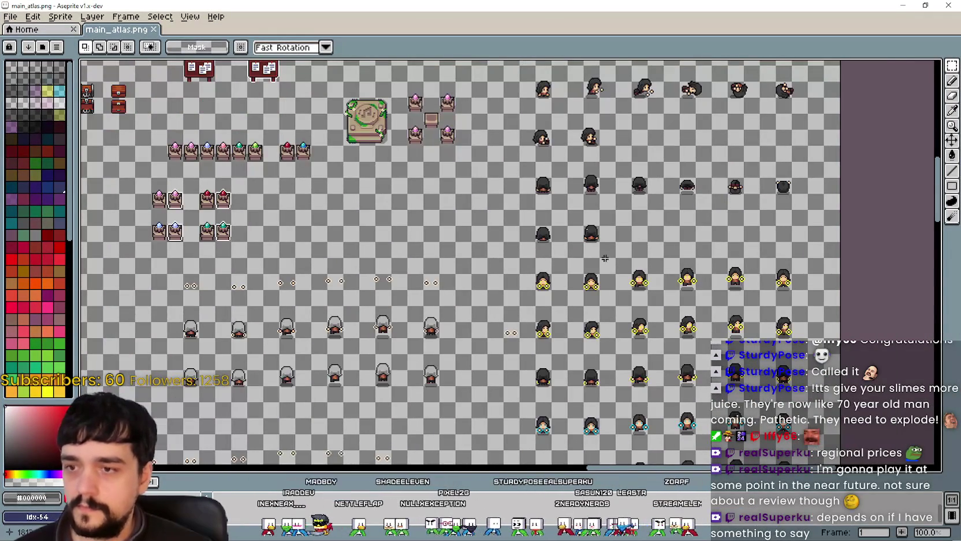
pyautogui.scroll(-5, 564, 214)
pyautogui.scroll(3, 522, 216)
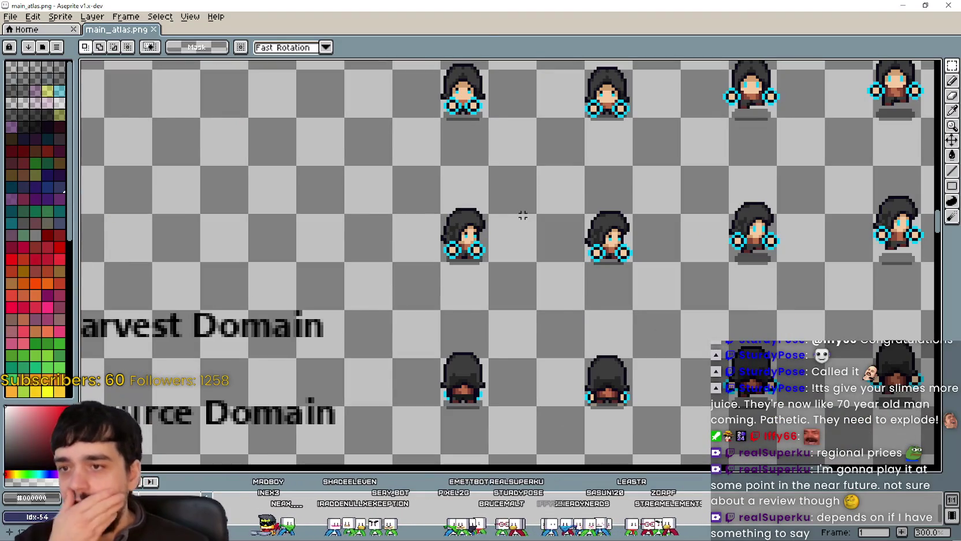
pyautogui.scroll(-1, 522, 215)
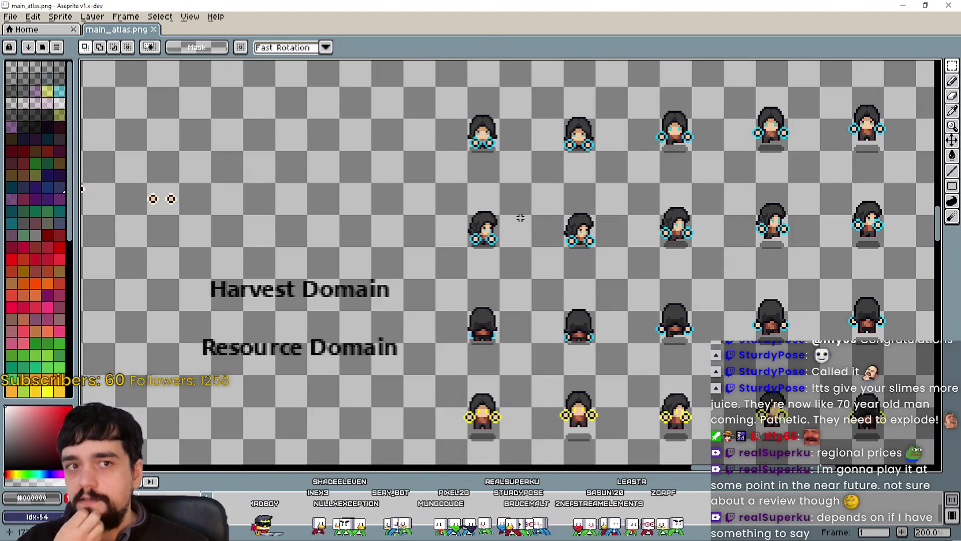
pyautogui.scroll(5, 521, 220)
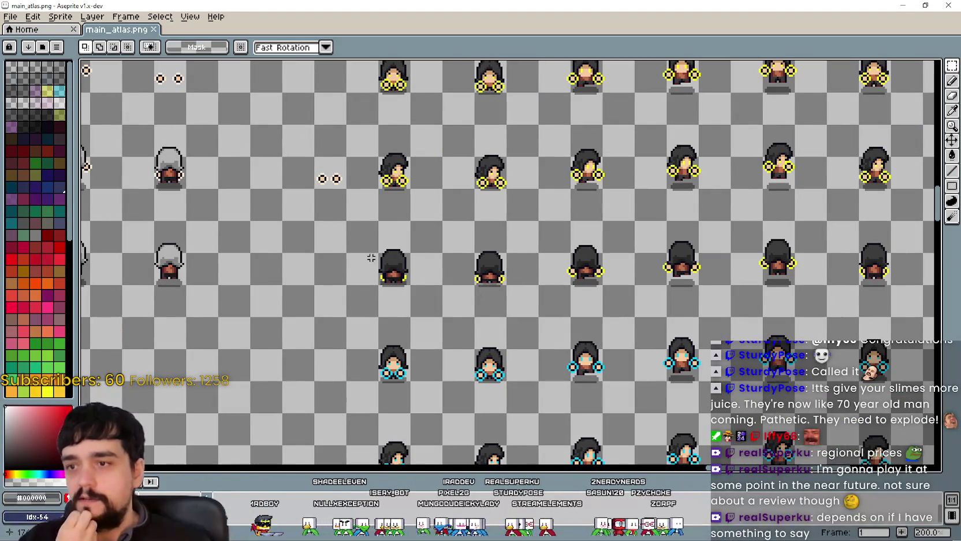
pyautogui.scroll(-3, 407, 242)
pyautogui.scroll(-2, 292, 267)
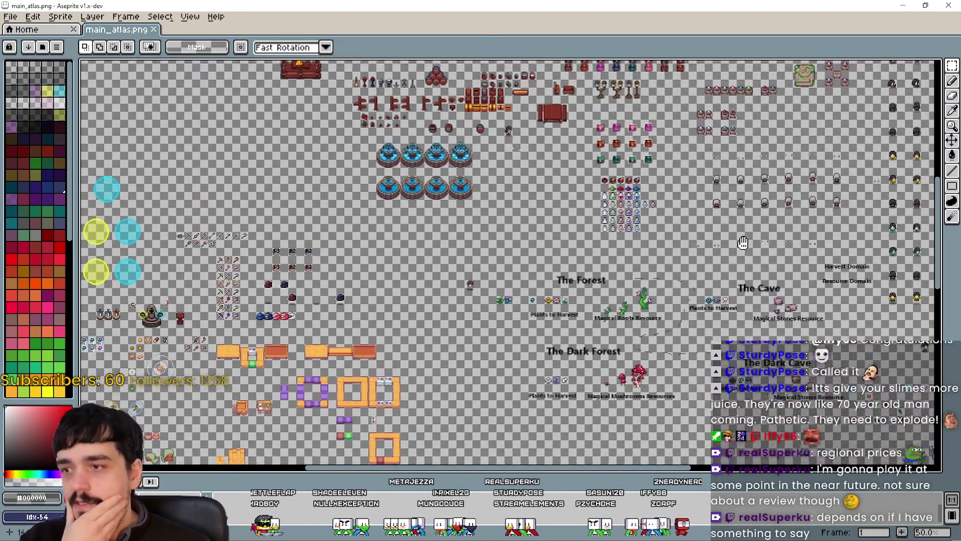
pyautogui.scroll(2, 527, 268)
pyautogui.scroll(4, 524, 361)
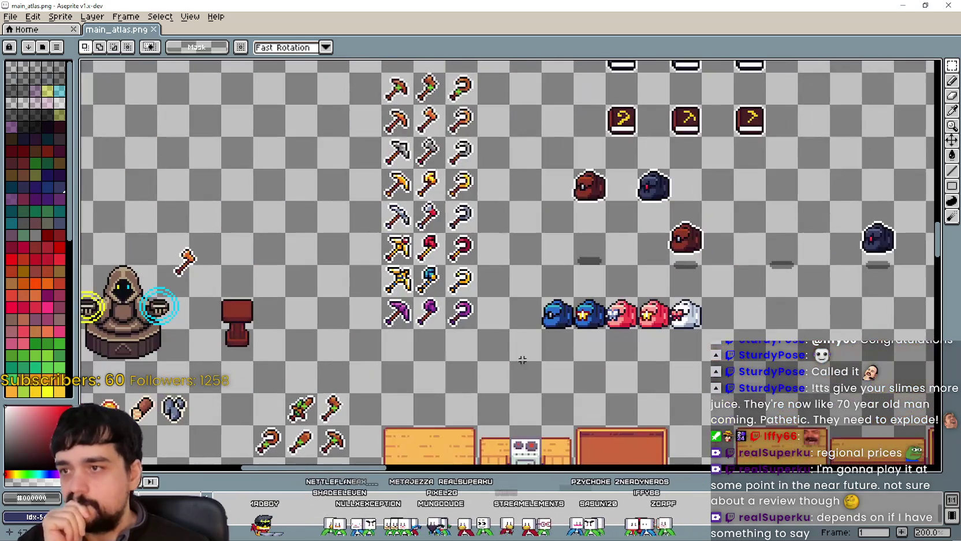
pyautogui.hscroll(-2, 442, 192)
pyautogui.scroll(3, 442, 192)
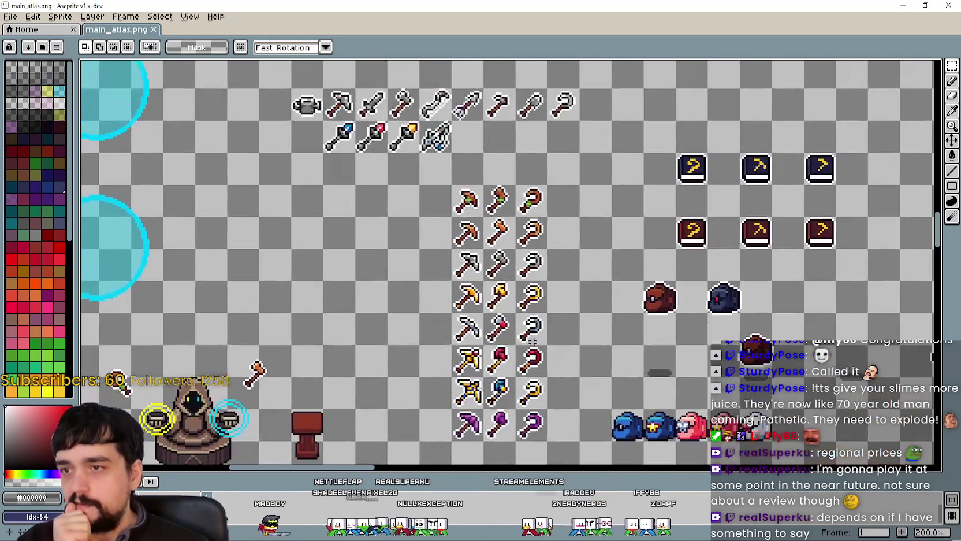
pyautogui.scroll(2, 440, 200)
pyautogui.scroll(-3, 439, 203)
pyautogui.scroll(4, 439, 204)
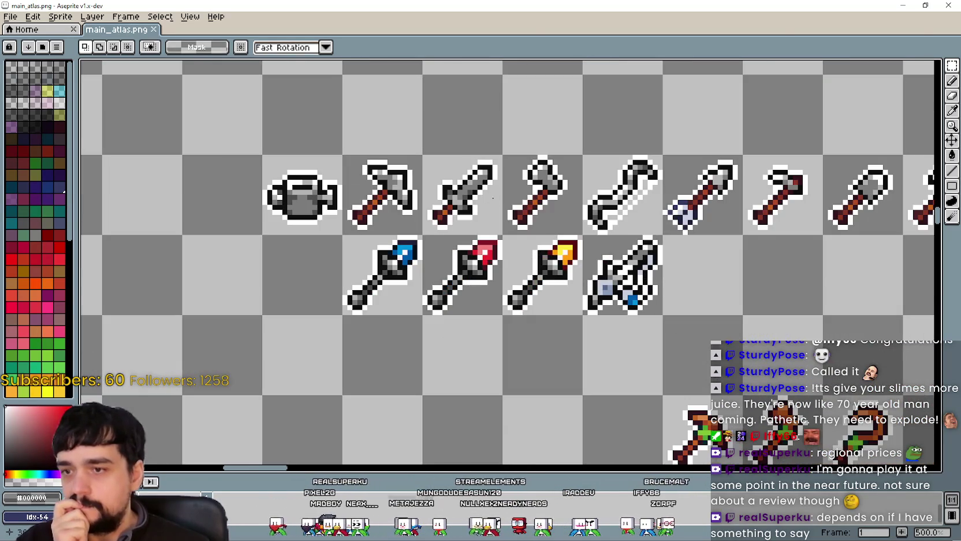
pyautogui.scroll(-3, 464, 192)
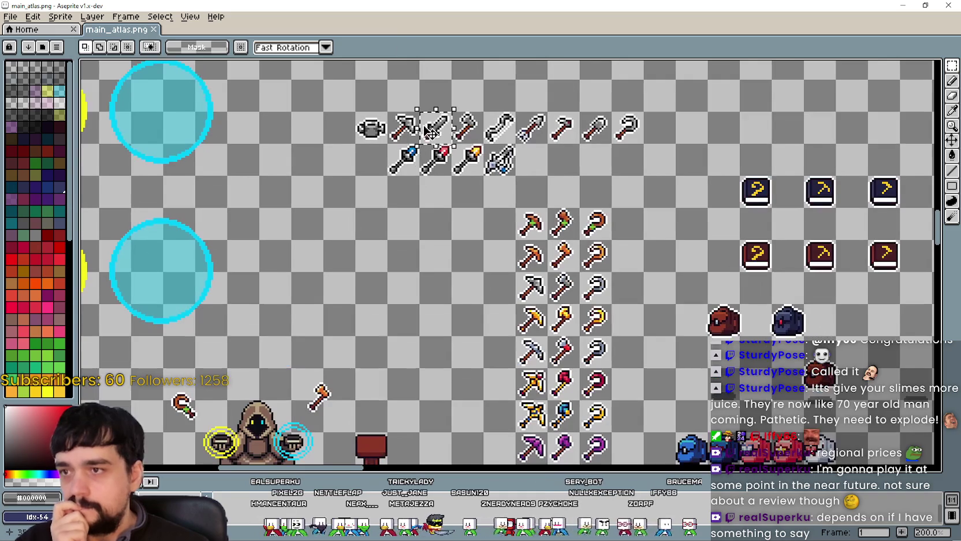
# Step: Move the grey sword into the empty cell beside the grey tools column
pyautogui.moveTo(430, 132); pyautogui.dragTo(469, 350)
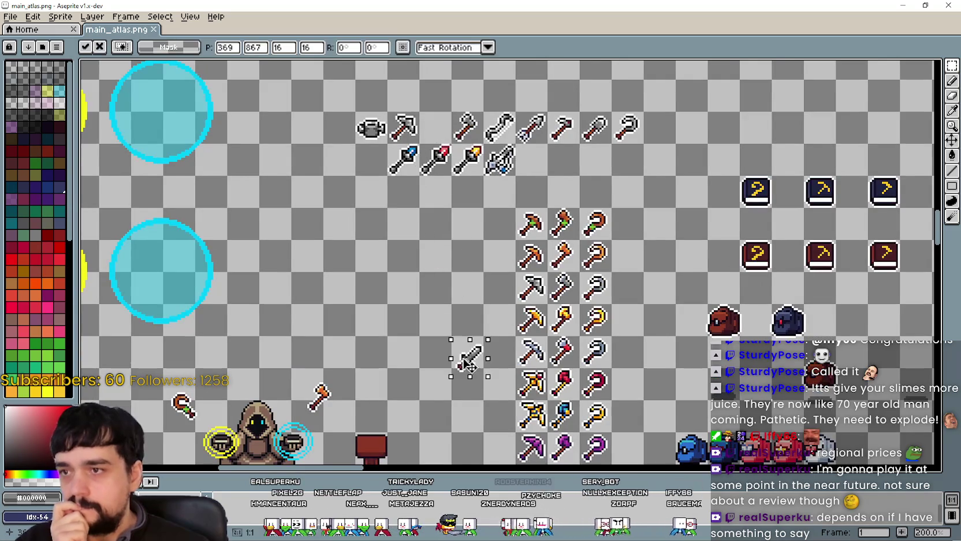
pyautogui.scroll(3, 479, 358)
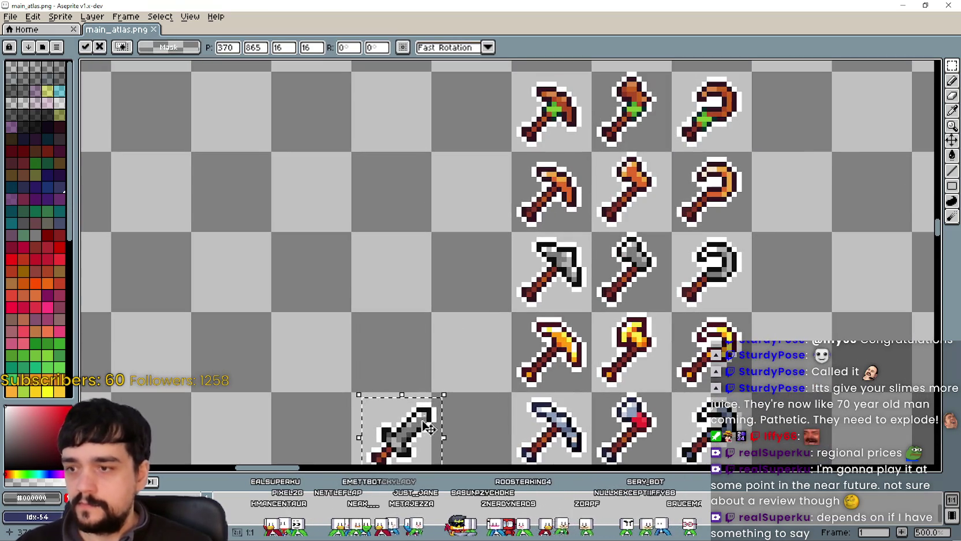
pyautogui.moveTo(429, 427)
pyautogui.mouseDown()
pyautogui.moveTo(628, 271)
pyautogui.moveTo(794, 273)
pyautogui.mouseUp()
pyautogui.hscroll(5, 508, 259)
pyautogui.click(481, 267)
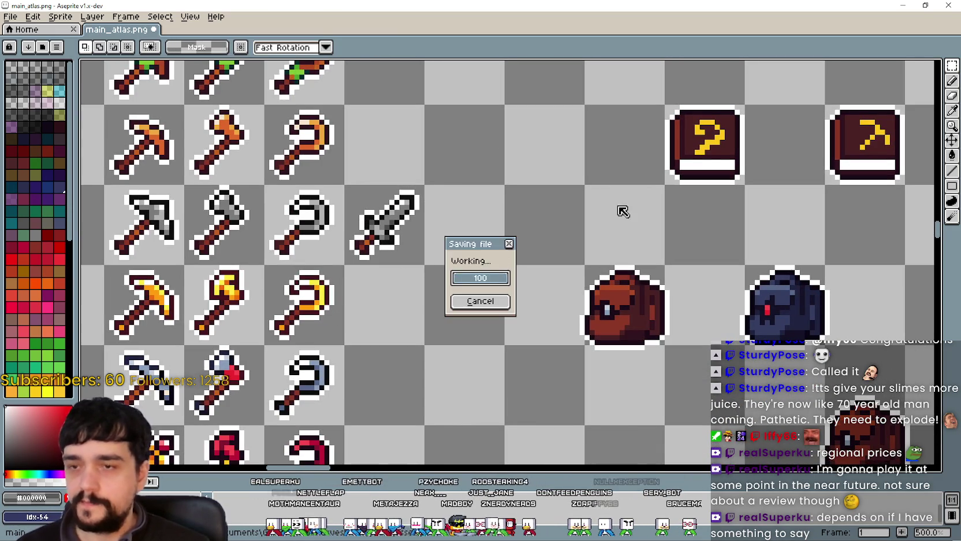
pyautogui.hscroll(3, 869, 108)
pyautogui.scroll(2, 869, 108)
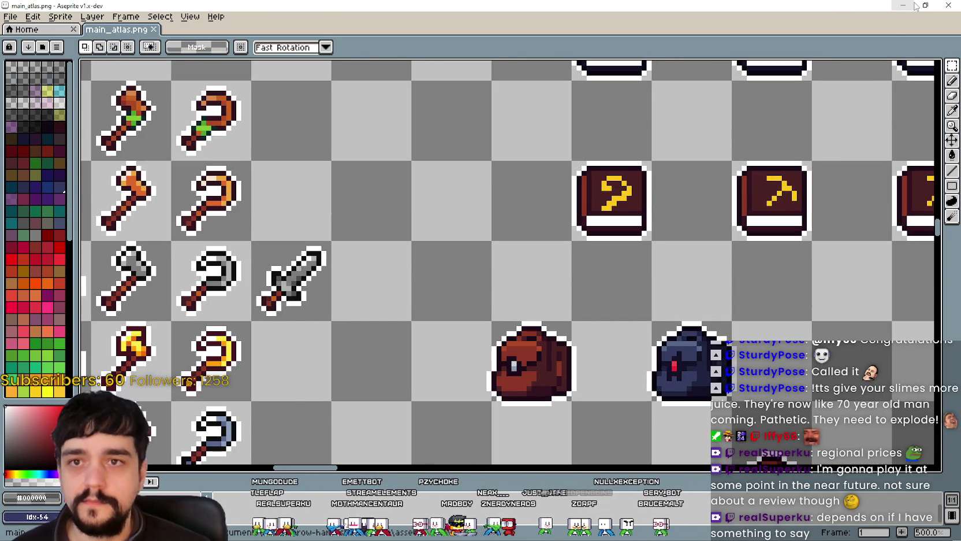
pyautogui.scroll(-7, 559, 270)
pyautogui.scroll(4, 559, 271)
pyautogui.scroll(-4, 565, 313)
pyautogui.scroll(4, 504, 223)
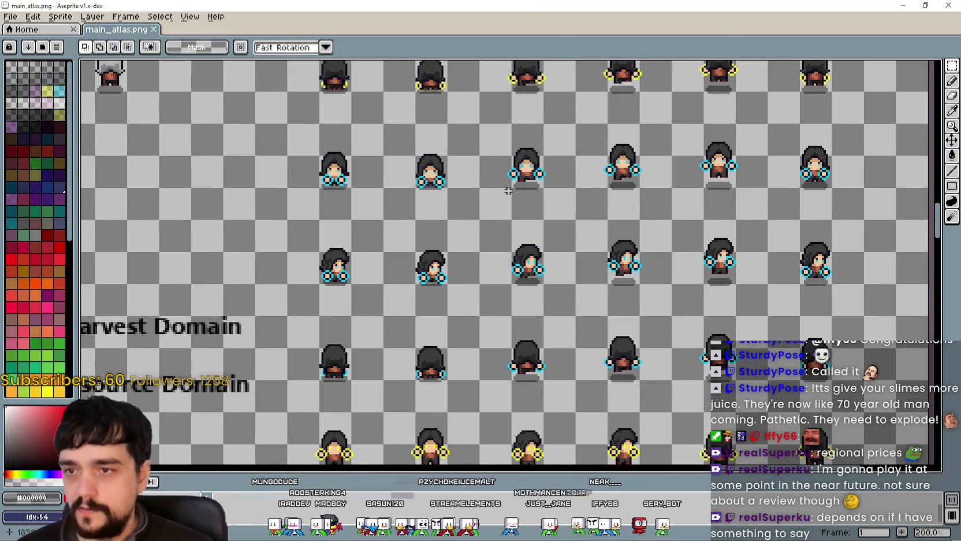
# Step: Select a plain dark-haired character sprite cell near the top of the atlas
pyautogui.scroll(-1, 508, 191)
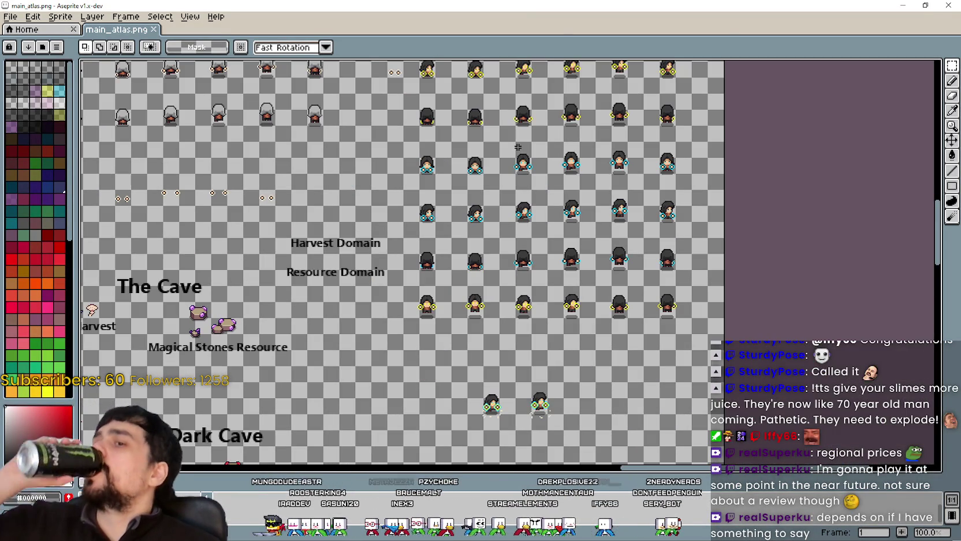
pyautogui.moveTo(518, 147)
pyautogui.mouseDown()
pyautogui.moveTo(521, 434)
pyautogui.moveTo(490, 537)
pyautogui.mouseUp()
pyautogui.scroll(1, 420, 233)
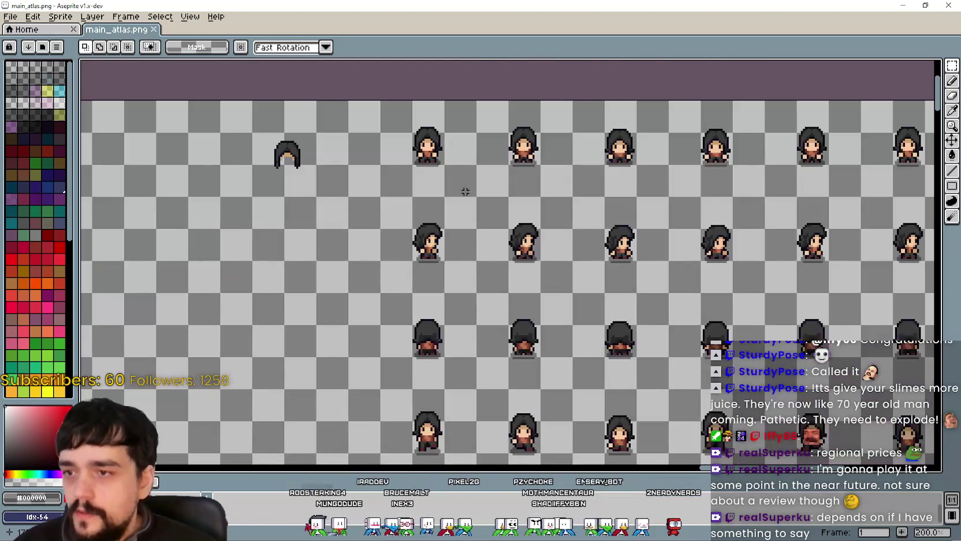
pyautogui.scroll(-3, 508, 263)
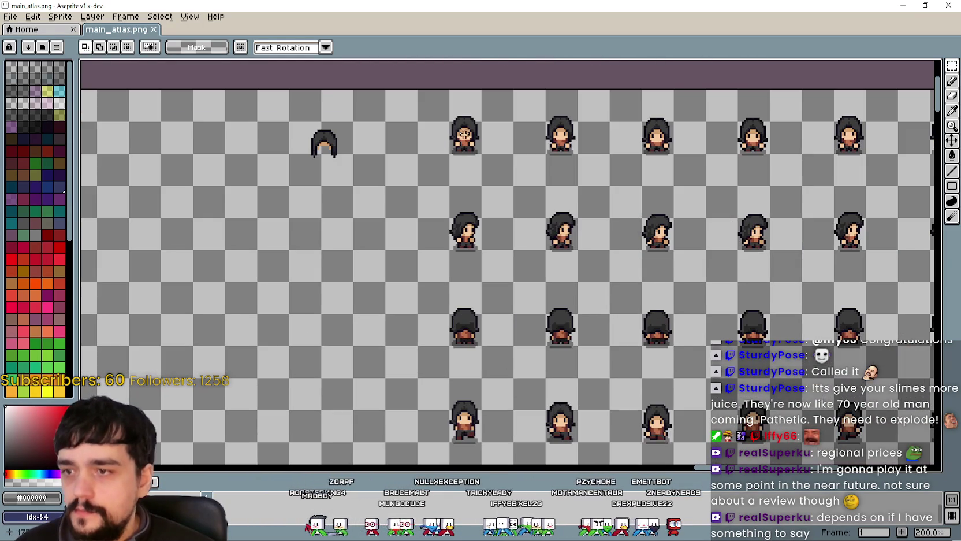
pyautogui.moveTo(448, 108)
pyautogui.mouseDown()
pyautogui.moveTo(485, 153)
pyautogui.moveTo(494, 186)
pyautogui.mouseUp()
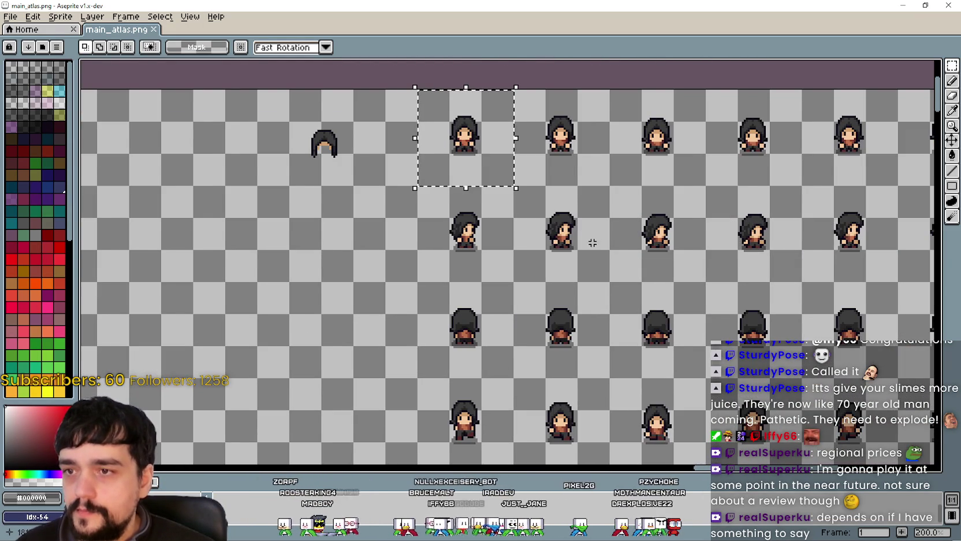
pyautogui.moveTo(721, 210); pyautogui.dragTo(610, 215)
pyautogui.hscroll(3, 611, 215)
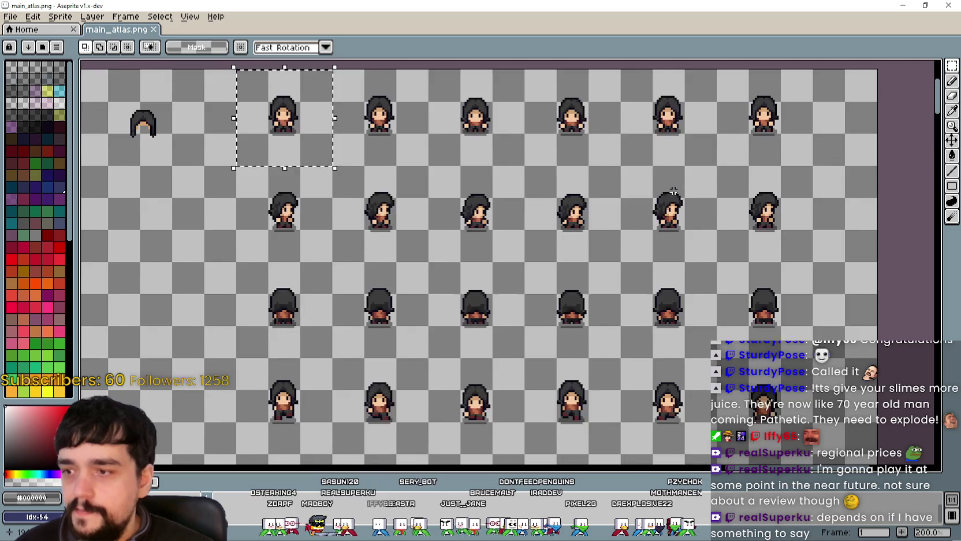
pyautogui.scroll(-1, 556, 267)
pyautogui.scroll(1, 556, 266)
pyautogui.hscroll(3, 640, 270)
pyautogui.scroll(2, 434, 255)
# Step: Reselect the second plain character cell and paste a copy of it
pyautogui.hotkey('ctrl', 'd')
pyautogui.moveTo(235, 191); pyautogui.dragTo(309, 114)
pyautogui.scroll(-2, 424, 151)
pyautogui.scroll(-3, 462, 202)
pyautogui.scroll(2, 501, 254)
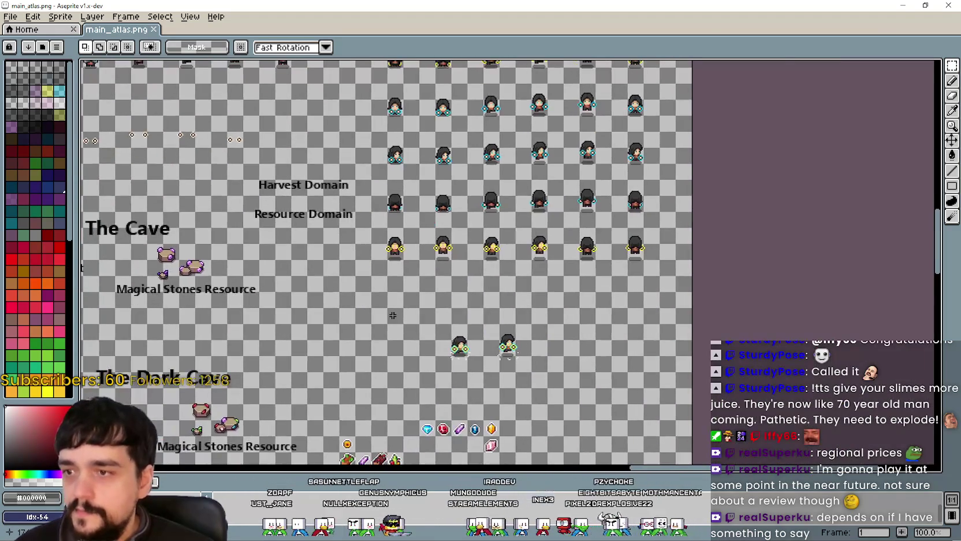
pyautogui.scroll(1, 500, 255)
pyautogui.hotkey('ctrl', 'v')
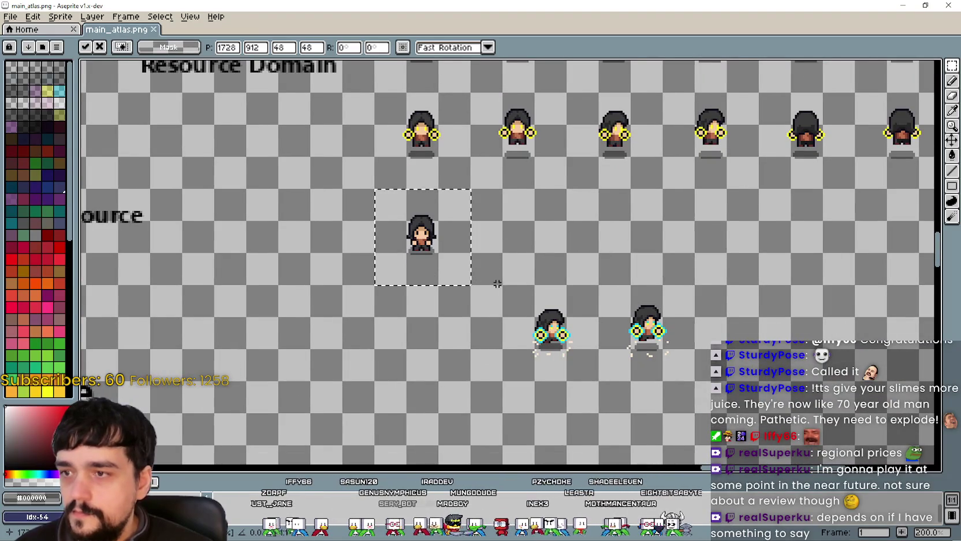
# Step: Commit the pasted dark-haired character in its new cell
pyautogui.scroll(-1, 476, 274)
pyautogui.click(520, 301)
pyautogui.scroll(1, 542, 319)
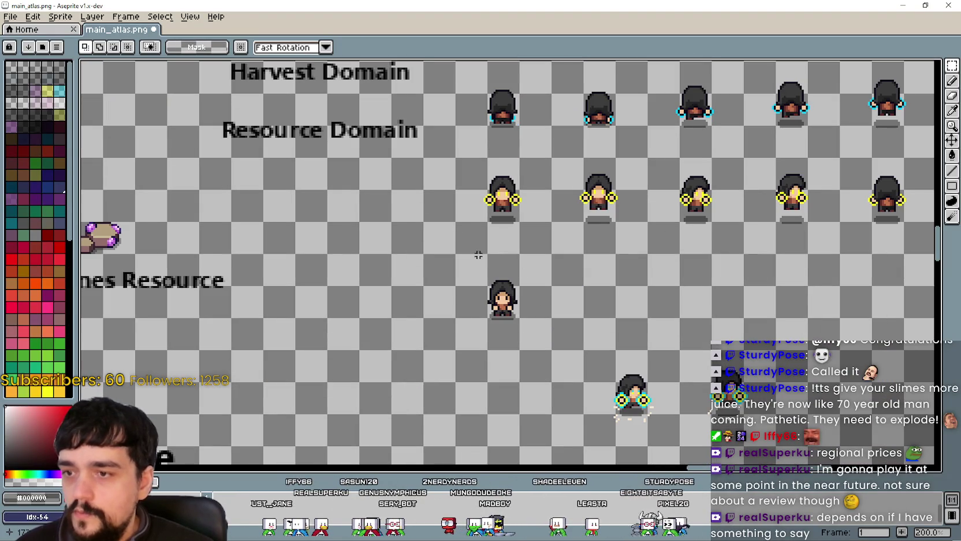
pyautogui.scroll(-1, 462, 266)
pyautogui.scroll(1, 446, 278)
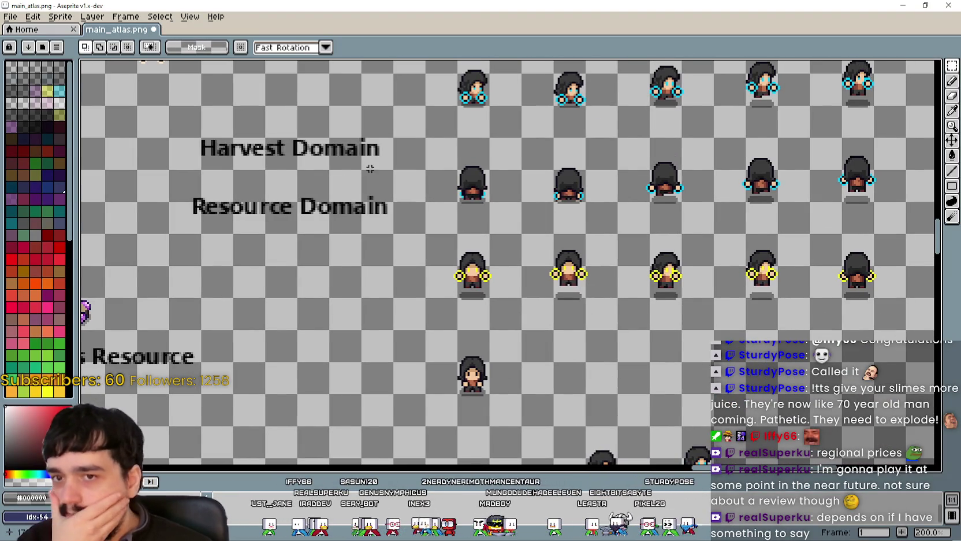
pyautogui.scroll(5, 370, 168)
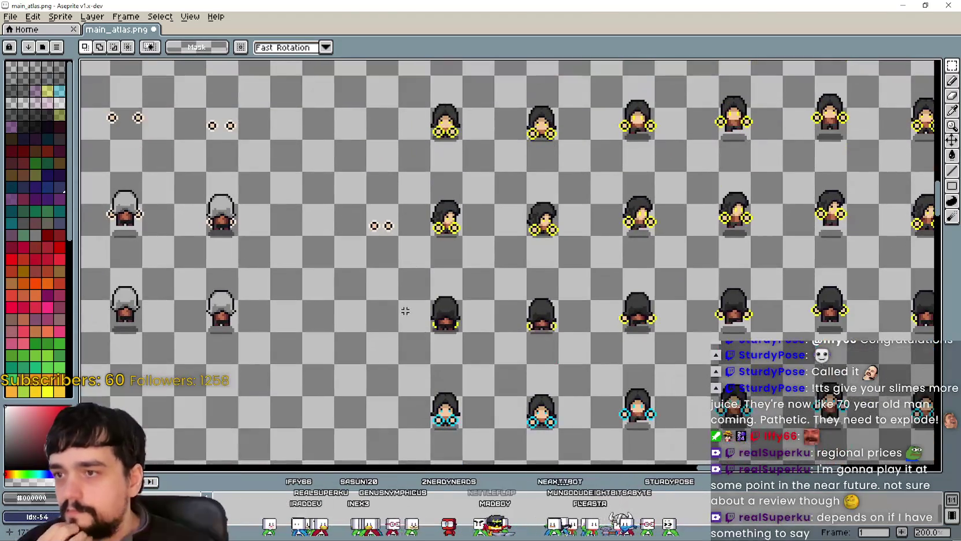
pyautogui.hscroll(-5, 419, 334)
pyautogui.scroll(2, 346, 289)
pyautogui.scroll(-1, 288, 262)
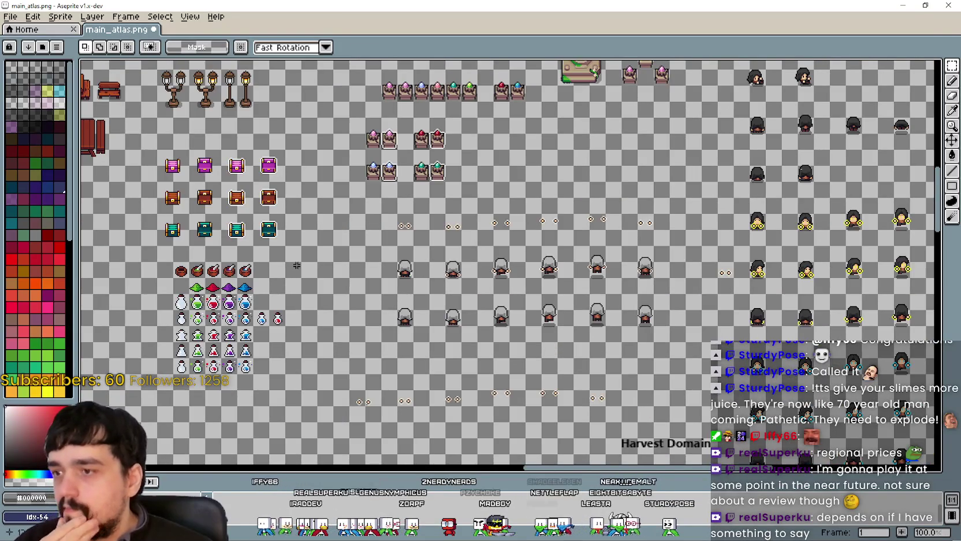
pyautogui.scroll(-2, 288, 262)
pyautogui.scroll(2, 347, 173)
pyautogui.scroll(-2, 432, 167)
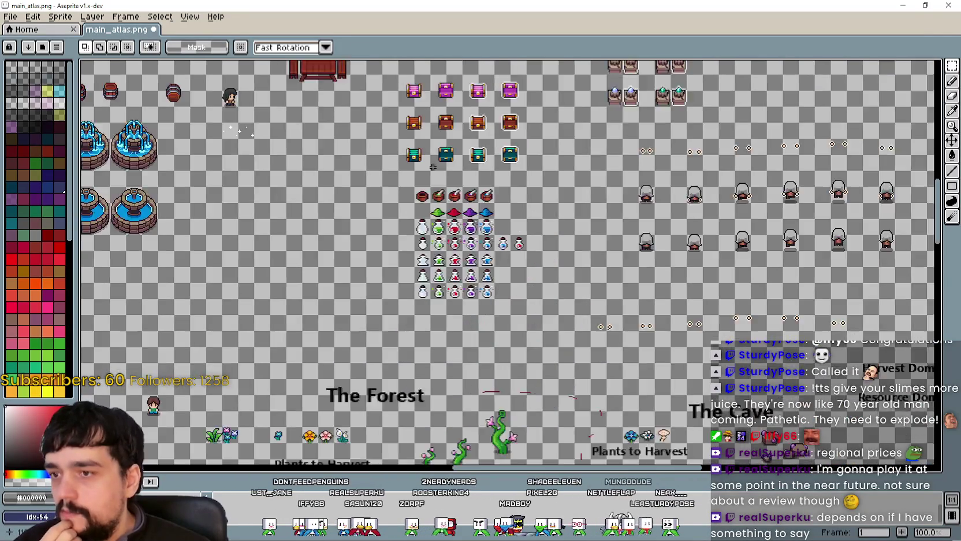
pyautogui.scroll(-1, 432, 167)
pyautogui.scroll(1, 456, 220)
pyautogui.scroll(-1, 489, 277)
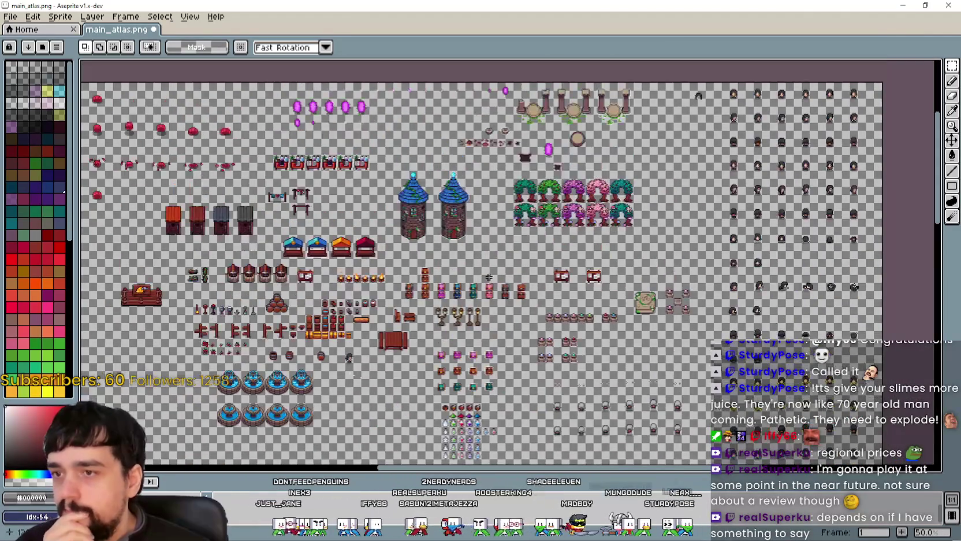
pyautogui.scroll(3, 307, 127)
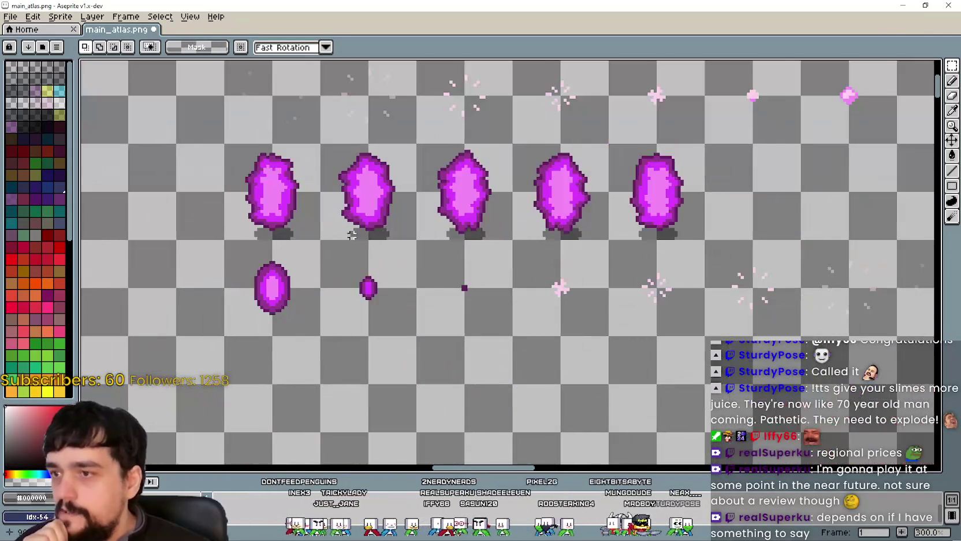
# Step: Select the magenta crystal sprite and paste a copy just left of the hooded character
pyautogui.moveTo(227, 238); pyautogui.dragTo(323, 142)
pyautogui.scroll(-5, 312, 190)
pyautogui.scroll(3, 558, 232)
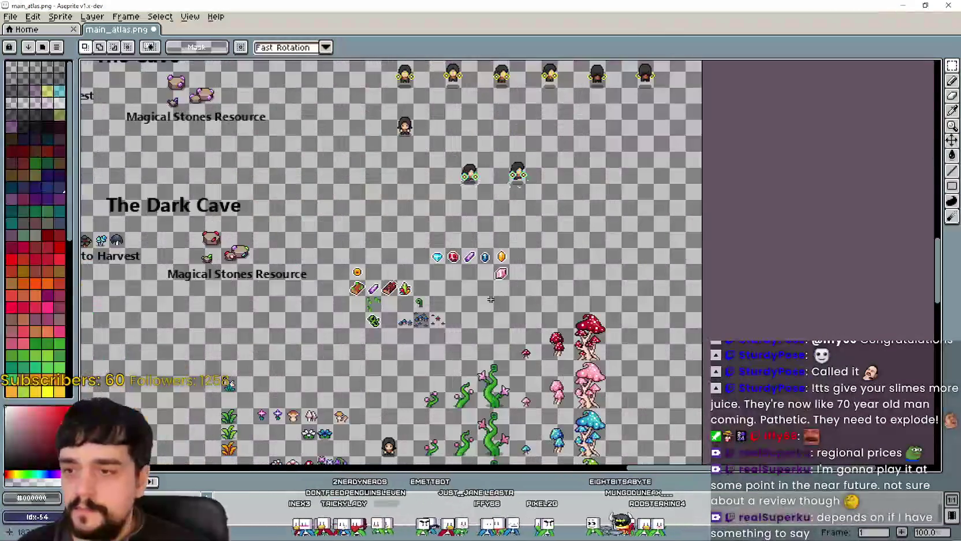
pyautogui.scroll(2, 509, 264)
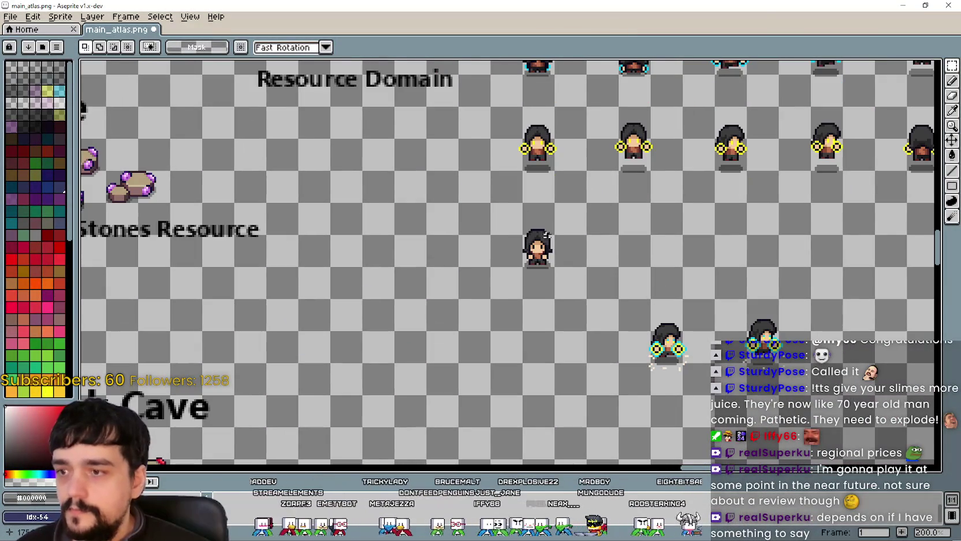
pyautogui.hotkey('ctrl', 'v')
pyautogui.moveTo(508, 265)
pyautogui.mouseDown()
pyautogui.moveTo(426, 233)
pyautogui.moveTo(469, 239)
pyautogui.mouseUp()
pyautogui.press('Return')
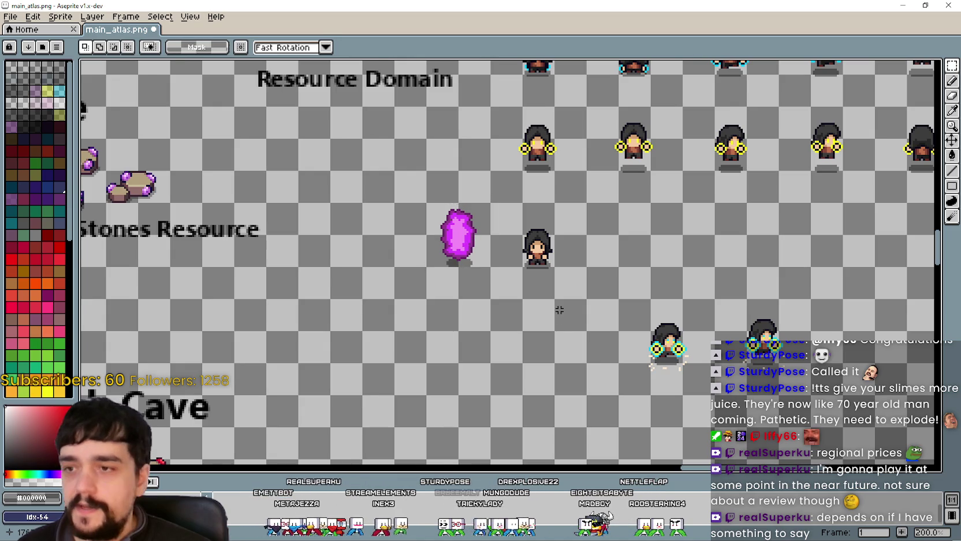
pyautogui.scroll(3, 537, 248)
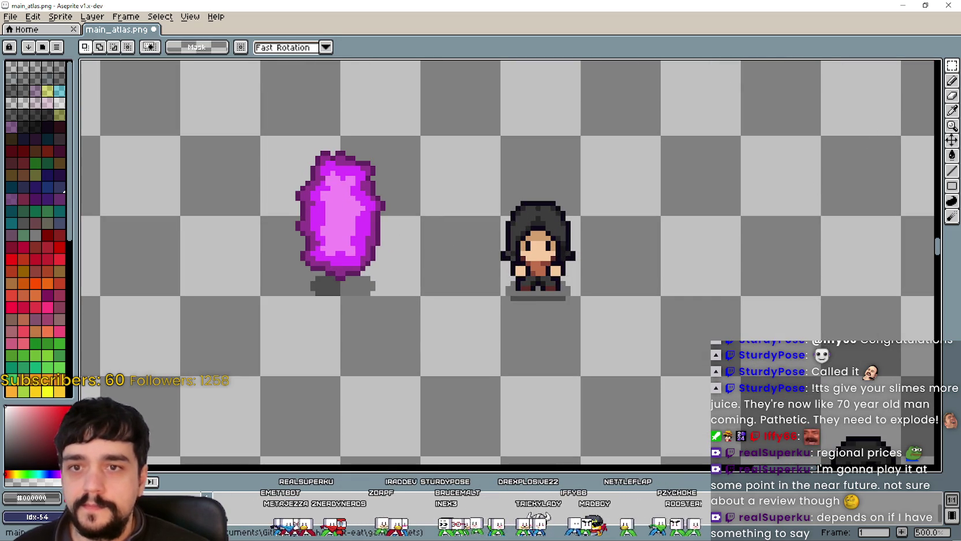
pyautogui.click(952, 110)
# Step: Sample the blob's light pink and paint the hooded character's eyes with the Pencil
pyautogui.scroll(-1, 575, 263)
pyautogui.moveTo(575, 262); pyautogui.dragTo(535, 271)
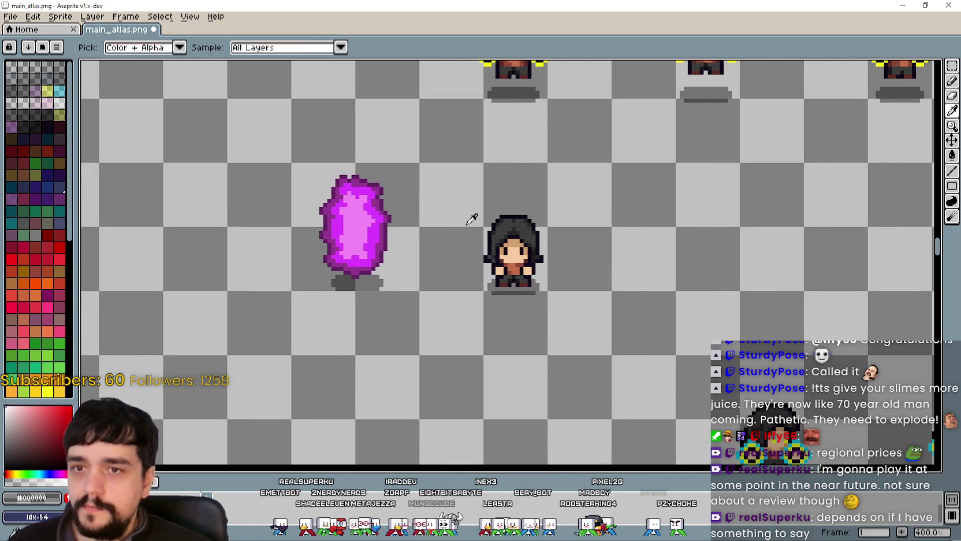
pyautogui.moveTo(571, 228)
pyautogui.mouseDown()
pyautogui.moveTo(575, 90)
pyautogui.moveTo(558, 122)
pyautogui.moveTo(567, 197)
pyautogui.mouseUp()
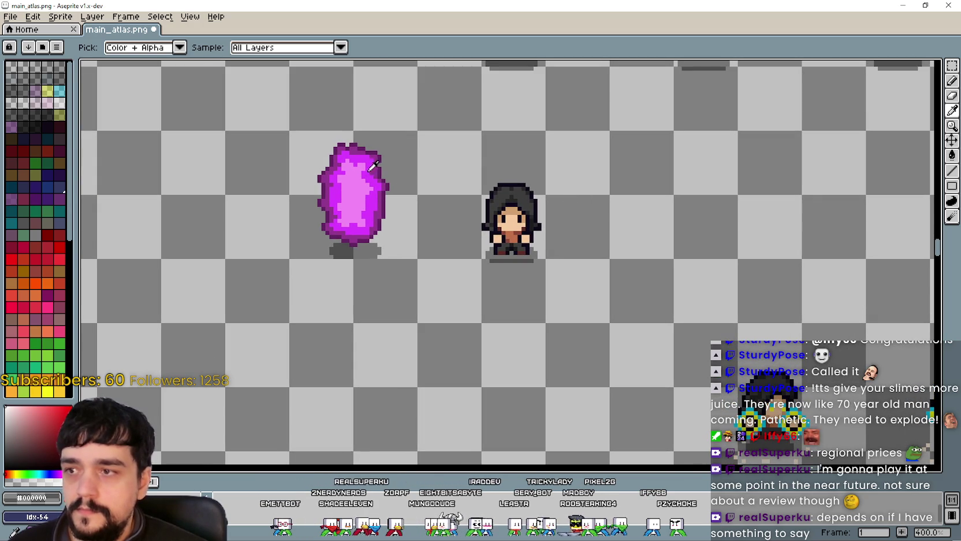
pyautogui.click(362, 186)
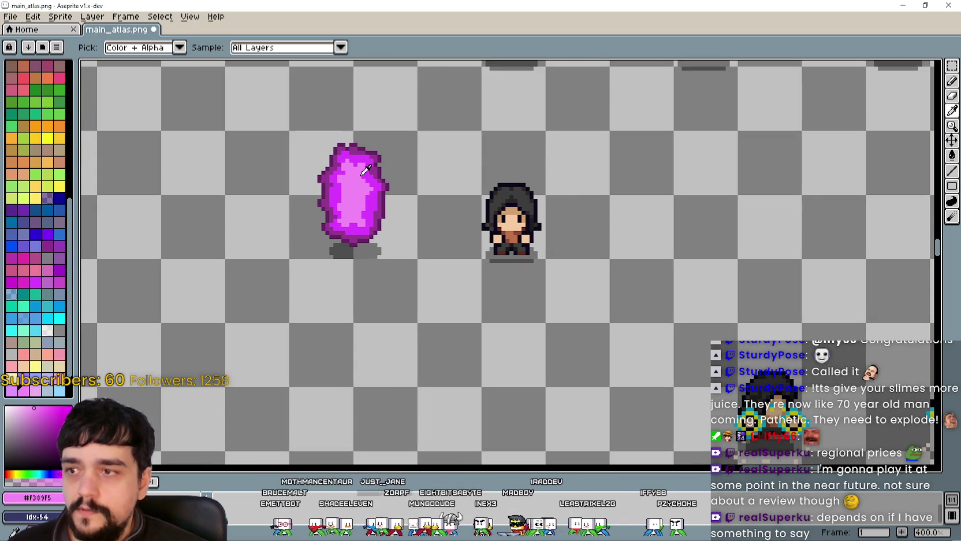
pyautogui.click(952, 81)
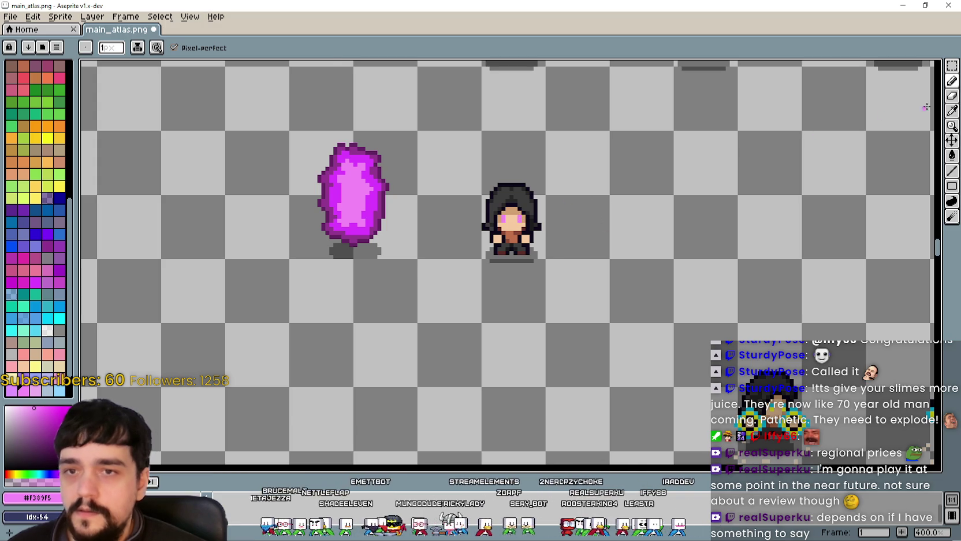
# Step: Eyedrop the blob's dark purple outline colour
pyautogui.click(951, 115)
pyautogui.click(324, 190)
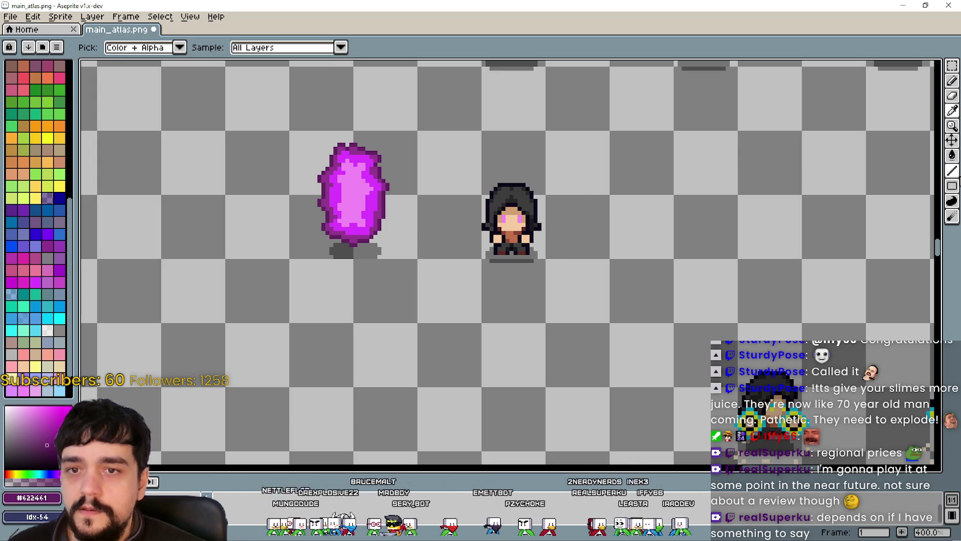
pyautogui.scroll(3, 589, 186)
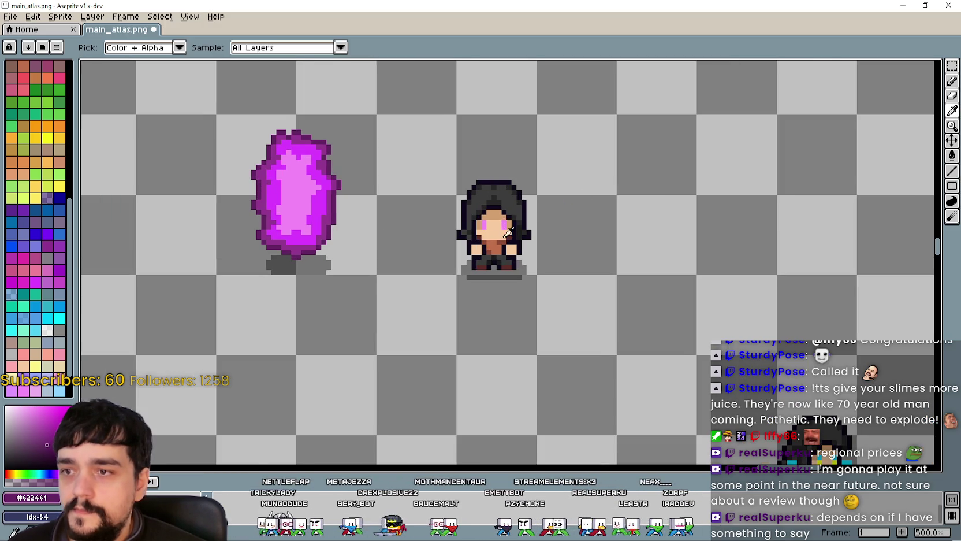
# Step: Try a purple Line Tool stroke along the hood's top, then undo it
pyautogui.press('l')
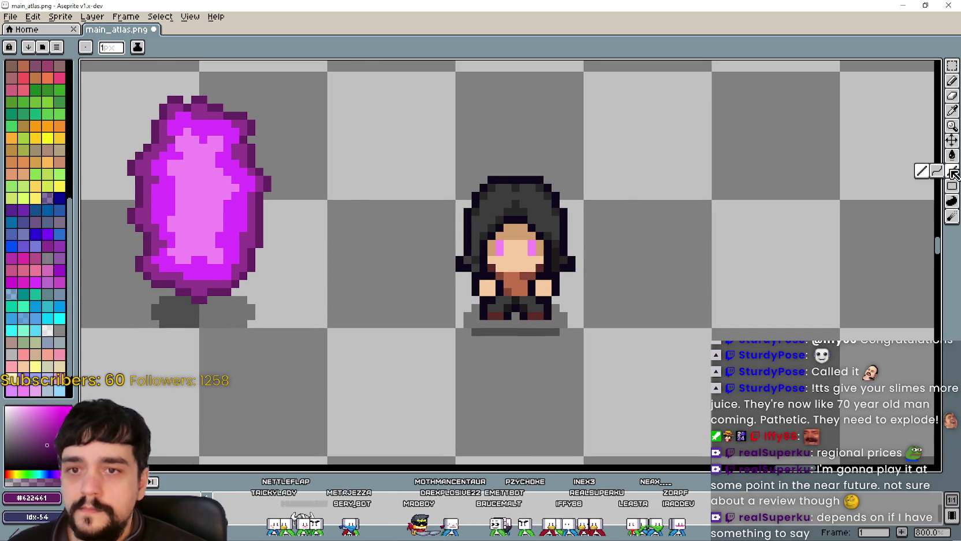
pyautogui.scroll(2, 497, 188)
pyautogui.moveTo(496, 186); pyautogui.dragTo(426, 184)
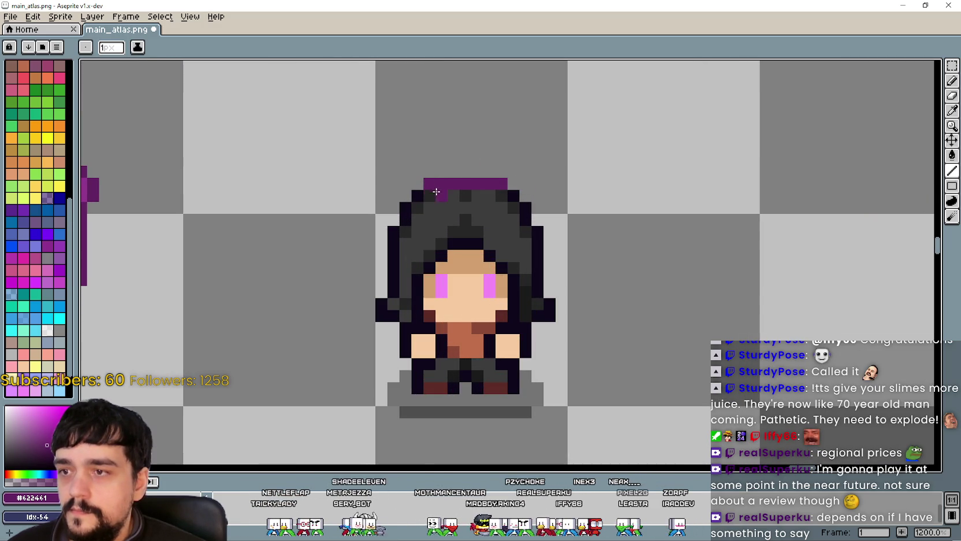
pyautogui.scroll(-3, 433, 220)
pyautogui.hotkey('ctrl', 'z')
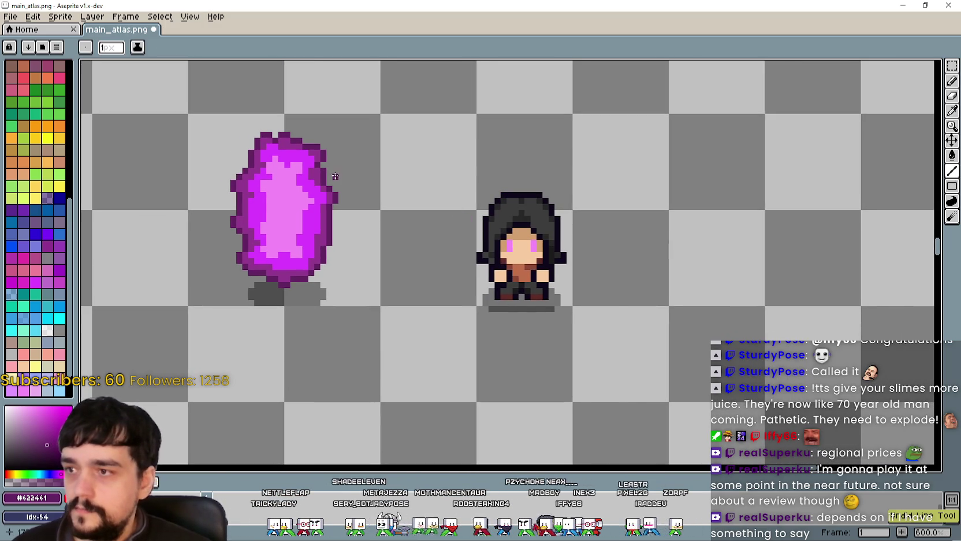
pyautogui.scroll(1, 315, 170)
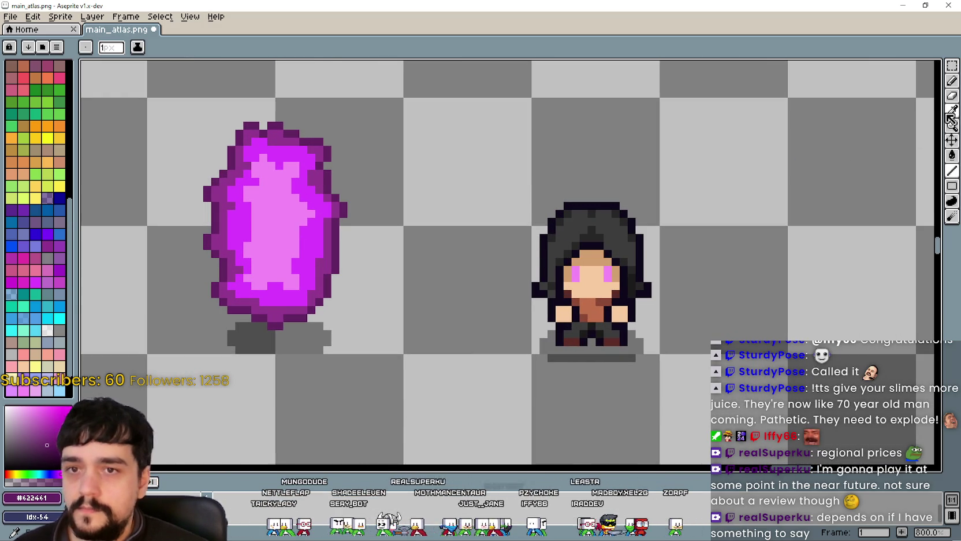
# Step: Sample a mid purple from the blob's outline, draw another hood line, and undo it
pyautogui.press('i')
pyautogui.click(317, 176)
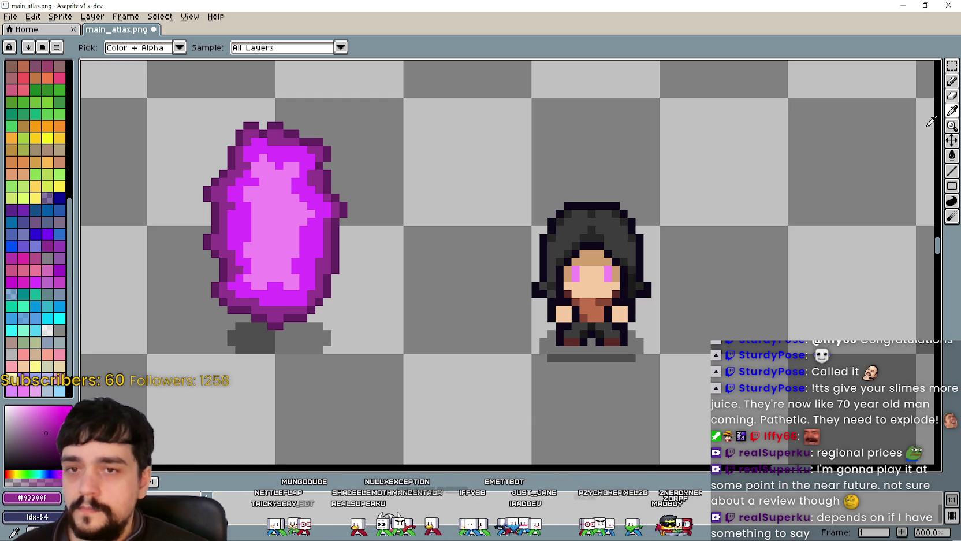
pyautogui.click(952, 171)
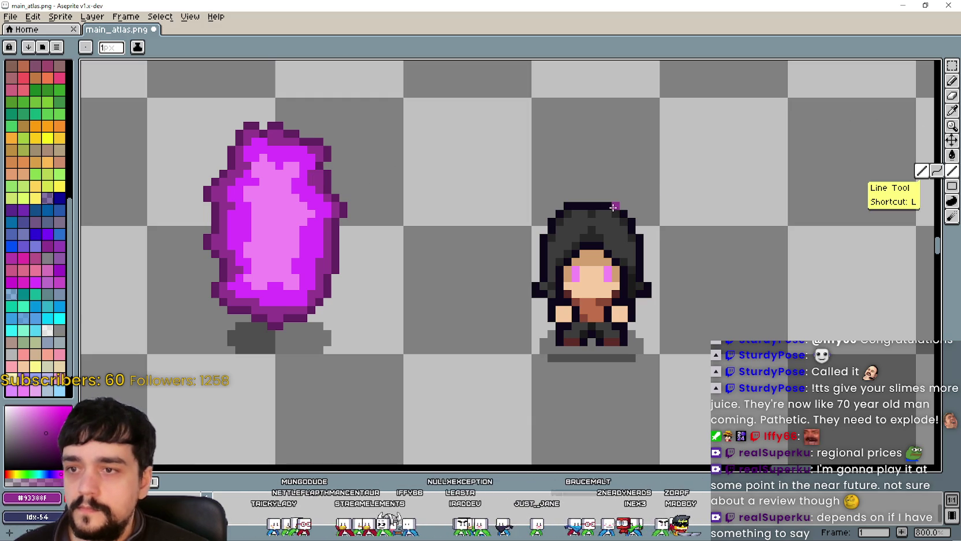
pyautogui.moveTo(613, 207); pyautogui.dragTo(570, 207)
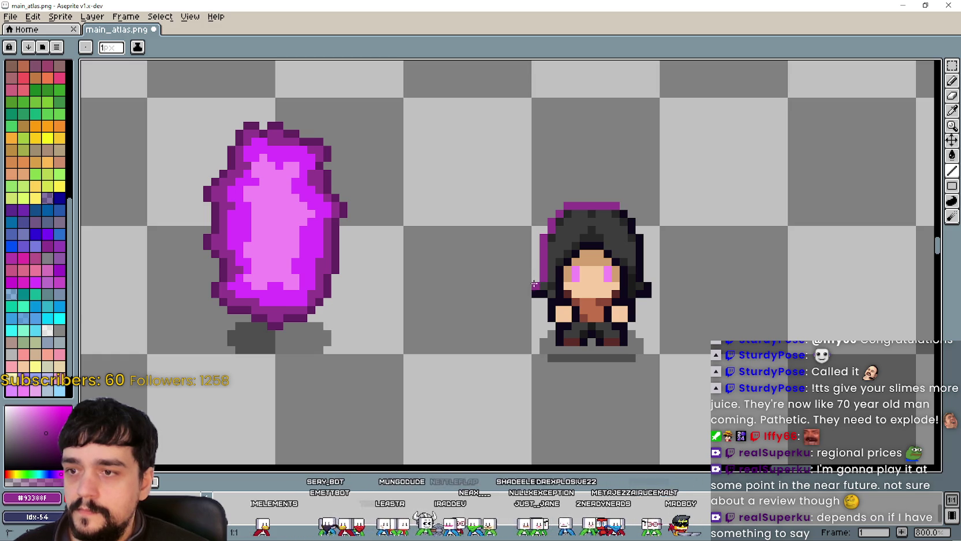
pyautogui.scroll(-5, 537, 297)
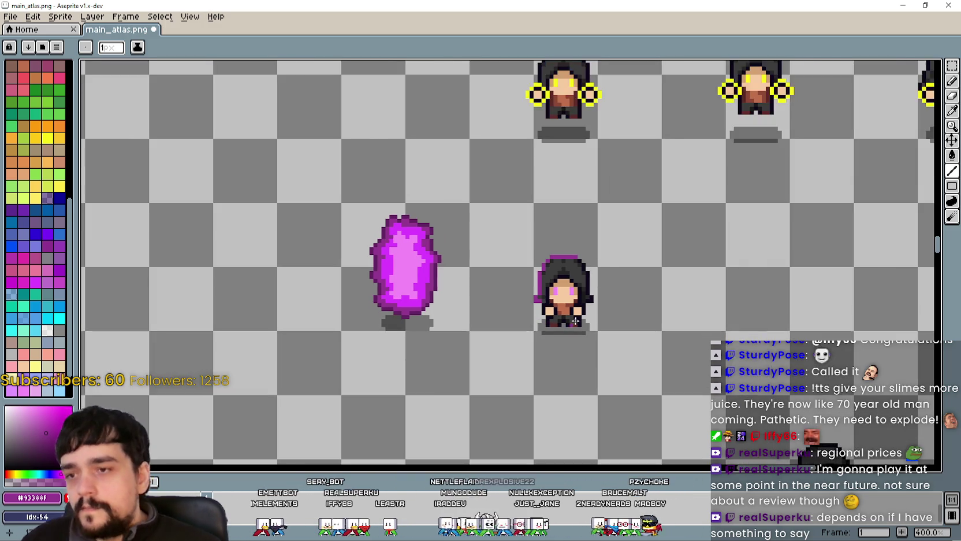
pyautogui.scroll(5, 586, 265)
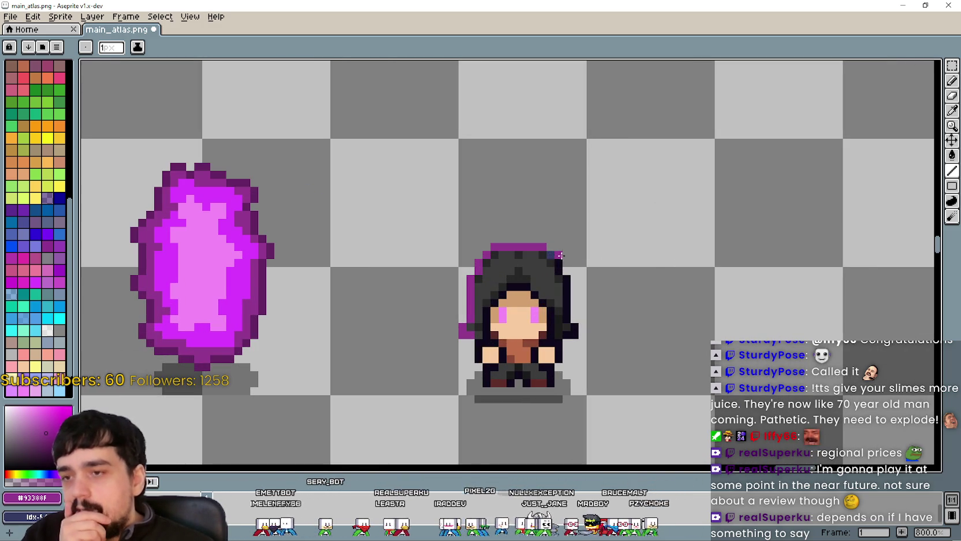
pyautogui.scroll(-4, 647, 277)
pyautogui.scroll(3, 640, 281)
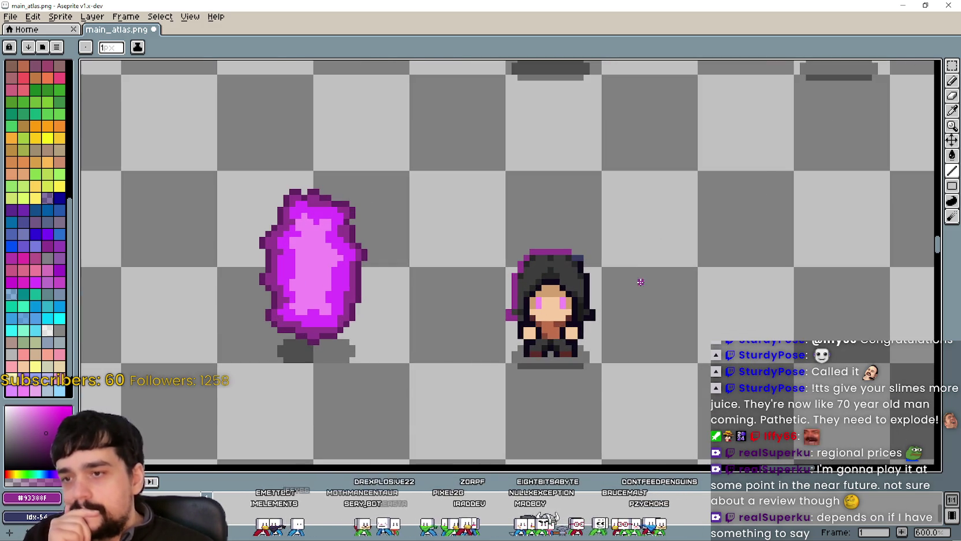
pyautogui.hotkey('ctrl', 'z')
pyautogui.hotkey('ctrl', 'z')
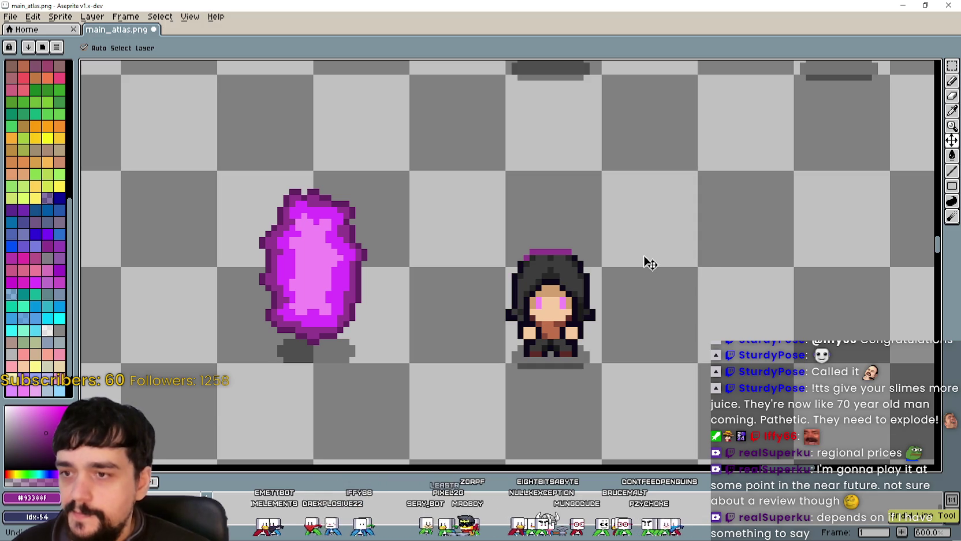
# Step: Eyedrop the blob's light pink as the drawing colour
pyautogui.scroll(-3, 646, 259)
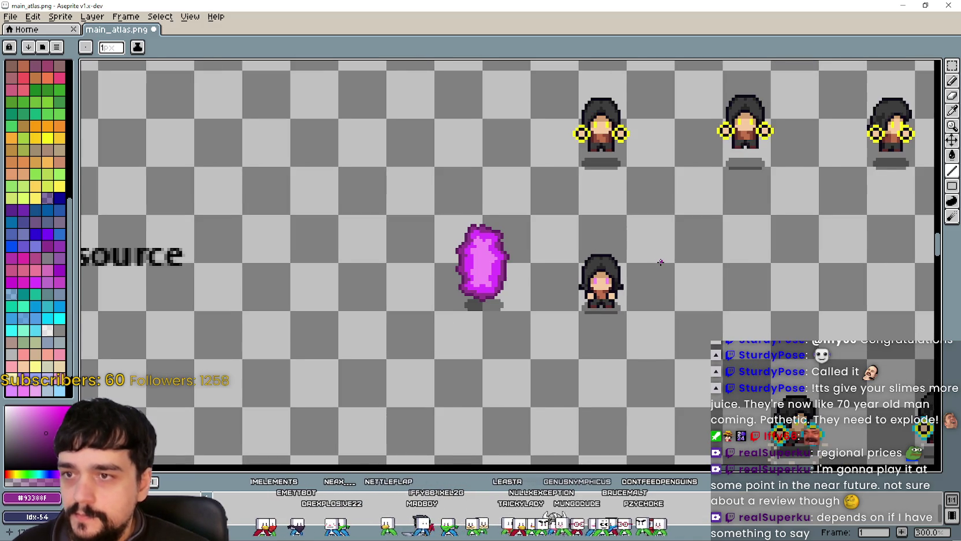
pyautogui.moveTo(652, 259); pyautogui.dragTo(611, 238)
pyautogui.scroll(2, 608, 239)
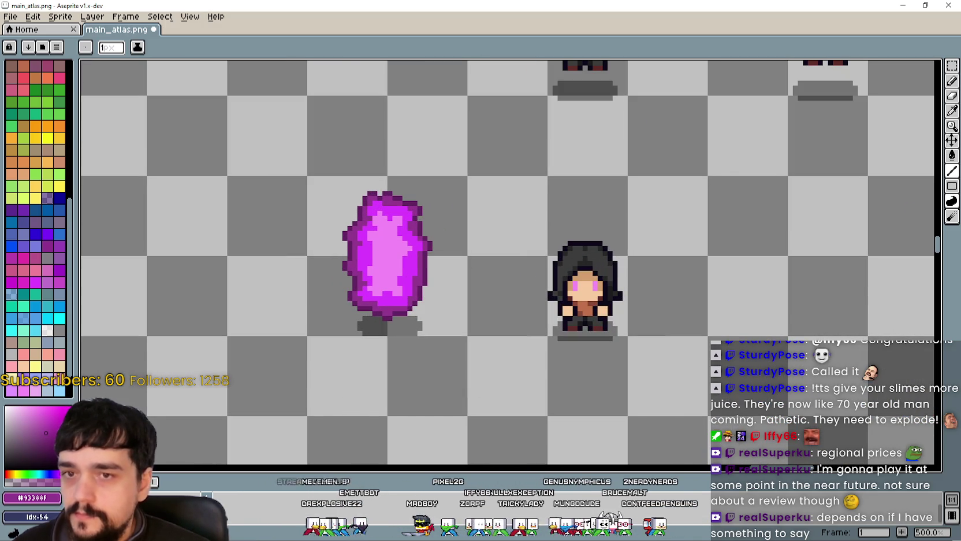
pyautogui.click(951, 111)
pyautogui.scroll(1, 444, 251)
pyautogui.click(380, 249)
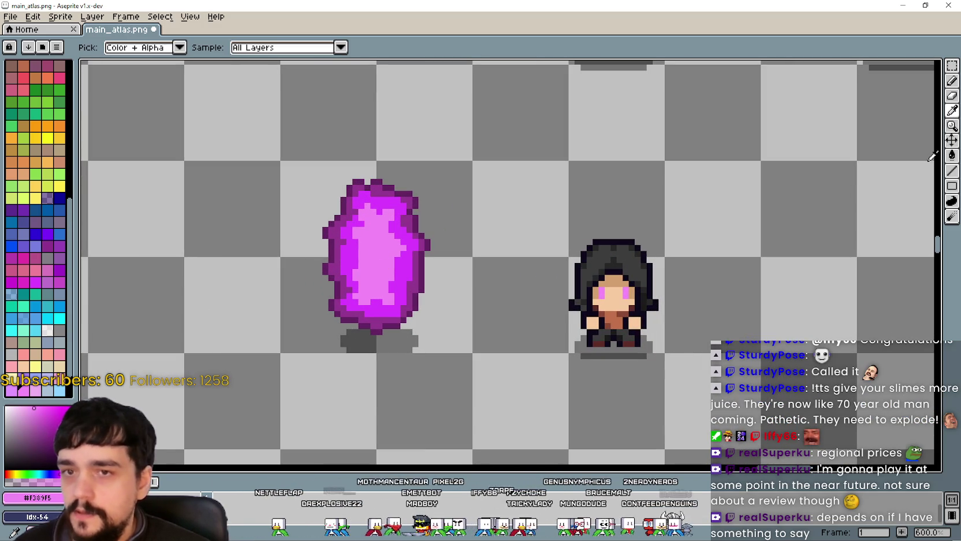
pyautogui.click(952, 171)
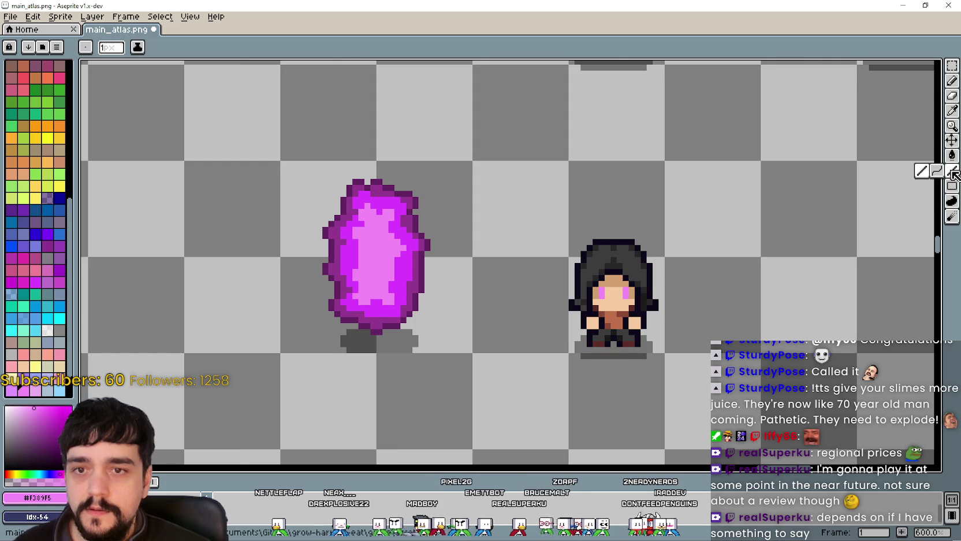
# Step: Draw a pink line across the top of the character's hood
pyautogui.scroll(1, 605, 235)
pyautogui.click(600, 236)
pyautogui.scroll(2, 605, 235)
pyautogui.moveTo(647, 230)
pyautogui.mouseDown()
pyautogui.moveTo(577, 230)
pyautogui.moveTo(535, 266)
pyautogui.mouseUp()
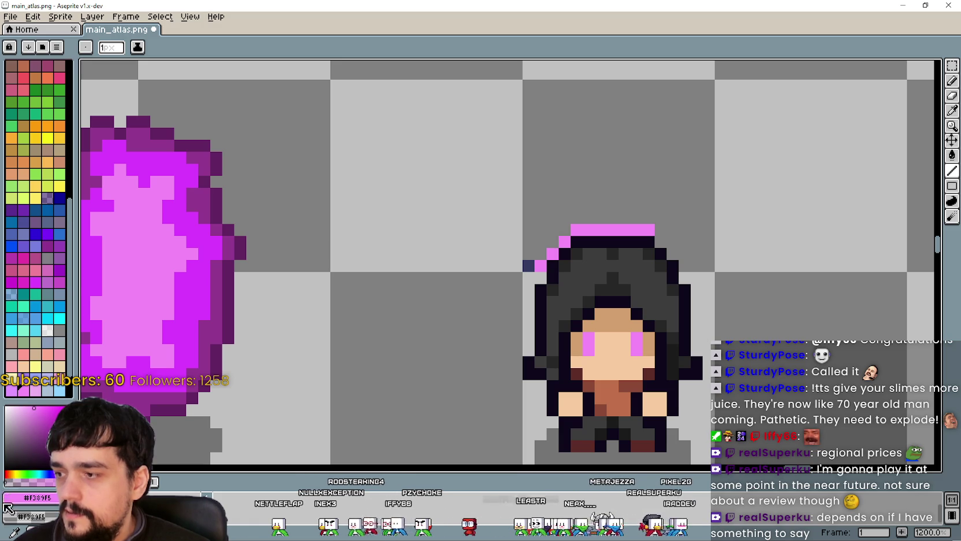
pyautogui.scroll(10, 10, 477)
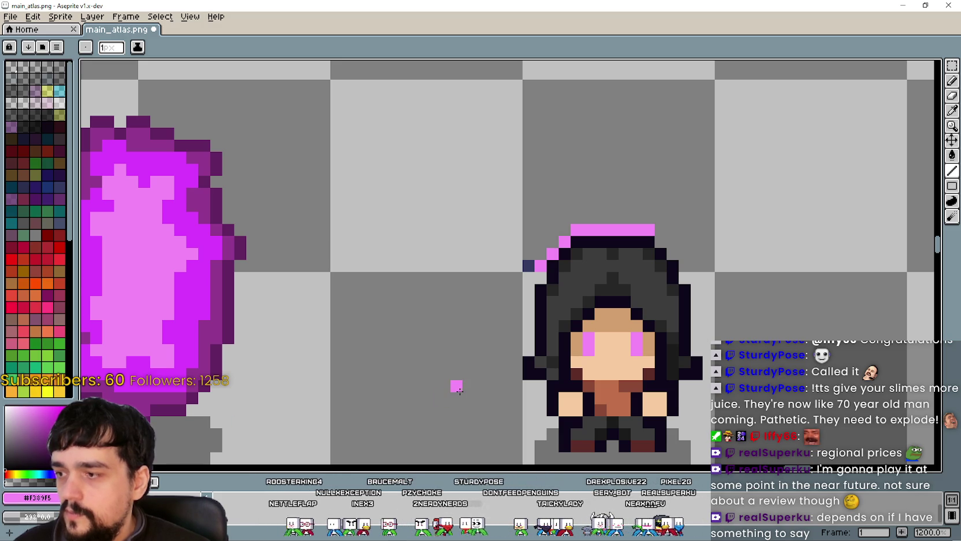
pyautogui.scroll(-3, 515, 267)
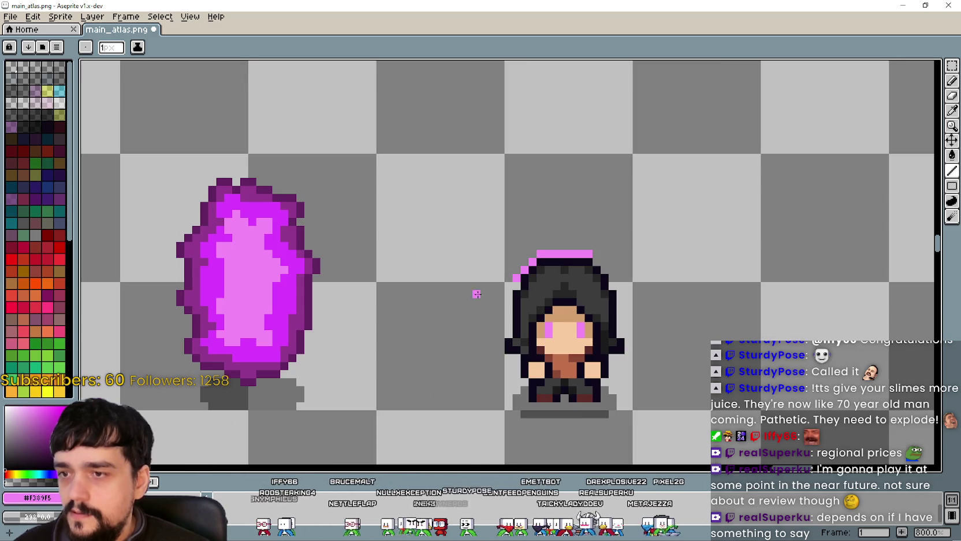
pyautogui.scroll(4, 517, 293)
# Step: Paint a pink outline down the left side and lower left, undoing a stray pixel
pyautogui.click(512, 278)
pyautogui.moveTo(496, 298); pyautogui.dragTo(496, 379)
pyautogui.scroll(-1, 432, 276)
pyautogui.moveTo(433, 286)
pyautogui.mouseDown()
pyautogui.moveTo(479, 365)
pyautogui.moveTo(504, 353)
pyautogui.moveTo(521, 364)
pyautogui.moveTo(569, 365)
pyautogui.moveTo(587, 354)
pyautogui.moveTo(600, 294)
pyautogui.moveTo(616, 292)
pyautogui.mouseUp()
pyautogui.click(468, 338)
pyautogui.click(456, 387)
pyautogui.scroll(-4, 456, 381)
pyautogui.scroll(4, 456, 369)
pyautogui.hotkey('ctrl', 'z')
pyautogui.hotkey('ctrl', 'z')
# Step: Trace pink along the bottom and right side, then undo those outline strokes
pyautogui.click(527, 354)
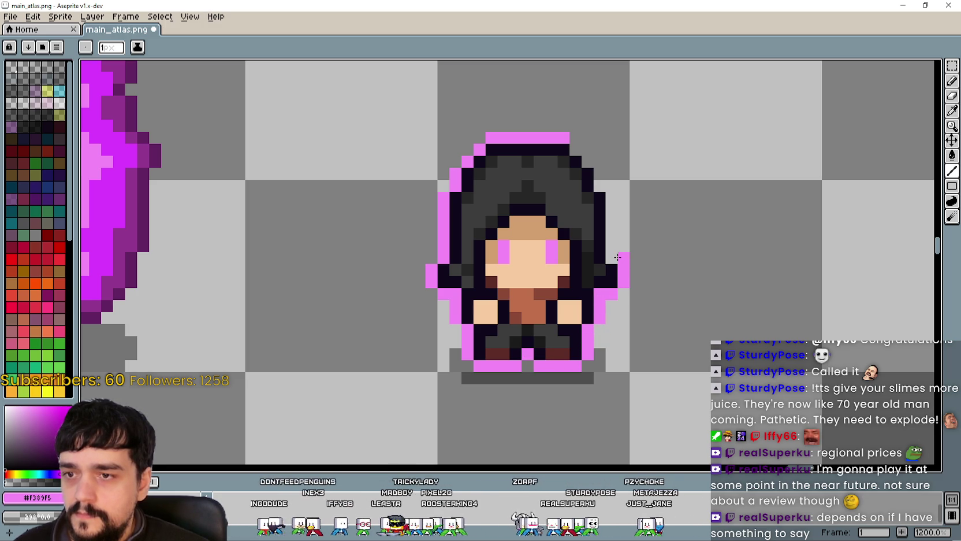
pyautogui.moveTo(615, 256); pyautogui.dragTo(611, 200)
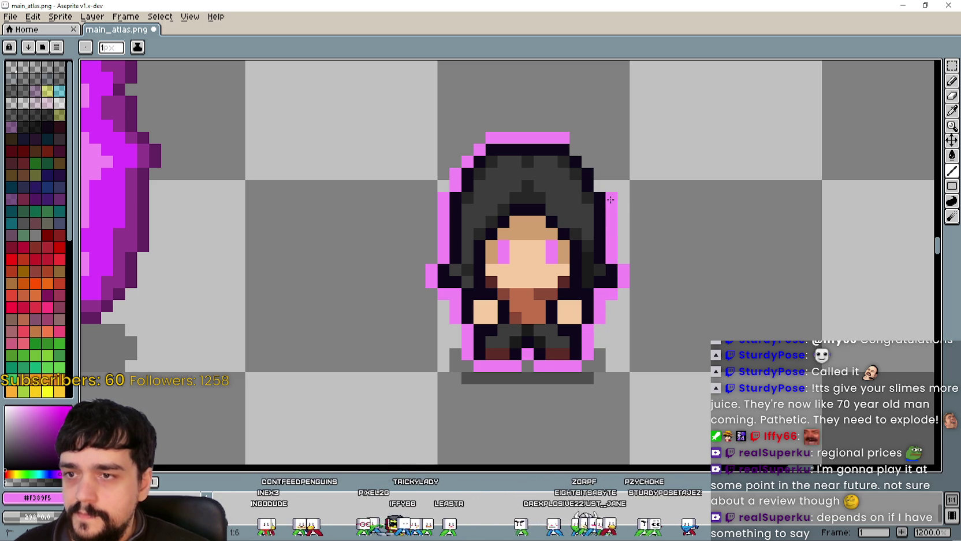
pyautogui.scroll(-1, 583, 312)
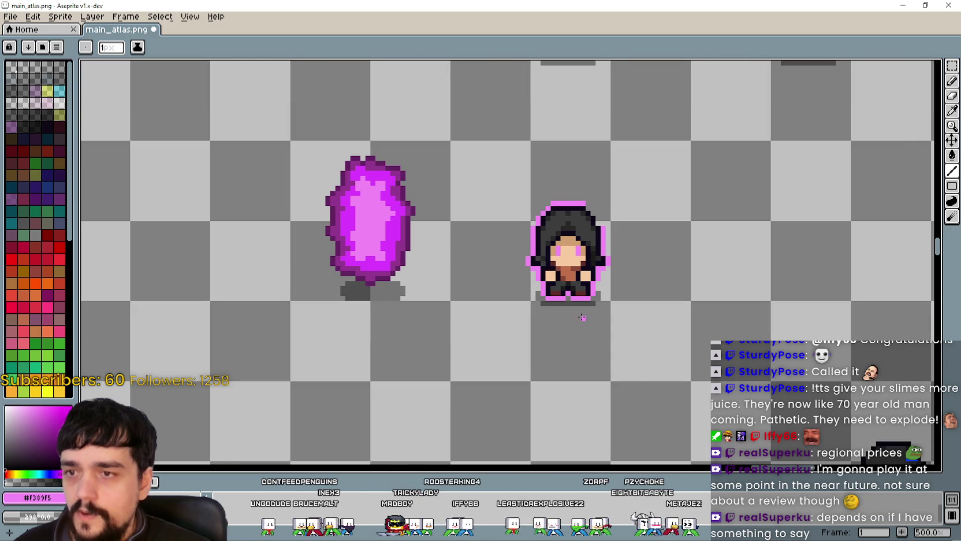
pyautogui.scroll(2, 581, 317)
pyautogui.press('v')
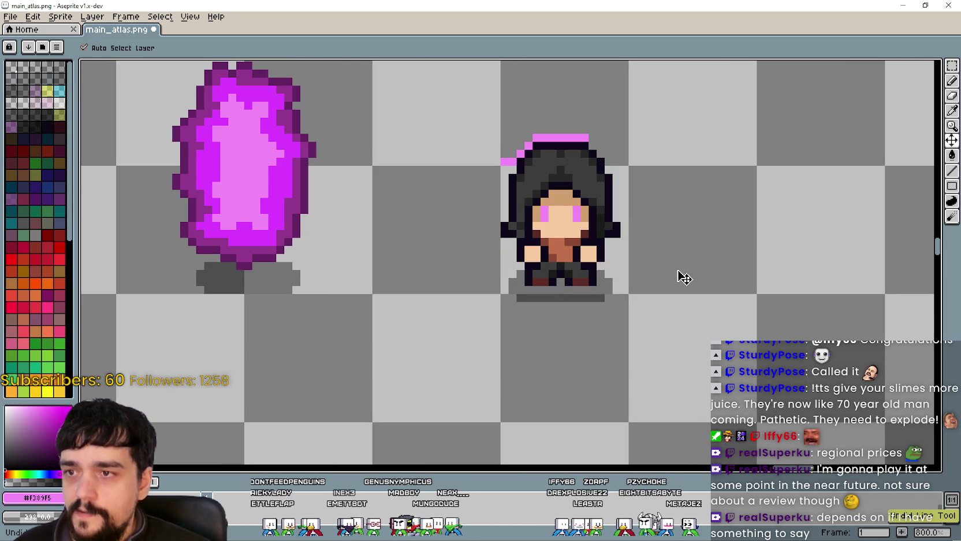
pyautogui.press('b')
pyautogui.moveTo(625, 194)
pyautogui.mouseDown()
pyautogui.moveTo(660, 274)
pyautogui.moveTo(635, 247)
pyautogui.mouseUp()
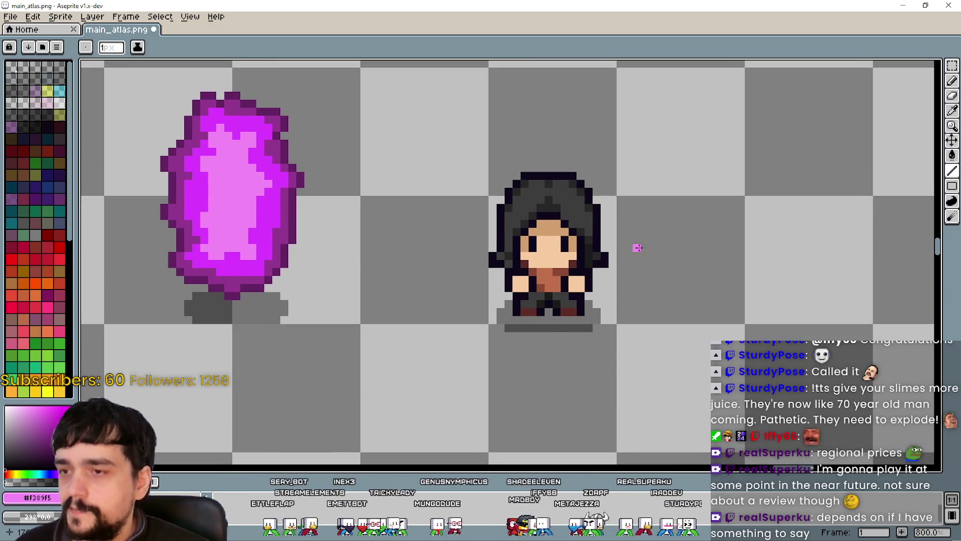
# Step: Take the Rectangular Marquee and zoom out around the hooded character's tile
pyautogui.click(951, 65)
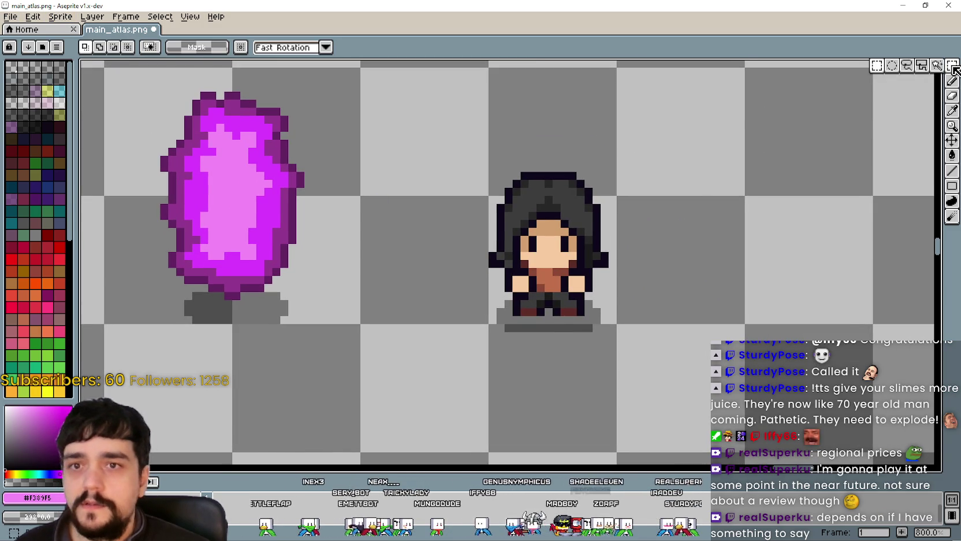
pyautogui.scroll(-1, 468, 232)
pyautogui.scroll(-1, 467, 232)
pyautogui.scroll(-1, 498, 224)
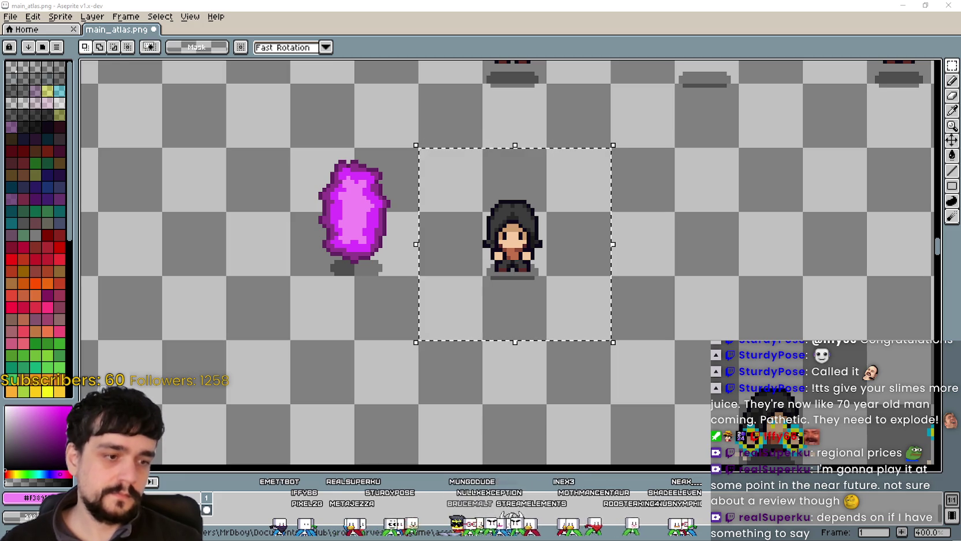
# Step: Run the Godot project, start a stacked game and maximise its window
pyautogui.hotkey('alt', 'Tab')
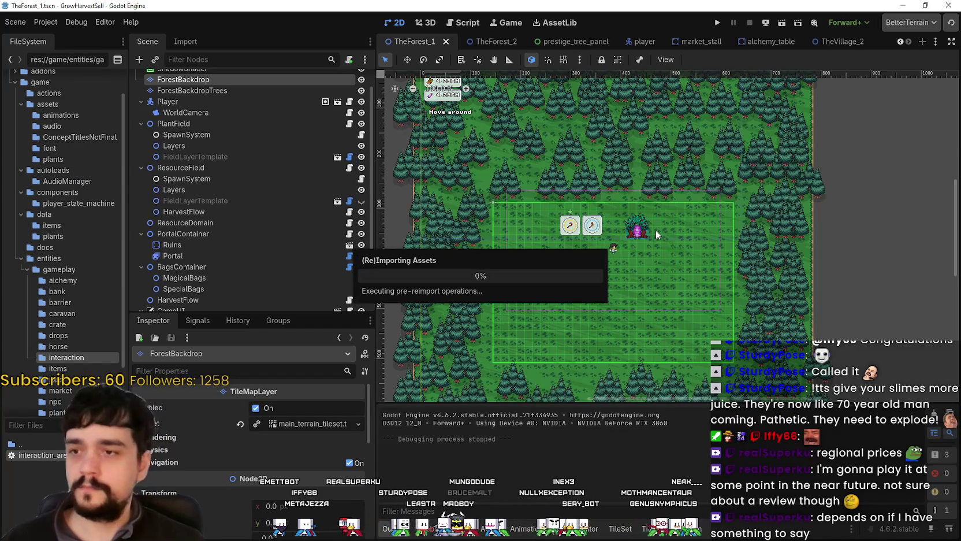
pyautogui.click(719, 21)
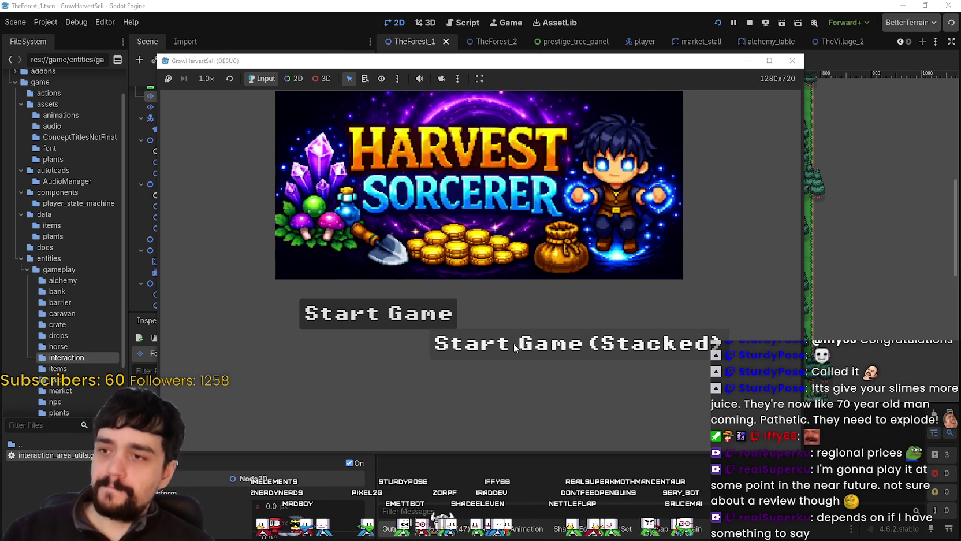
pyautogui.click(551, 344)
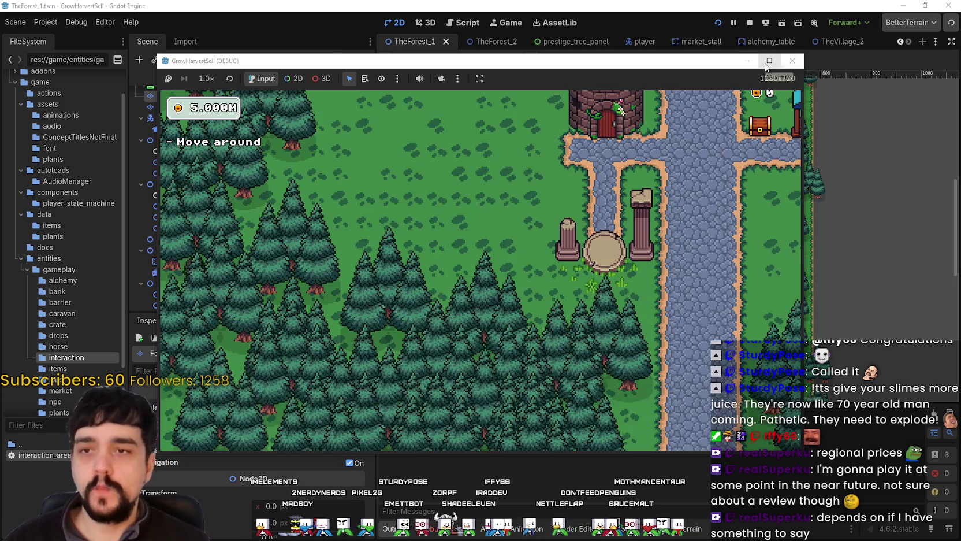
pyautogui.click(769, 63)
# Step: Walk to the Skill Board and unlock Portal, Plant Domain Damage and Dopple Sickle
pyautogui.press('d')
pyautogui.press('d')
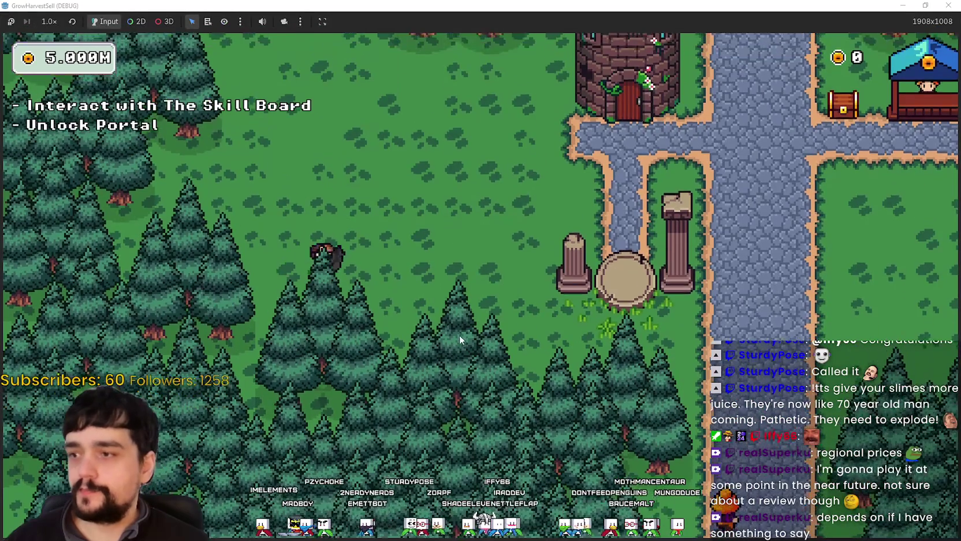
pyautogui.press('w')
pyautogui.press('e')
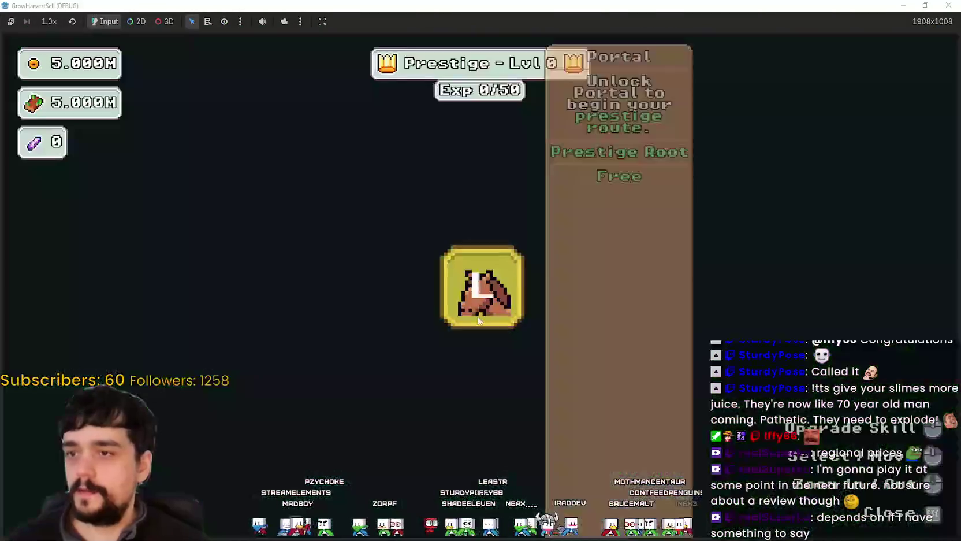
pyautogui.click(481, 285)
pyautogui.click(227, 296)
pyautogui.scroll(-2, 229, 323)
pyautogui.click(224, 356)
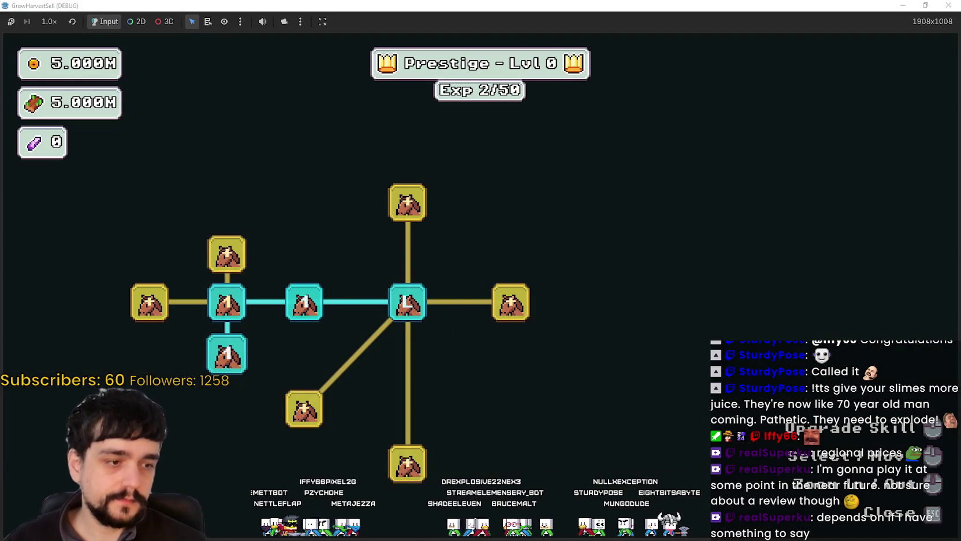
pyautogui.moveTo(221, 359)
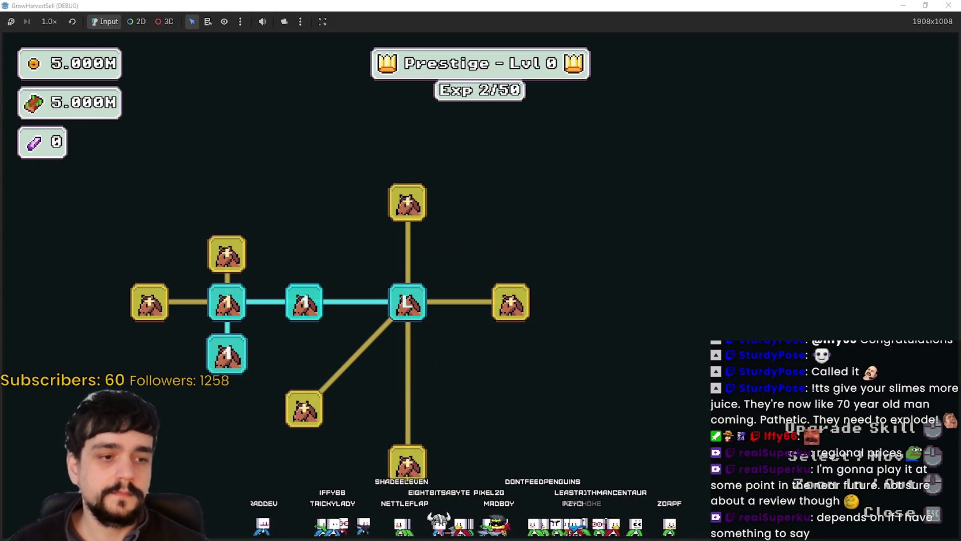
pyautogui.hotkey('alt', 'Tab')
pyautogui.scroll(1, 450, 223)
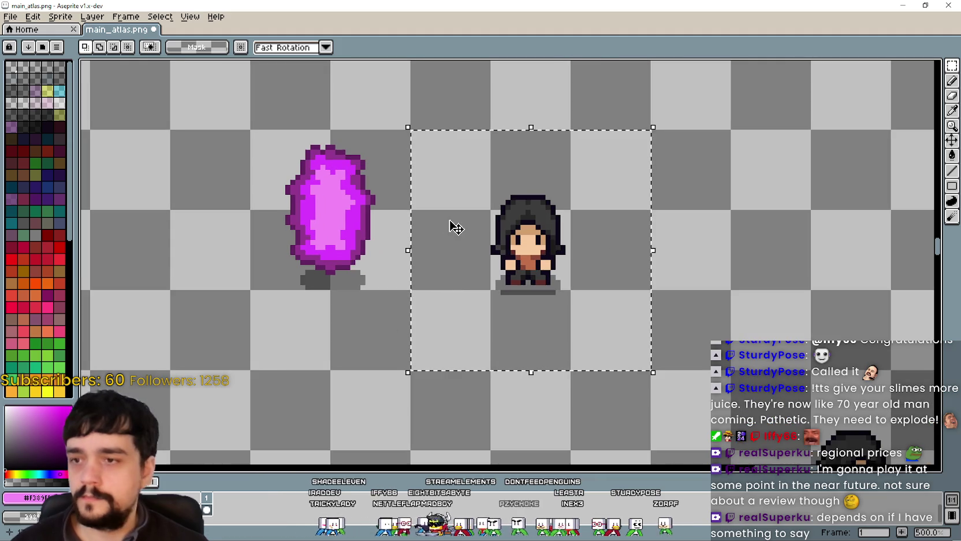
pyautogui.moveTo(454, 228); pyautogui.dragTo(540, 237)
pyautogui.moveTo(770, 165); pyautogui.dragTo(727, 147)
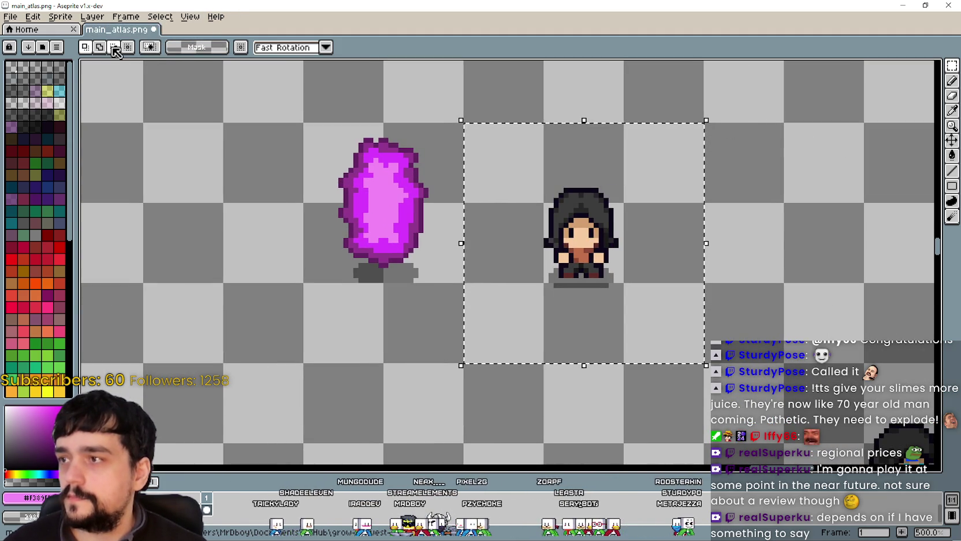
pyautogui.scroll(1, 605, 268)
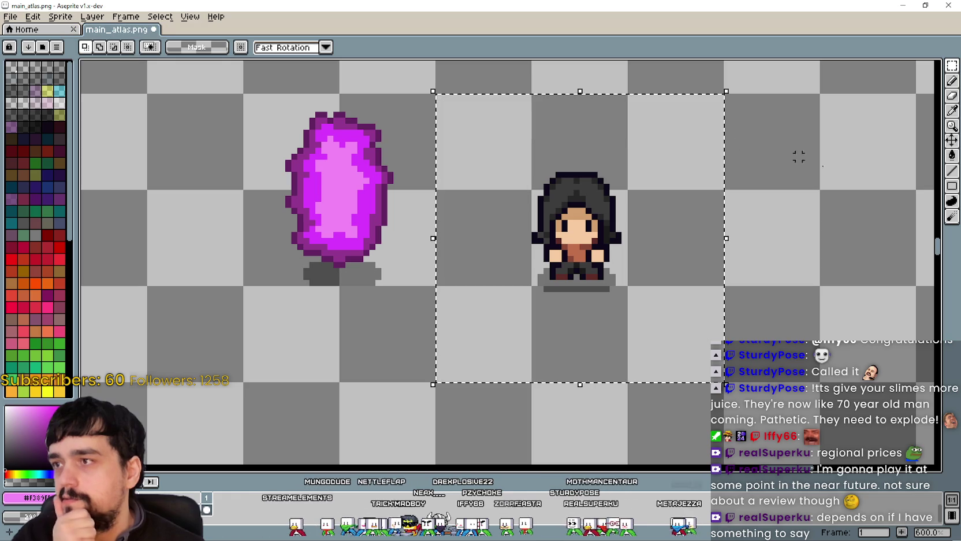
pyautogui.click(953, 154)
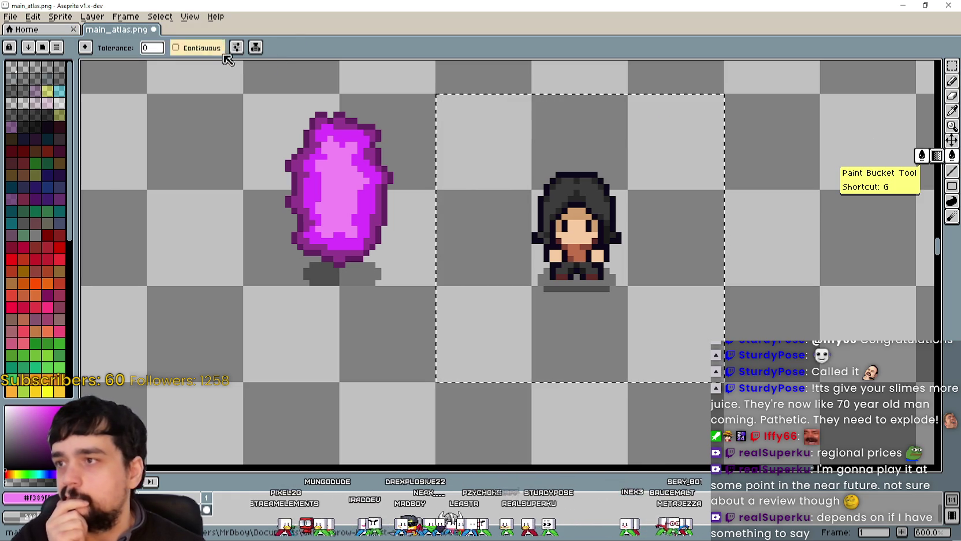
pyautogui.click(256, 48)
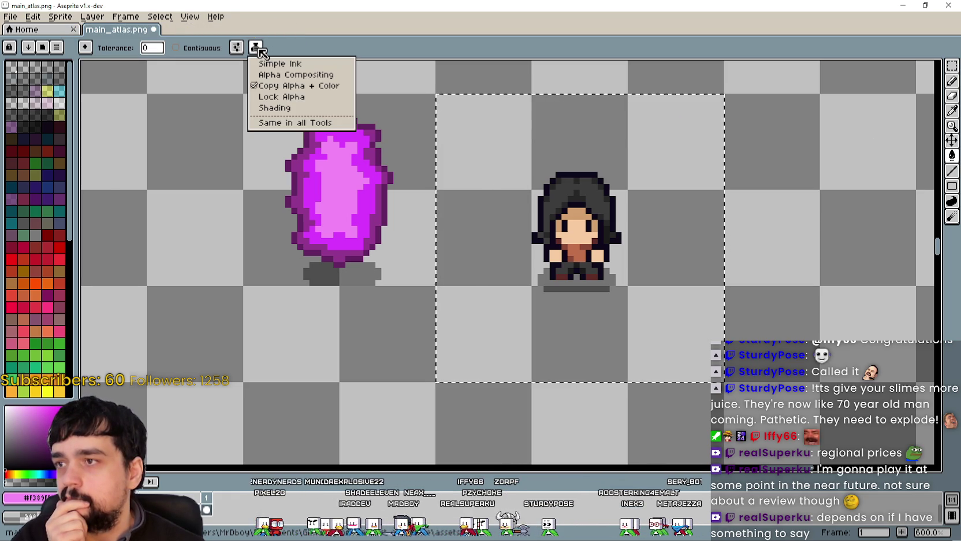
pyautogui.click(313, 76)
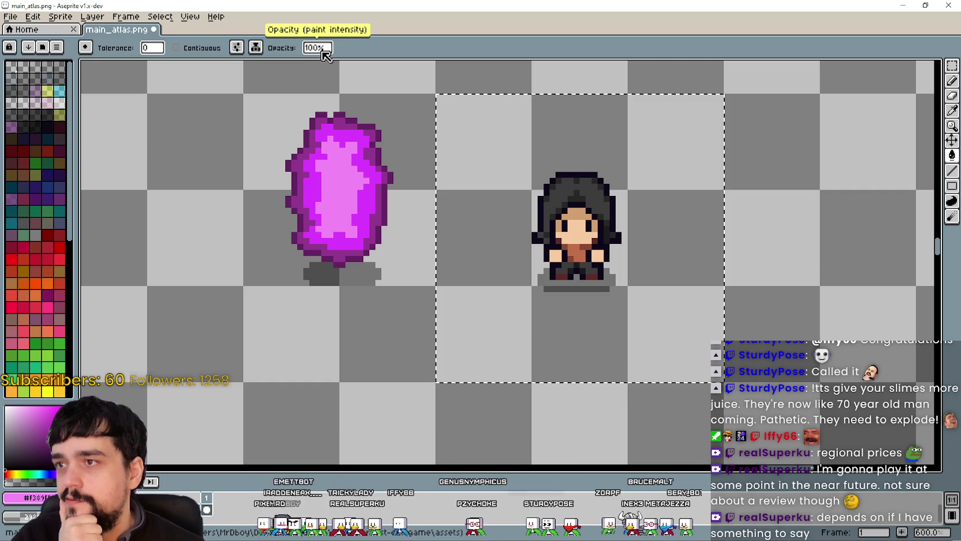
pyautogui.moveTo(322, 50)
pyautogui.mouseDown()
pyautogui.moveTo(400, 67)
pyautogui.moveTo(367, 65)
pyautogui.mouseUp()
pyautogui.write('50')
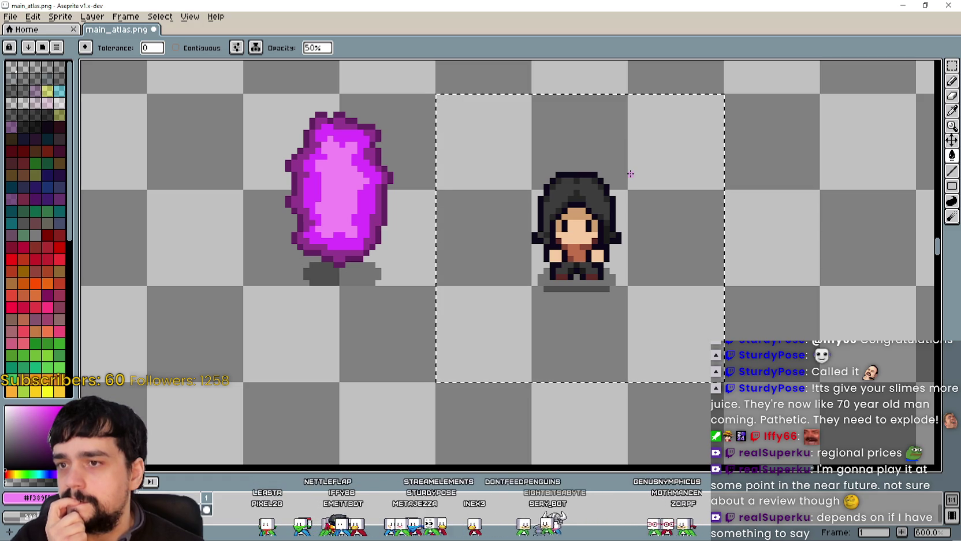
pyautogui.click(599, 241)
pyautogui.scroll(1, 596, 214)
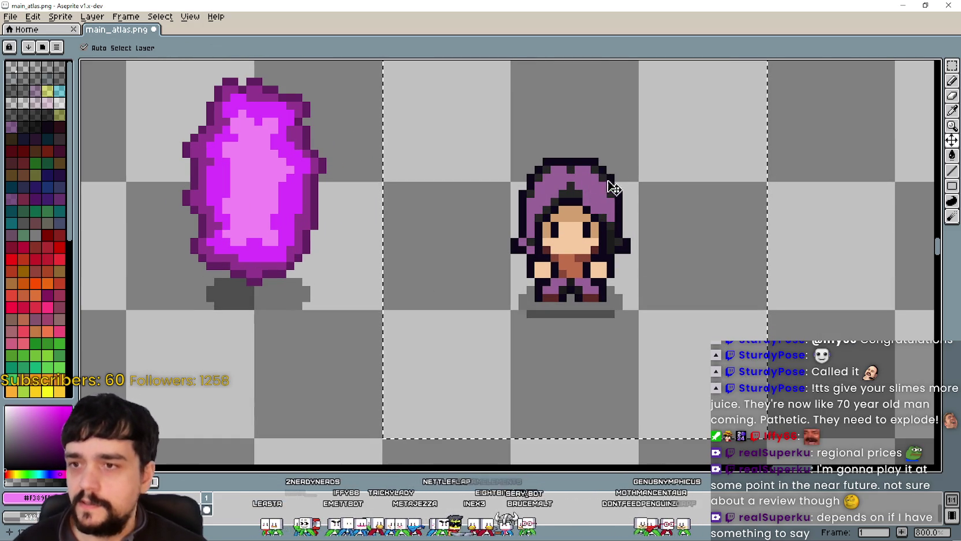
pyautogui.hotkey('ctrl', 'z')
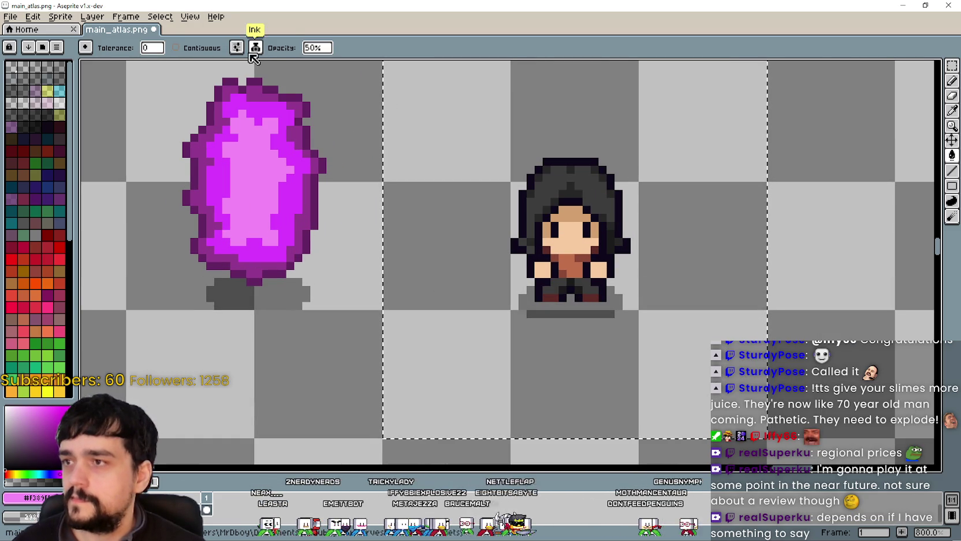
pyautogui.click(256, 49)
pyautogui.click(256, 49)
pyautogui.click(256, 48)
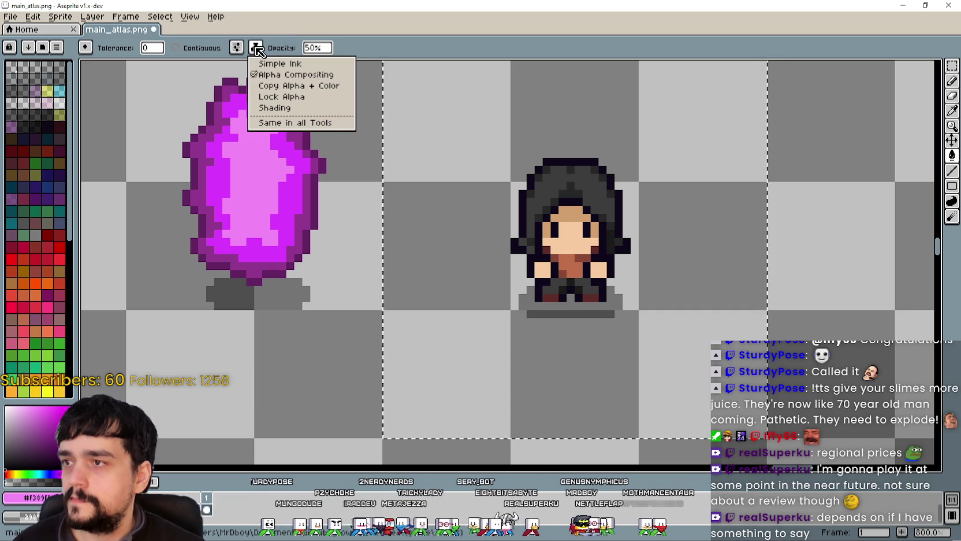
pyautogui.click(287, 122)
pyautogui.click(256, 48)
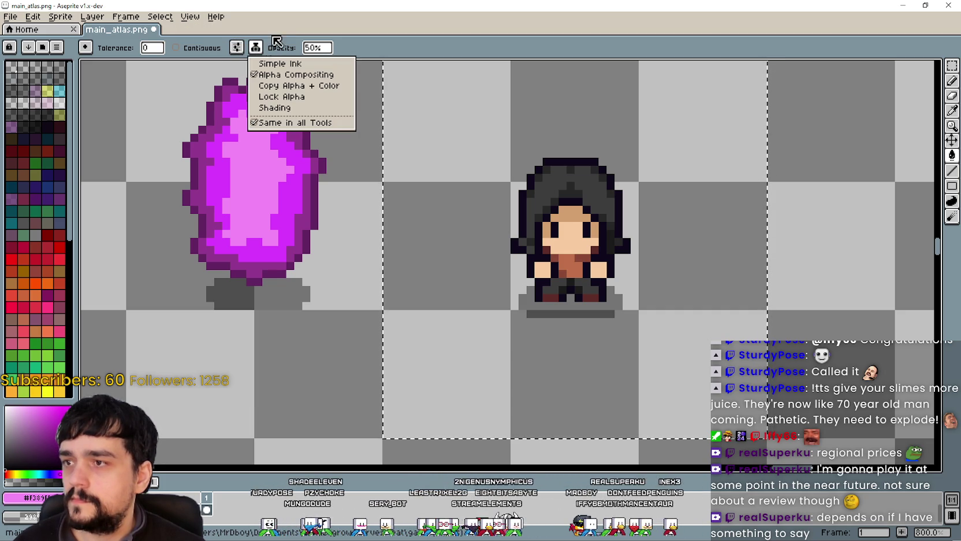
pyautogui.click(270, 41)
pyautogui.click(587, 211)
pyautogui.scroll(1, 588, 210)
pyautogui.scroll(1, 588, 211)
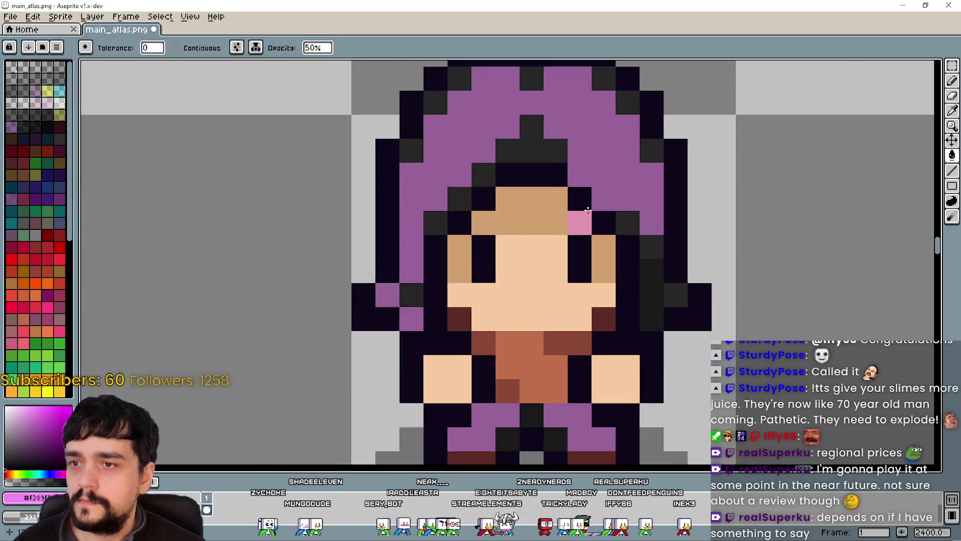
pyautogui.scroll(-2, 591, 203)
pyautogui.hotkey('ctrl', 'z')
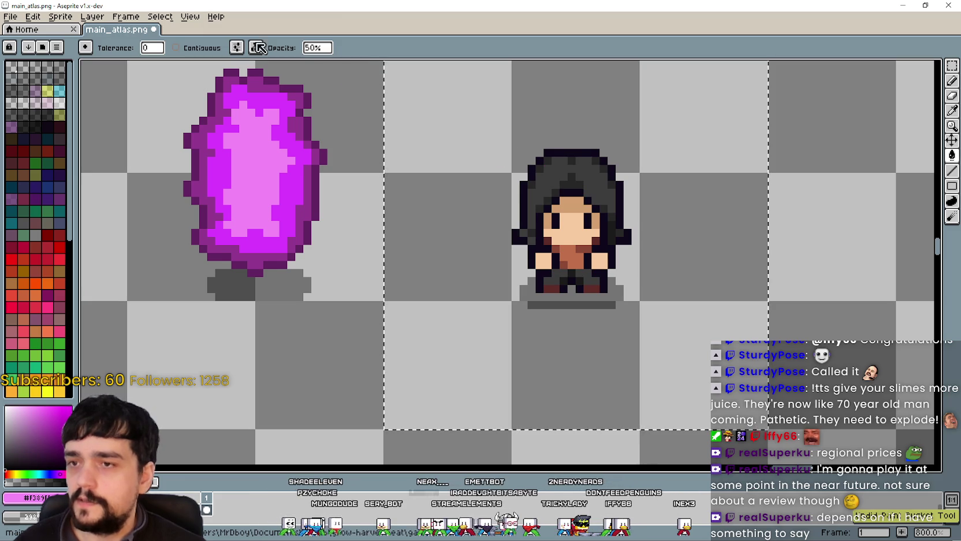
pyautogui.click(256, 47)
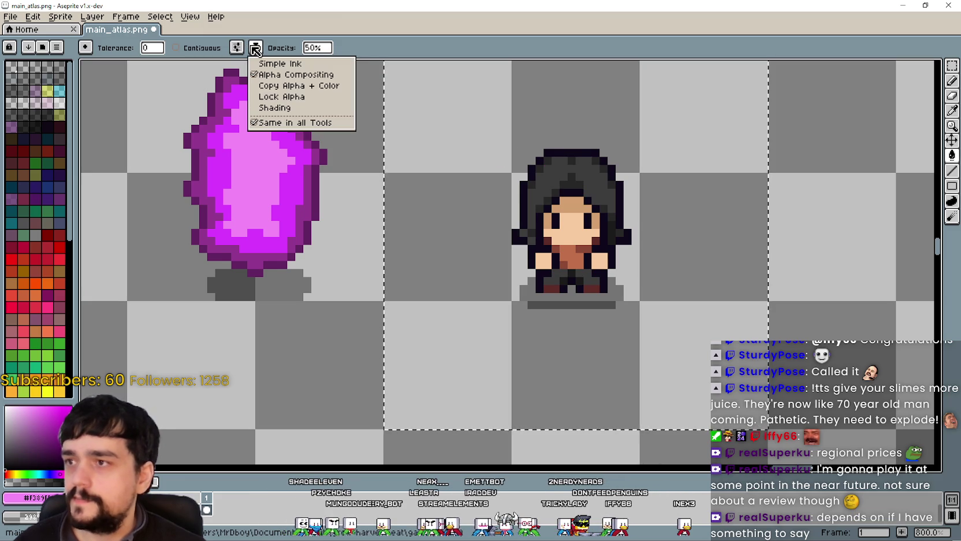
pyautogui.click(310, 64)
pyautogui.moveTo(317, 47)
pyautogui.mouseDown()
pyautogui.moveTo(332, 61)
pyautogui.moveTo(447, 62)
pyautogui.mouseUp()
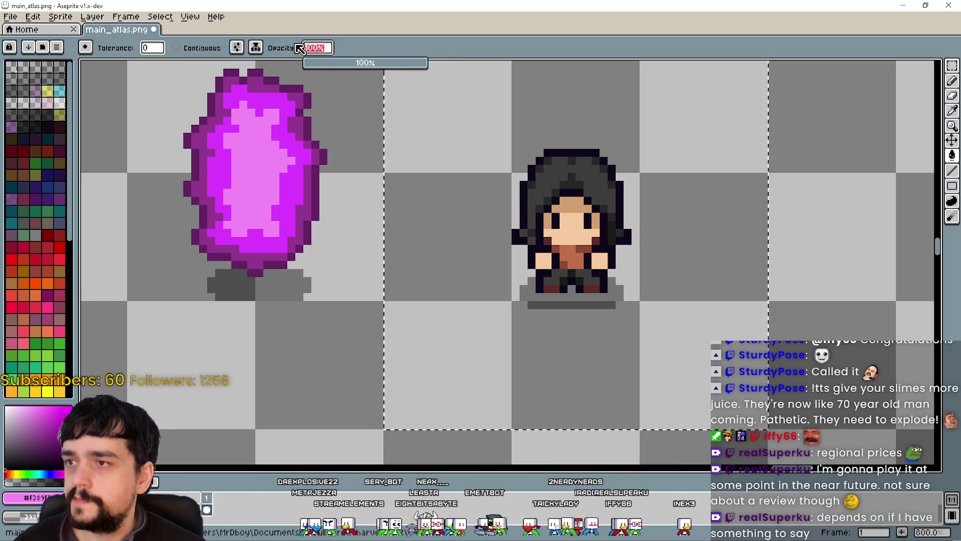
pyautogui.click(256, 47)
pyautogui.click(256, 47)
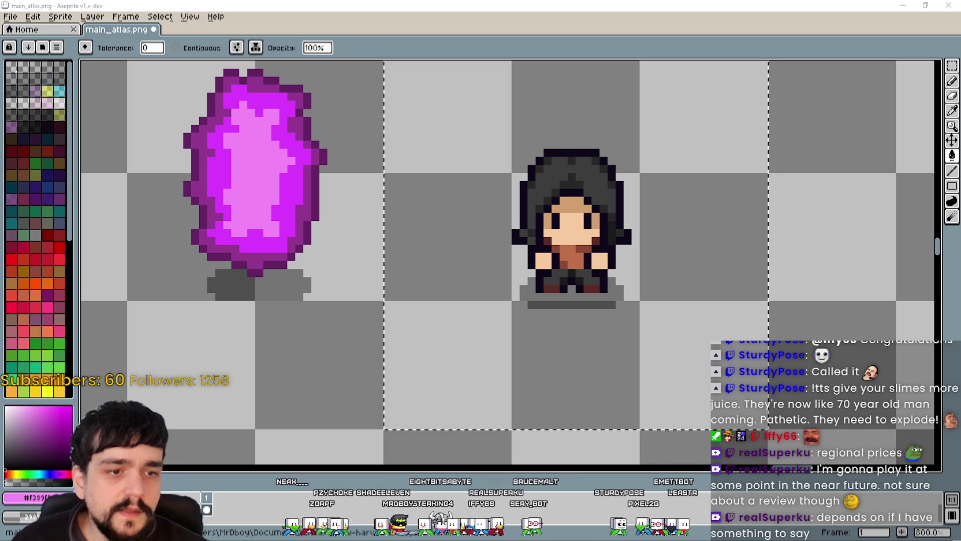
pyautogui.scroll(-1, 559, 249)
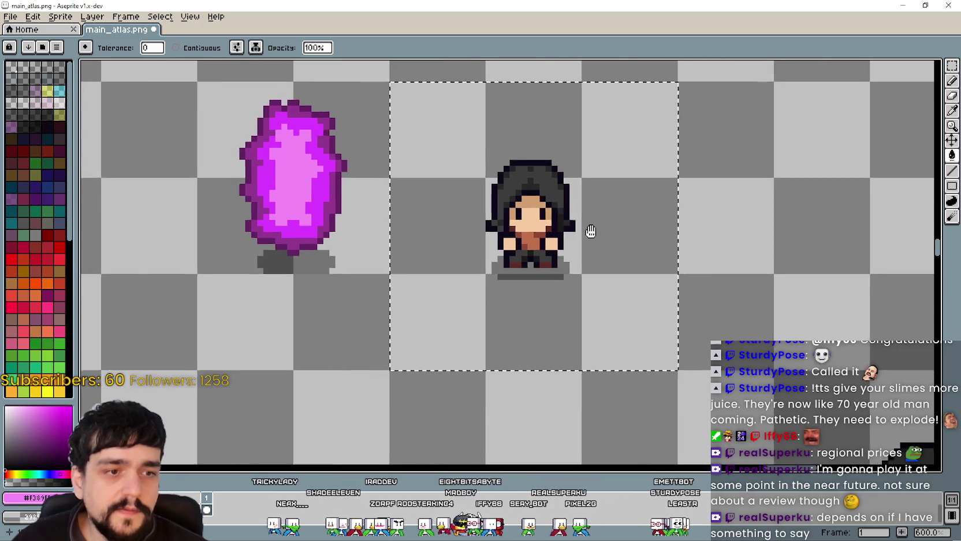
# Step: Fade the hooded sprite by setting Hue/Saturation alpha to -40 and applying it
pyautogui.hotkey('ctrl', 'u')
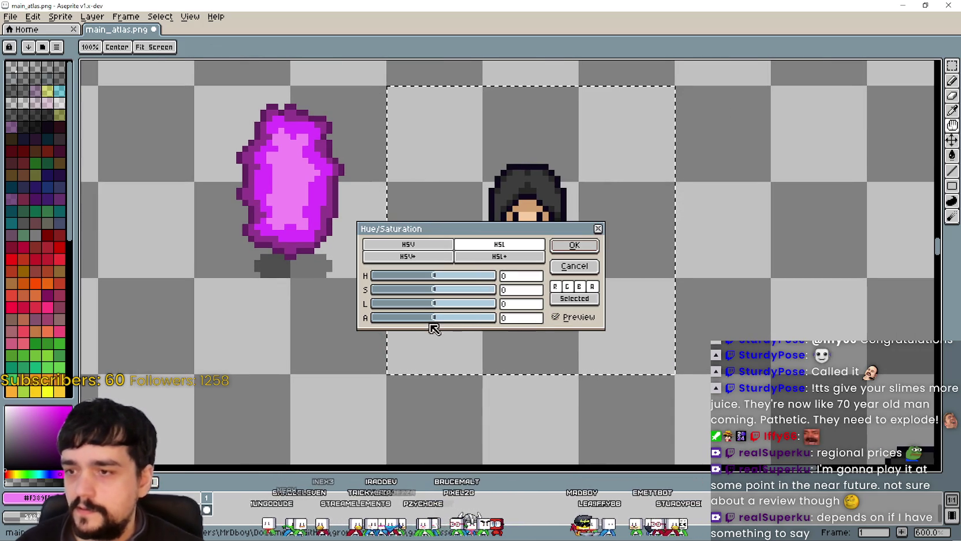
pyautogui.moveTo(435, 319); pyautogui.dragTo(412, 322)
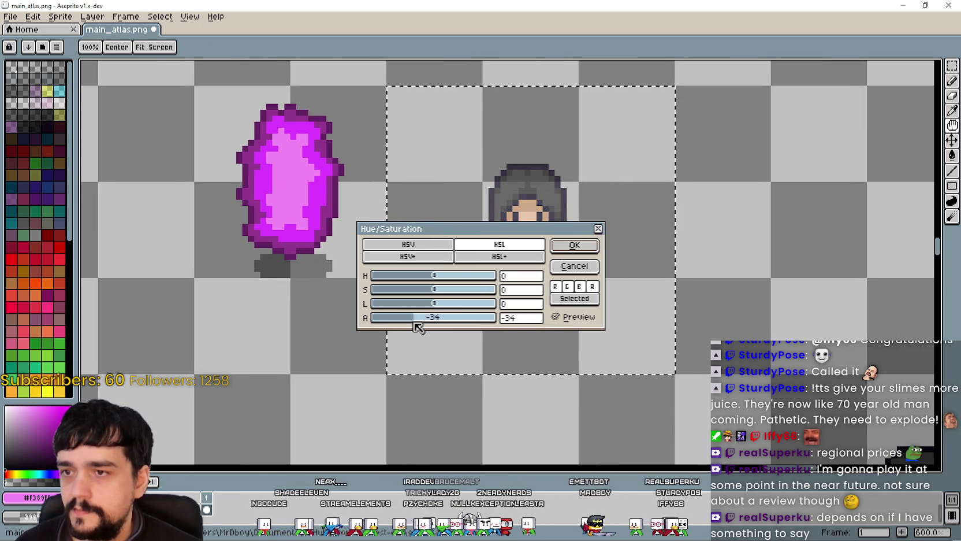
pyautogui.moveTo(449, 238); pyautogui.dragTo(591, 317)
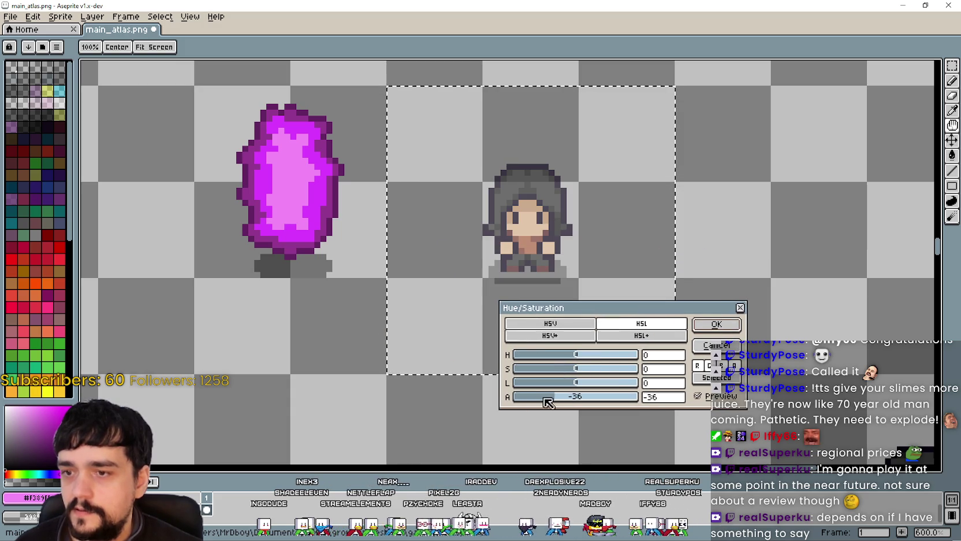
pyautogui.moveTo(556, 404)
pyautogui.mouseDown()
pyautogui.moveTo(541, 401)
pyautogui.moveTo(554, 403)
pyautogui.mouseUp()
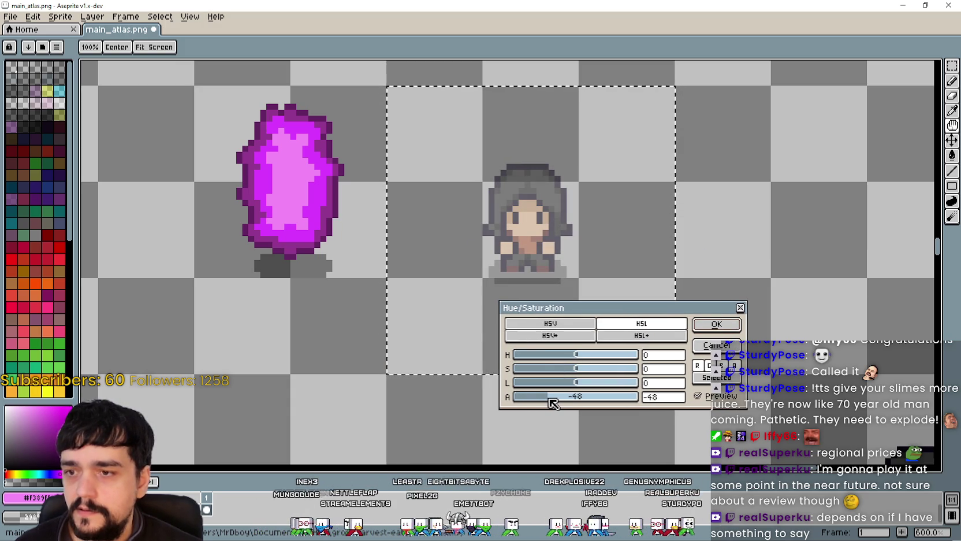
pyautogui.moveTo(554, 402); pyautogui.dragTo(557, 403)
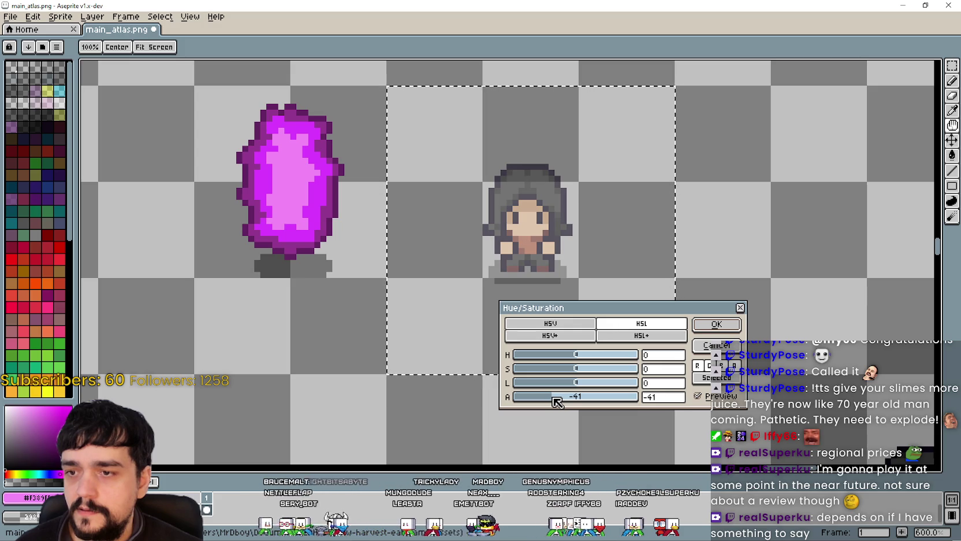
pyautogui.click(663, 397)
pyautogui.write('-40')
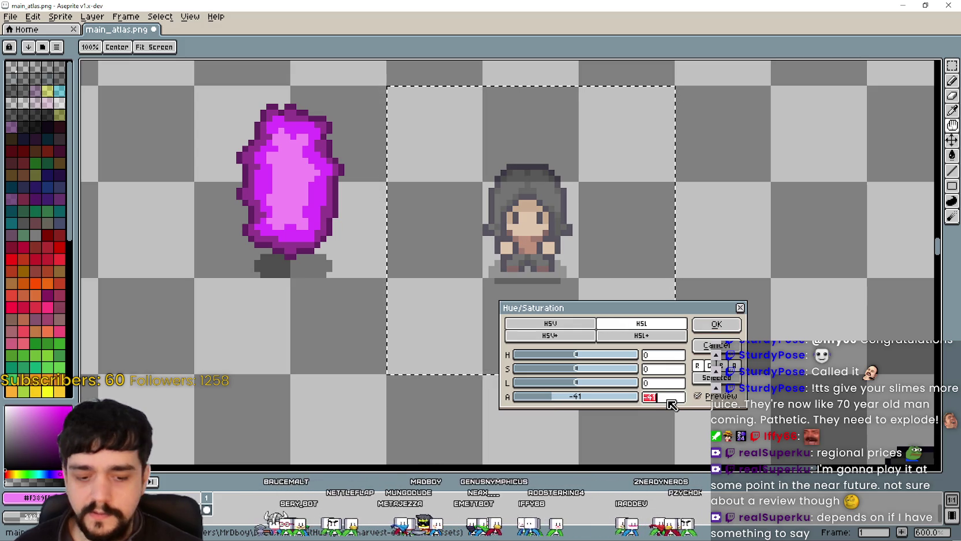
pyautogui.click(734, 330)
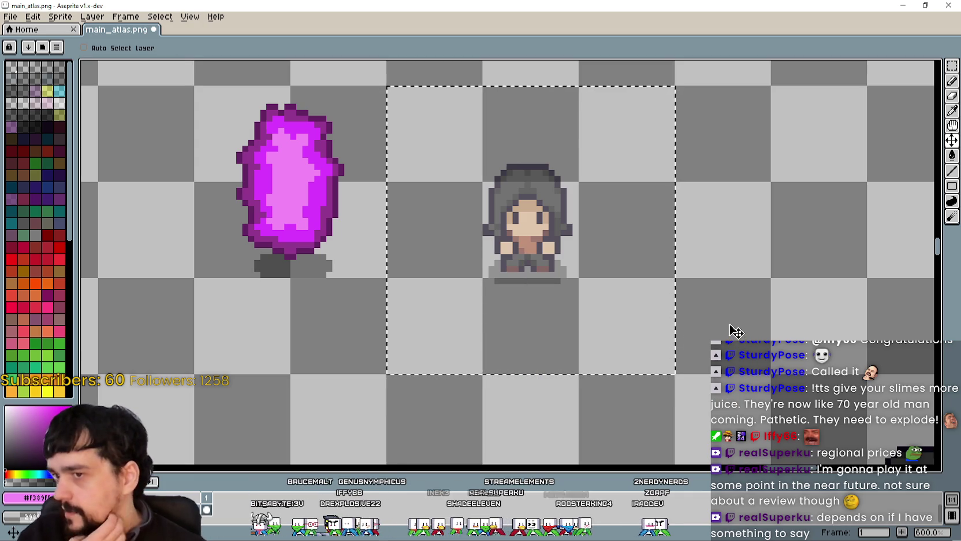
# Step: Deselect the sprite and pick the pink colour with the Pencil ready
pyautogui.hotkey('ctrl', 'd')
pyautogui.scroll(-1, 721, 318)
pyautogui.scroll(1, 708, 285)
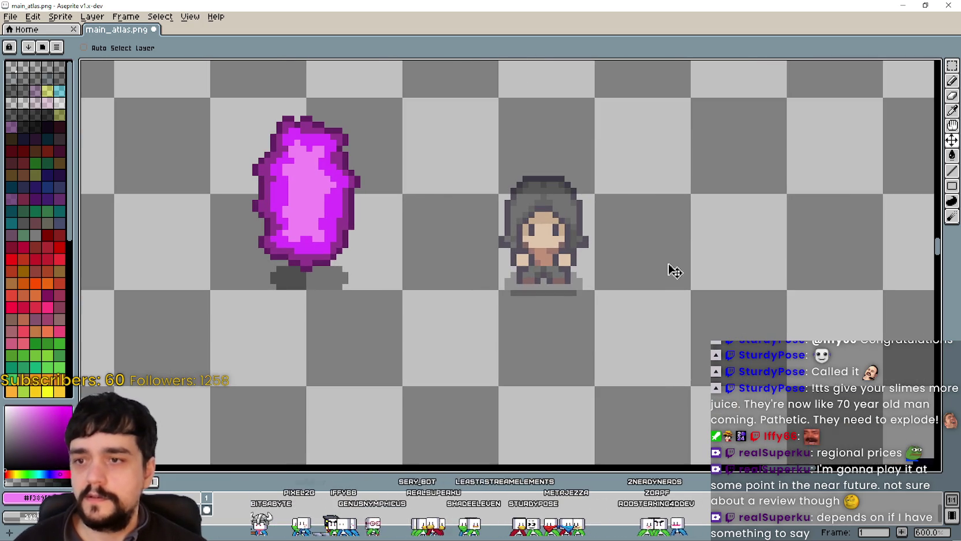
pyautogui.click(951, 81)
pyautogui.scroll(-1, 579, 166)
pyautogui.scroll(1, 456, 155)
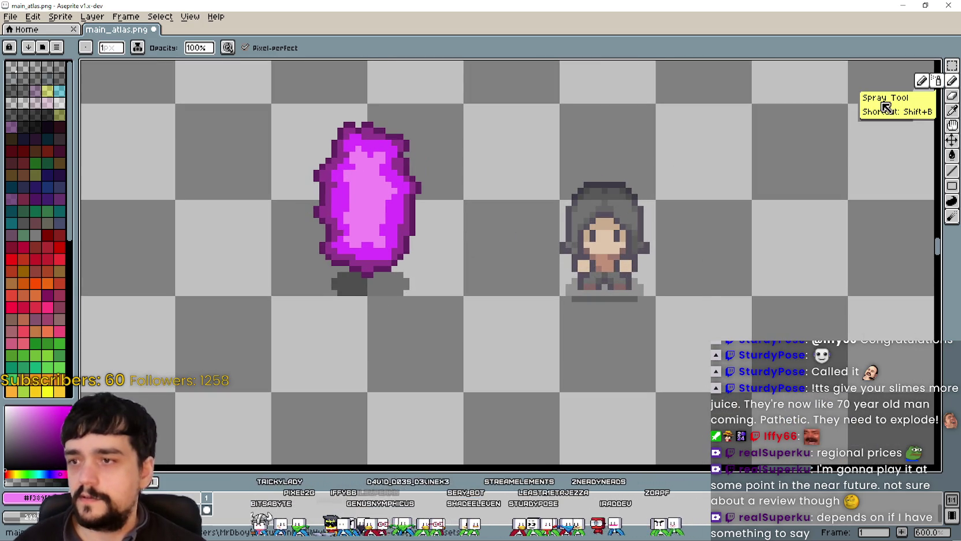
pyautogui.press('i')
pyautogui.scroll(1, 486, 167)
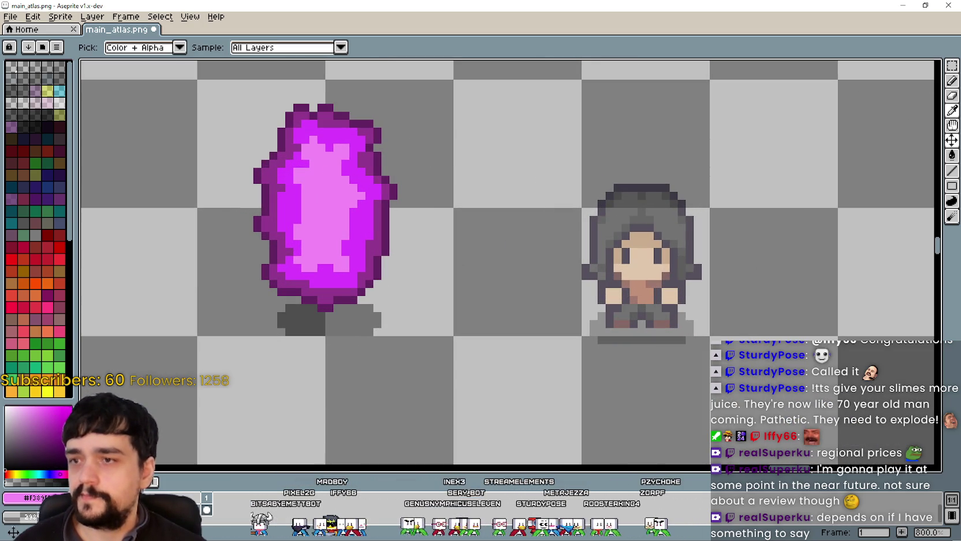
pyautogui.click(952, 81)
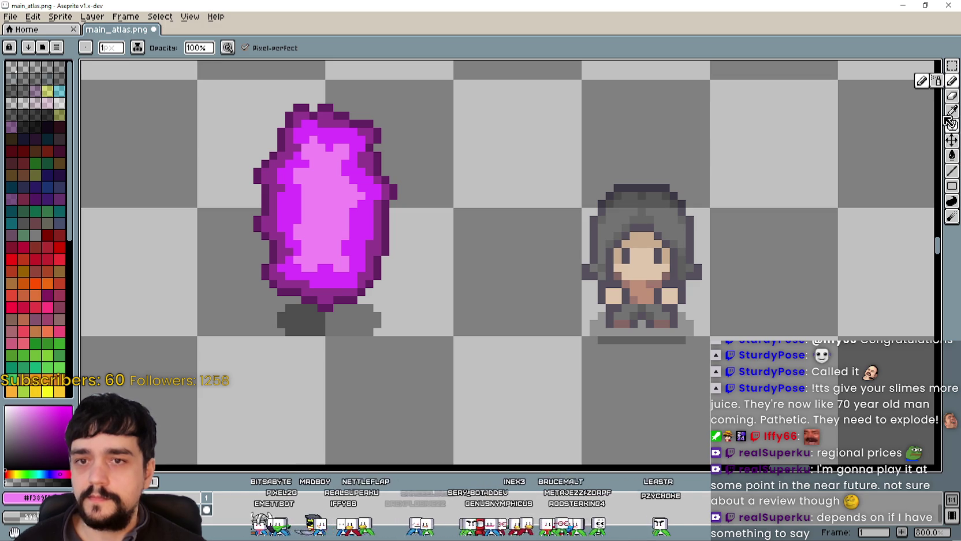
pyautogui.scroll(2, 603, 222)
# Step: Paint both eyes pink and trace a pink outline along the hood's top
pyautogui.moveTo(635, 264); pyautogui.dragTo(633, 276)
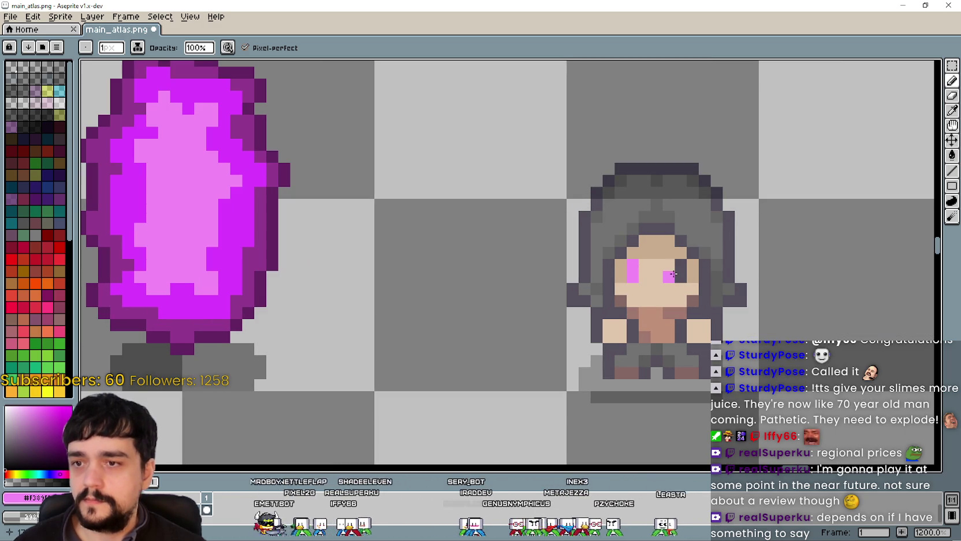
pyautogui.click(658, 277)
pyautogui.scroll(-2, 658, 277)
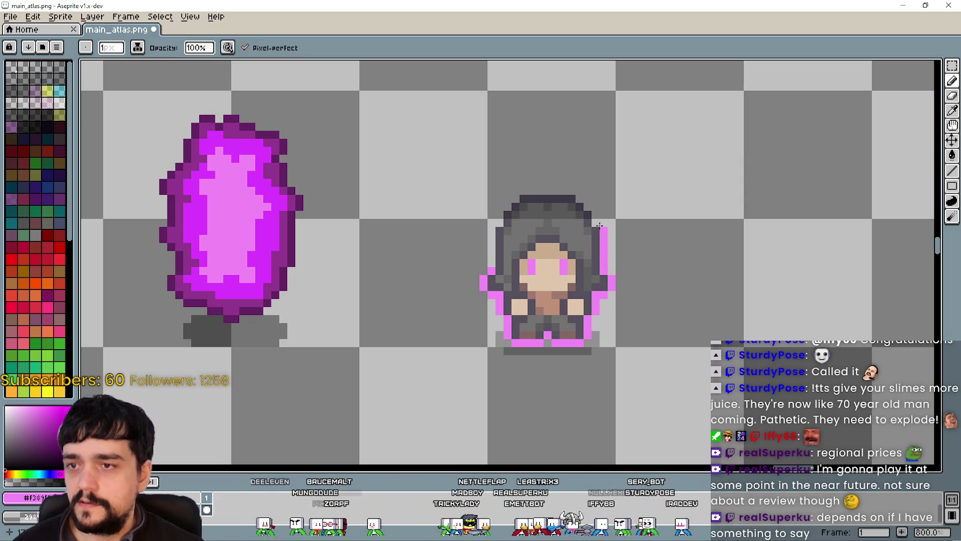
pyautogui.moveTo(582, 201); pyautogui.dragTo(549, 188)
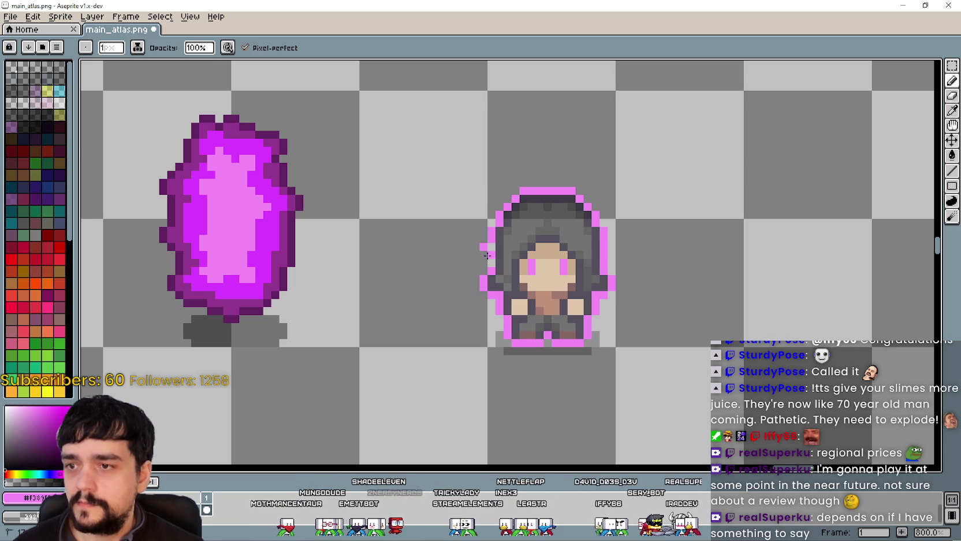
pyautogui.press('l')
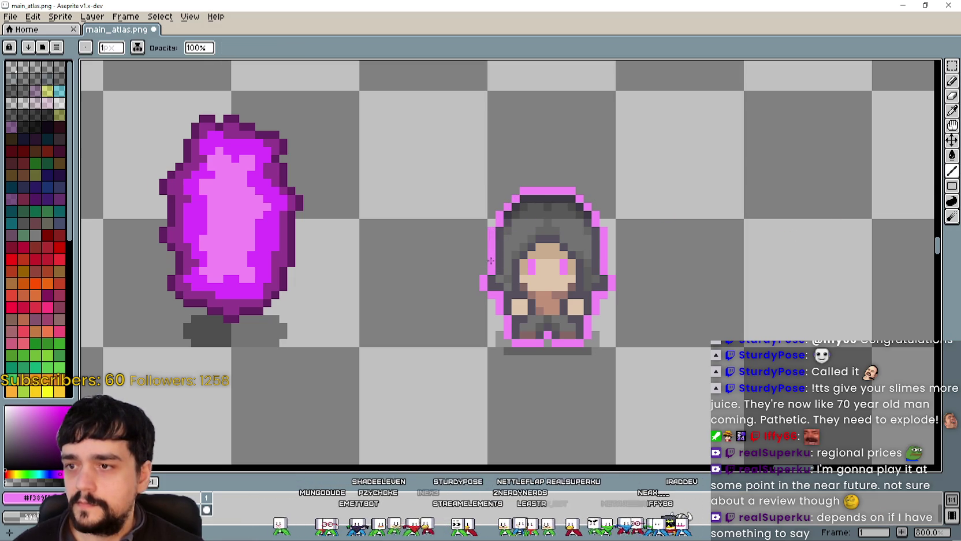
pyautogui.scroll(-5, 492, 258)
pyautogui.scroll(2, 575, 350)
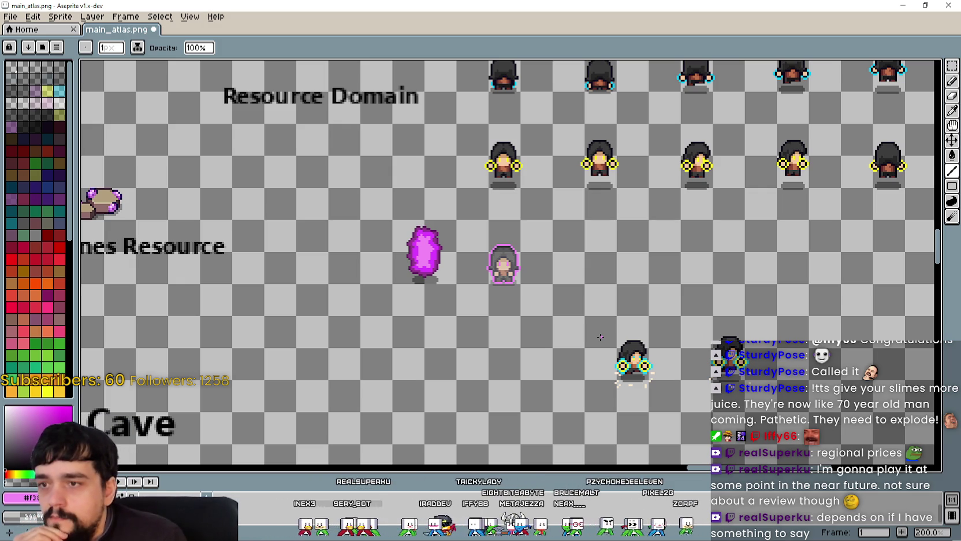
# Step: Marquee-select the top row of five hooded sprites
pyautogui.scroll(3, 563, 258)
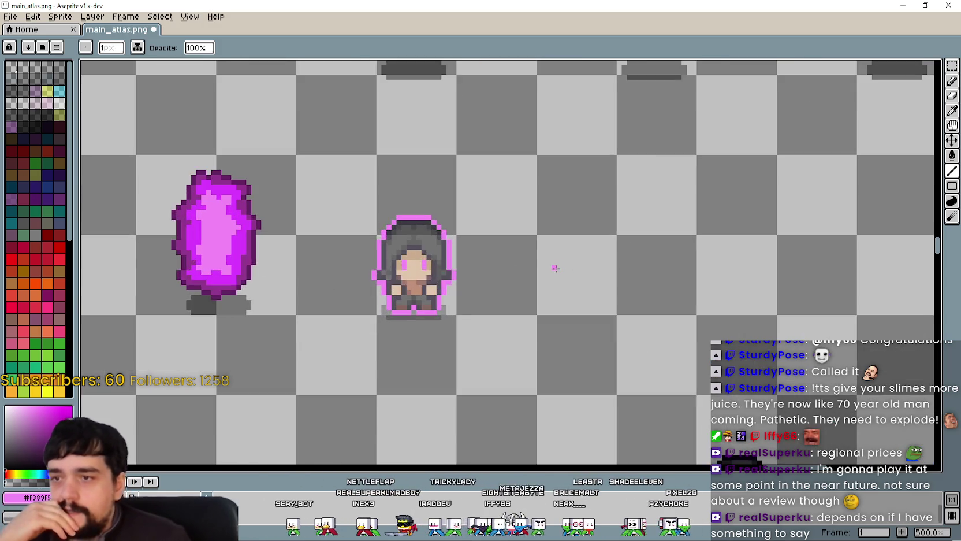
pyautogui.scroll(-2, 553, 268)
pyautogui.scroll(-4, 527, 307)
pyautogui.scroll(3, 798, 149)
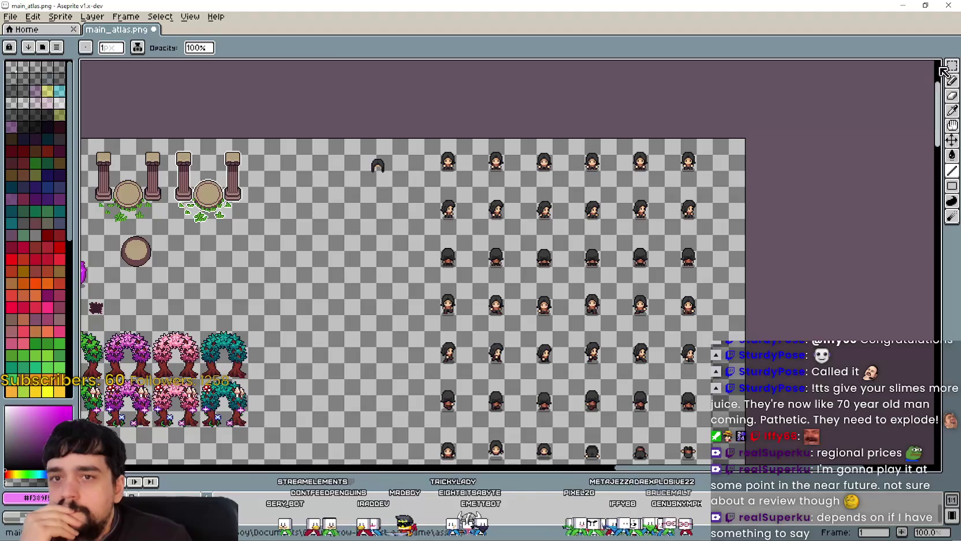
pyautogui.click(952, 65)
pyautogui.moveTo(471, 189)
pyautogui.mouseDown()
pyautogui.moveTo(655, 139)
pyautogui.moveTo(715, 138)
pyautogui.mouseUp()
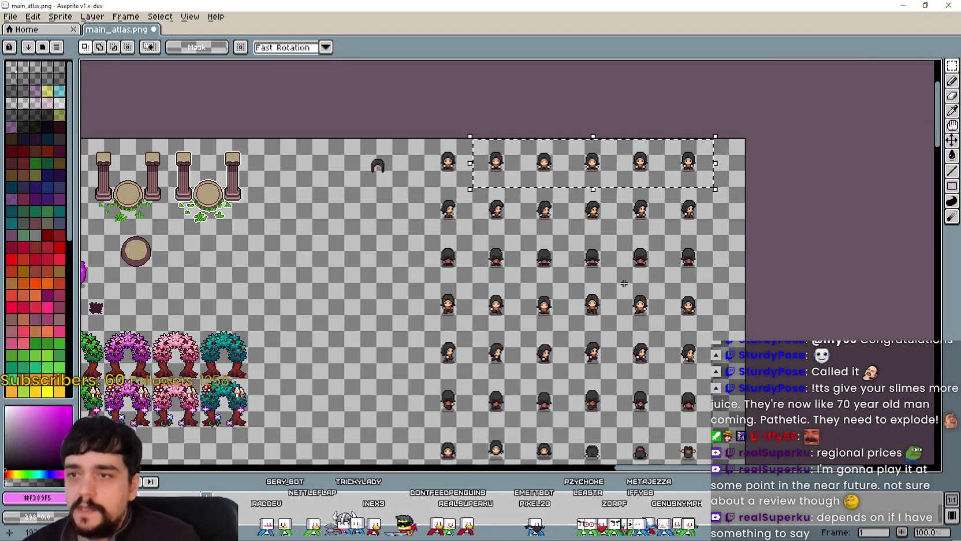
# Step: Paste the sprite row and place it in the empty middle row beside the outlined sprite
pyautogui.scroll(-1, 625, 284)
pyautogui.moveTo(534, 382); pyautogui.dragTo(522, 29)
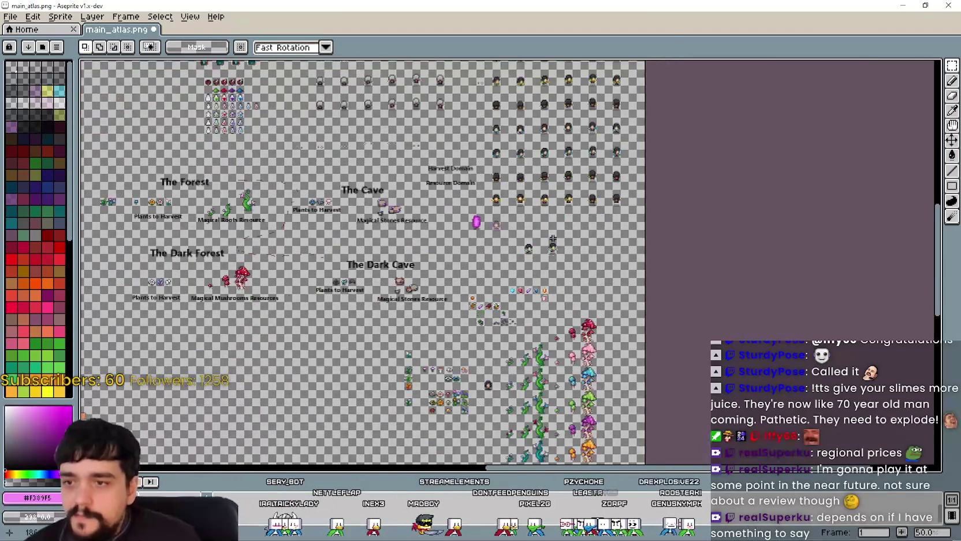
pyautogui.scroll(2, 480, 235)
pyautogui.moveTo(615, 207); pyautogui.dragTo(523, 268)
pyautogui.hotkey('ctrl', 'v')
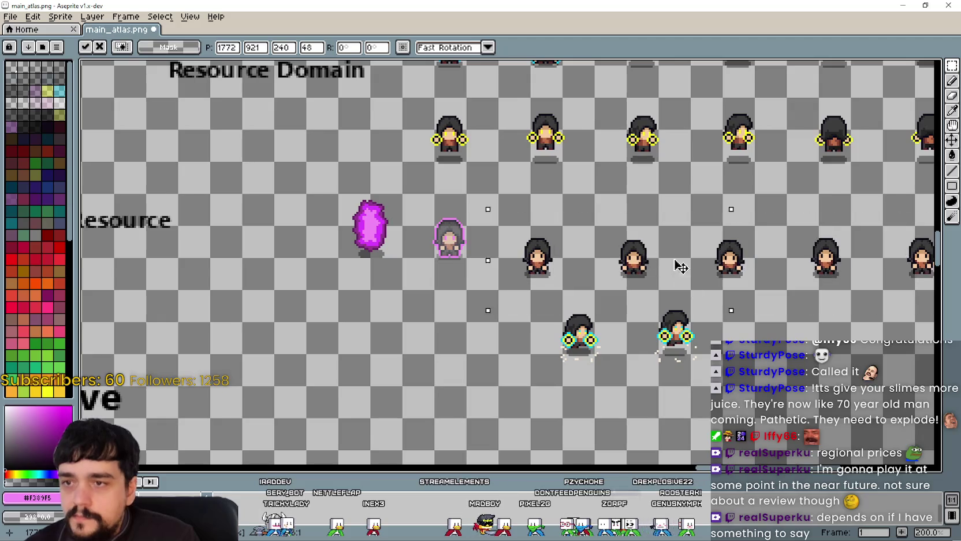
pyautogui.moveTo(686, 260); pyautogui.dragTo(586, 249)
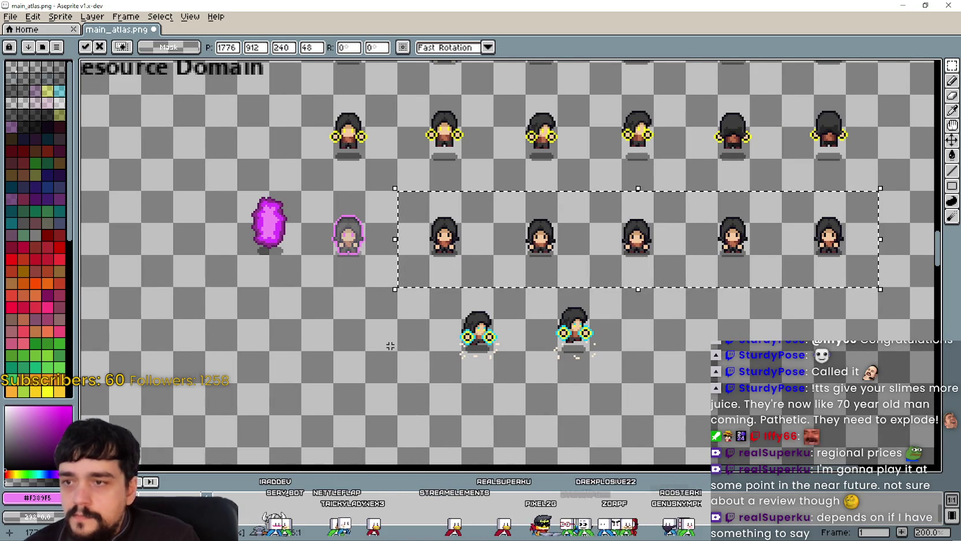
# Step: Select the five pasted sprites and fade them with Hue/Saturation alpha -40
pyautogui.moveTo(398, 285)
pyautogui.mouseDown()
pyautogui.moveTo(420, 271)
pyautogui.moveTo(867, 223)
pyautogui.moveTo(867, 190)
pyautogui.mouseUp()
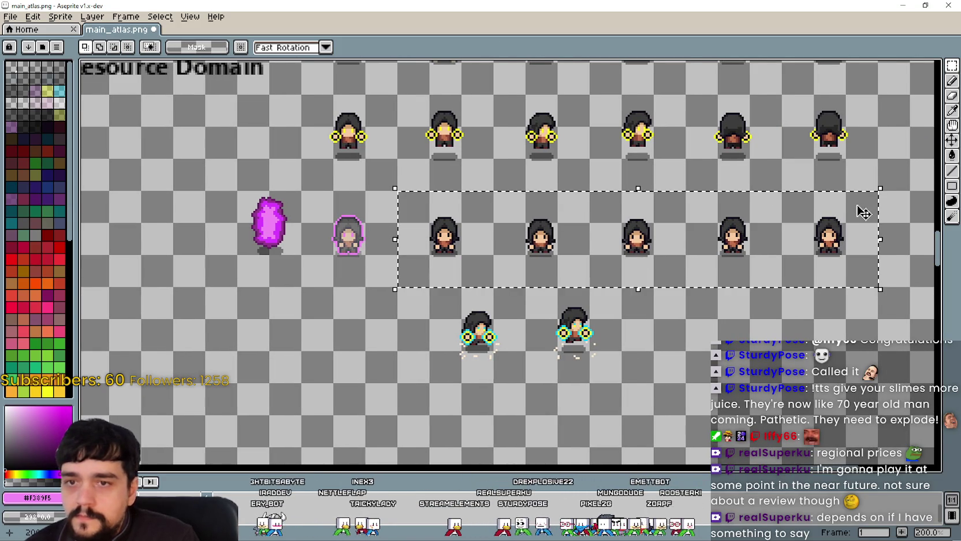
pyautogui.hotkey('ctrl', 'u')
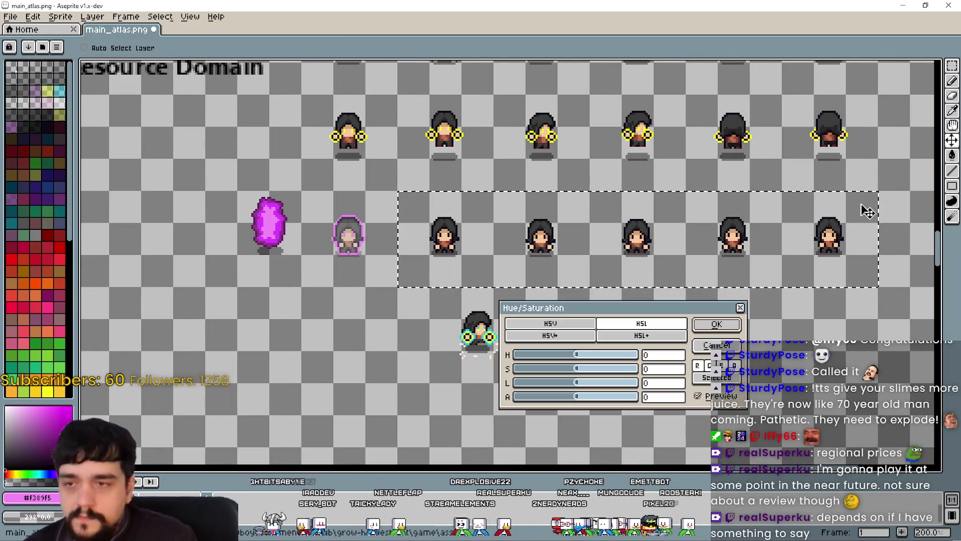
pyautogui.click(648, 396)
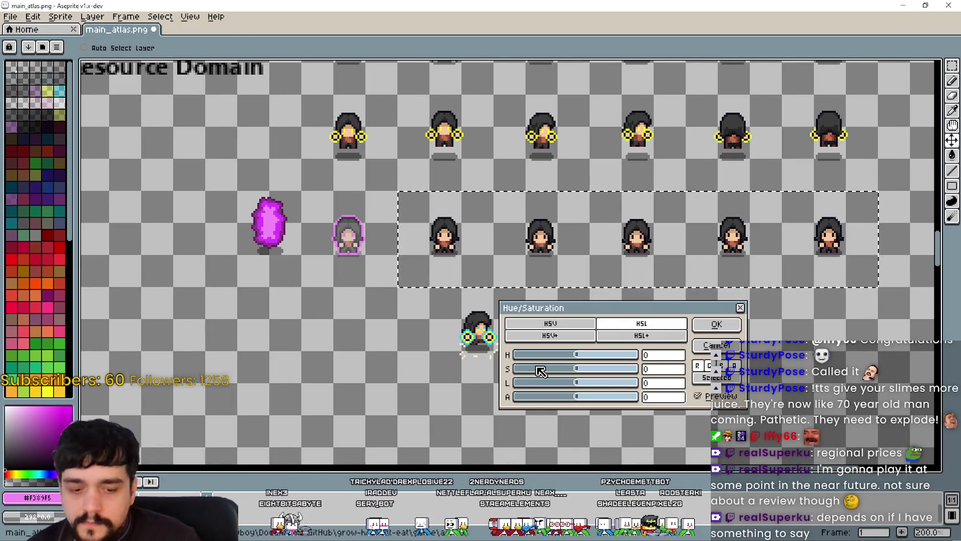
pyautogui.write('-40')
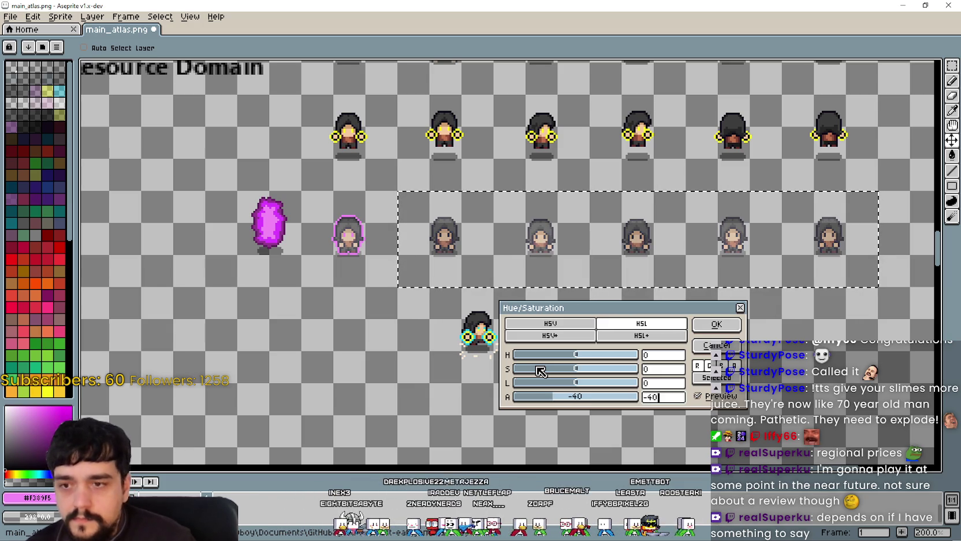
pyautogui.click(722, 330)
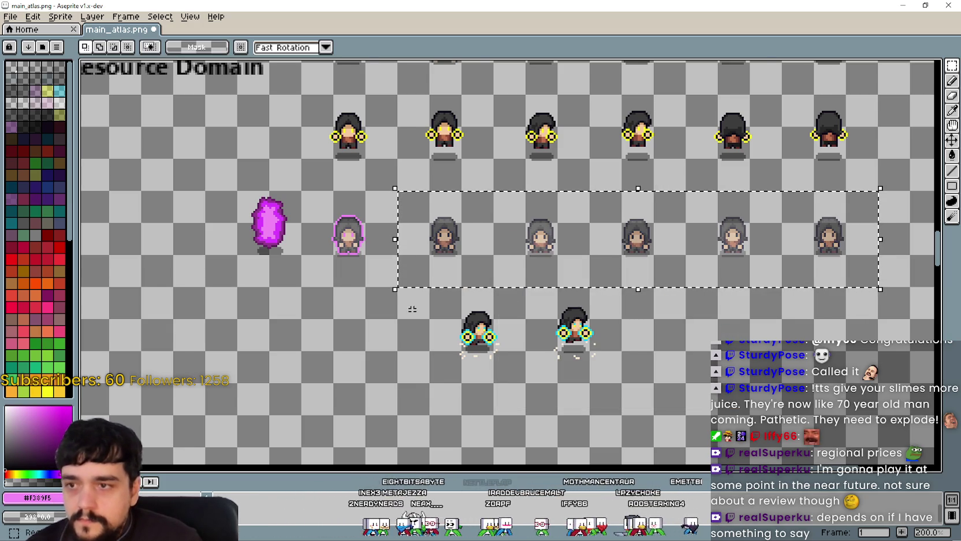
pyautogui.scroll(2, 349, 262)
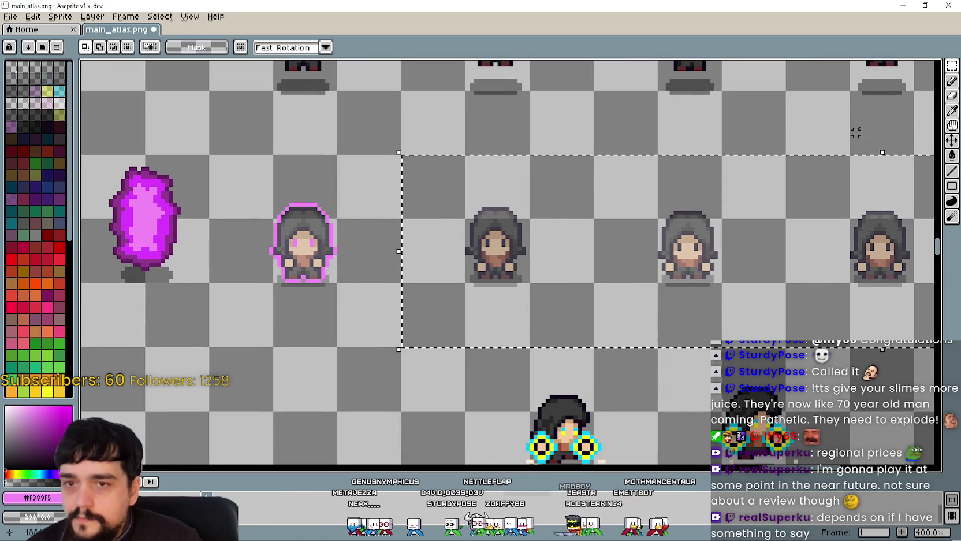
pyautogui.click(951, 110)
# Step: Paint pink eyes on the next faded sprite in the row
pyautogui.scroll(3, 315, 239)
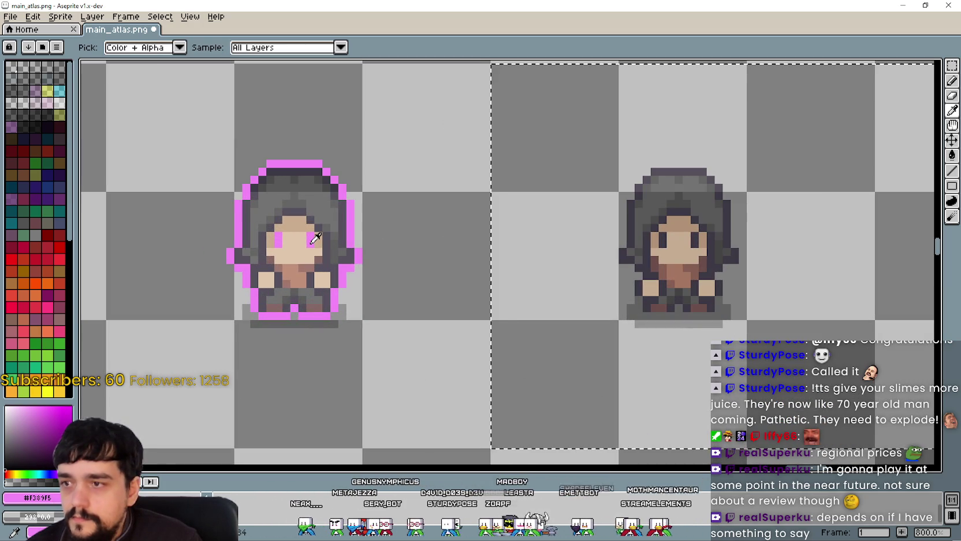
pyautogui.scroll(-2, 315, 239)
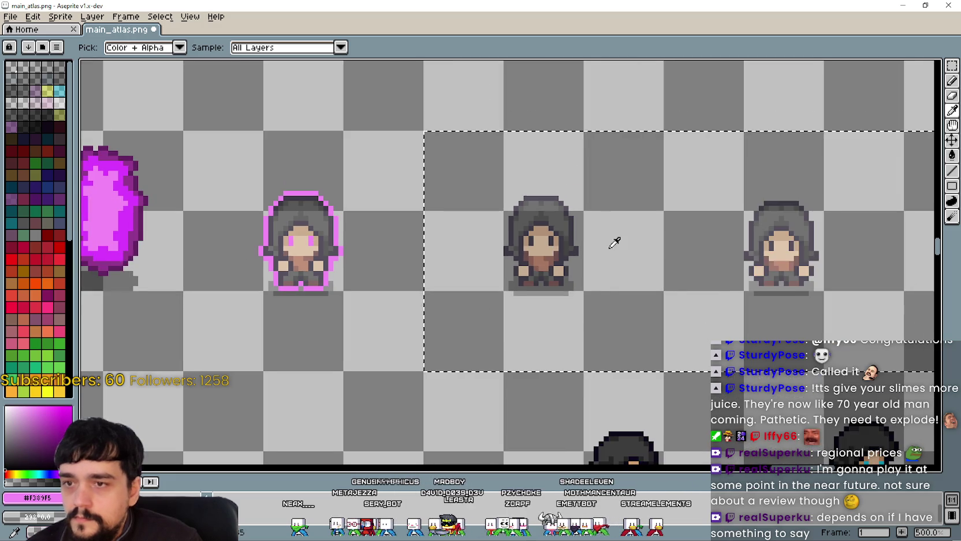
pyautogui.hscroll(2, 583, 247)
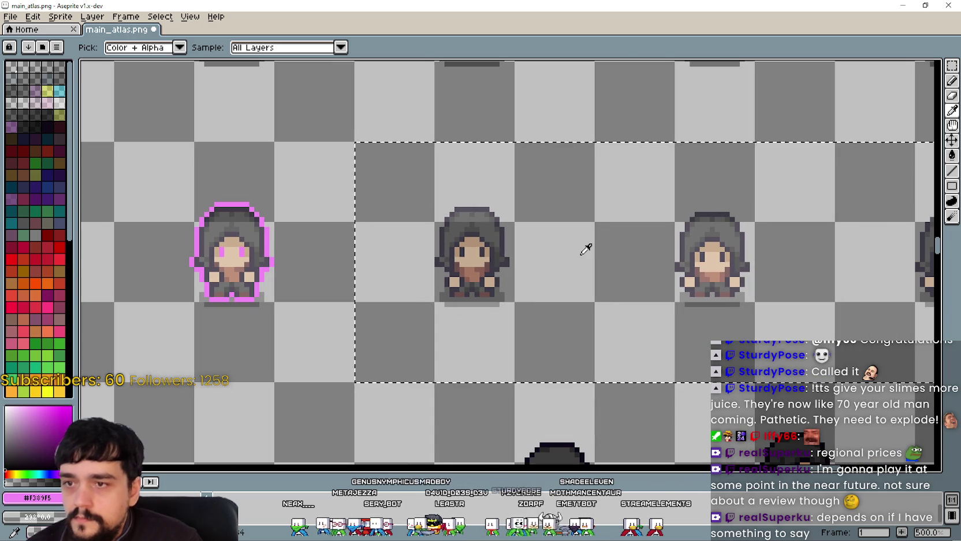
pyautogui.click(952, 171)
pyautogui.click(463, 250)
pyautogui.click(482, 250)
# Step: Paint pink eyes on the third and fourth faded sprites
pyautogui.hscroll(5, 485, 248)
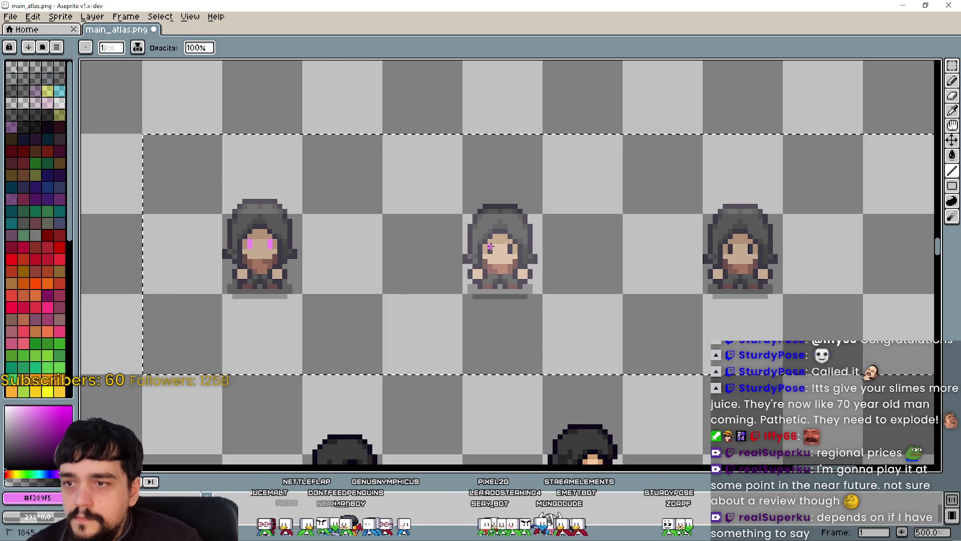
pyautogui.hscroll(-2, 448, 243)
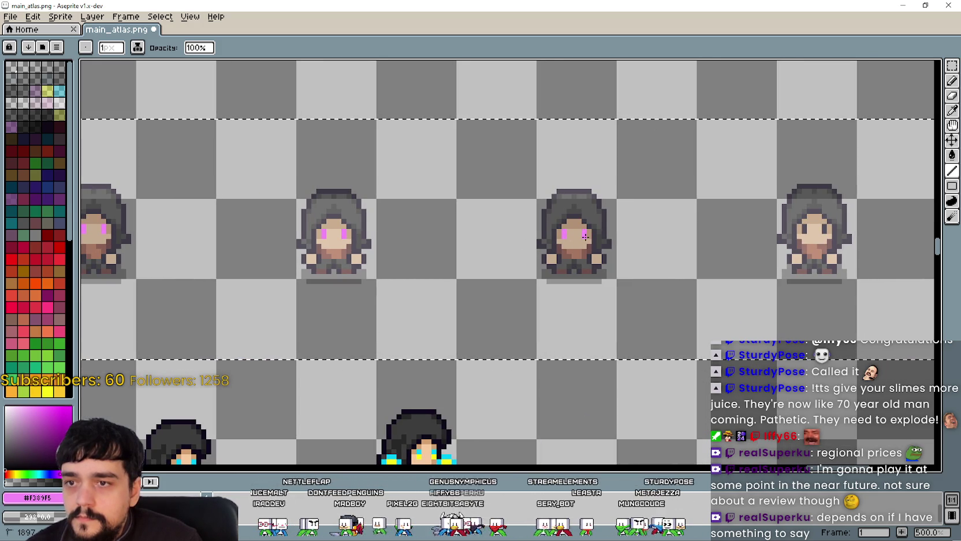
pyautogui.scroll(1, 473, 261)
pyautogui.click(570, 252)
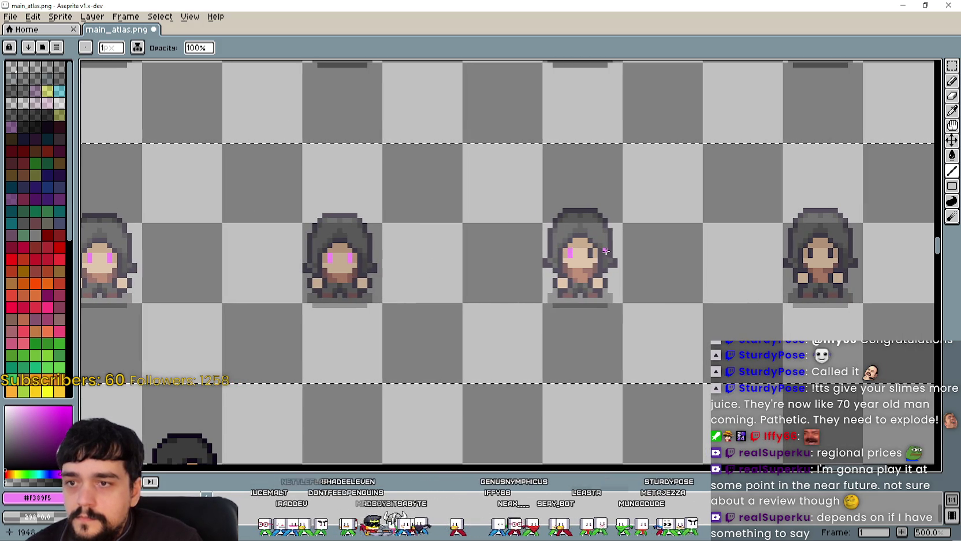
pyautogui.click(590, 253)
pyautogui.moveTo(736, 255); pyautogui.dragTo(564, 267)
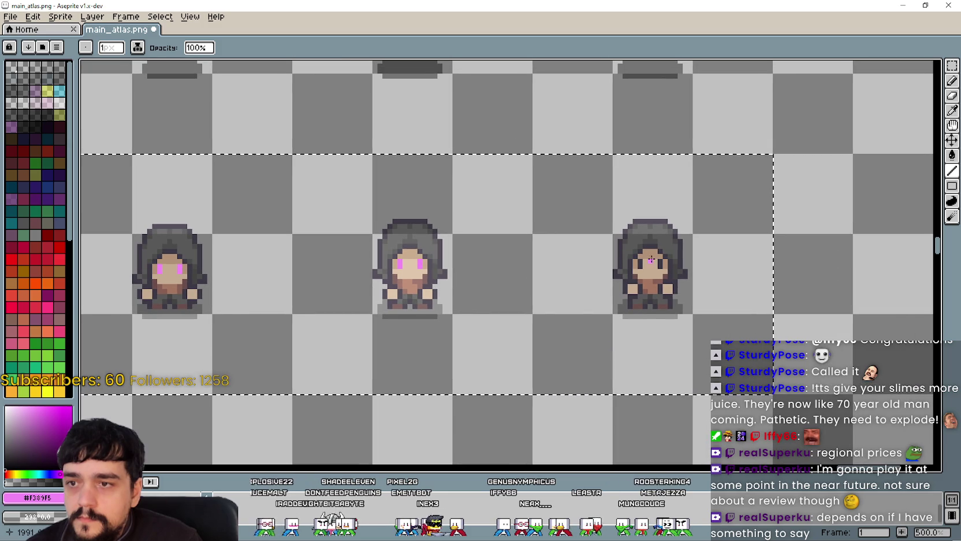
pyautogui.click(640, 262)
pyautogui.click(659, 264)
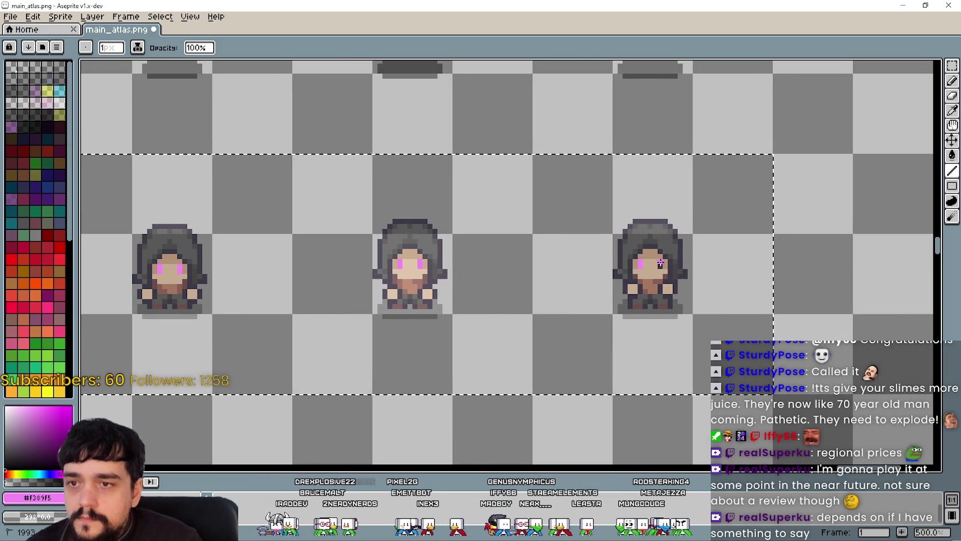
# Step: Sample the magenta #db3ffd from the outlined sprite's outline as the drawing colour
pyautogui.scroll(-1, 723, 264)
pyautogui.moveTo(495, 264); pyautogui.dragTo(947, 270)
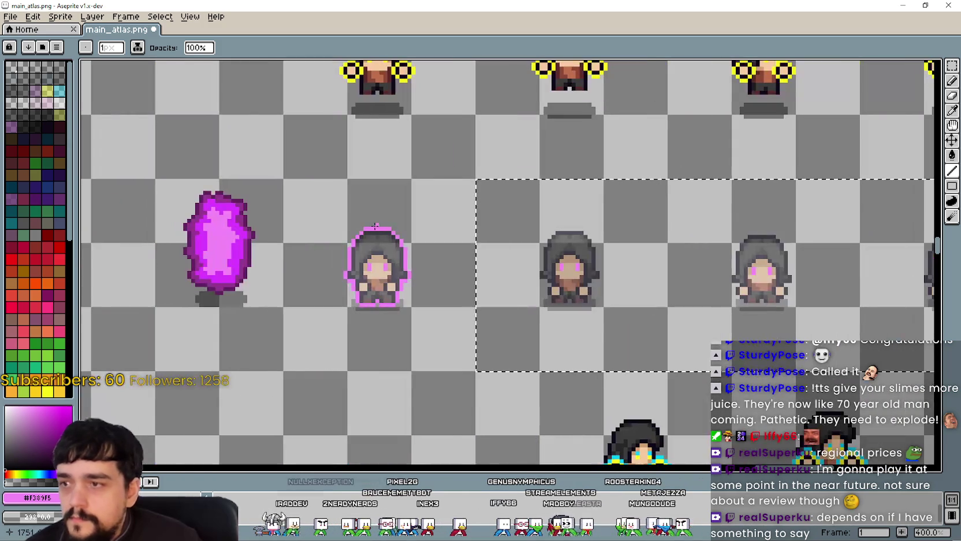
pyautogui.click(952, 109)
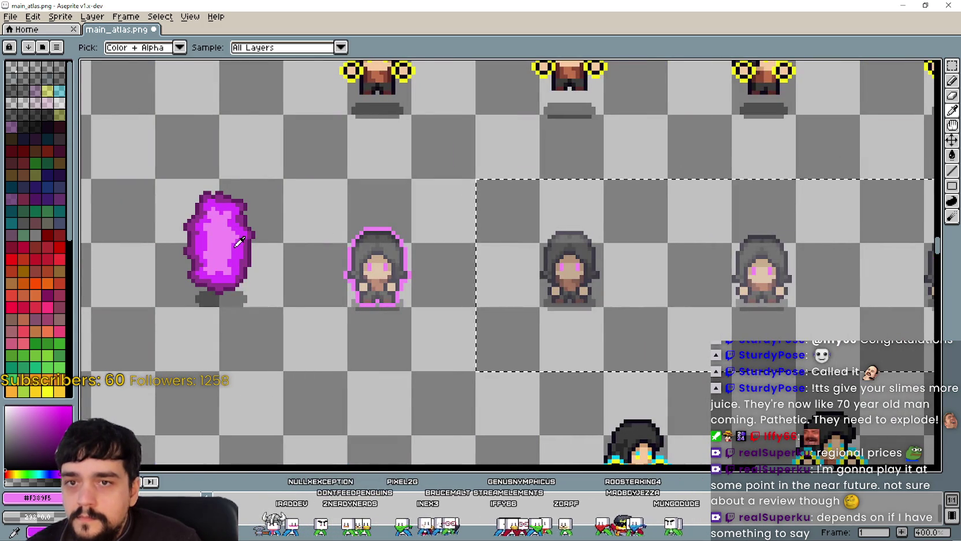
pyautogui.scroll(2, 252, 227)
pyautogui.click(252, 227)
pyautogui.scroll(-1, 654, 265)
pyautogui.hscroll(3, 654, 265)
# Step: Draw magenta lines along the second sprite's hood top and down its left side
pyautogui.click(952, 171)
pyautogui.scroll(3, 535, 225)
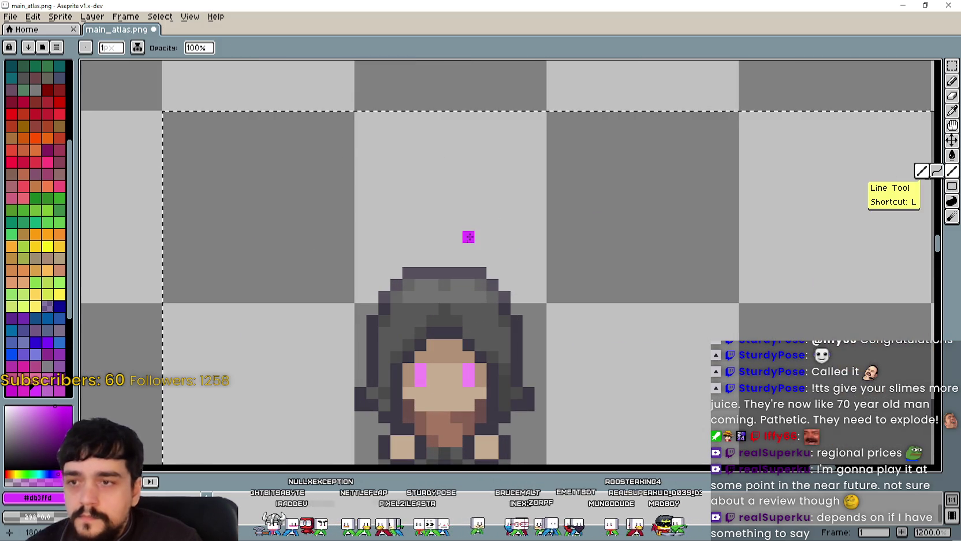
pyautogui.moveTo(480, 260)
pyautogui.mouseDown()
pyautogui.moveTo(417, 260)
pyautogui.moveTo(466, 207)
pyautogui.mouseUp()
pyautogui.moveTo(466, 207)
pyautogui.mouseDown()
pyautogui.moveTo(432, 230)
pyautogui.moveTo(416, 304)
pyautogui.moveTo(412, 246)
pyautogui.moveTo(407, 252)
pyautogui.mouseUp()
pyautogui.scroll(-3, 422, 265)
pyautogui.click(416, 250)
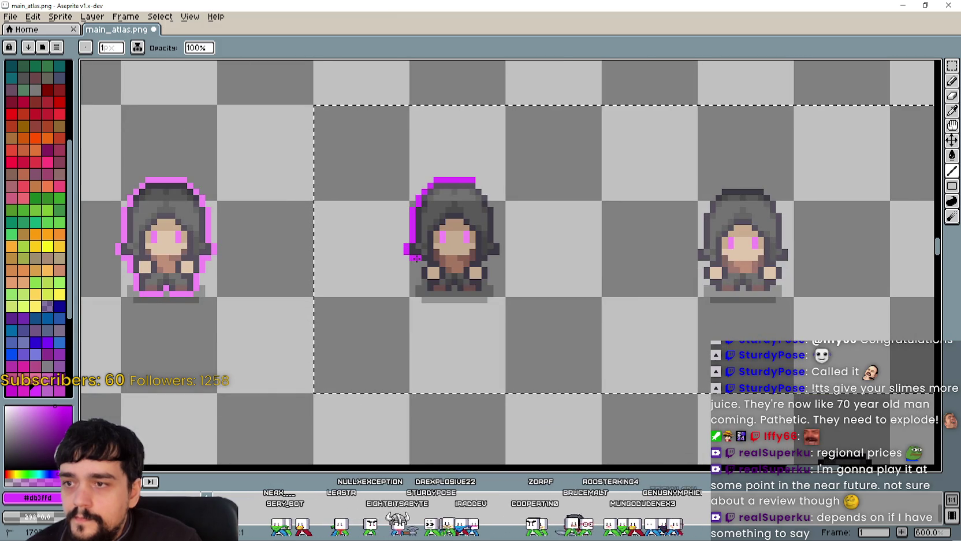
pyautogui.click(419, 269)
pyautogui.click(418, 276)
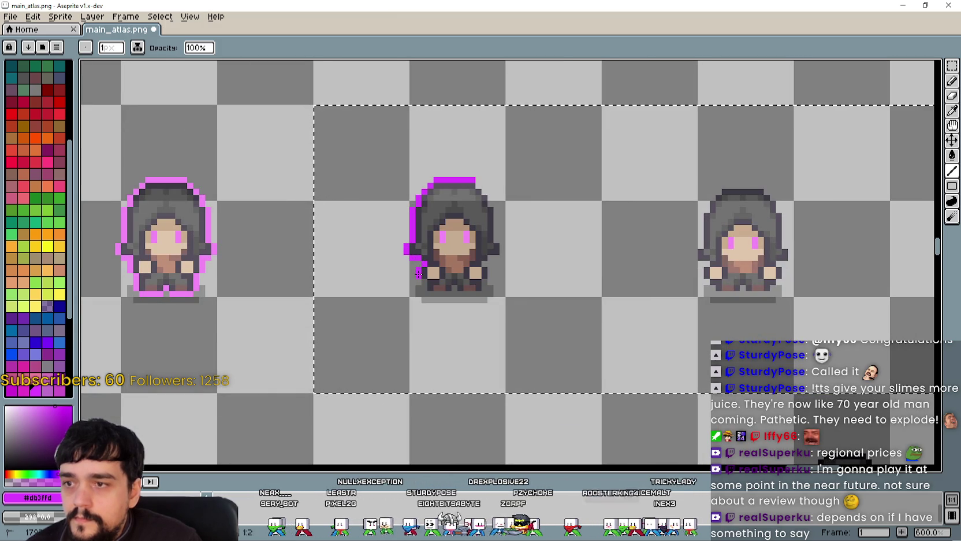
pyautogui.click(421, 289)
# Step: Complete the magenta outline along the sprite's bottom edge and up its right side
pyautogui.scroll(4, 421, 290)
pyautogui.moveTo(422, 291); pyautogui.dragTo(488, 281)
pyautogui.moveTo(510, 287)
pyautogui.mouseDown()
pyautogui.moveTo(552, 292)
pyautogui.moveTo(578, 243)
pyautogui.moveTo(582, 196)
pyautogui.moveTo(598, 195)
pyautogui.mouseUp()
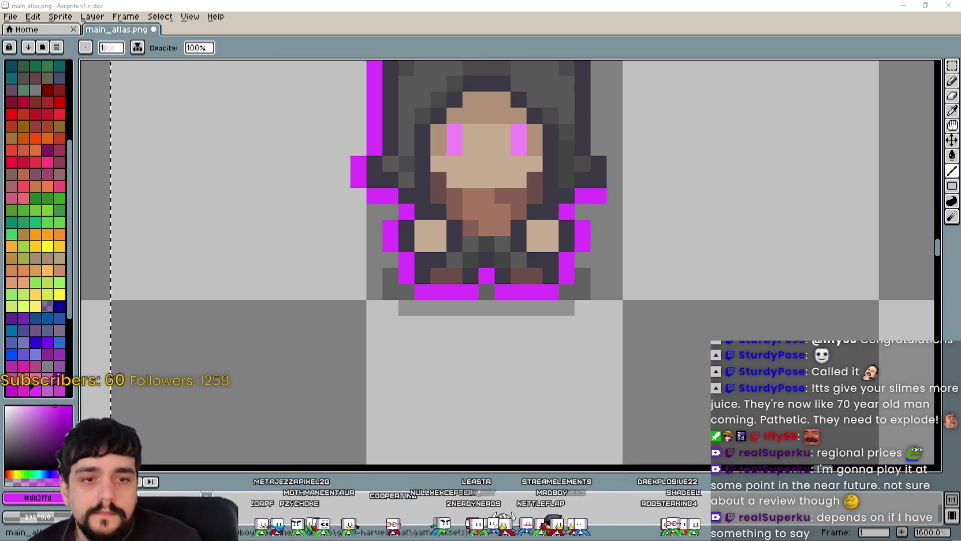
pyautogui.scroll(-4, 629, 258)
pyautogui.scroll(2, 493, 268)
pyautogui.click(537, 307)
pyautogui.moveTo(537, 307)
pyautogui.mouseDown()
pyautogui.moveTo(533, 314)
pyautogui.moveTo(507, 207)
pyautogui.mouseUp()
pyautogui.scroll(-5, 592, 248)
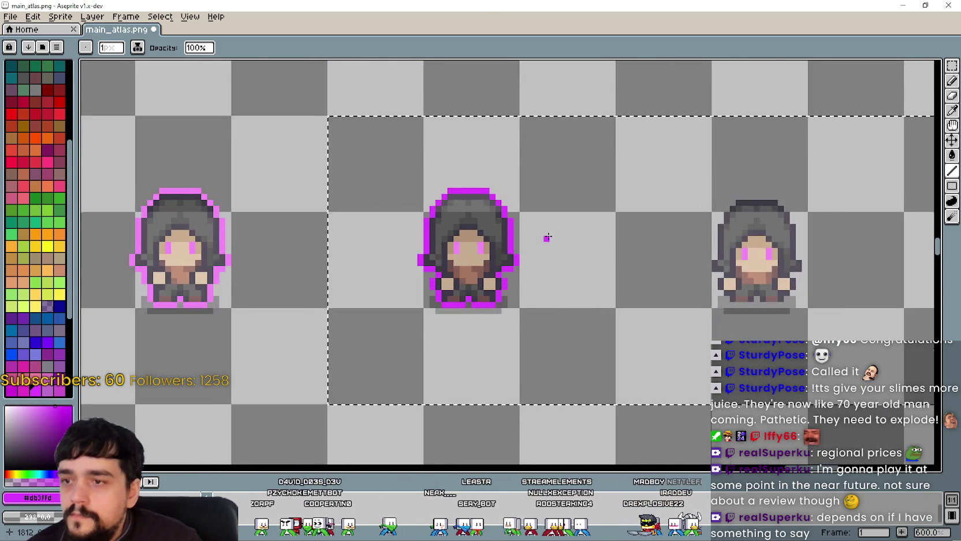
pyautogui.hscroll(1, 841, 182)
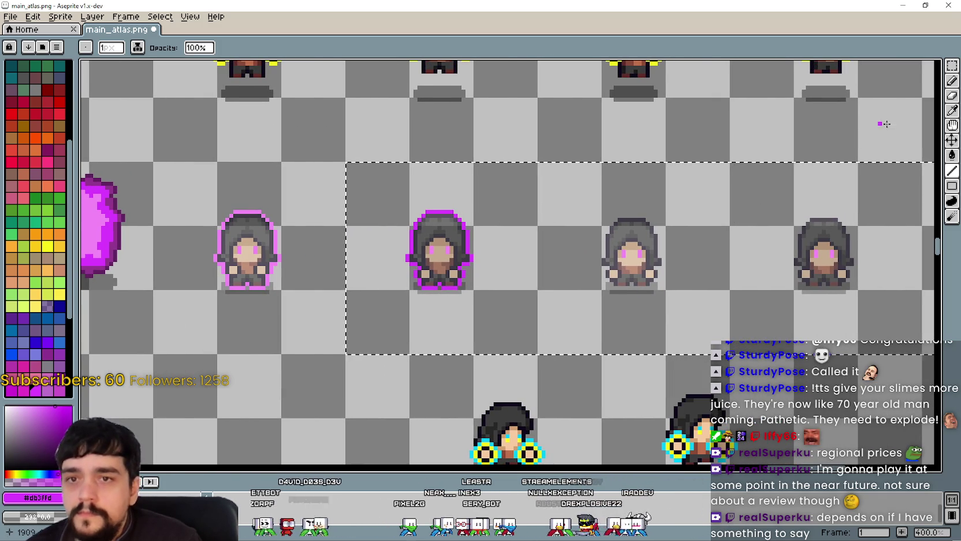
# Step: Eyedrop the light pink #f389f5 from the first sprite's outline and return to the Line tool
pyautogui.click(950, 111)
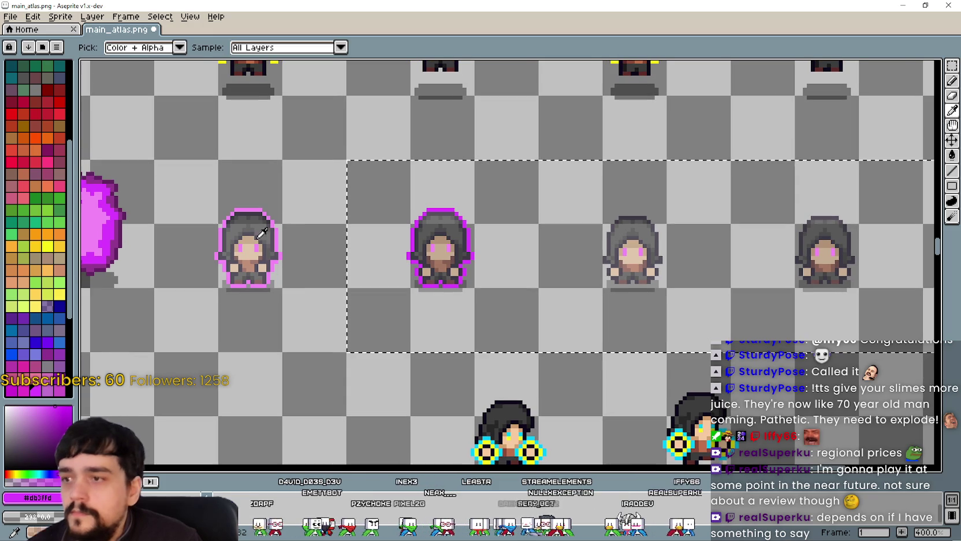
pyautogui.click(279, 230)
pyautogui.hscroll(1, 629, 189)
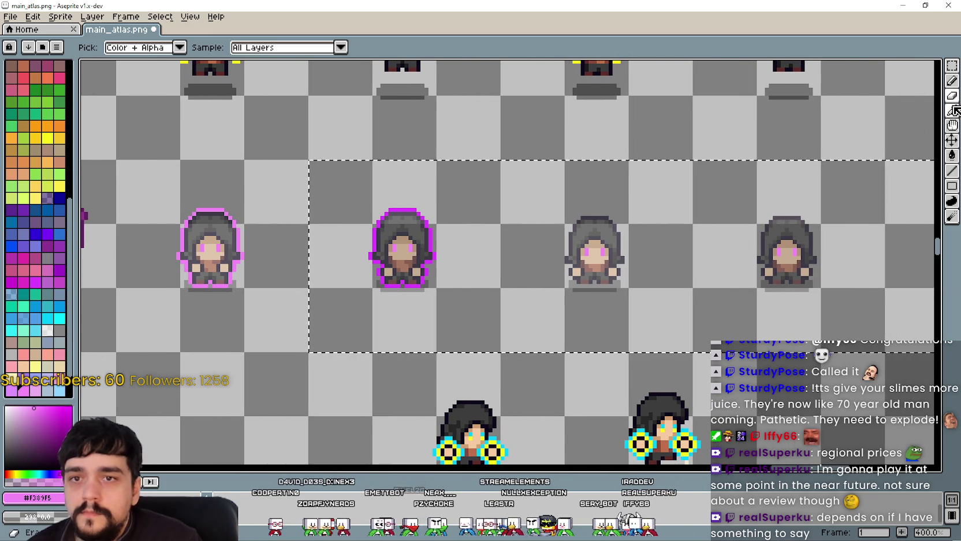
pyautogui.click(954, 179)
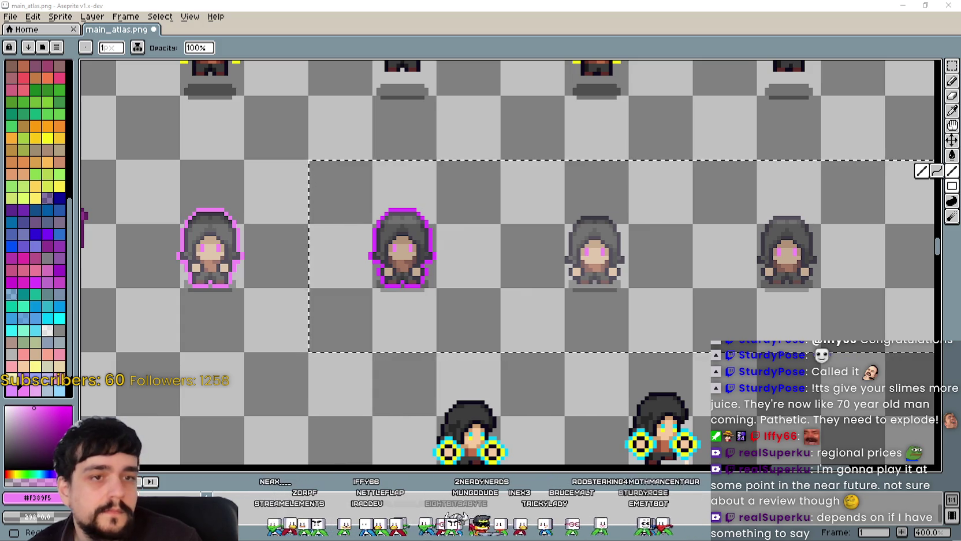
pyautogui.scroll(1, 393, 268)
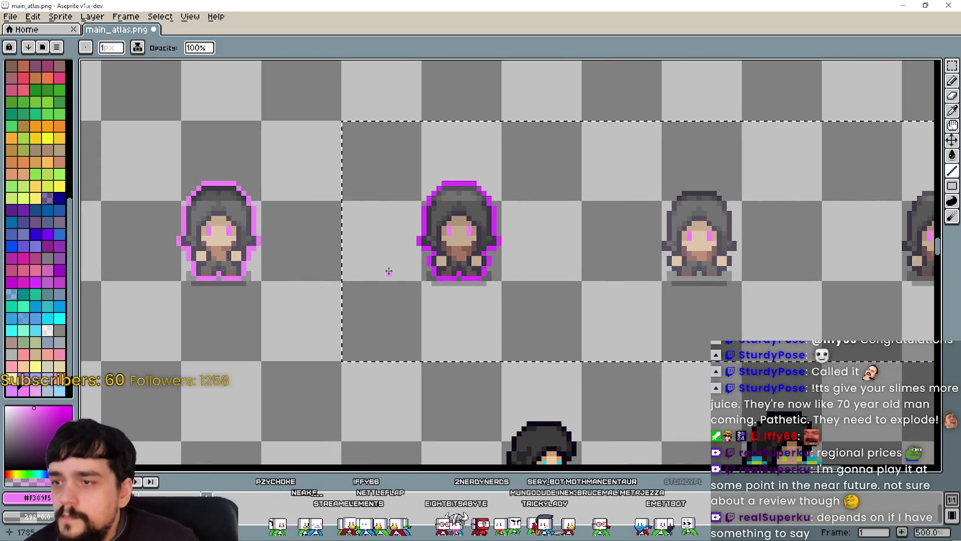
# Step: Draw a pink line across the third sprite's hood top
pyautogui.moveTo(533, 287)
pyautogui.mouseDown()
pyautogui.moveTo(598, 286)
pyautogui.moveTo(522, 283)
pyautogui.mouseUp()
pyautogui.scroll(-1, 522, 283)
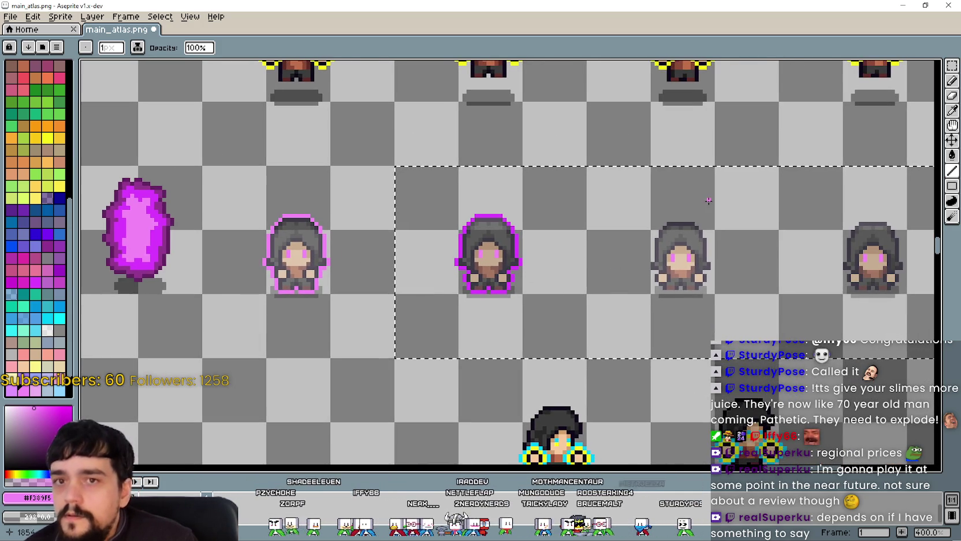
pyautogui.press('i')
pyautogui.scroll(2, 317, 309)
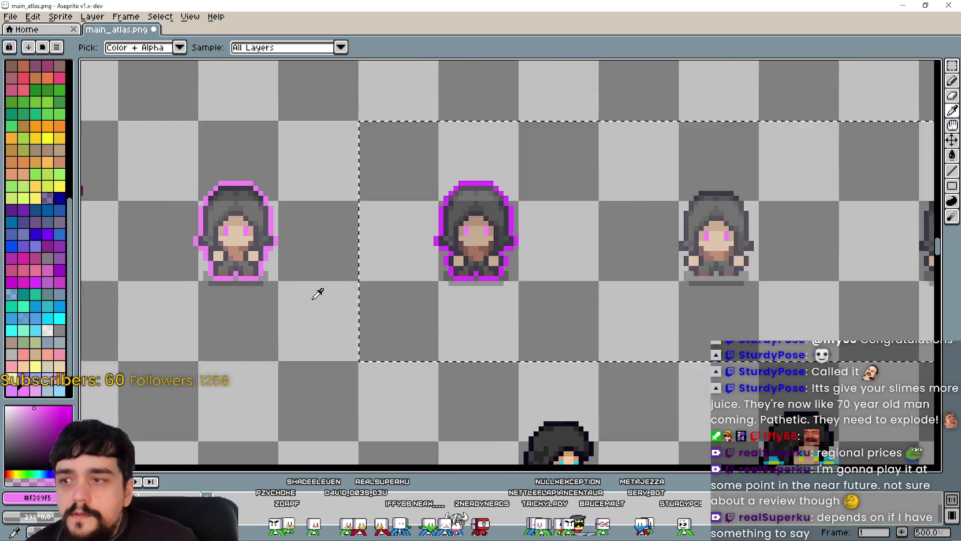
pyautogui.scroll(-1, 532, 238)
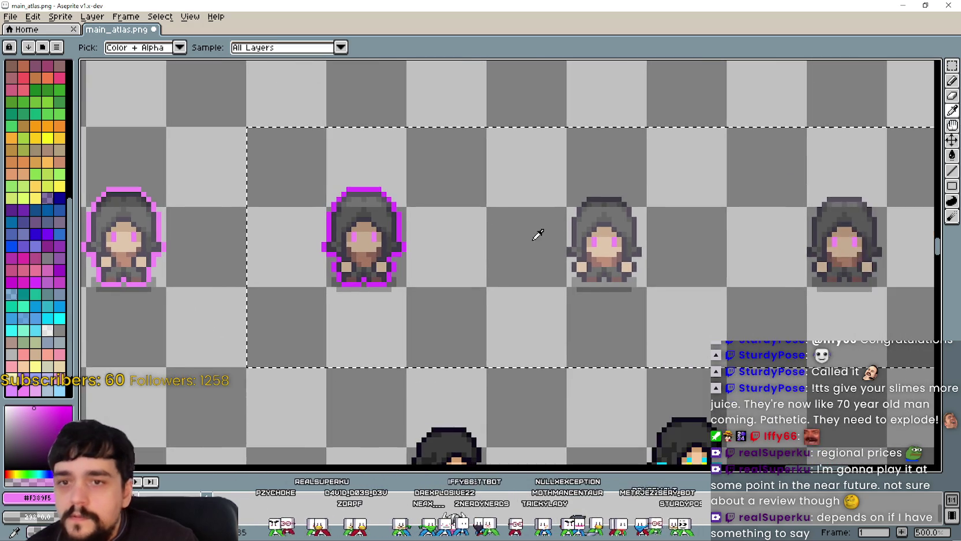
pyautogui.scroll(2, 639, 198)
pyautogui.hscroll(2, 640, 198)
pyautogui.click(952, 171)
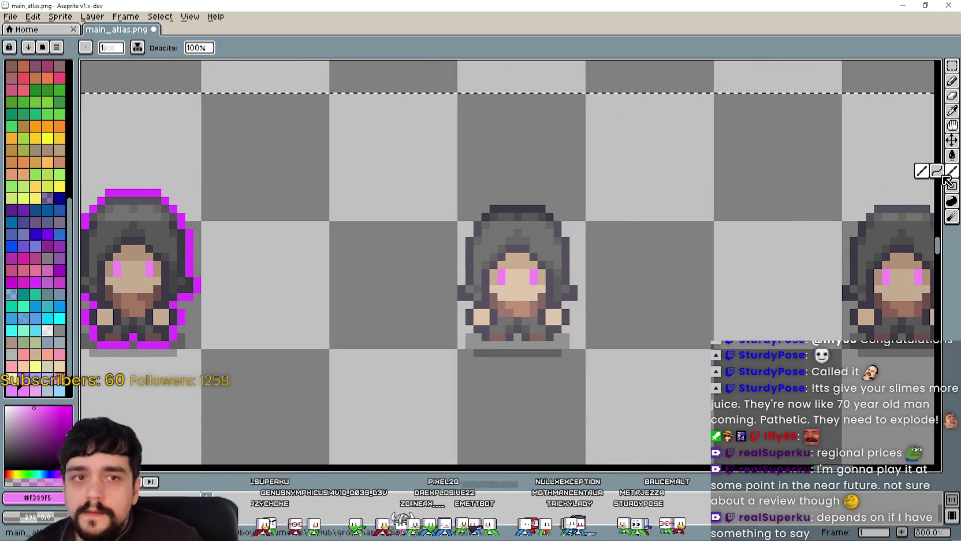
pyautogui.moveTo(655, 210); pyautogui.dragTo(615, 210)
pyautogui.moveTo(502, 173); pyautogui.dragTo(459, 173)
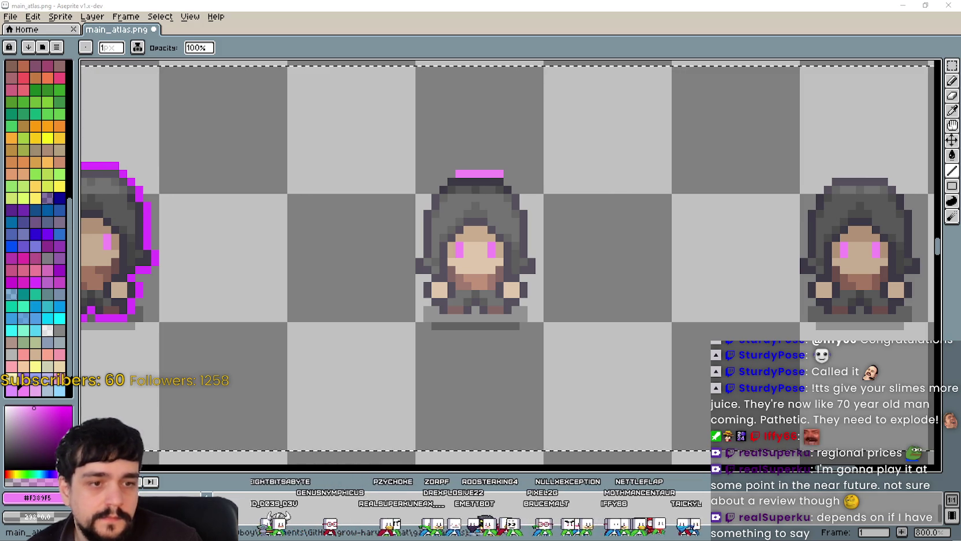
# Step: Set the ink mode to Copy Alpha + Color for opaque strokes
pyautogui.moveTo(541, 228); pyautogui.dragTo(588, 248)
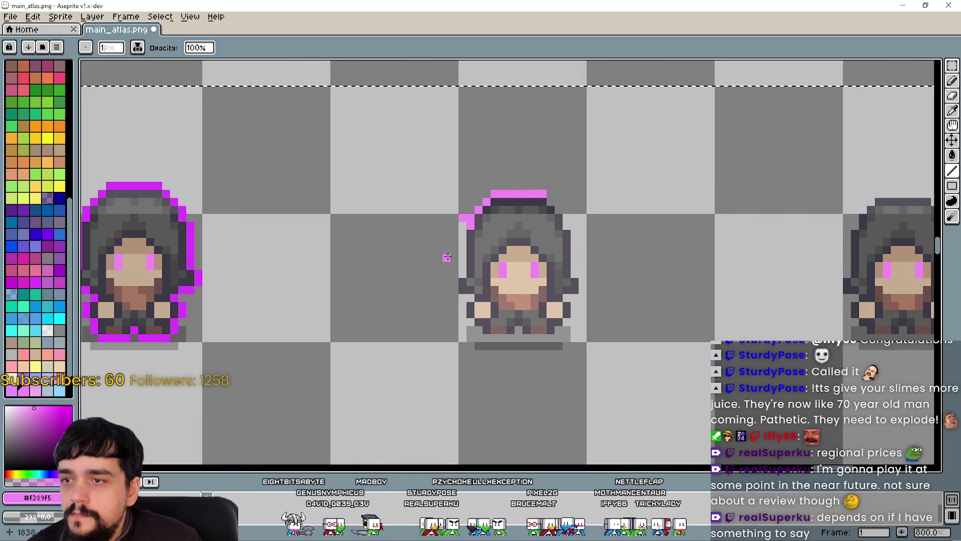
pyautogui.scroll(5, 19, 507)
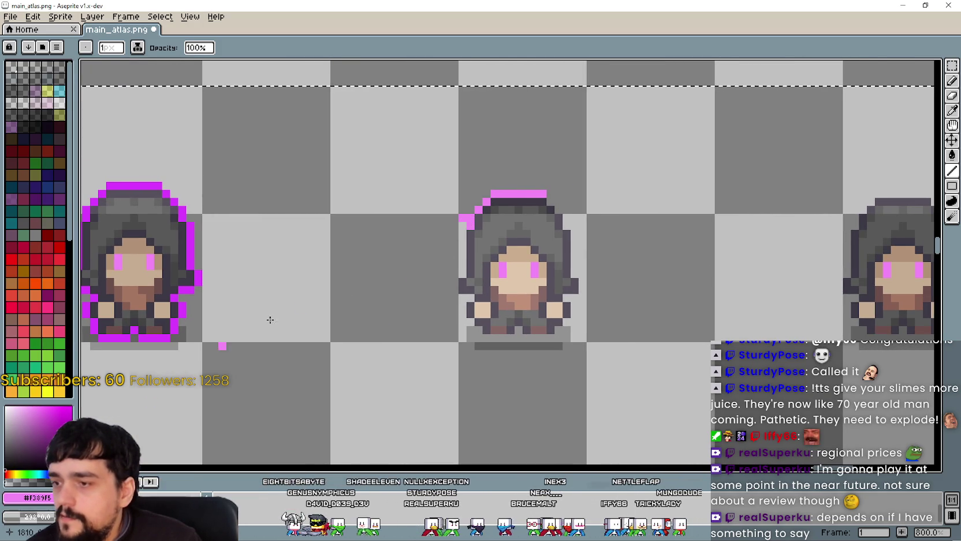
pyautogui.moveTo(461, 253); pyautogui.dragTo(451, 255)
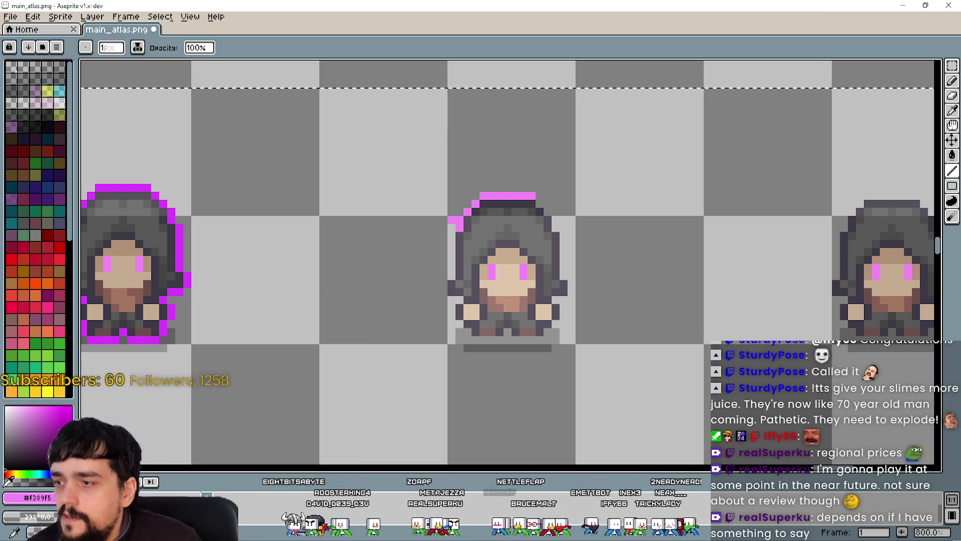
pyautogui.scroll(-1, 457, 246)
pyautogui.scroll(1, 454, 221)
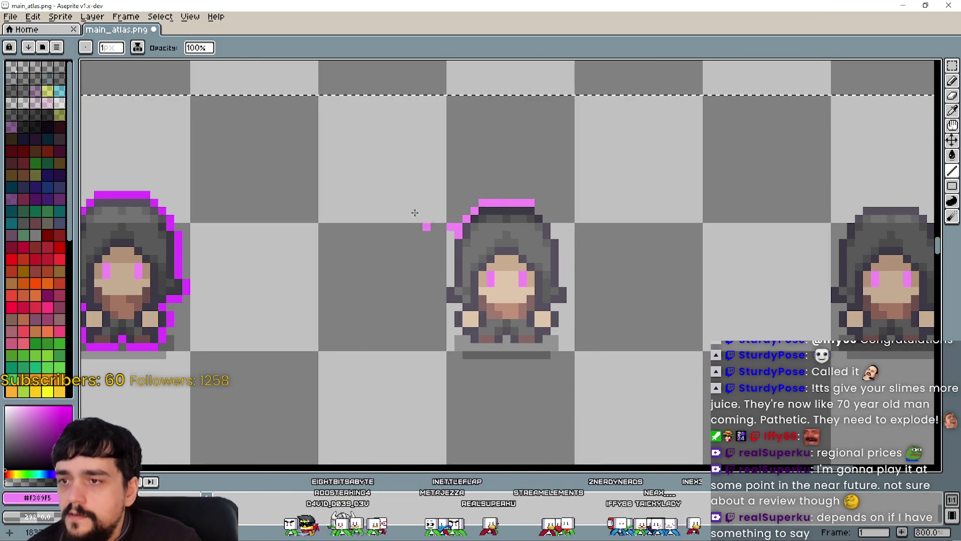
pyautogui.click(139, 48)
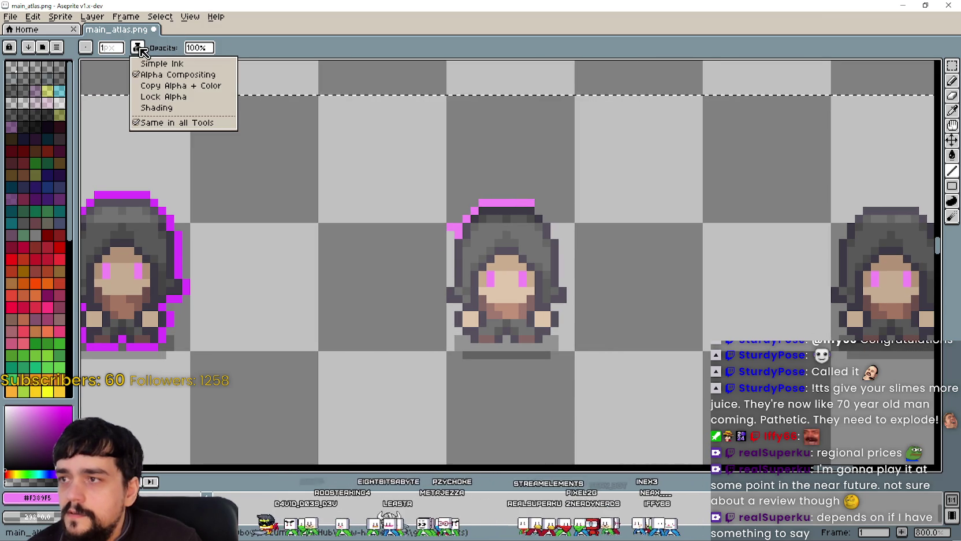
pyautogui.click(165, 91)
# Step: Outline the third sprite's left edge, bottom-left corner and right edge in pink
pyautogui.scroll(2, 422, 254)
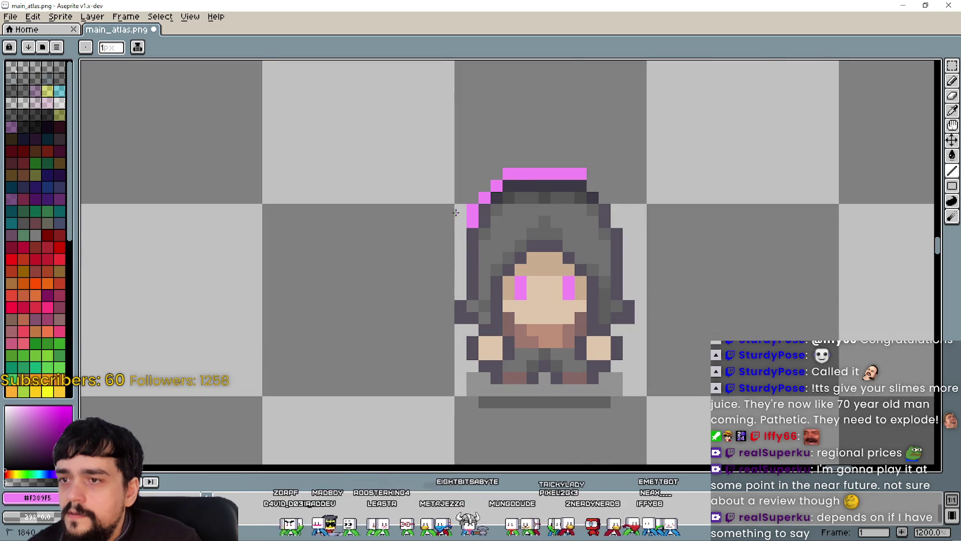
pyautogui.scroll(-3, 445, 234)
pyautogui.scroll(3, 443, 233)
pyautogui.moveTo(443, 233)
pyautogui.mouseDown()
pyautogui.moveTo(436, 300)
pyautogui.moveTo(456, 322)
pyautogui.moveTo(448, 347)
pyautogui.mouseUp()
pyautogui.scroll(-3, 414, 348)
pyautogui.scroll(2, 285, 281)
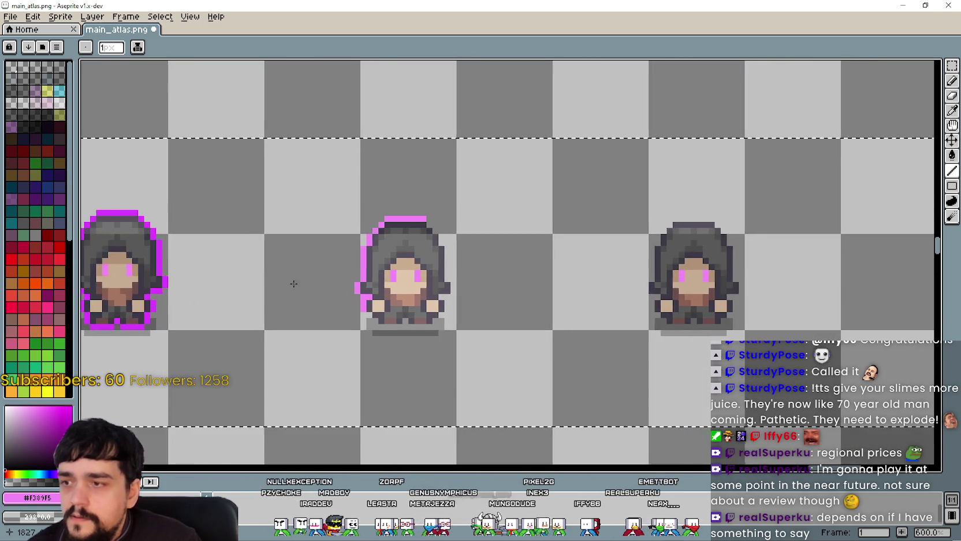
pyautogui.click(389, 322)
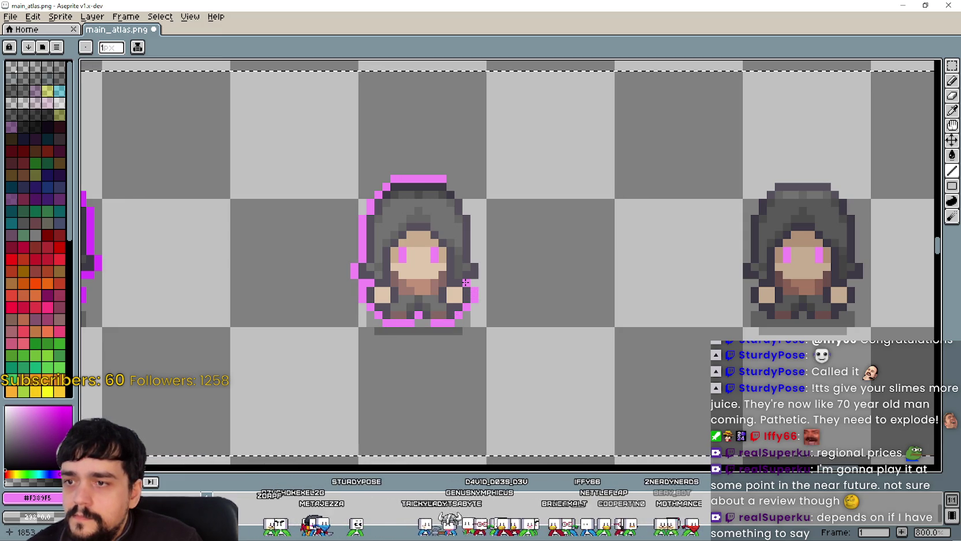
pyautogui.moveTo(479, 263); pyautogui.dragTo(474, 225)
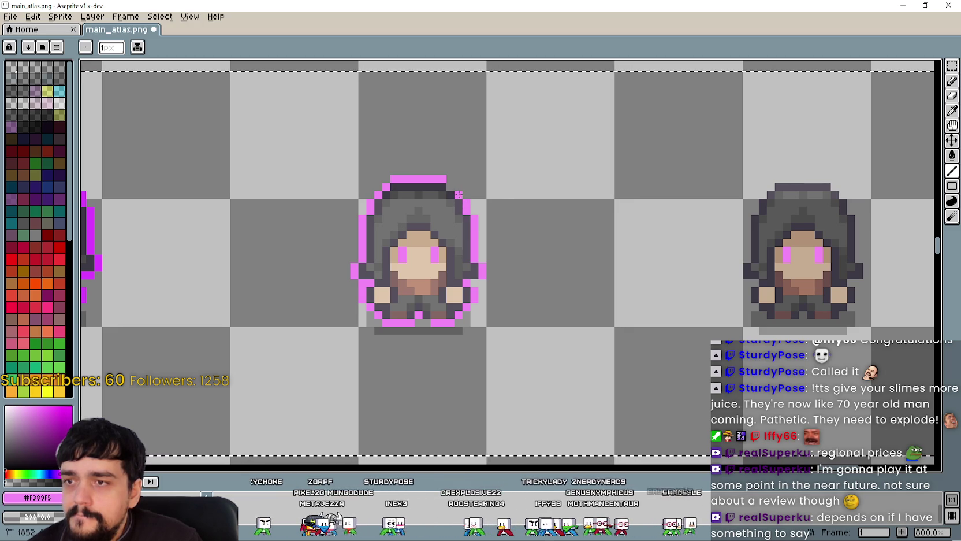
pyautogui.scroll(-5, 448, 184)
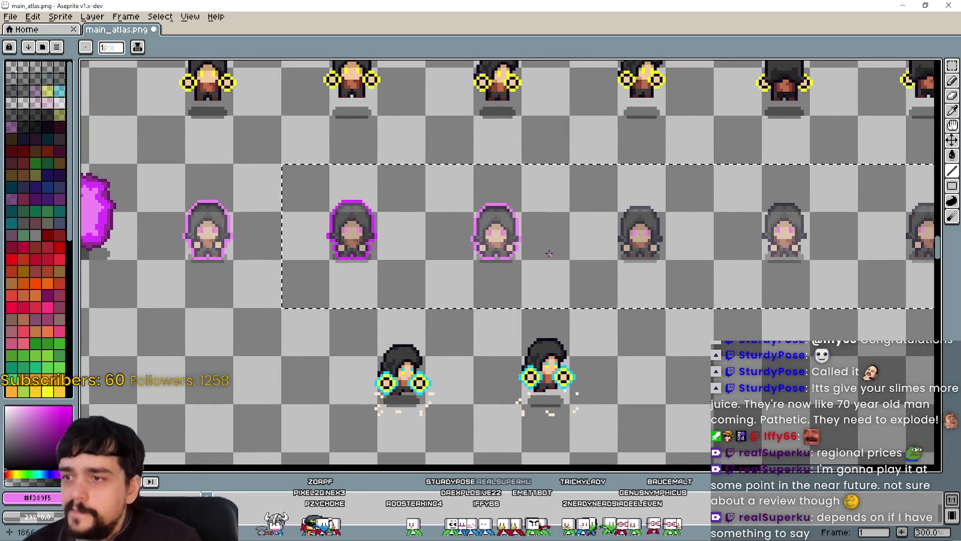
# Step: Eyedrop the outline colour from an already outlined sprite
pyautogui.hscroll(5, 543, 243)
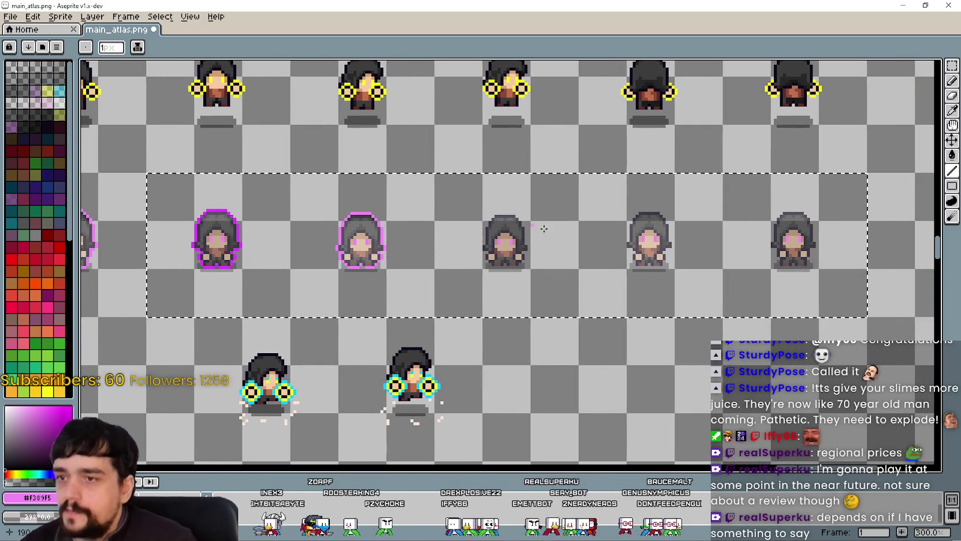
pyautogui.scroll(1, 540, 227)
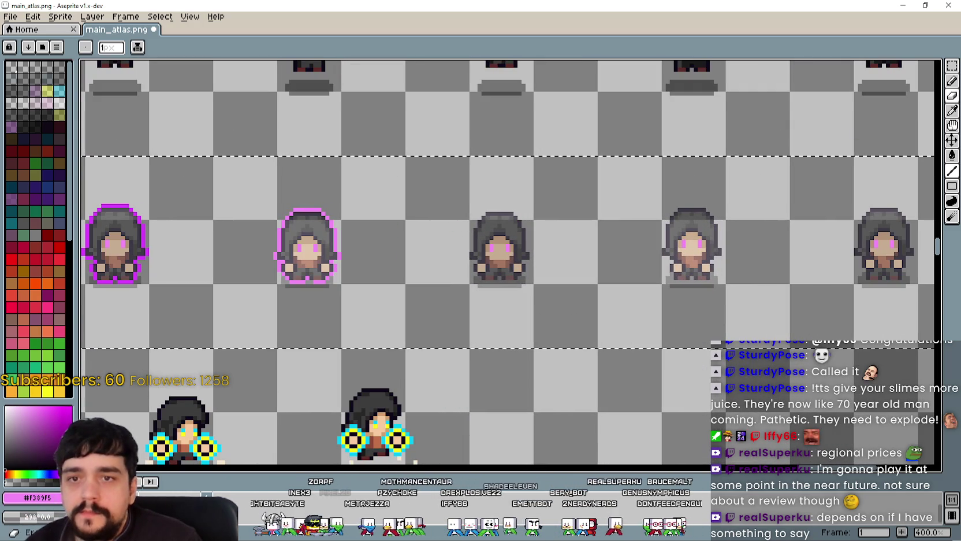
pyautogui.click(951, 109)
pyautogui.scroll(3, 401, 186)
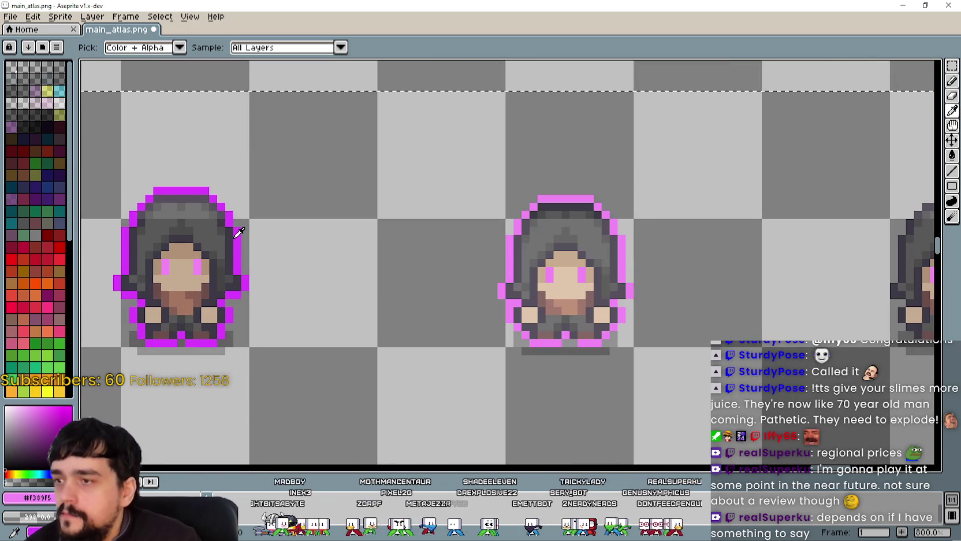
pyautogui.click(237, 236)
pyautogui.scroll(-4, 241, 232)
# Step: Outline the next sprite's hood top, left edge, bottom and right side with lines
pyautogui.click(952, 171)
pyautogui.scroll(3, 580, 247)
pyautogui.scroll(1, 423, 238)
pyautogui.moveTo(589, 236); pyautogui.dragTo(541, 237)
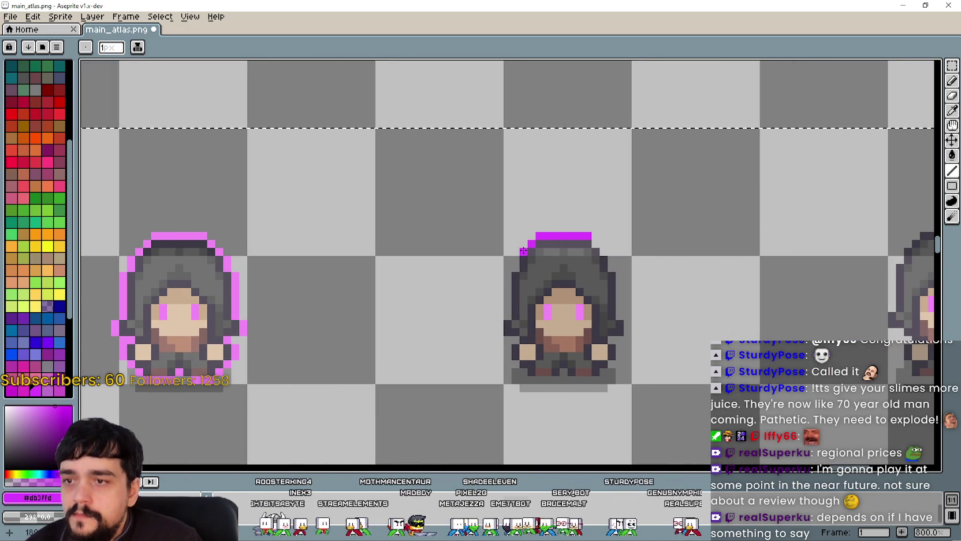
pyautogui.moveTo(516, 269); pyautogui.dragTo(510, 304)
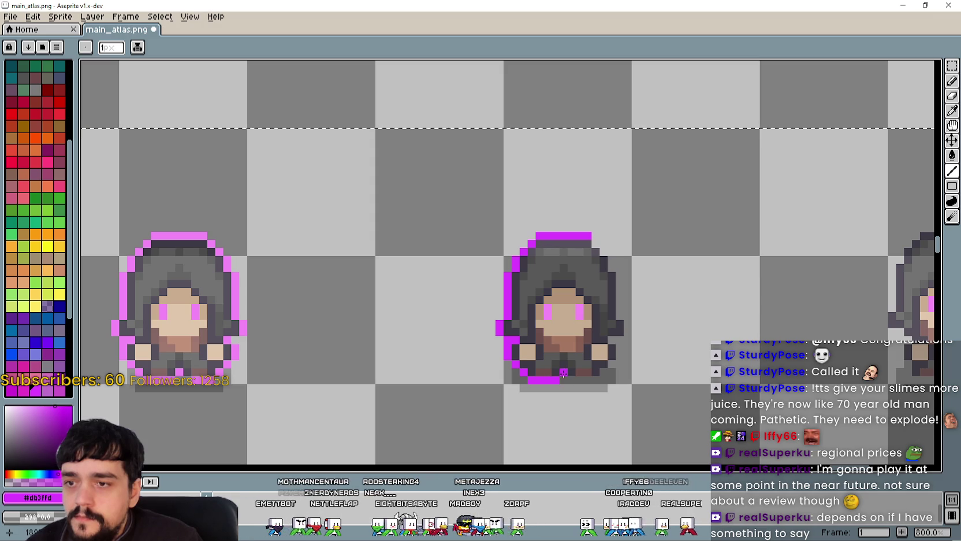
pyautogui.moveTo(573, 379); pyautogui.dragTo(613, 366)
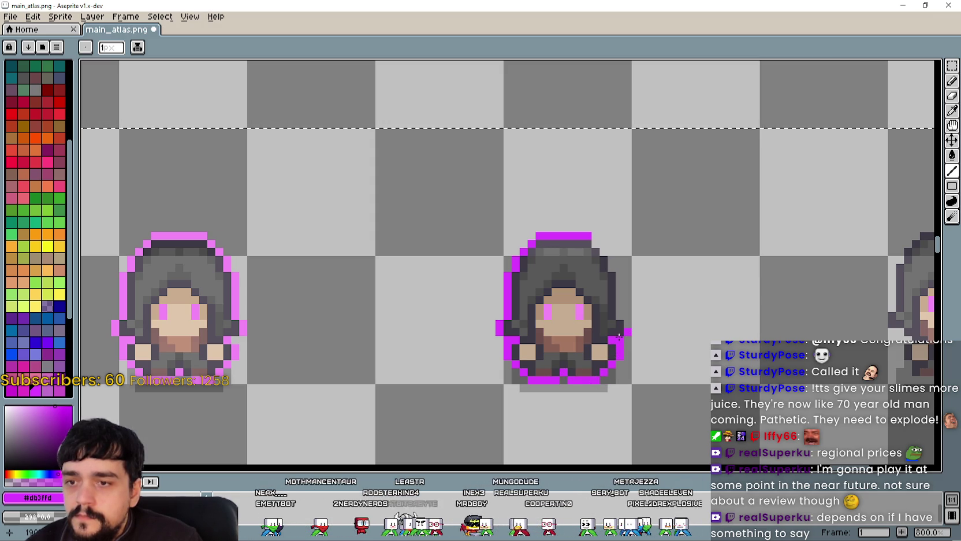
pyautogui.moveTo(619, 298); pyautogui.dragTo(618, 278)
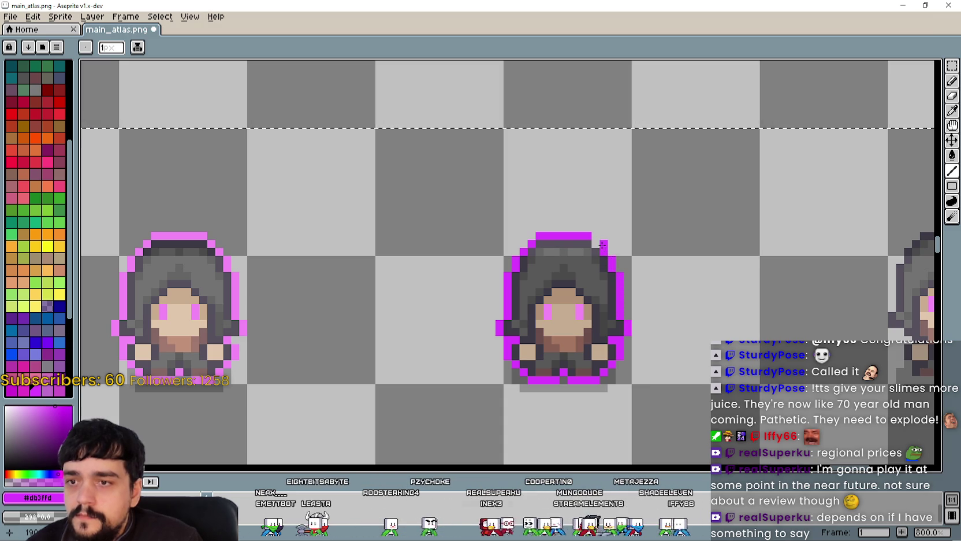
pyautogui.scroll(-4, 598, 243)
pyautogui.scroll(2, 523, 249)
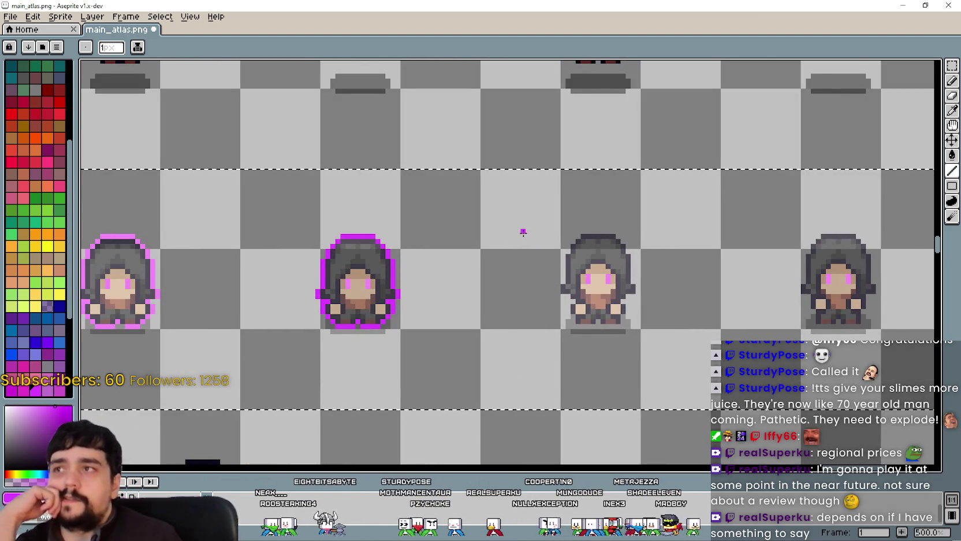
# Step: Pan and zoom along the row to find the sprites still lacking outlines
pyautogui.moveTo(521, 232); pyautogui.dragTo(495, 248)
pyautogui.scroll(1, 549, 257)
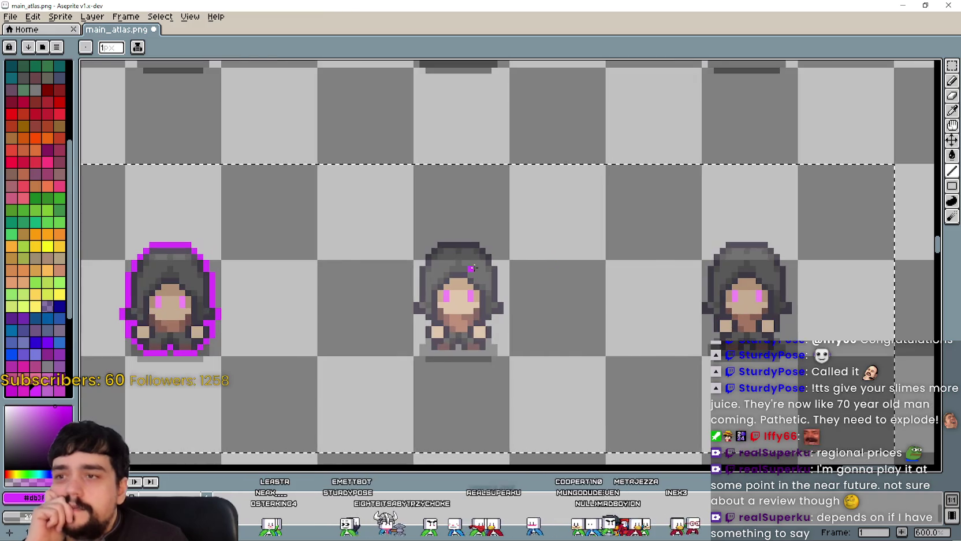
pyautogui.scroll(-1, 788, 263)
pyautogui.scroll(-1, 788, 262)
pyautogui.scroll(-1, 643, 268)
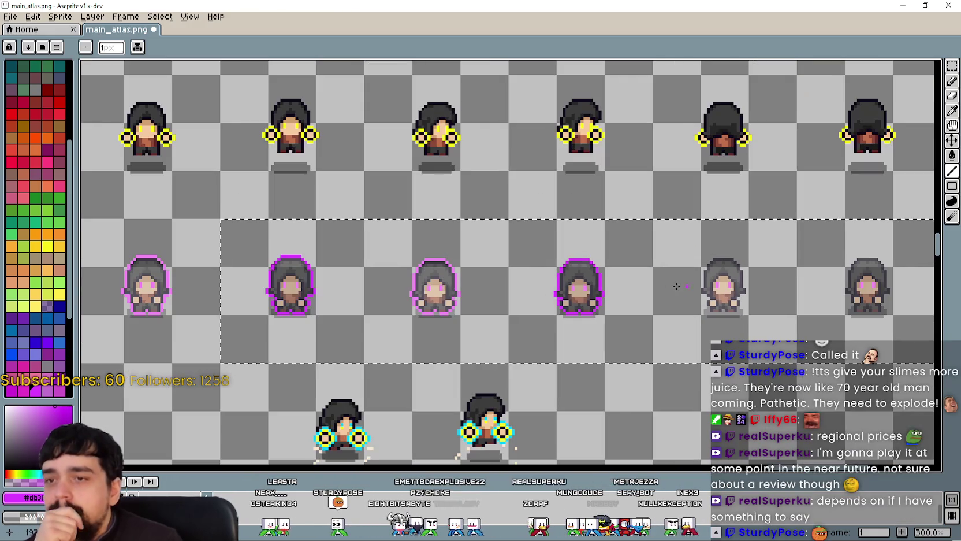
pyautogui.hscroll(3, 607, 285)
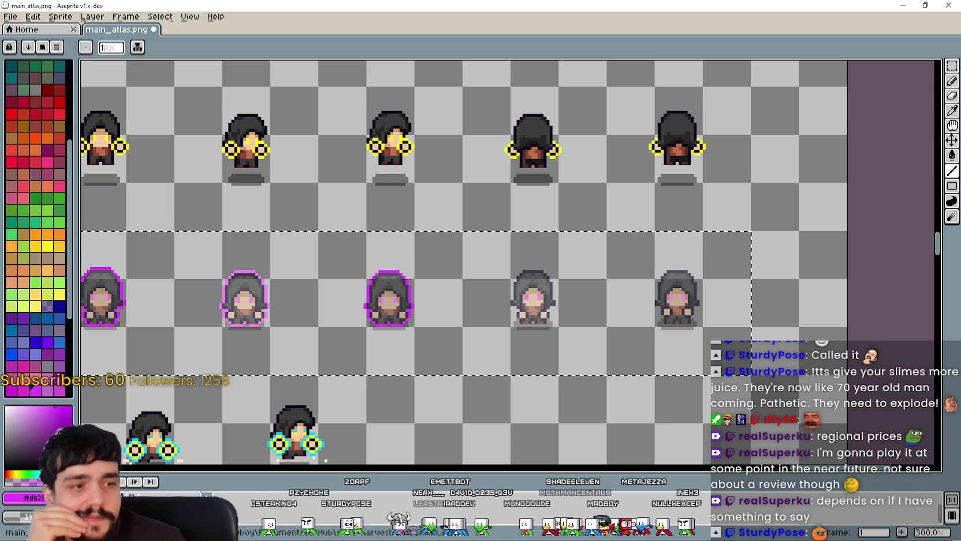
pyautogui.moveTo(512, 314)
pyautogui.mouseDown()
pyautogui.moveTo(739, 307)
pyautogui.moveTo(566, 275)
pyautogui.mouseUp()
pyautogui.scroll(2, 612, 235)
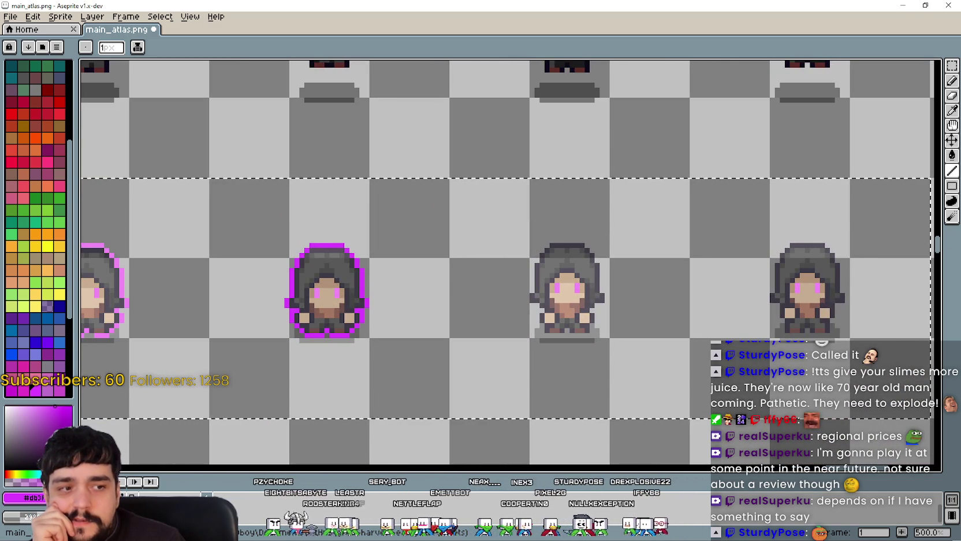
pyautogui.moveTo(531, 269); pyautogui.dragTo(627, 278)
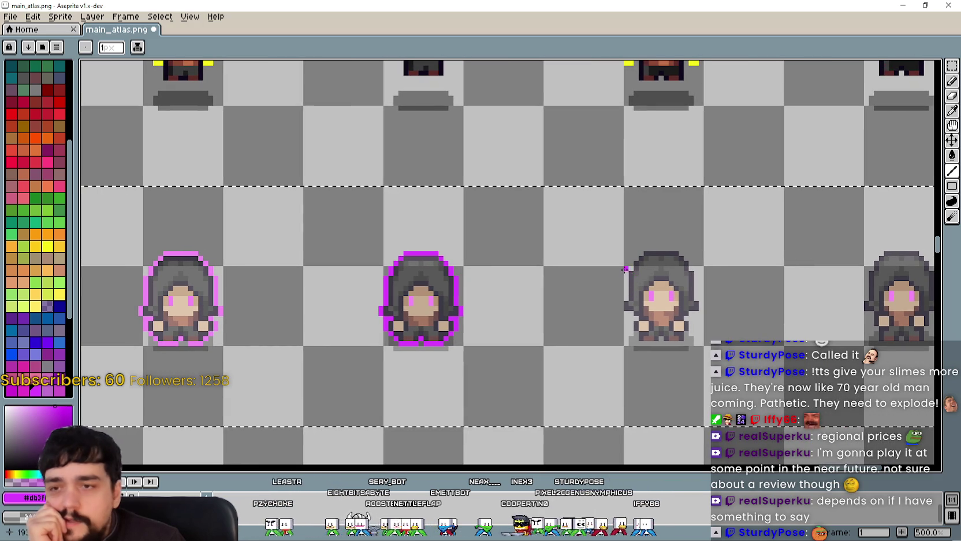
pyautogui.moveTo(422, 287); pyautogui.dragTo(502, 255)
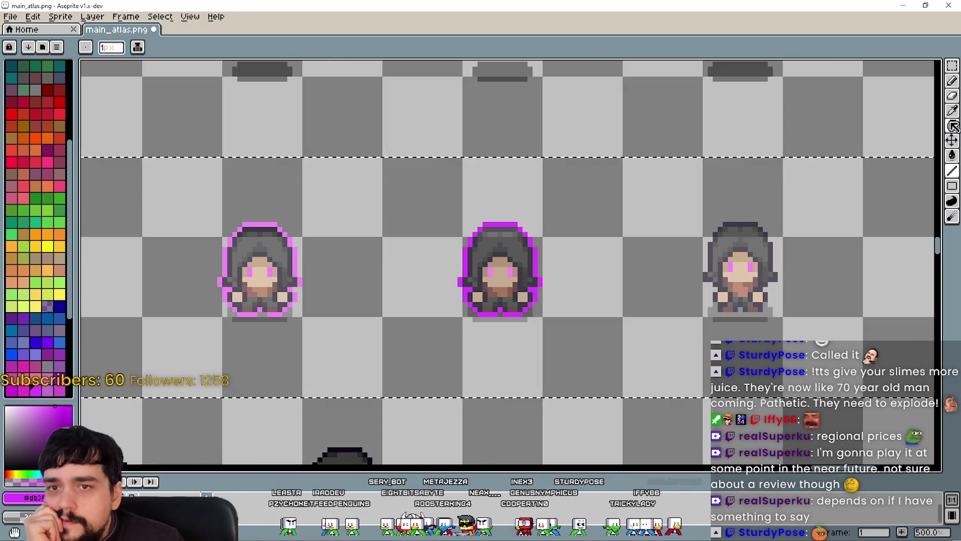
# Step: Eyedrop the pink outline colour from the canvas
pyautogui.click(952, 111)
pyautogui.scroll(2, 338, 228)
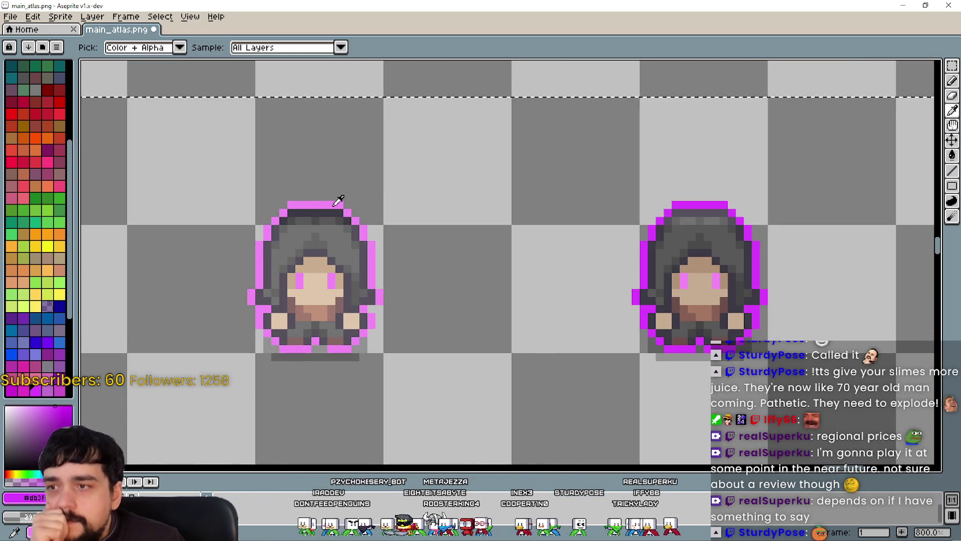
pyautogui.scroll(-2, 338, 200)
pyautogui.scroll(2, 871, 158)
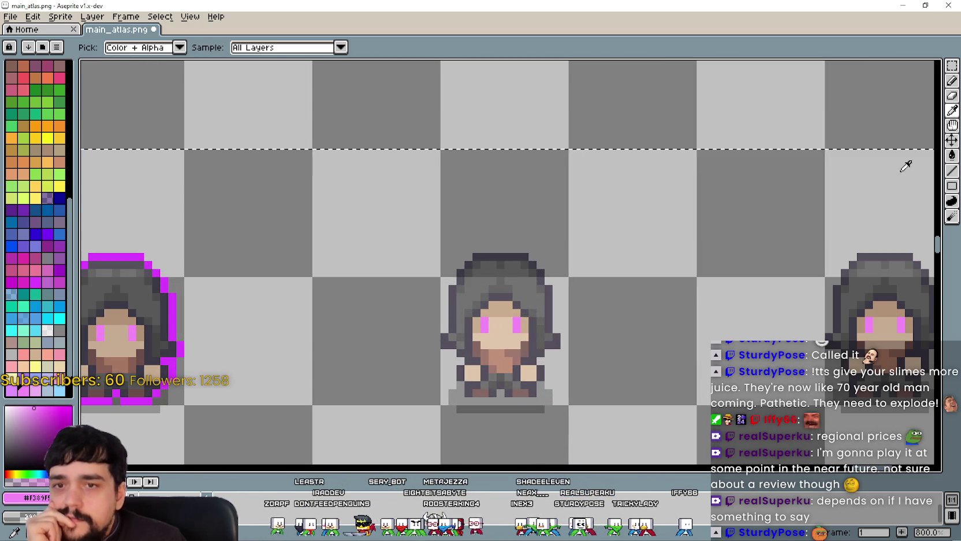
# Step: Draw pink outline above the sprite's head and along the hood's lower-left edge
pyautogui.click(952, 171)
pyautogui.scroll(2, 523, 237)
pyautogui.moveTo(527, 239)
pyautogui.mouseDown()
pyautogui.moveTo(458, 237)
pyautogui.moveTo(420, 266)
pyautogui.moveTo(419, 290)
pyautogui.moveTo(398, 311)
pyautogui.moveTo(406, 315)
pyautogui.moveTo(402, 358)
pyautogui.mouseUp()
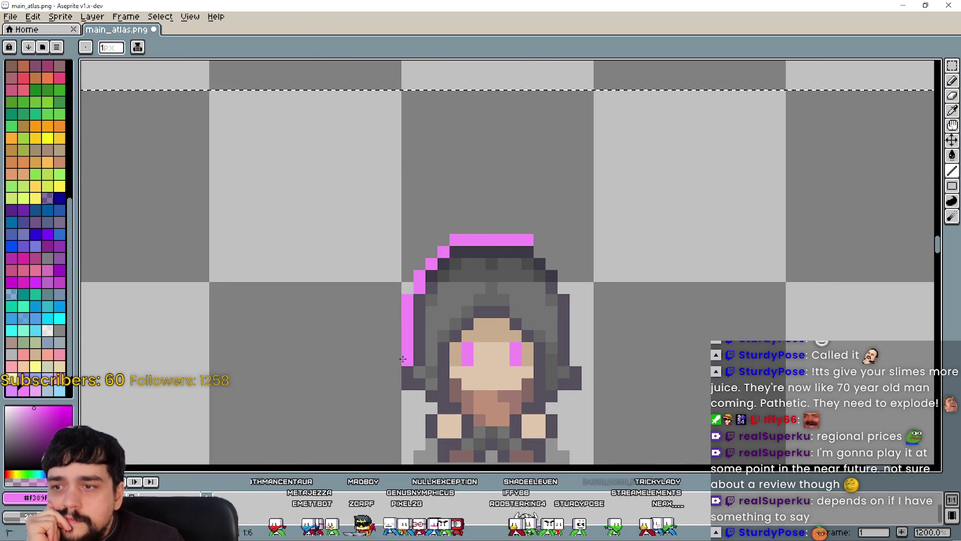
pyautogui.scroll(-2, 405, 347)
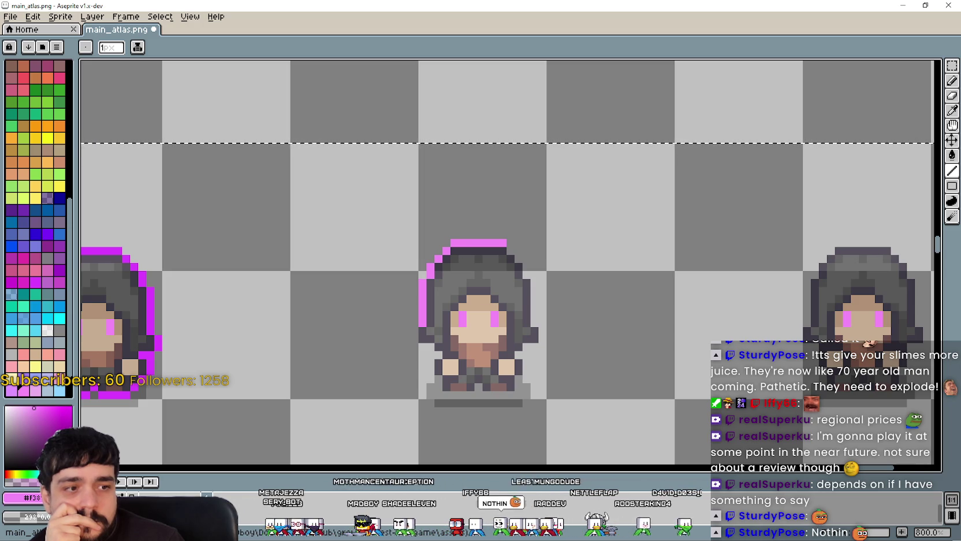
pyautogui.moveTo(403, 334); pyautogui.dragTo(403, 341)
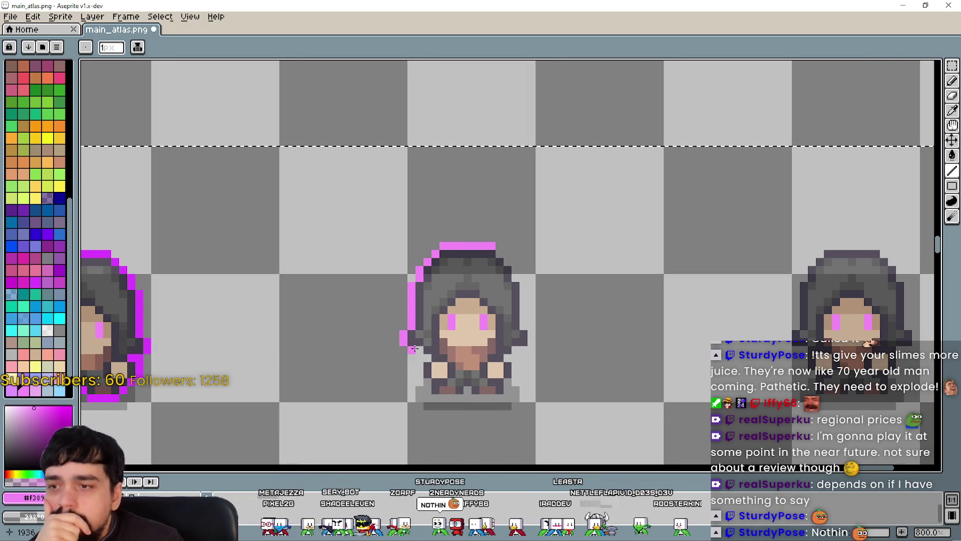
pyautogui.scroll(5, 427, 356)
pyautogui.click(447, 338)
pyautogui.scroll(-1, 361, 266)
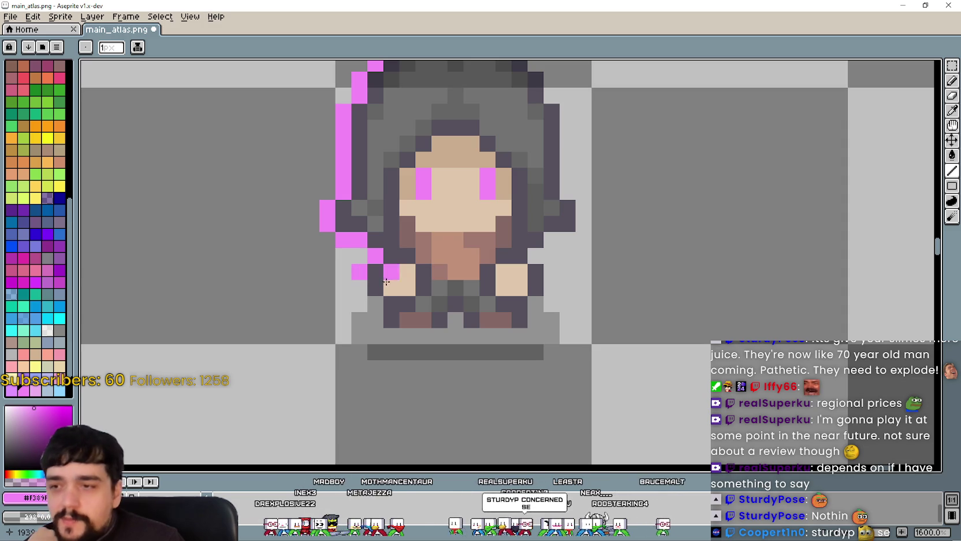
# Step: Paint pink outline down the sprite's left, along its bottom and up its right side
pyautogui.click(359, 288)
pyautogui.moveTo(372, 305)
pyautogui.mouseDown()
pyautogui.moveTo(404, 334)
pyautogui.moveTo(520, 335)
pyautogui.moveTo(558, 281)
pyautogui.mouseUp()
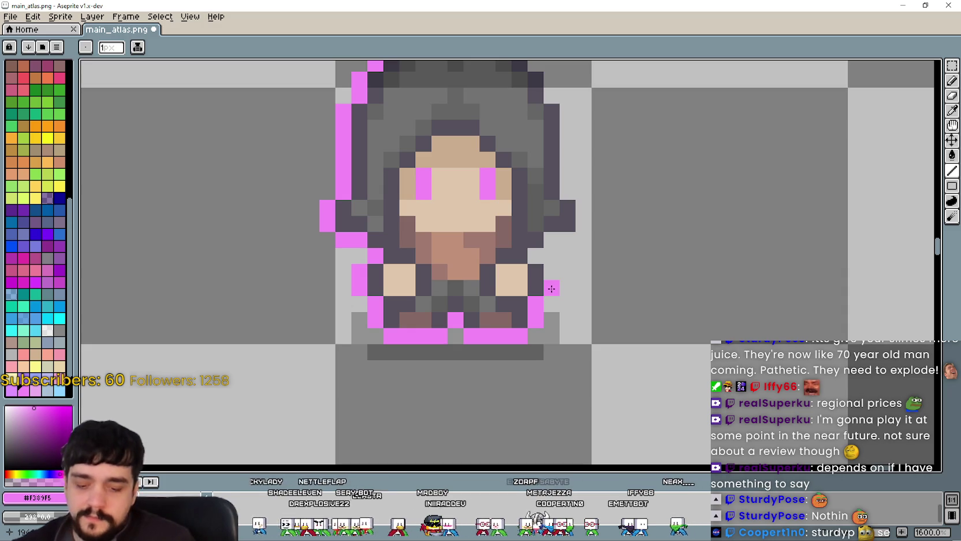
pyautogui.click(553, 277)
pyautogui.moveTo(553, 278)
pyautogui.mouseDown()
pyautogui.moveTo(551, 257)
pyautogui.moveTo(537, 257)
pyautogui.moveTo(598, 208)
pyautogui.moveTo(583, 224)
pyautogui.moveTo(577, 178)
pyautogui.moveTo(596, 178)
pyautogui.moveTo(576, 171)
pyautogui.moveTo(570, 222)
pyautogui.mouseUp()
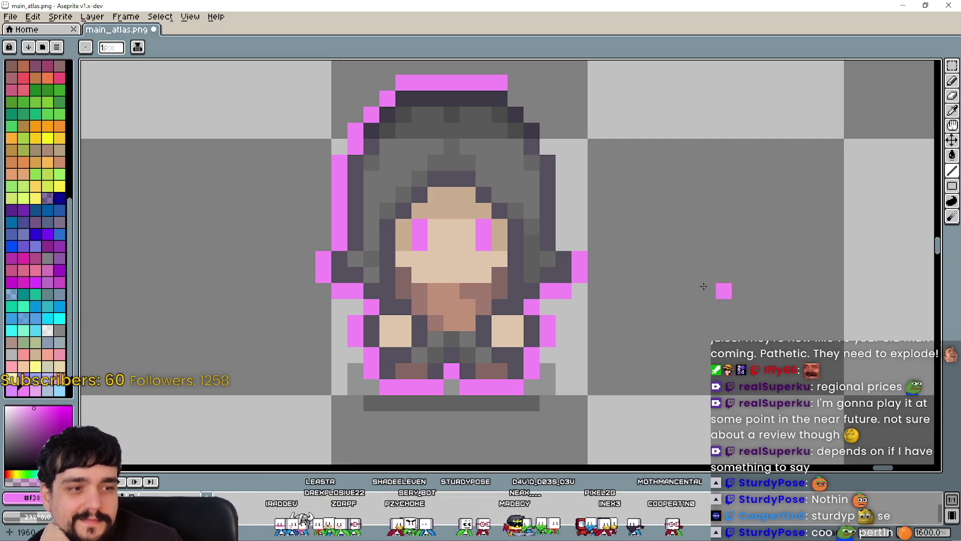
pyautogui.moveTo(595, 242)
pyautogui.mouseDown()
pyautogui.moveTo(599, 276)
pyautogui.moveTo(554, 179)
pyautogui.moveTo(568, 171)
pyautogui.mouseUp()
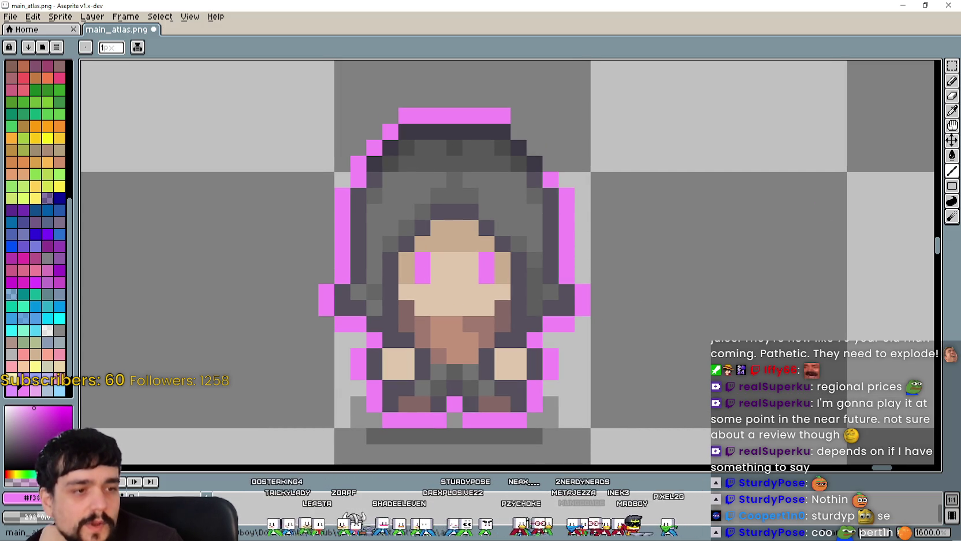
pyautogui.moveTo(489, 173); pyautogui.dragTo(517, 268)
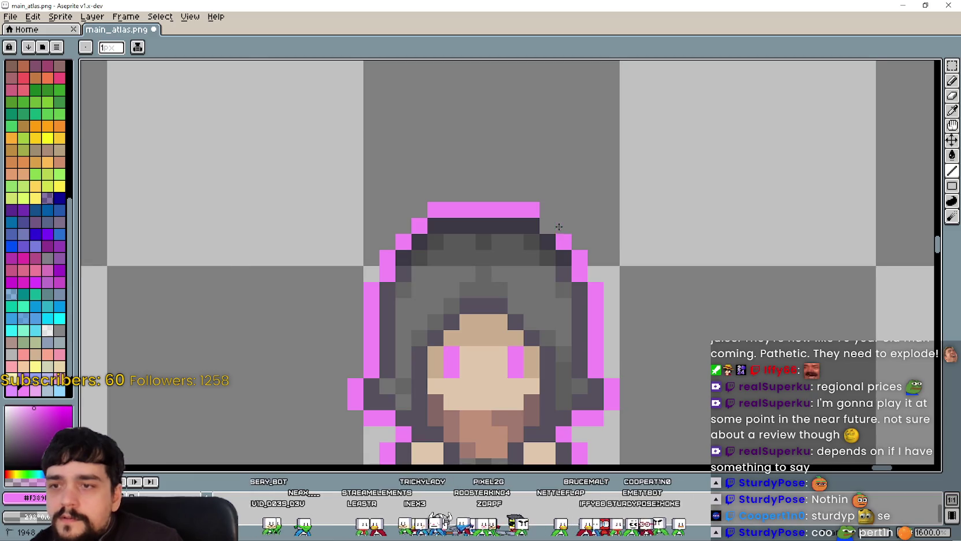
pyautogui.scroll(-2, 636, 248)
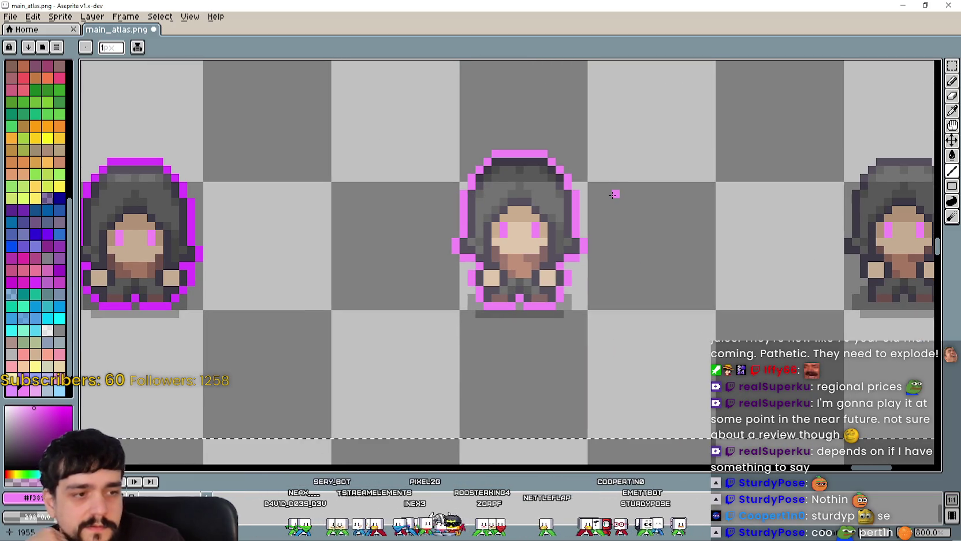
# Step: Sample the pink from the canvas and bring the last unoutlined sprite into view
pyautogui.scroll(-1, 645, 252)
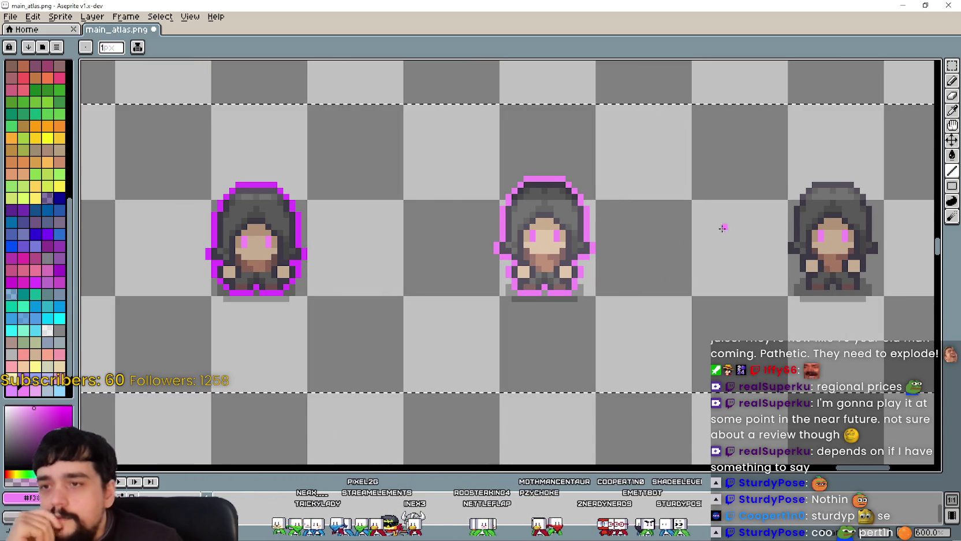
pyautogui.scroll(-1, 714, 229)
pyautogui.moveTo(703, 214); pyautogui.dragTo(657, 226)
pyautogui.click(952, 109)
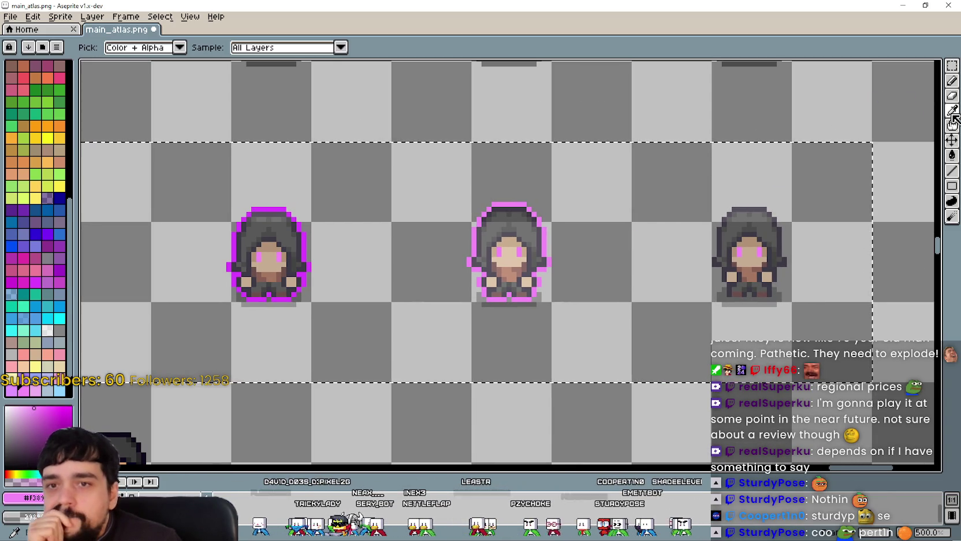
pyautogui.scroll(1, 406, 224)
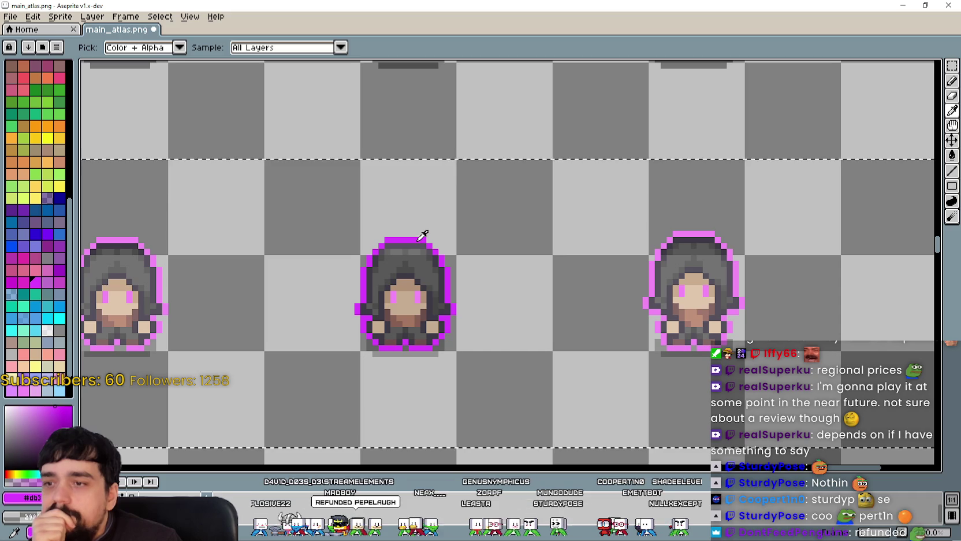
pyautogui.scroll(-1, 429, 233)
pyautogui.moveTo(596, 237); pyautogui.dragTo(365, 237)
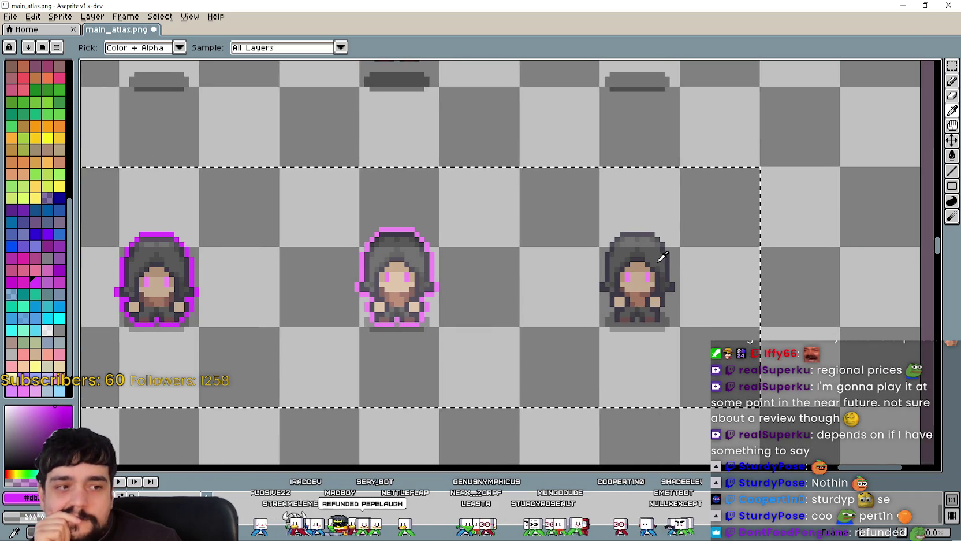
pyautogui.scroll(1, 728, 210)
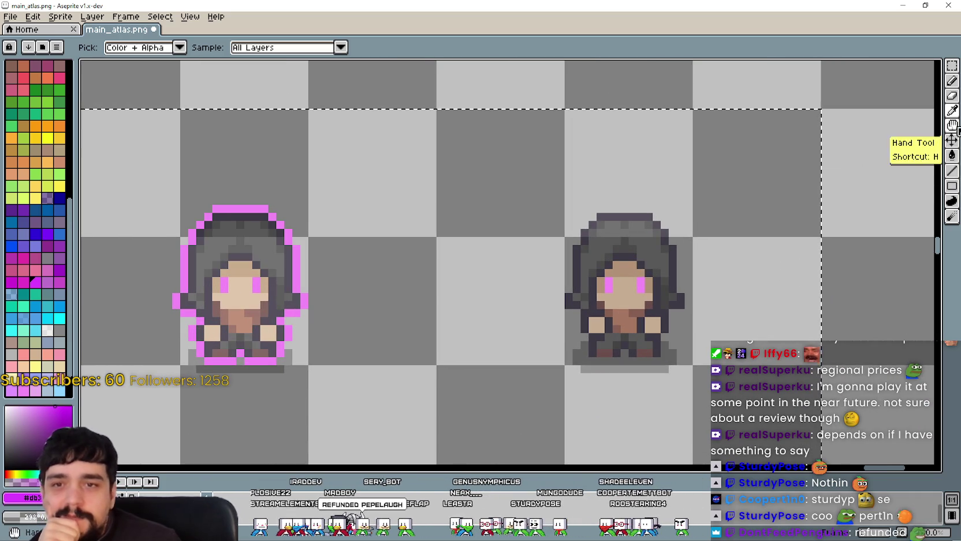
# Step: Draw pink outline along the hood top and down its left side
pyautogui.click(952, 171)
pyautogui.scroll(1, 660, 195)
pyautogui.scroll(1, 674, 212)
pyautogui.moveTo(675, 212)
pyautogui.mouseDown()
pyautogui.moveTo(572, 209)
pyautogui.moveTo(529, 241)
pyautogui.moveTo(514, 373)
pyautogui.moveTo(499, 393)
pyautogui.moveTo(515, 418)
pyautogui.moveTo(530, 418)
pyautogui.mouseUp()
pyautogui.scroll(-1, 530, 382)
pyautogui.moveTo(530, 371); pyautogui.dragTo(345, 263)
pyautogui.scroll(3, 345, 262)
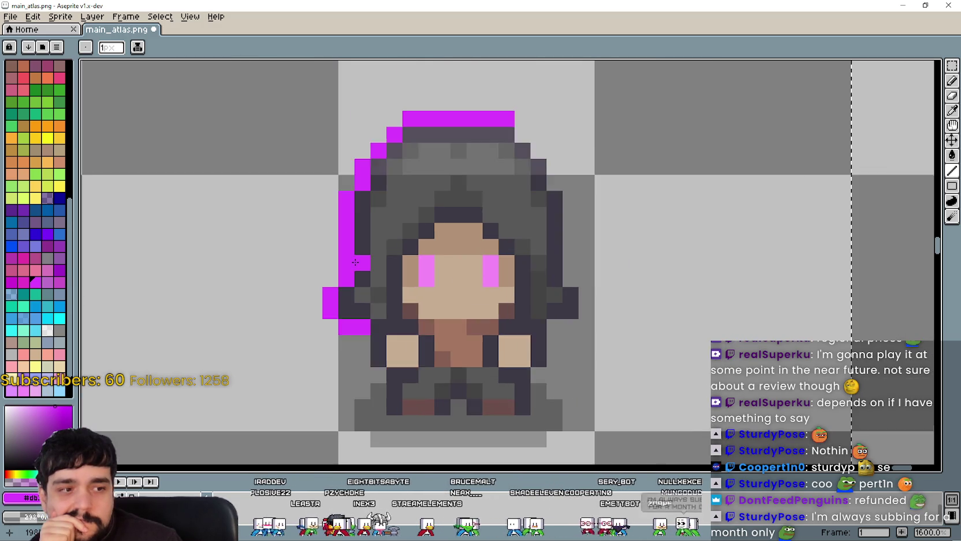
# Step: Outline the hood's right edge in stepped pink down to its lower right
pyautogui.moveTo(605, 166); pyautogui.dragTo(589, 276)
pyautogui.moveTo(574, 212)
pyautogui.mouseDown()
pyautogui.moveTo(621, 260)
pyautogui.moveTo(621, 283)
pyautogui.mouseUp()
pyautogui.scroll(-1, 712, 294)
pyautogui.moveTo(725, 294); pyautogui.dragTo(666, 252)
pyautogui.scroll(1, 658, 271)
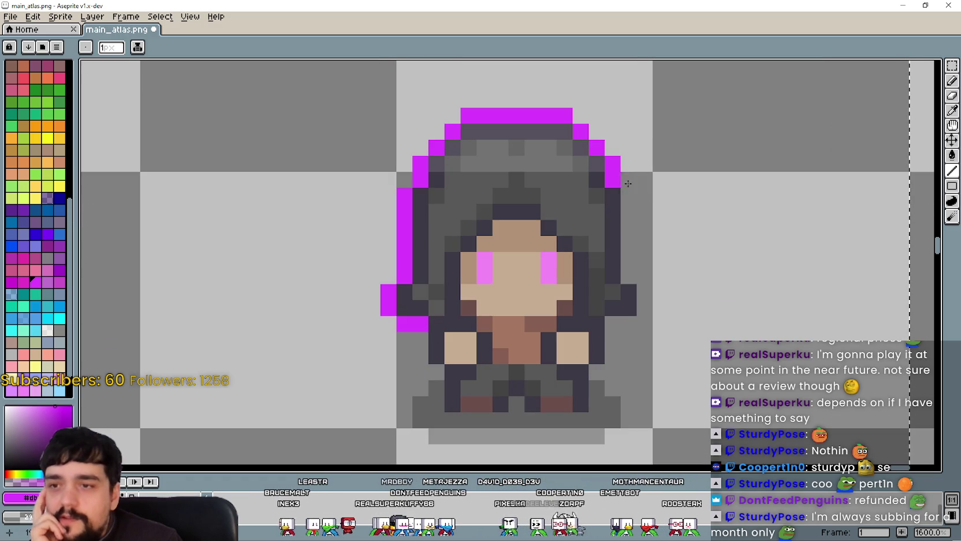
pyautogui.moveTo(629, 193); pyautogui.dragTo(628, 276)
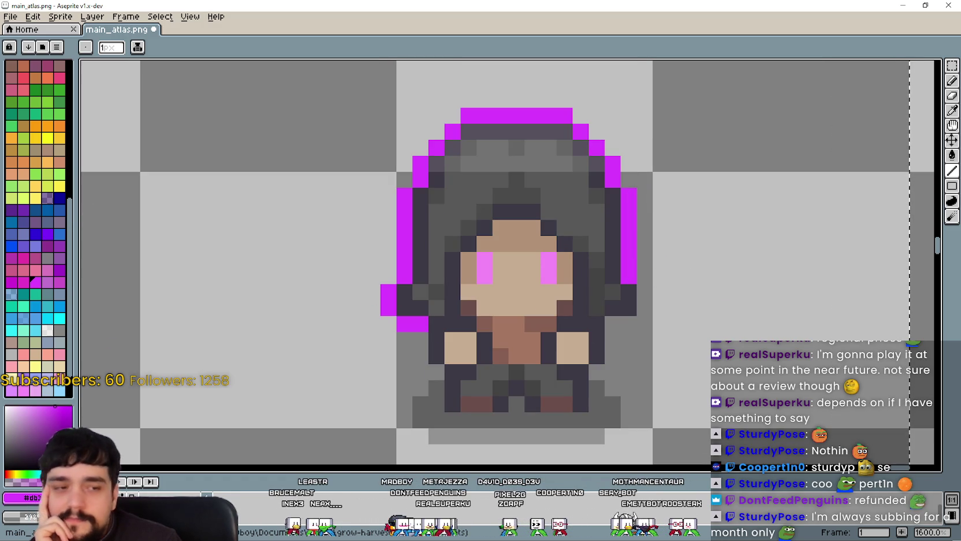
pyautogui.moveTo(517, 260); pyautogui.dragTo(621, 238)
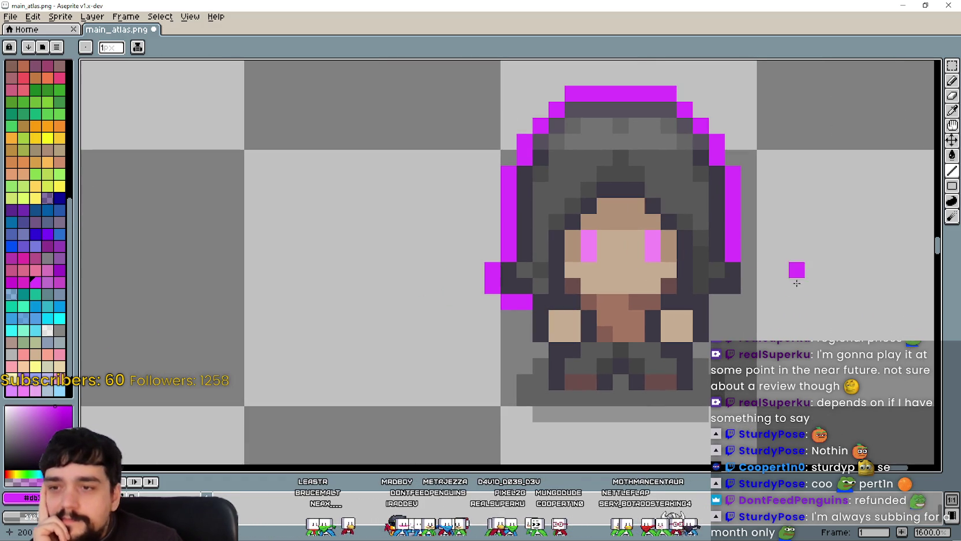
pyautogui.click(746, 271)
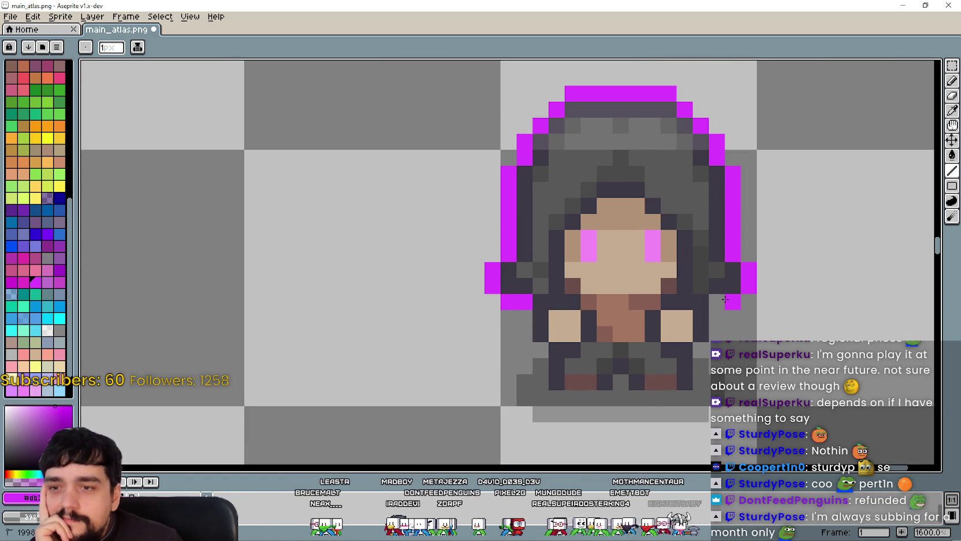
pyautogui.moveTo(716, 317); pyautogui.dragTo(706, 351)
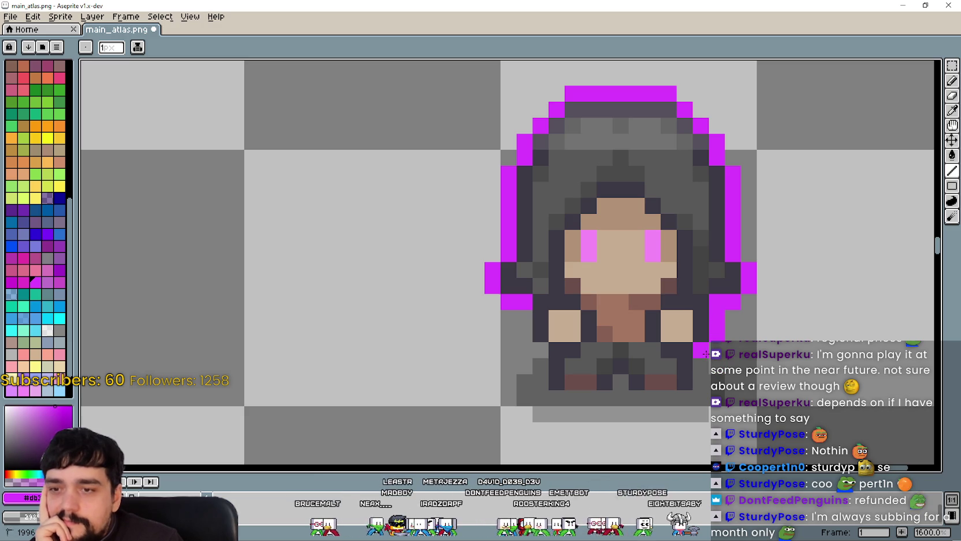
# Step: Outline the sprite's bottom in pink, undoing and repainting a shorter row
pyautogui.moveTo(700, 398); pyautogui.dragTo(626, 402)
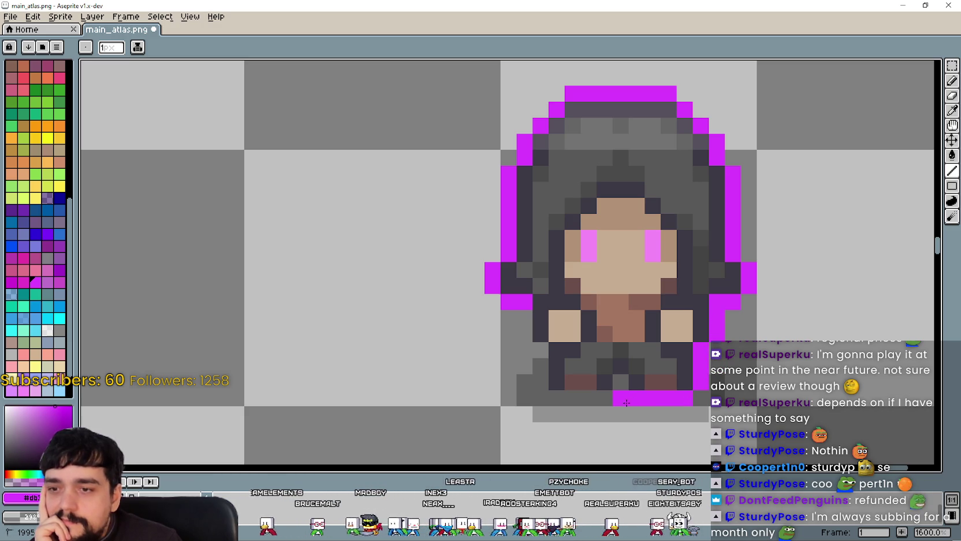
pyautogui.hotkey('ctrl', 'z')
pyautogui.hotkey('ctrl', 'z')
pyautogui.moveTo(633, 404)
pyautogui.mouseDown()
pyautogui.moveTo(664, 401)
pyautogui.moveTo(554, 398)
pyautogui.moveTo(521, 319)
pyautogui.moveTo(571, 321)
pyautogui.mouseUp()
pyautogui.scroll(-1, 521, 320)
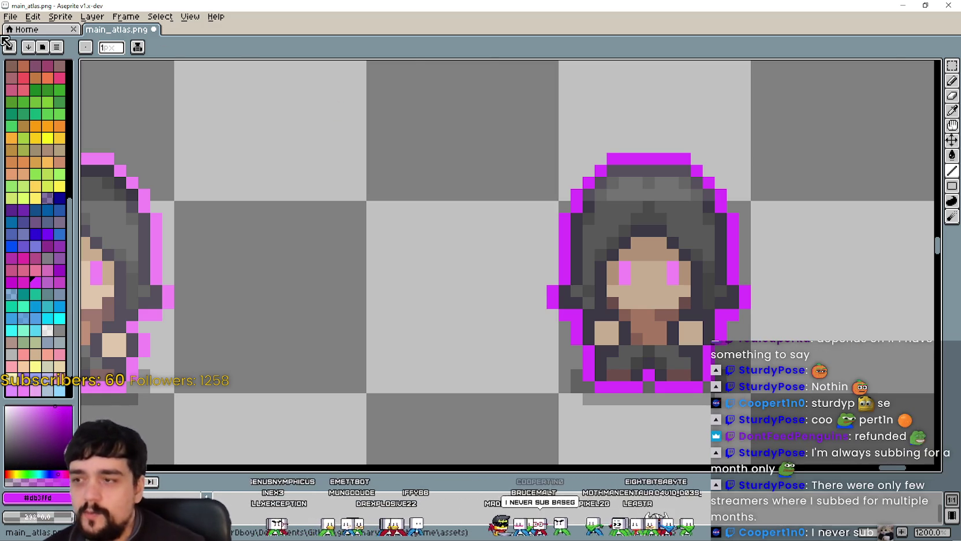
# Step: Marquee-select the magenta crystal and delete it
pyautogui.scroll(-1, 420, 156)
pyautogui.scroll(-2, 420, 157)
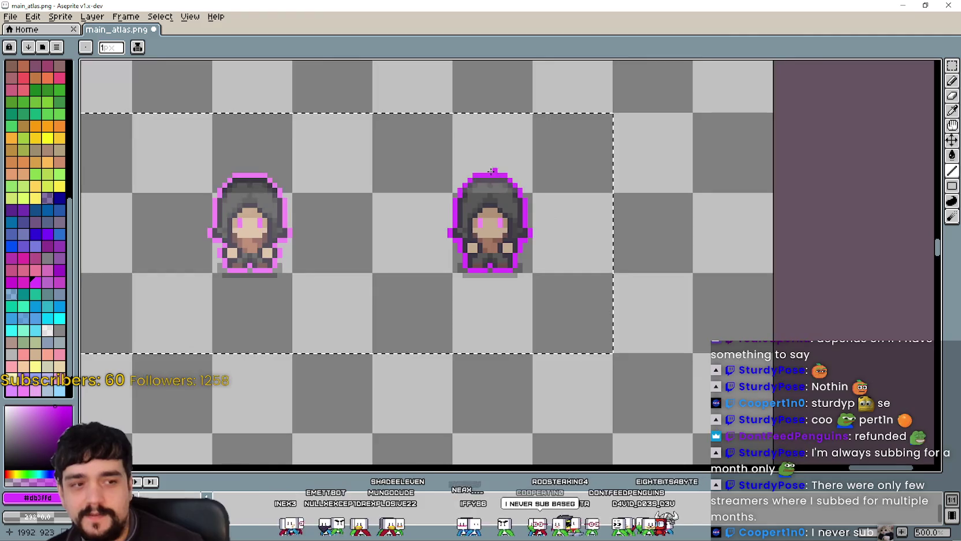
pyautogui.scroll(-3, 661, 231)
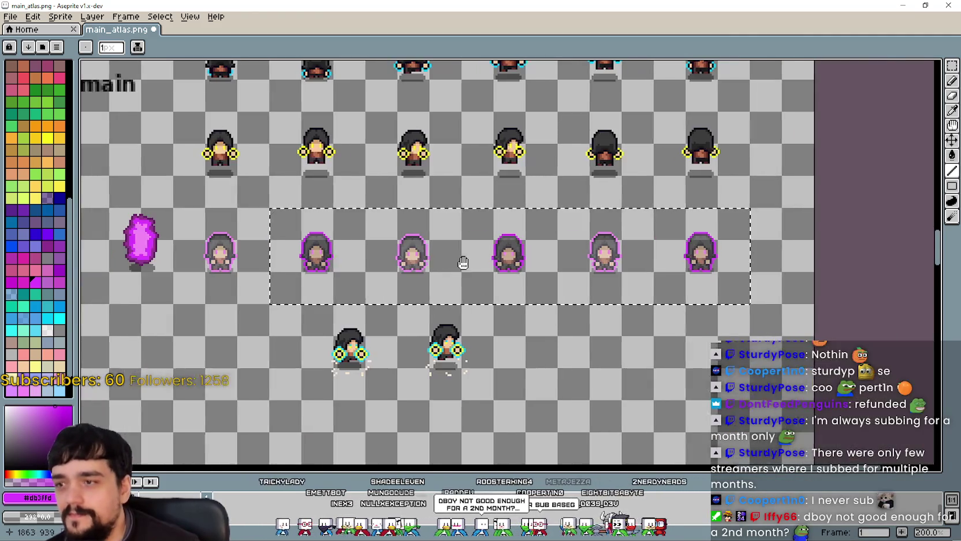
pyautogui.scroll(-1, 574, 308)
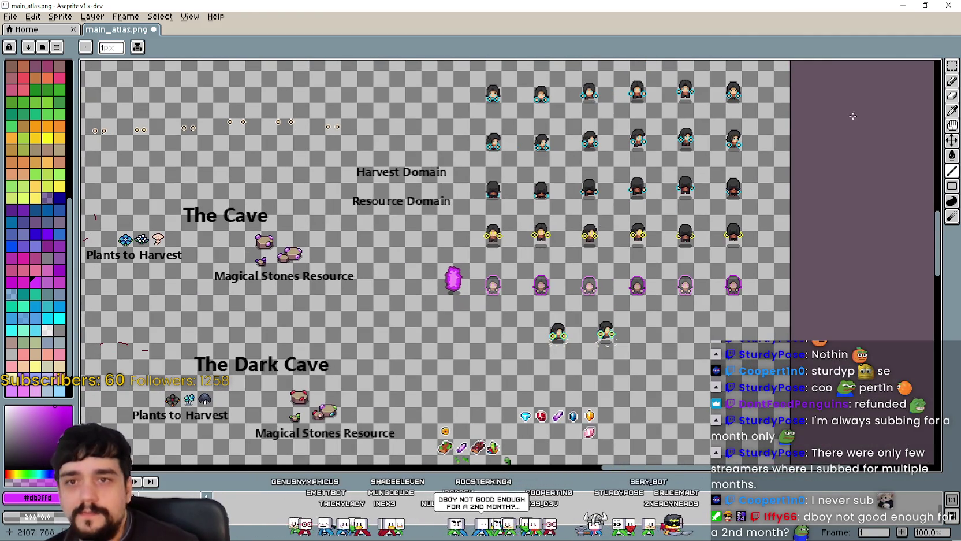
pyautogui.click(952, 65)
pyautogui.scroll(2, 456, 280)
pyautogui.moveTo(372, 311); pyautogui.dragTo(420, 246)
pyautogui.scroll(-2, 413, 381)
pyautogui.scroll(1, 571, 328)
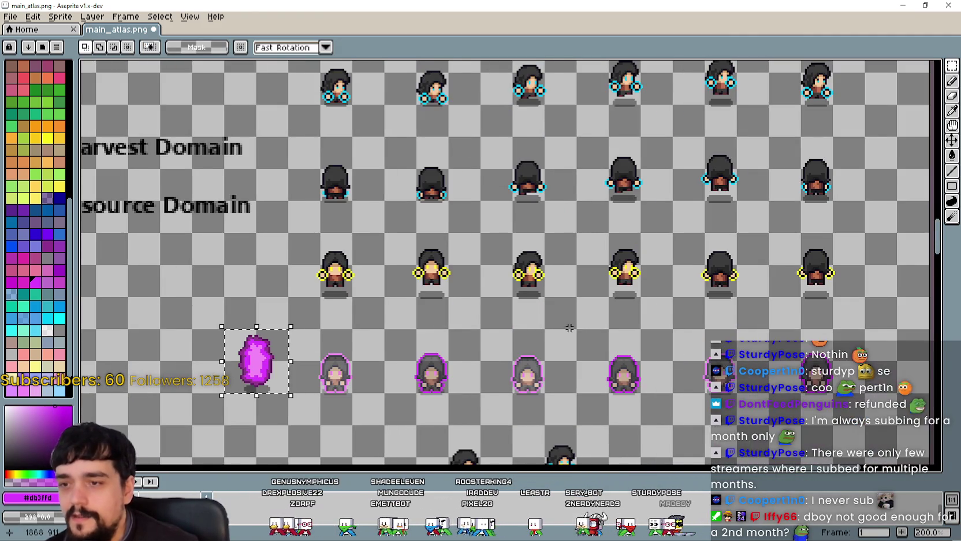
pyautogui.press('Delete')
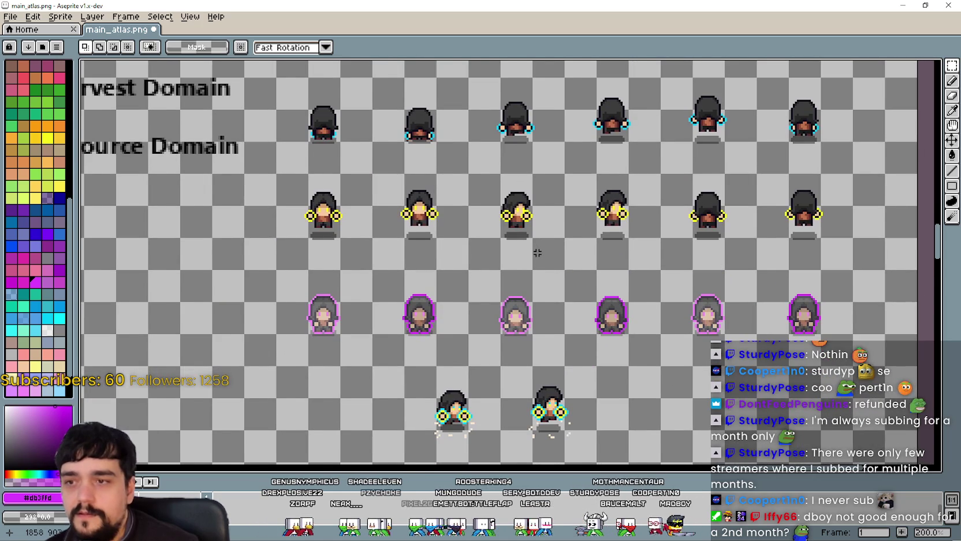
# Step: Move the green-ringed character pair left between The Cave and The Dark Cave labels
pyautogui.scroll(-1, 534, 253)
pyautogui.moveTo(535, 253); pyautogui.dragTo(506, 189)
pyautogui.scroll(1, 459, 270)
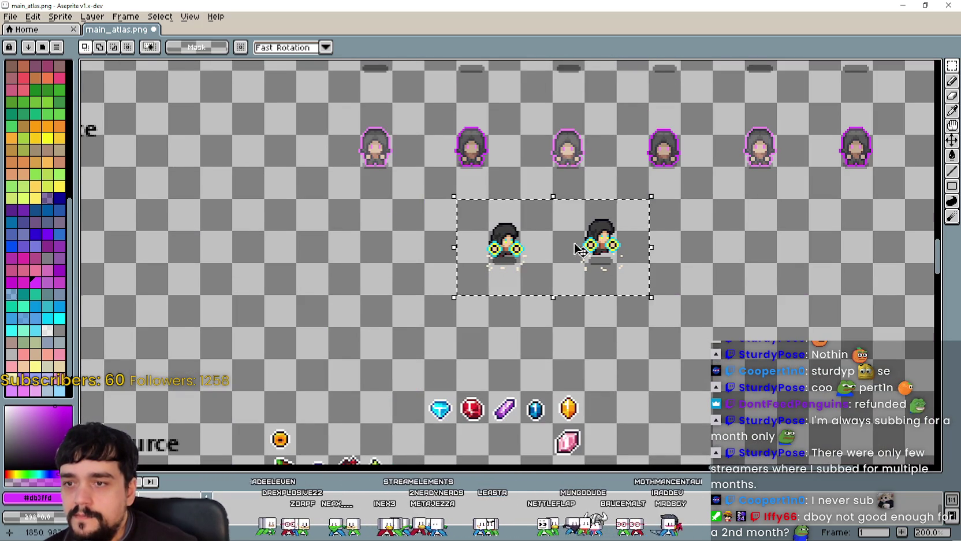
pyautogui.scroll(-1, 577, 250)
pyautogui.moveTo(725, 326); pyautogui.dragTo(500, 298)
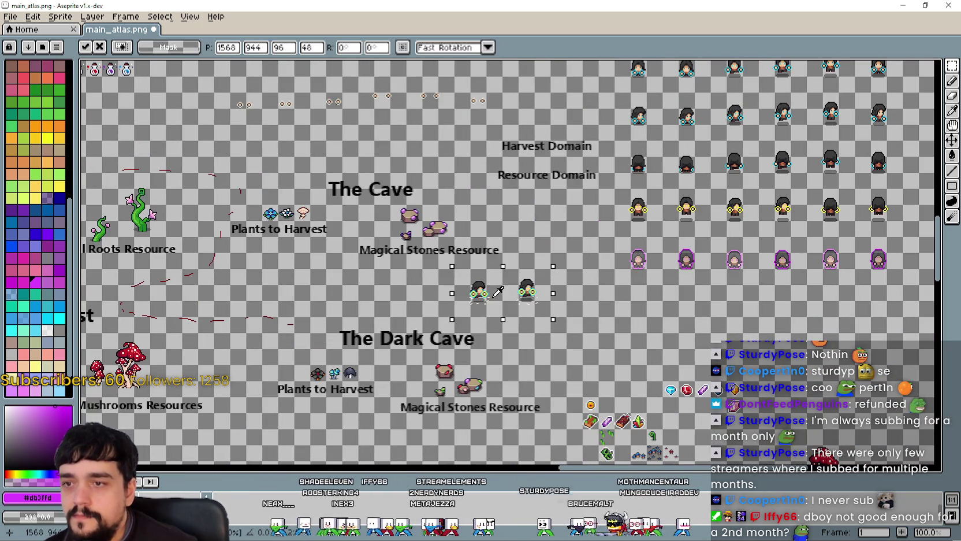
pyautogui.hscroll(5, 486, 312)
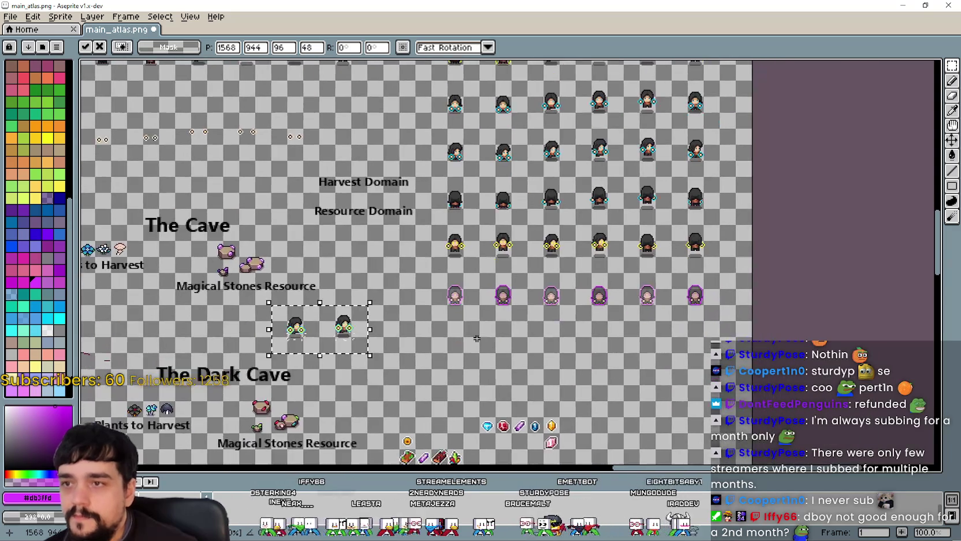
pyautogui.scroll(2, 286, 354)
pyautogui.scroll(1, 300, 337)
pyautogui.scroll(-3, 301, 335)
pyautogui.scroll(1, 302, 334)
pyautogui.scroll(-1, 312, 323)
pyautogui.scroll(1, 316, 312)
pyautogui.scroll(-1, 465, 267)
pyautogui.press('Return')
# Step: Save main_atlas.png with Ctrl+S
pyautogui.scroll(2, 373, 257)
pyautogui.scroll(-2, 369, 300)
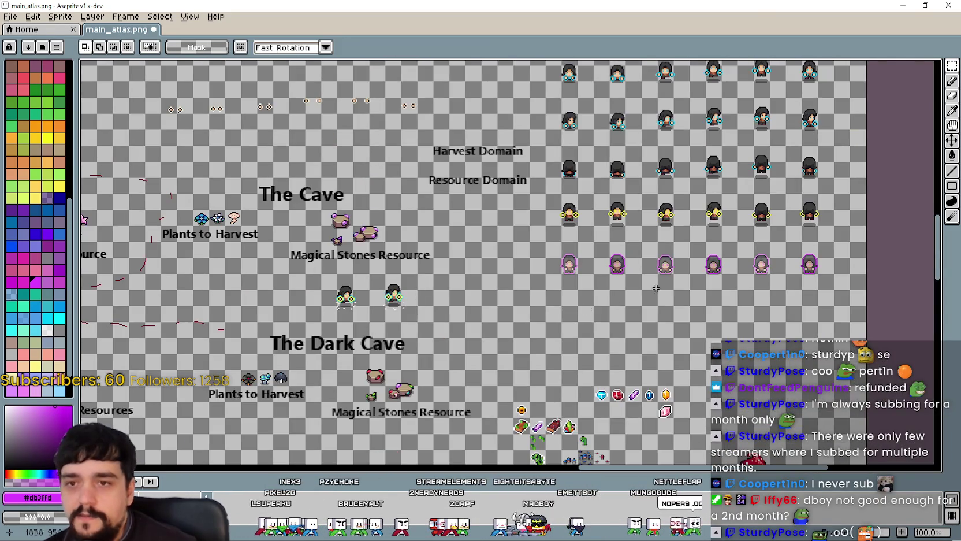
pyautogui.scroll(1, 622, 302)
pyautogui.hotkey('ctrl', 's')
pyautogui.scroll(-1, 446, 278)
pyautogui.scroll(-2, 447, 278)
pyautogui.scroll(2, 462, 270)
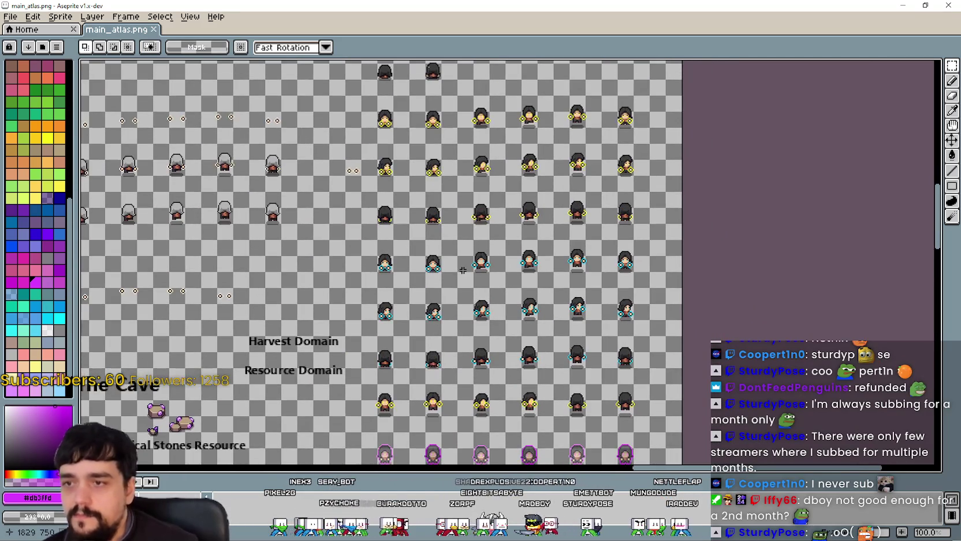
# Step: Select the two top rows of plain dark-haired characters at the atlas top
pyautogui.moveTo(534, 311); pyautogui.dragTo(551, 290)
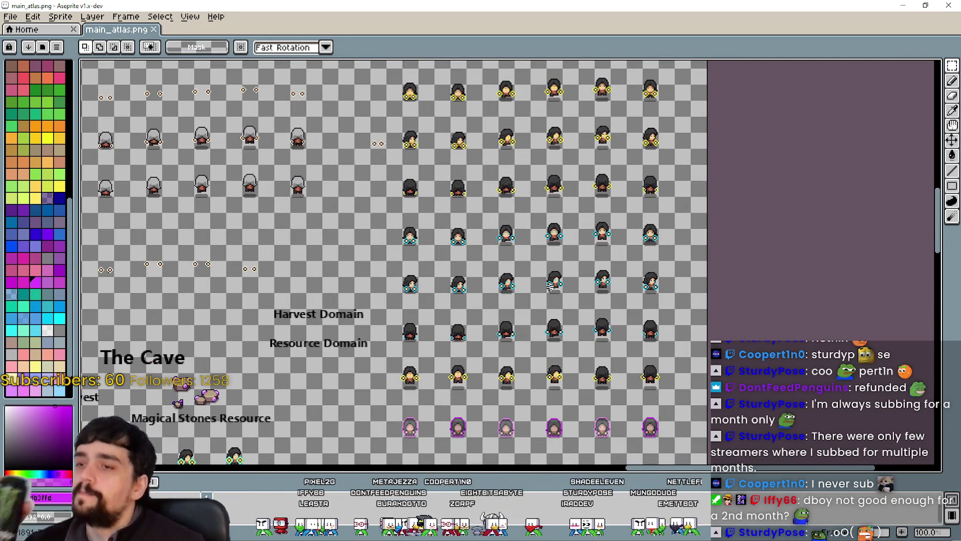
pyautogui.moveTo(550, 279)
pyautogui.mouseDown()
pyautogui.moveTo(548, 245)
pyautogui.moveTo(568, 191)
pyautogui.moveTo(553, 339)
pyautogui.mouseUp()
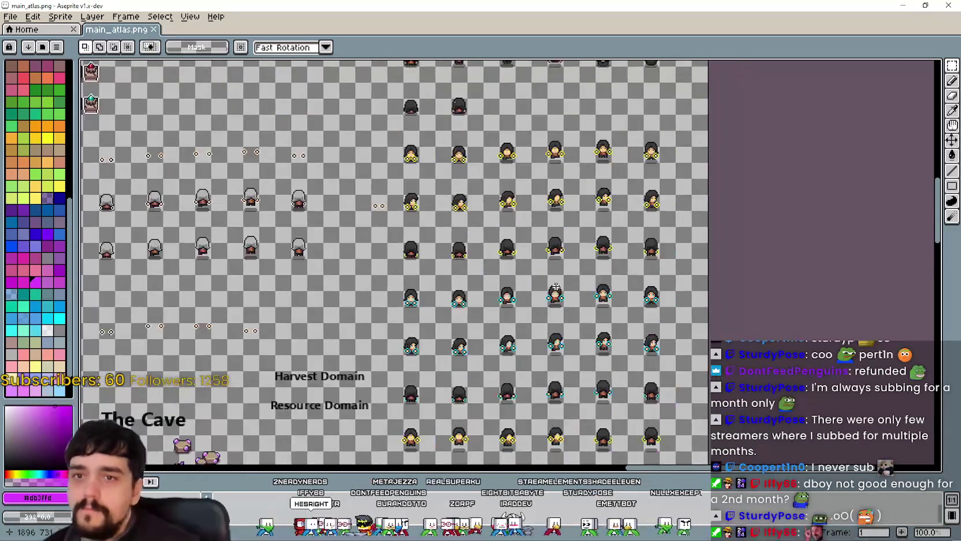
pyautogui.moveTo(543, 173); pyautogui.dragTo(537, 300)
pyautogui.moveTo(586, 75); pyautogui.dragTo(523, 304)
pyautogui.moveTo(523, 162); pyautogui.dragTo(511, 298)
pyautogui.moveTo(471, 61); pyautogui.dragTo(461, 212)
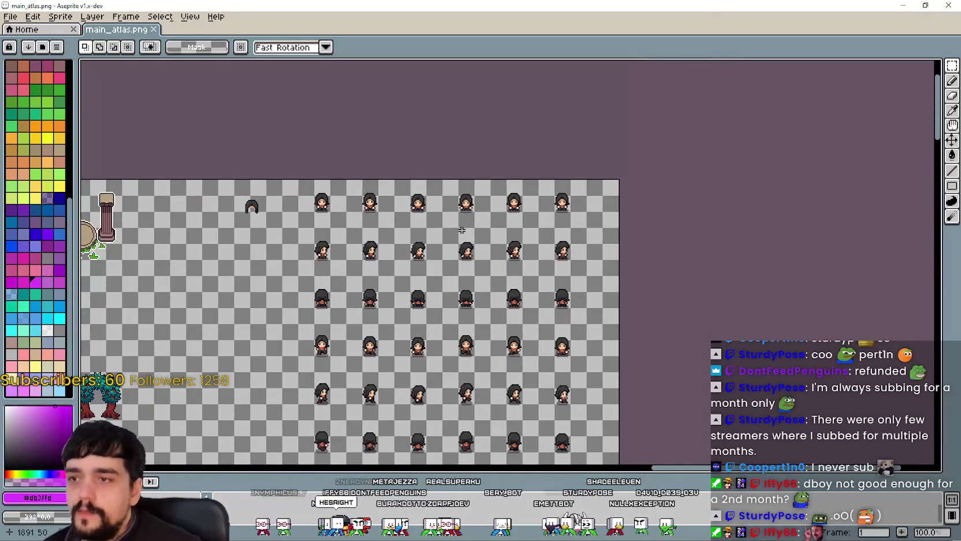
pyautogui.scroll(1, 377, 212)
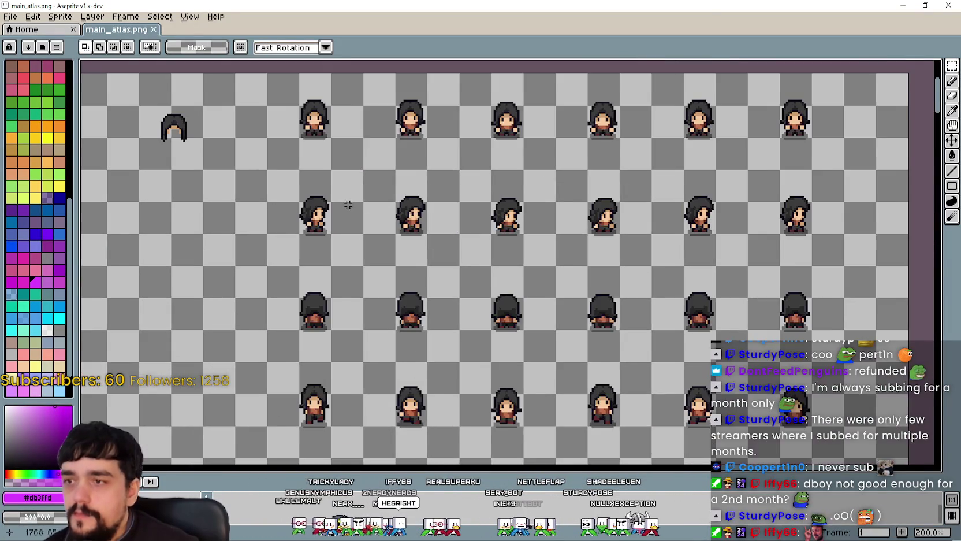
pyautogui.scroll(-1, 334, 174)
pyautogui.moveTo(310, 168)
pyautogui.mouseDown()
pyautogui.moveTo(535, 243)
pyautogui.moveTo(578, 238)
pyautogui.mouseUp()
# Step: Paste the rows below the pink-outlined row, nudged up just above the gem icons
pyautogui.moveTo(419, 439); pyautogui.dragTo(450, 111)
pyautogui.scroll(-2, 429, 262)
pyautogui.scroll(1, 425, 259)
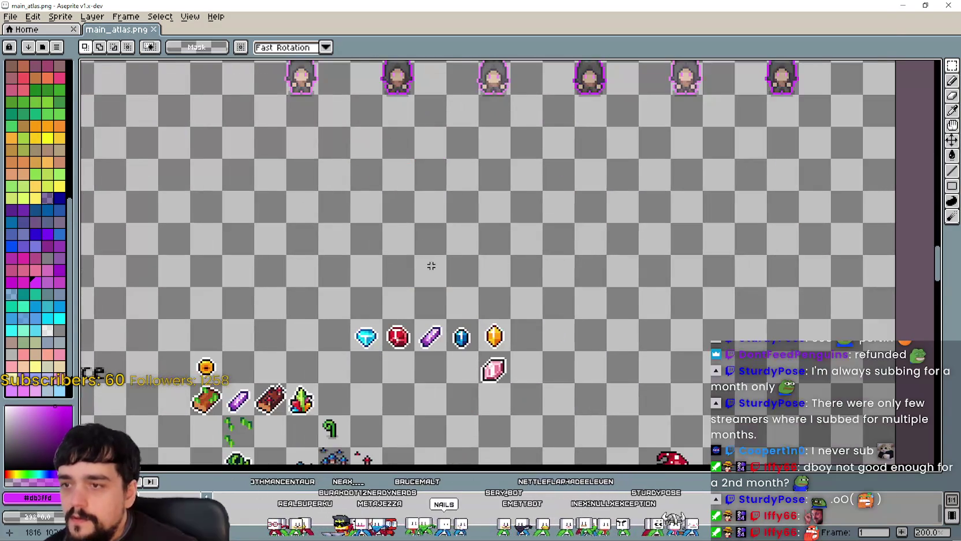
pyautogui.scroll(-1, 430, 254)
pyautogui.hotkey('ctrl', 'v')
pyautogui.press('Up')
pyautogui.press('Up')
pyautogui.press('Up')
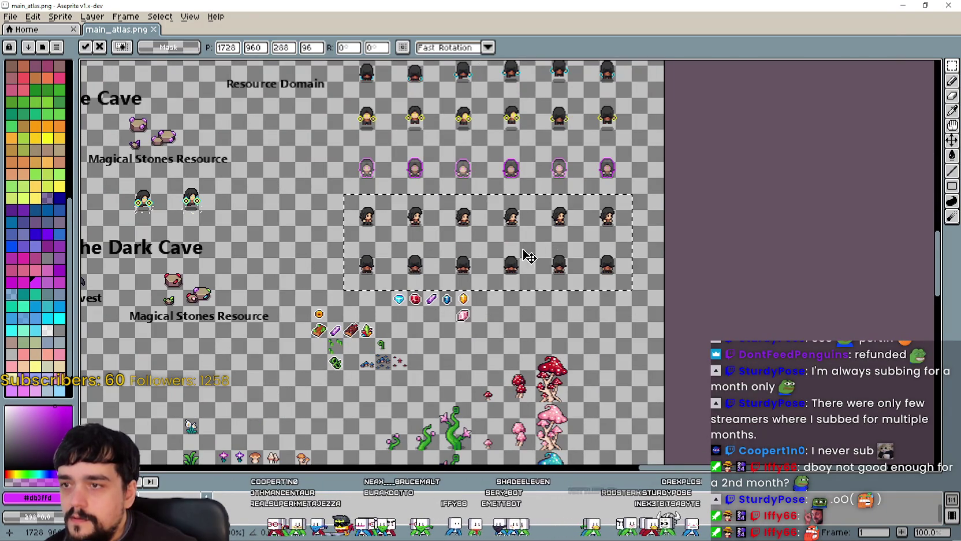
pyautogui.press('Return')
pyautogui.scroll(1, 385, 215)
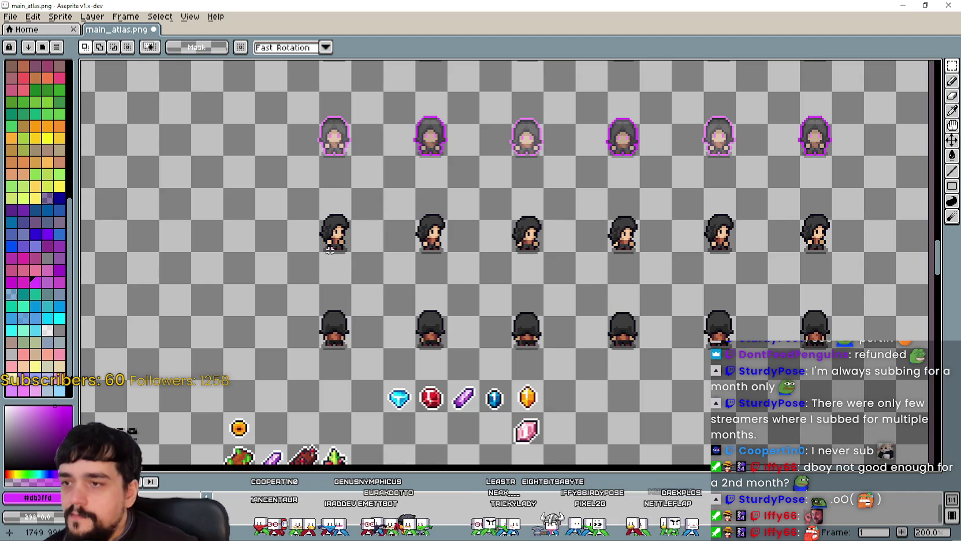
# Step: Lower the alpha of both pasted character rows by 40 via Hue/Saturation (Ctrl+U)
pyautogui.moveTo(311, 204)
pyautogui.mouseDown()
pyautogui.moveTo(800, 378)
pyautogui.moveTo(844, 349)
pyautogui.mouseUp()
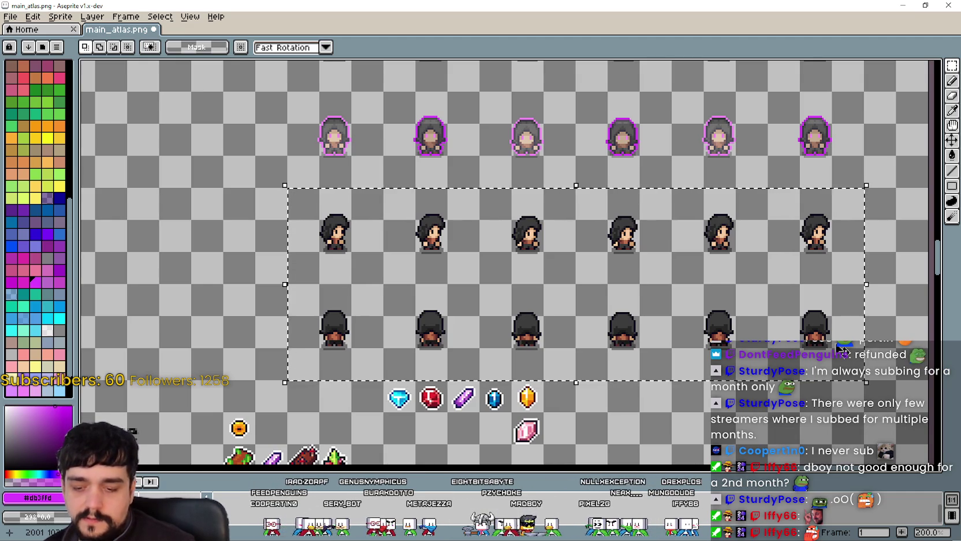
pyautogui.hotkey('ctrl', 'u')
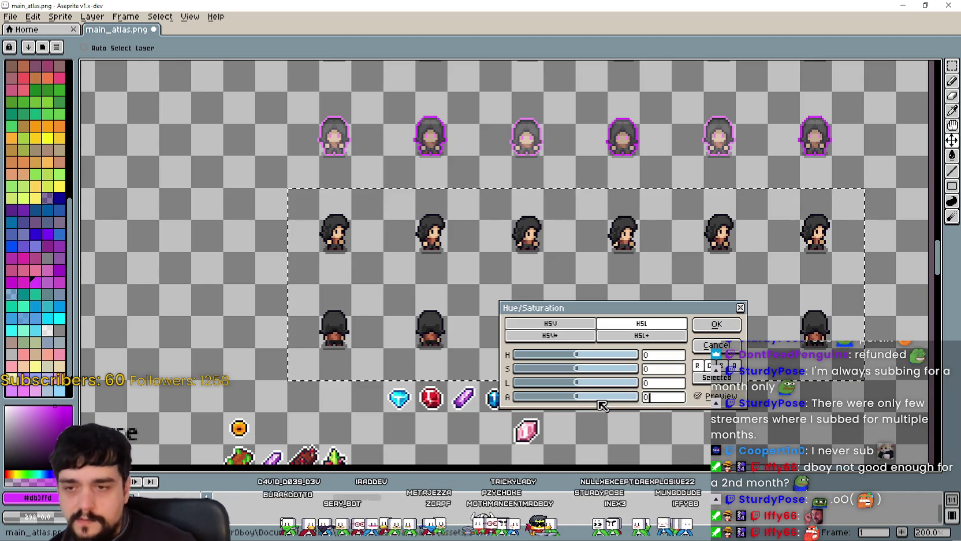
pyautogui.press('BackSpace')
pyautogui.write('40')
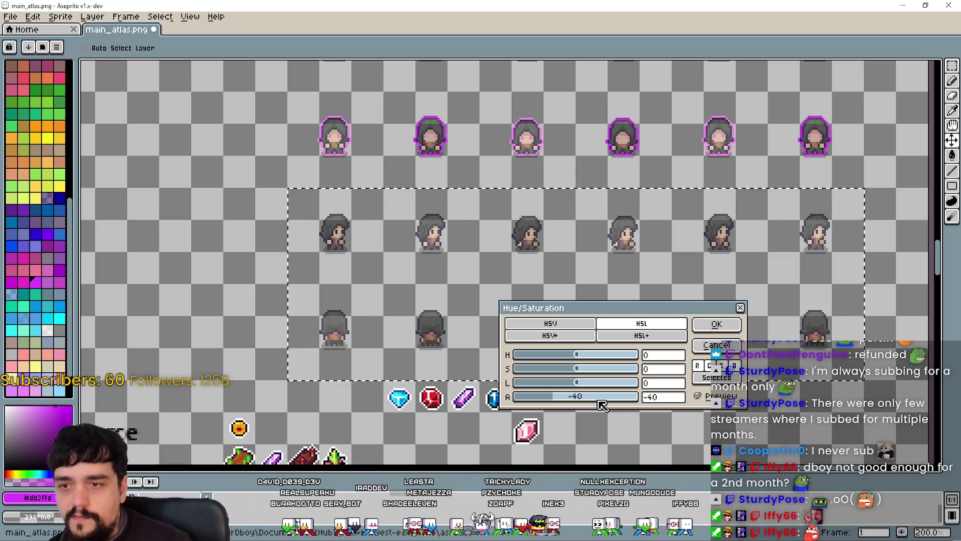
pyautogui.click(717, 324)
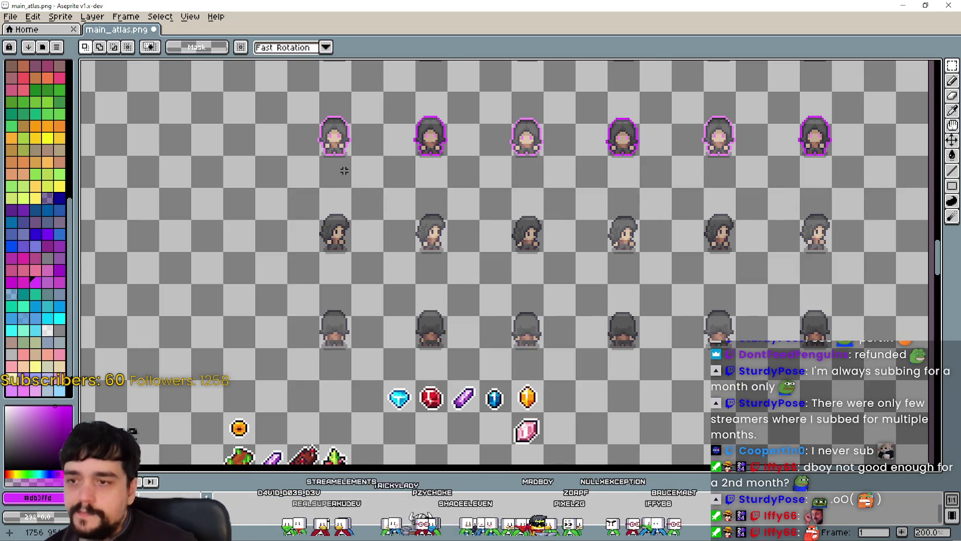
pyautogui.scroll(2, 347, 171)
# Step: Pick the pink outline colour from the canvas with the eyedropper
pyautogui.press('i')
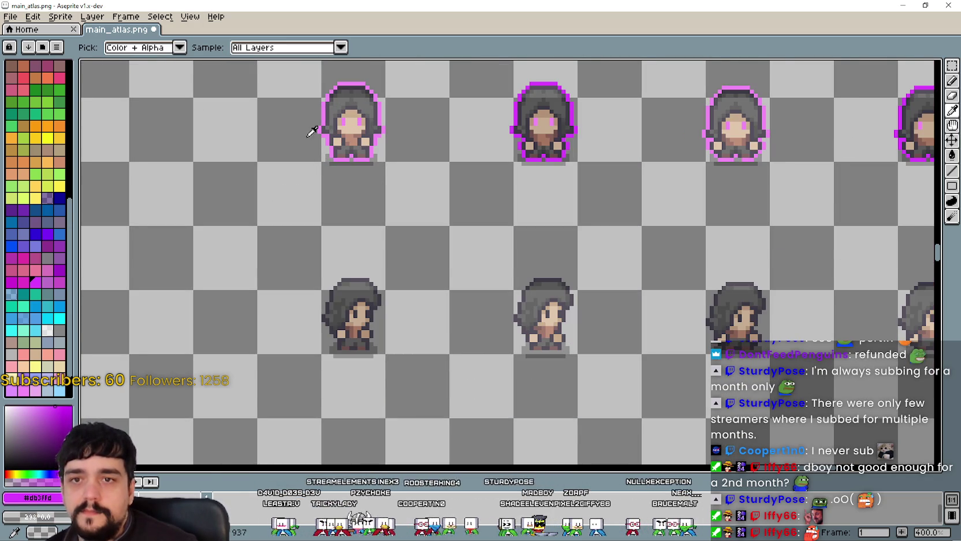
pyautogui.scroll(3, 369, 144)
pyautogui.click(381, 223)
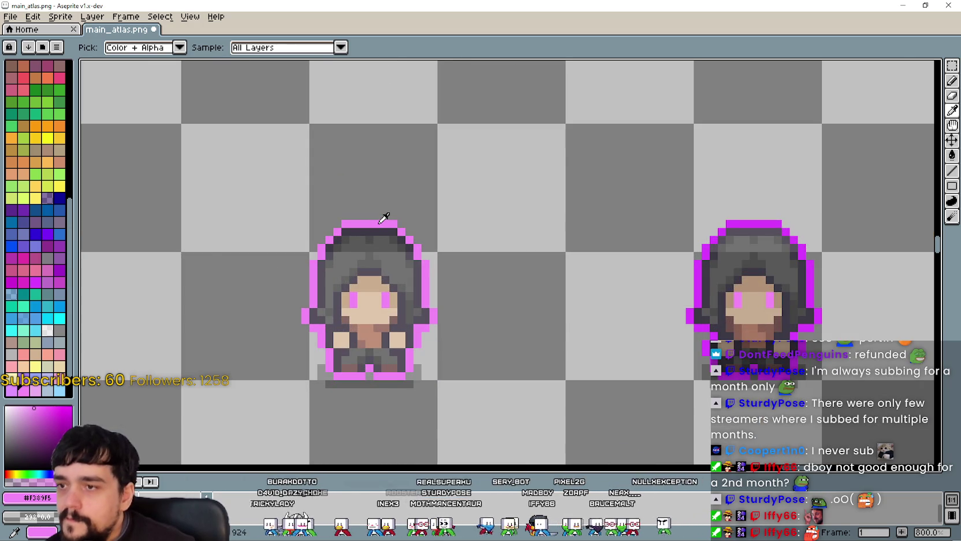
pyautogui.scroll(-2, 435, 260)
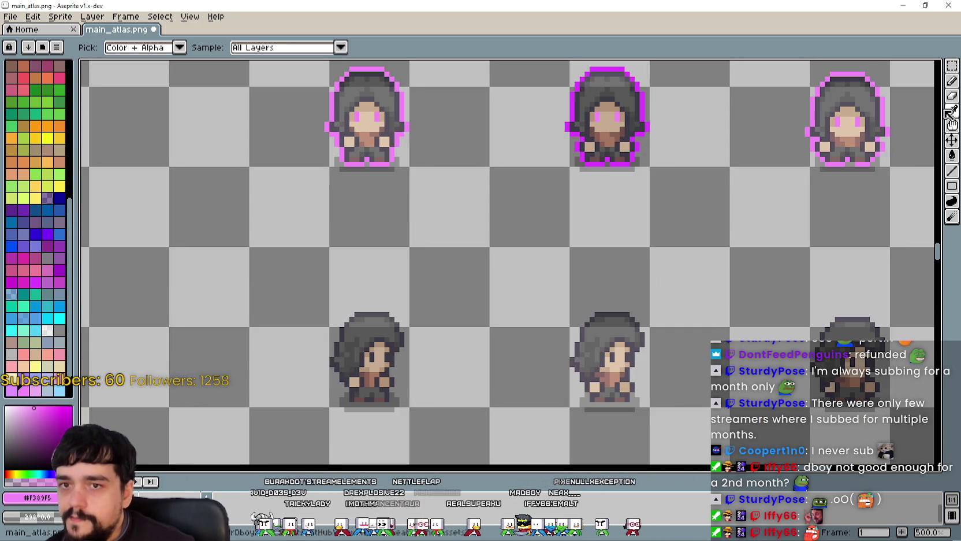
# Step: Pencil pink eye pixels onto each faded front-facing sprite in the first pasted row
pyautogui.click(952, 170)
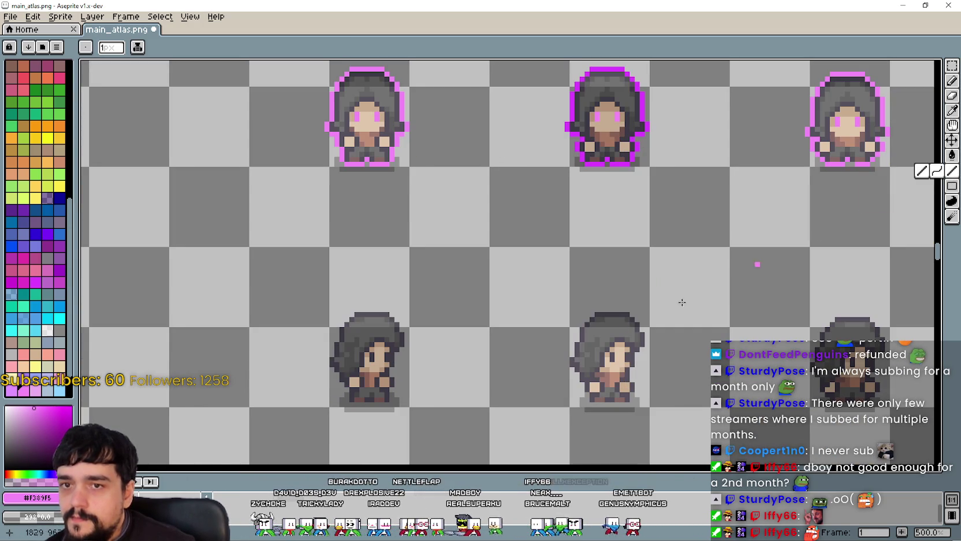
pyautogui.scroll(-3, 404, 260)
pyautogui.scroll(2, 405, 257)
pyautogui.click(421, 257)
pyautogui.hscroll(4, 572, 324)
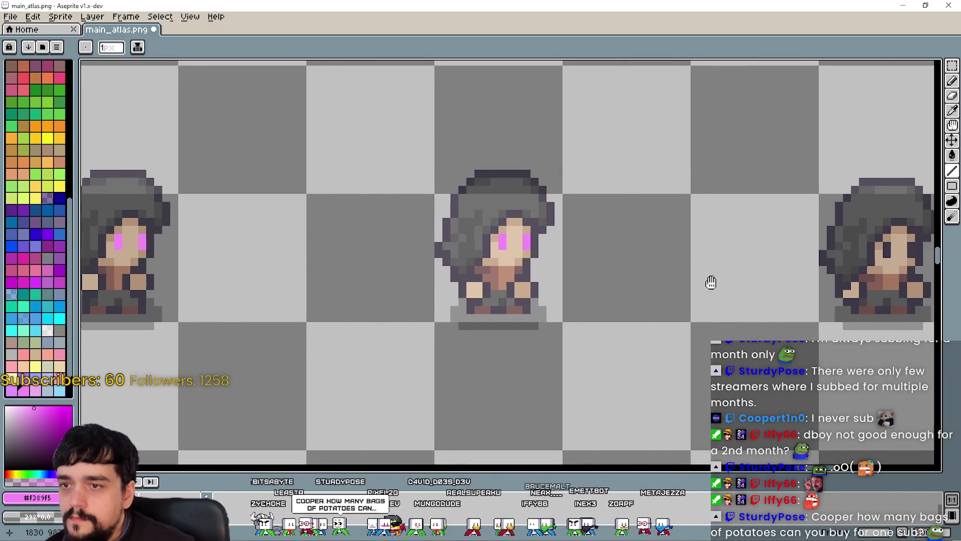
pyautogui.hscroll(5, 748, 282)
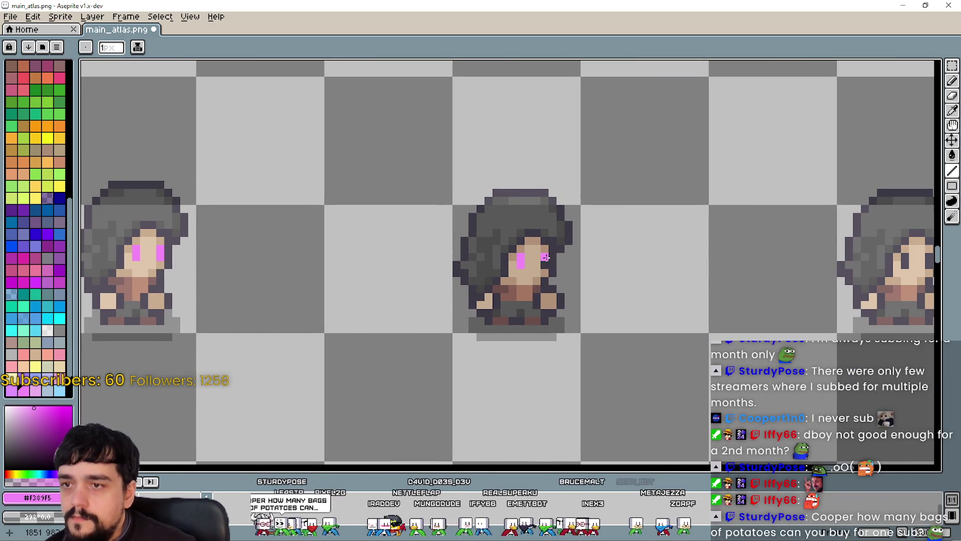
pyautogui.hscroll(6, 332, 289)
pyautogui.click(434, 243)
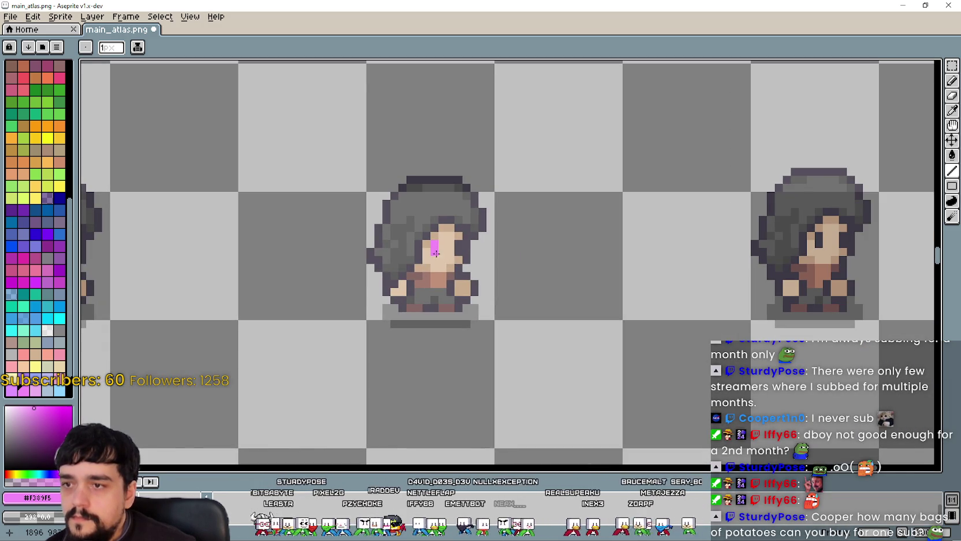
pyautogui.hscroll(6, 473, 257)
pyautogui.click(309, 283)
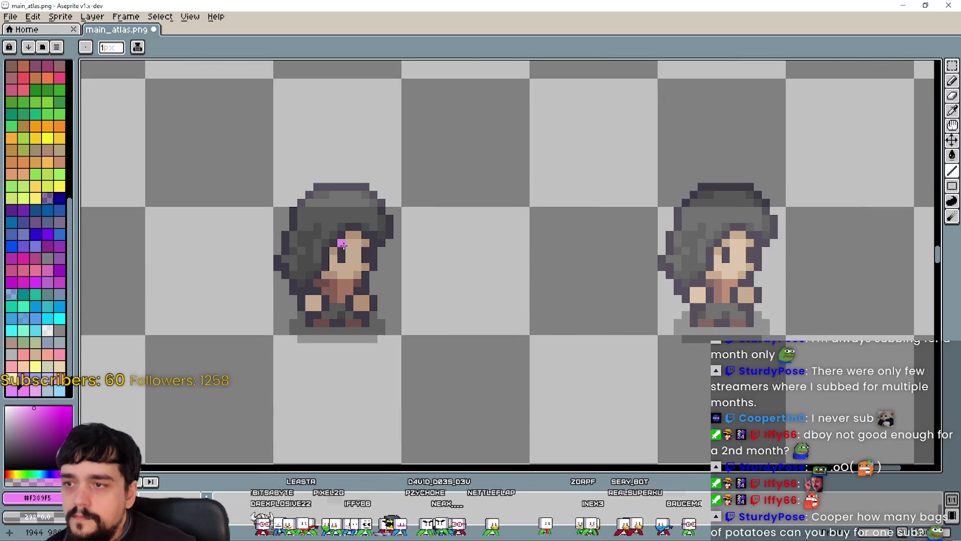
pyautogui.hscroll(3, 446, 243)
pyautogui.click(465, 209)
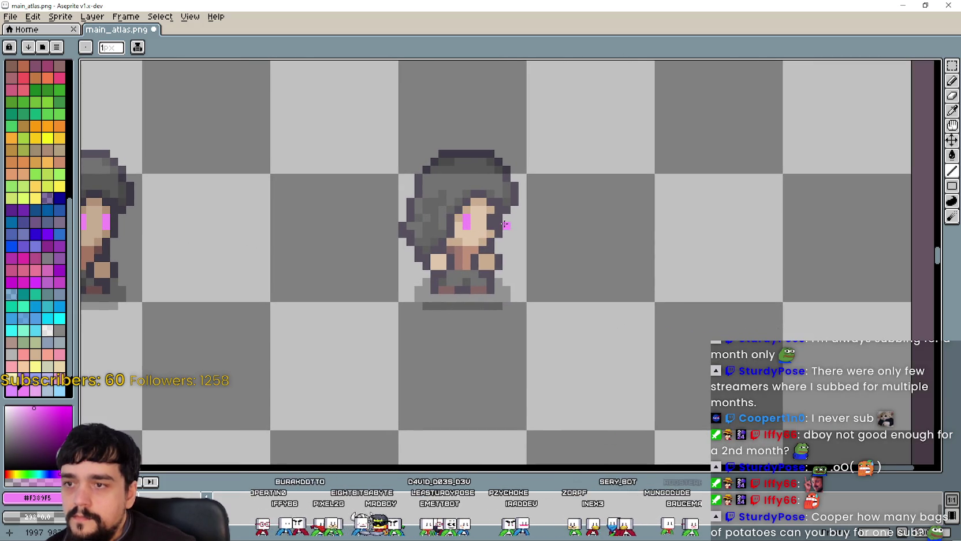
pyautogui.scroll(-3, 492, 220)
pyautogui.hscroll(-5, 634, 247)
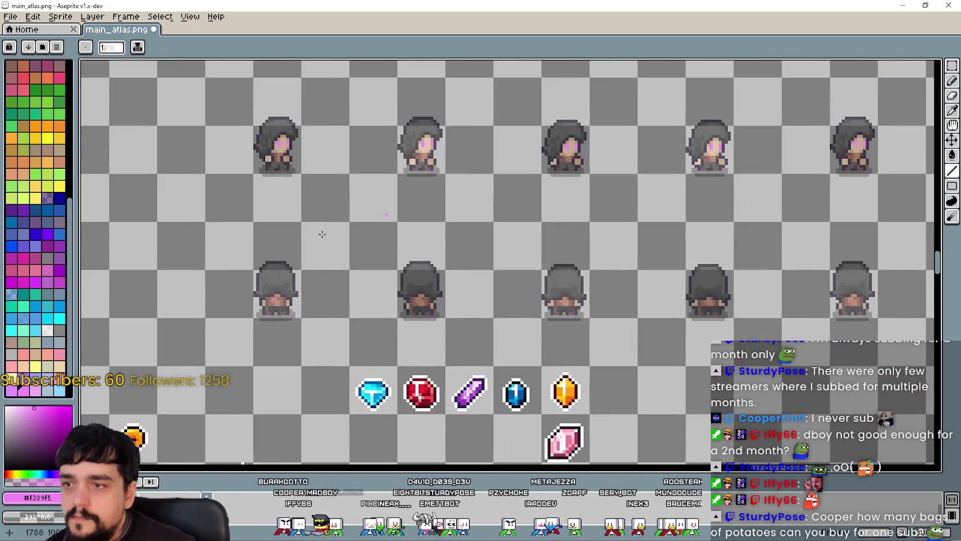
# Step: Draw pink outline along the first sprite's head top and left side
pyautogui.scroll(1, 436, 267)
pyautogui.hscroll(6, 439, 260)
pyautogui.scroll(-1, 445, 242)
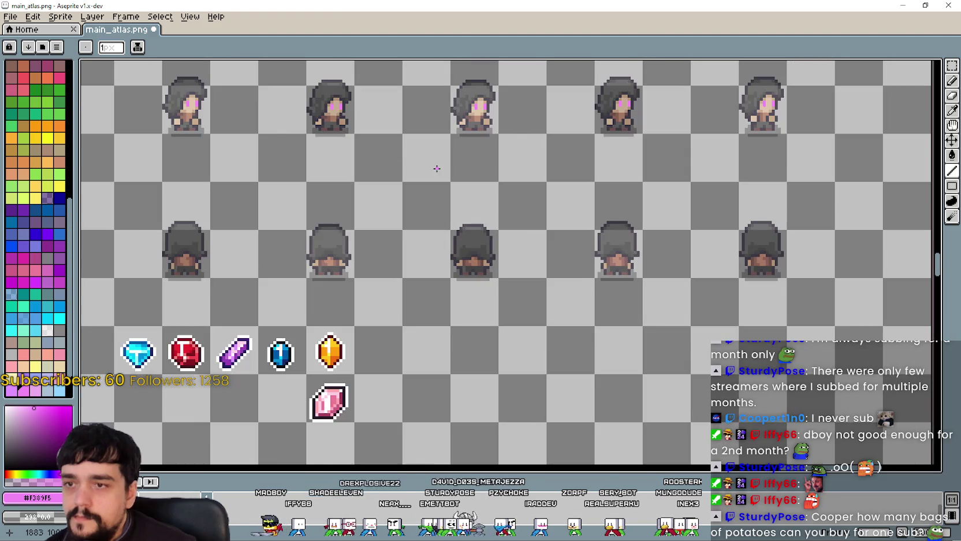
pyautogui.scroll(3, 454, 207)
pyautogui.scroll(-1, 454, 207)
pyautogui.scroll(2, 652, 191)
pyautogui.scroll(-2, 755, 142)
pyautogui.hscroll(2, 754, 142)
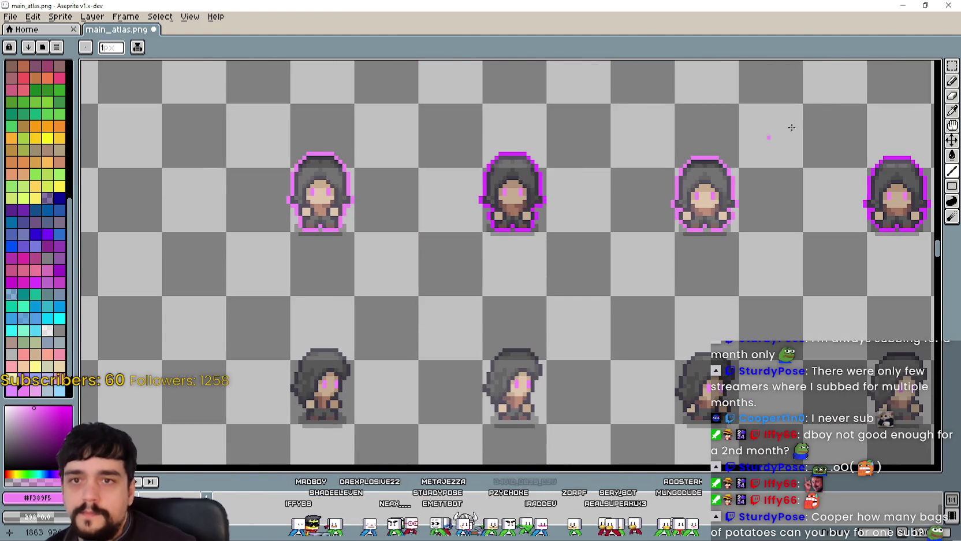
pyautogui.scroll(-2, 635, 174)
pyautogui.scroll(2, 416, 243)
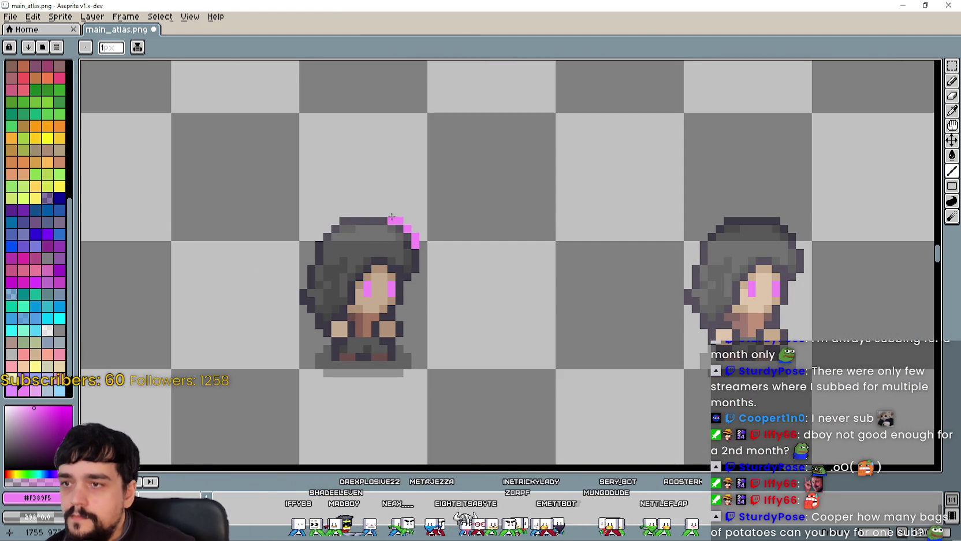
pyautogui.moveTo(392, 217); pyautogui.dragTo(345, 214)
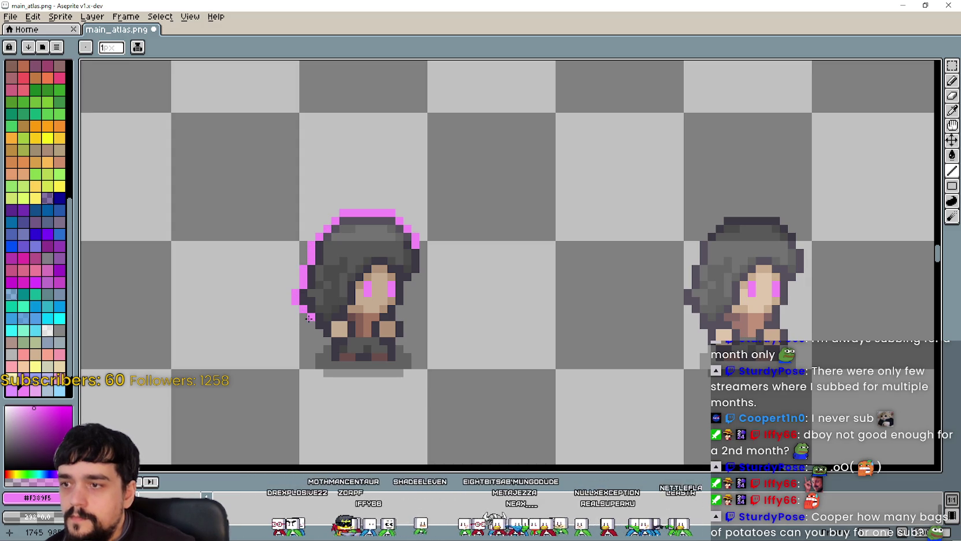
pyautogui.moveTo(307, 321); pyautogui.dragTo(334, 365)
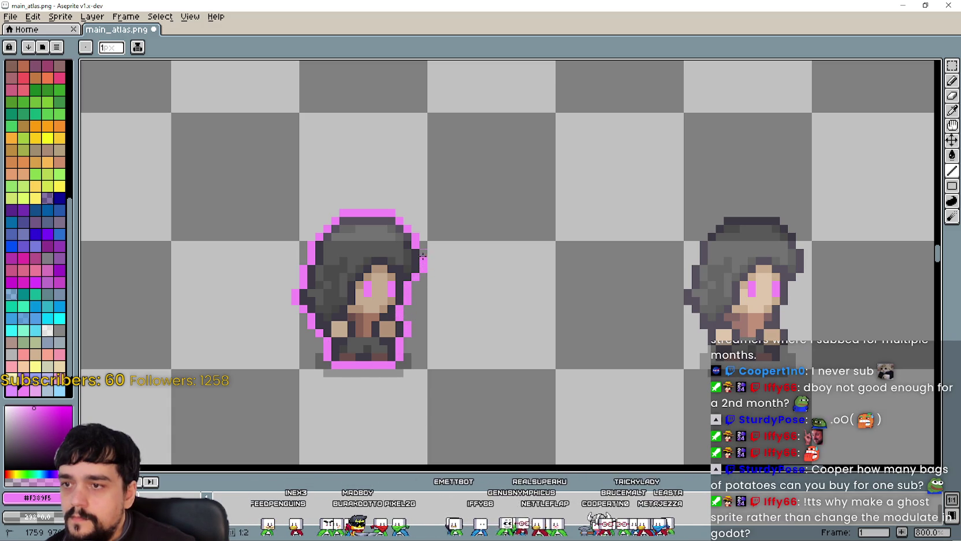
pyautogui.scroll(-1, 465, 277)
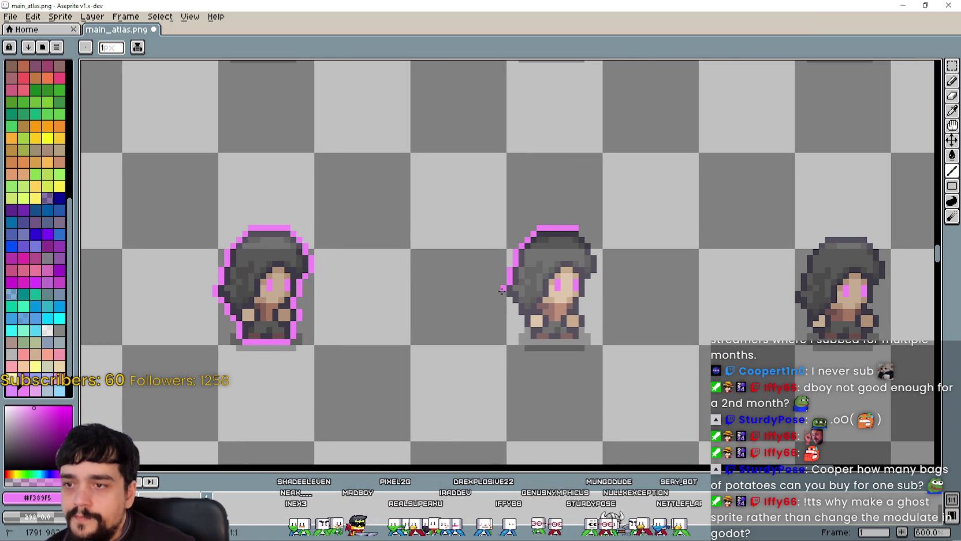
# Step: Outline the next sprite's left, bottom and right edges in pink
pyautogui.moveTo(501, 289); pyautogui.dragTo(508, 300)
pyautogui.scroll(1, 515, 304)
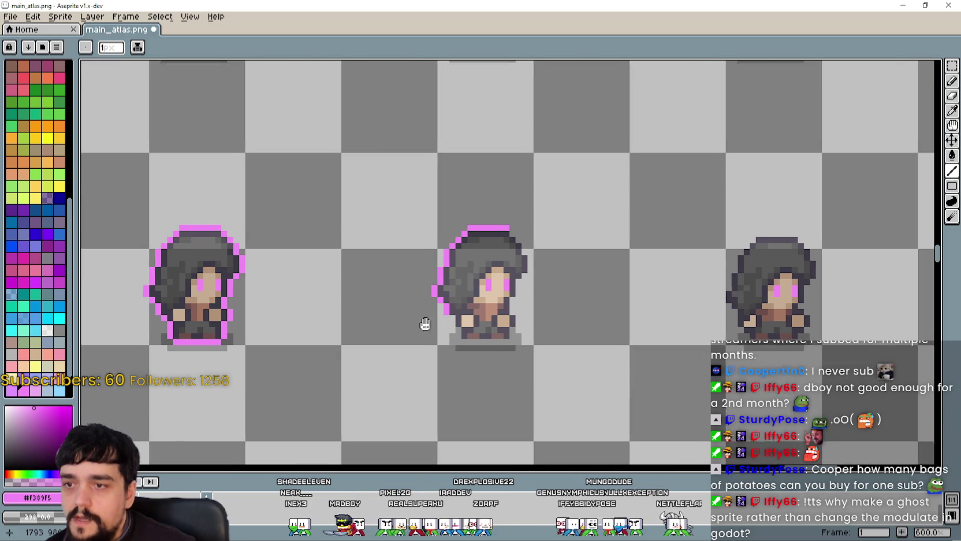
pyautogui.moveTo(416, 309); pyautogui.dragTo(419, 319)
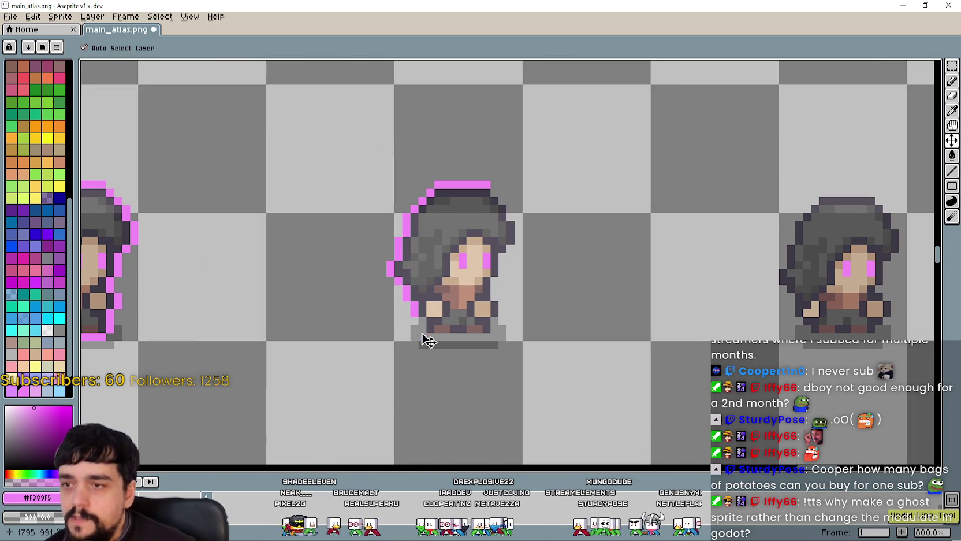
pyautogui.moveTo(430, 337); pyautogui.dragTo(494, 337)
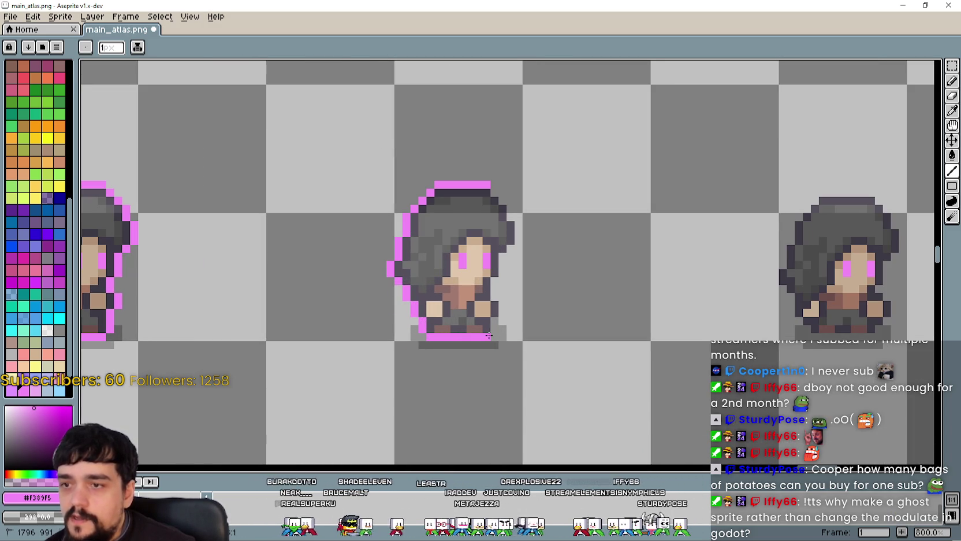
pyautogui.moveTo(496, 325)
pyautogui.mouseDown()
pyautogui.moveTo(495, 279)
pyautogui.moveTo(460, 312)
pyautogui.mouseUp()
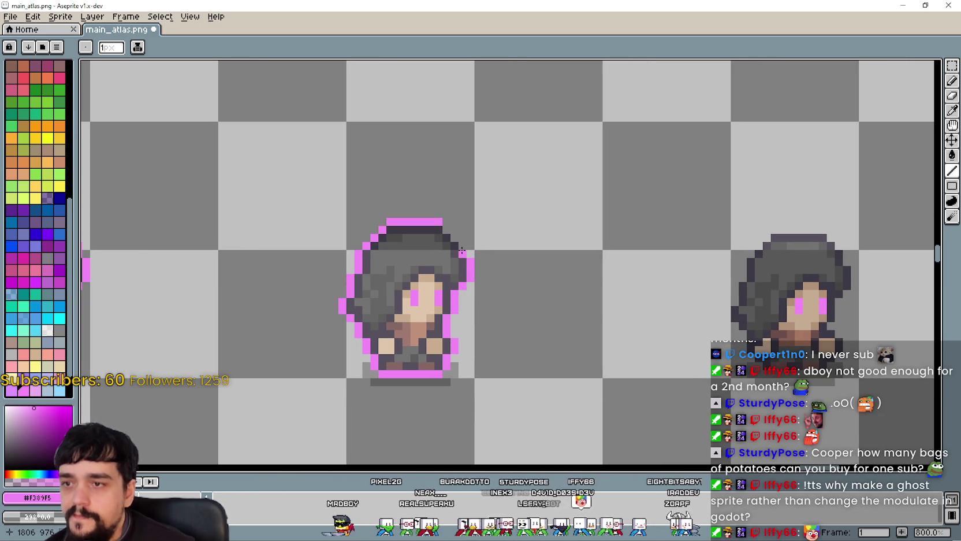
pyautogui.scroll(-3, 464, 283)
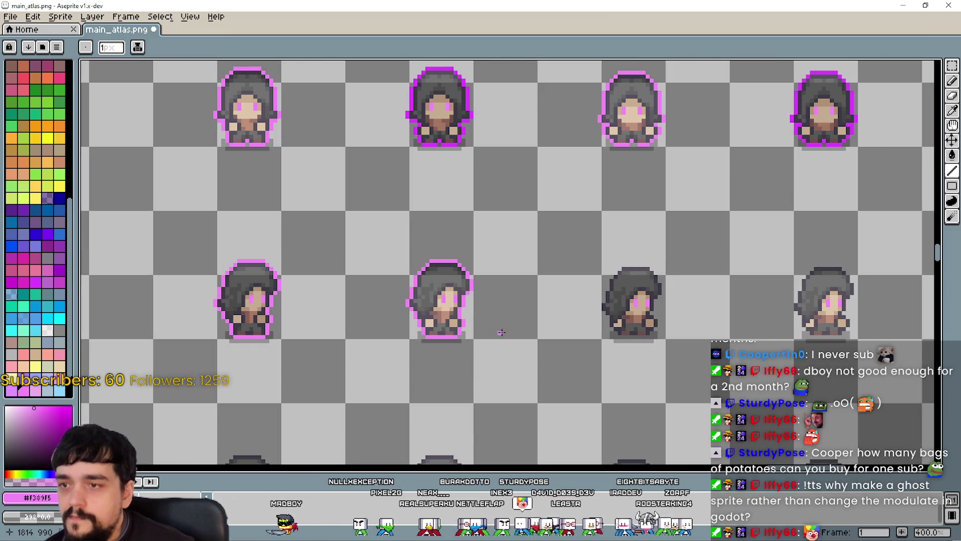
pyautogui.scroll(1, 448, 273)
pyautogui.scroll(1, 479, 266)
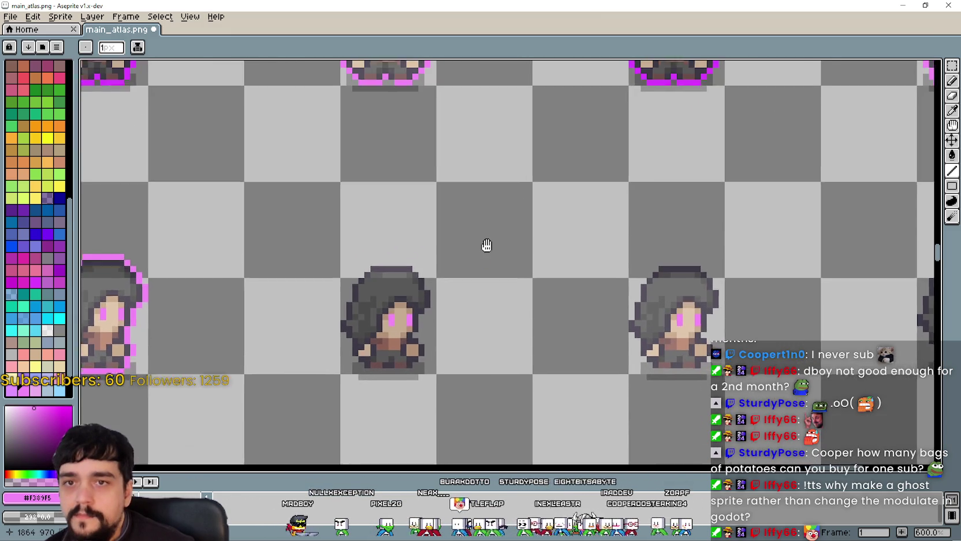
pyautogui.scroll(-1, 501, 223)
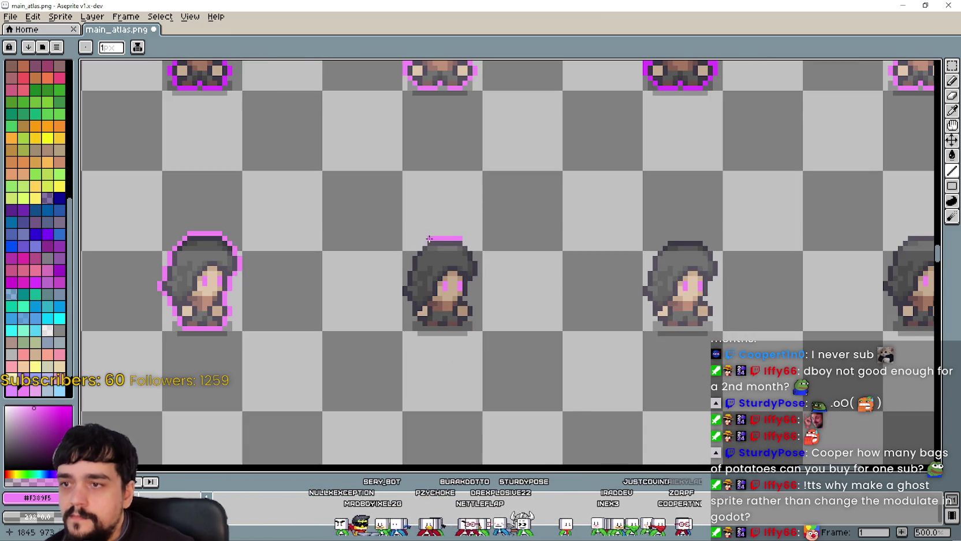
pyautogui.scroll(2, 429, 237)
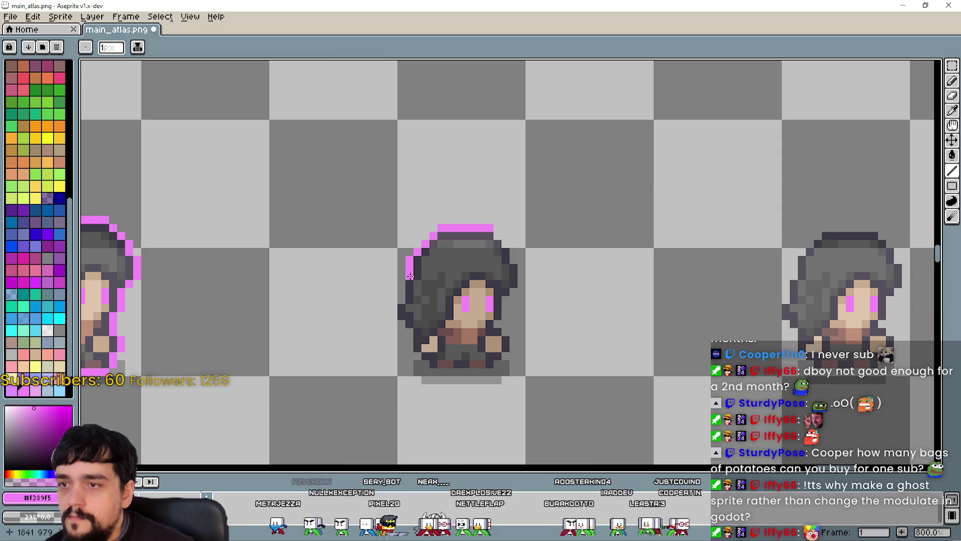
pyautogui.scroll(-9, 410, 276)
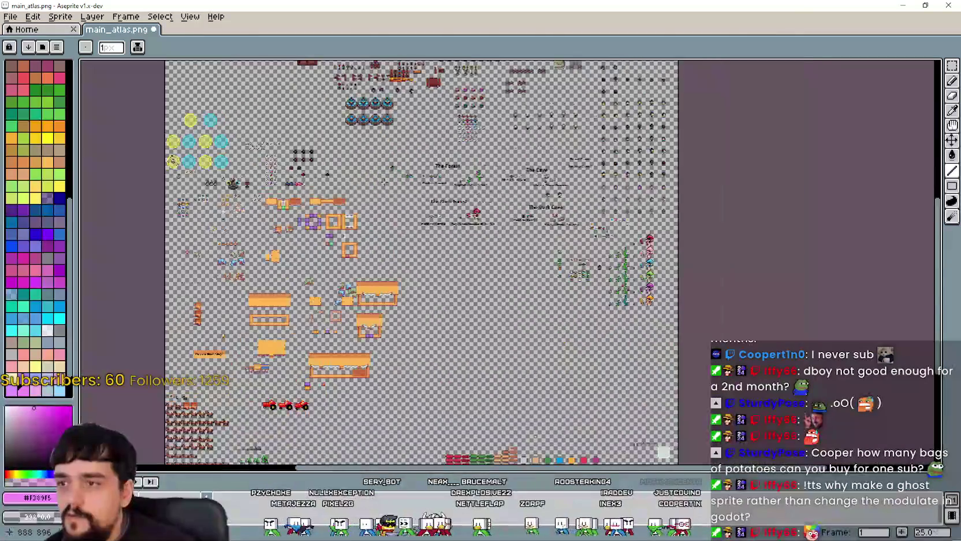
pyautogui.scroll(2, 412, 221)
pyautogui.scroll(-3, 412, 221)
pyautogui.scroll(2, 412, 222)
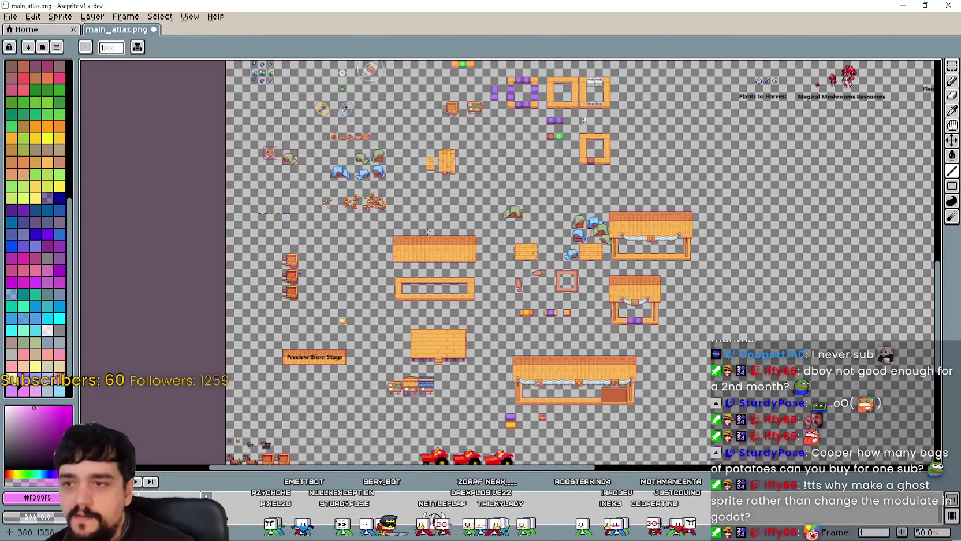
pyautogui.moveTo(605, 295)
pyautogui.mouseDown()
pyautogui.moveTo(519, 323)
pyautogui.moveTo(634, 214)
pyautogui.mouseUp()
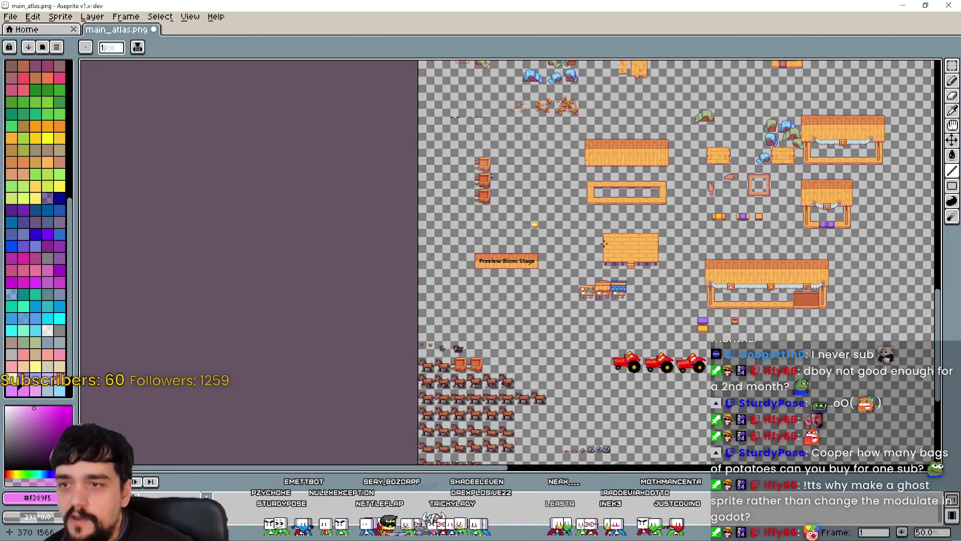
pyautogui.scroll(-3, 604, 244)
pyautogui.scroll(1, 603, 243)
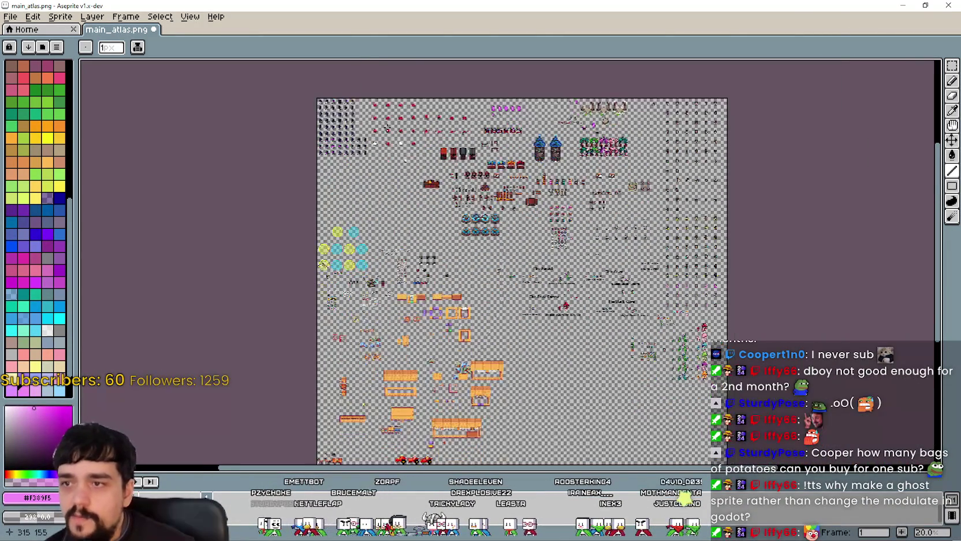
pyautogui.moveTo(521, 390); pyautogui.dragTo(457, 304)
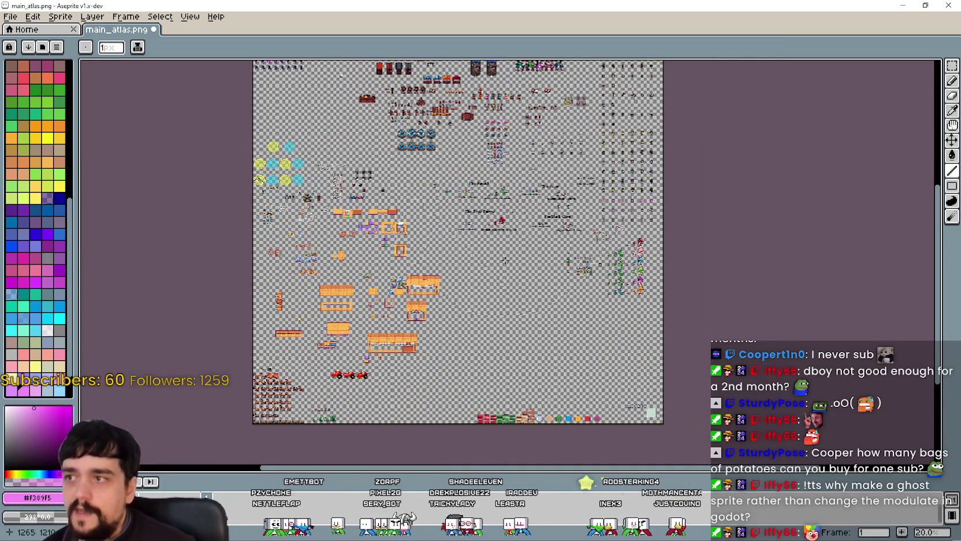
pyautogui.scroll(3, 507, 256)
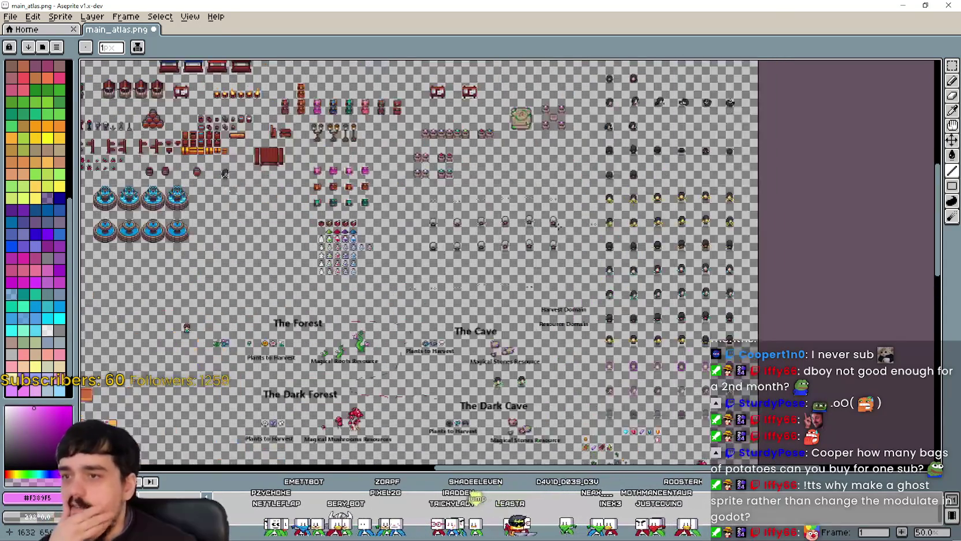
pyautogui.scroll(4, 399, 182)
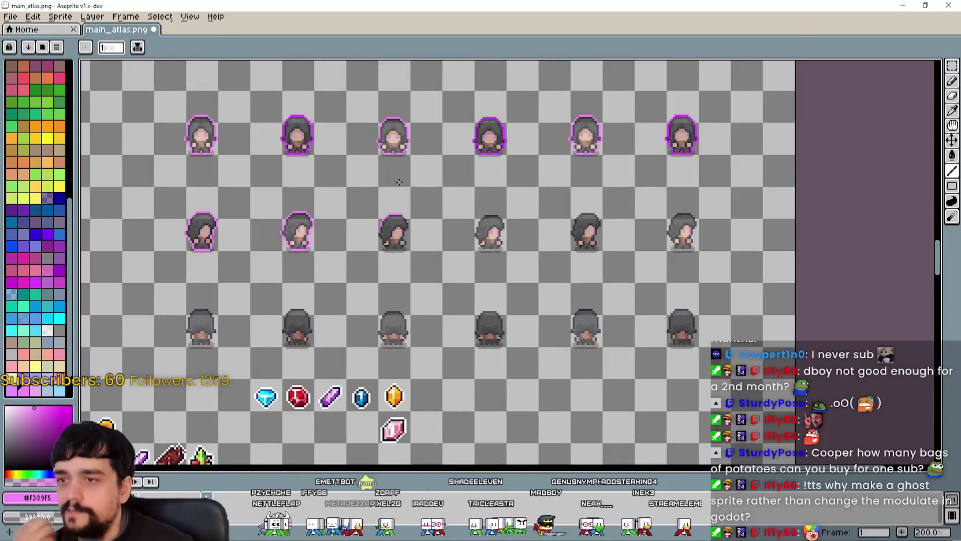
# Step: Add pink outline pixels beside the sprite's cheek and along its bottom edge
pyautogui.scroll(1, 399, 182)
pyautogui.scroll(-1, 483, 252)
pyautogui.scroll(7, 399, 335)
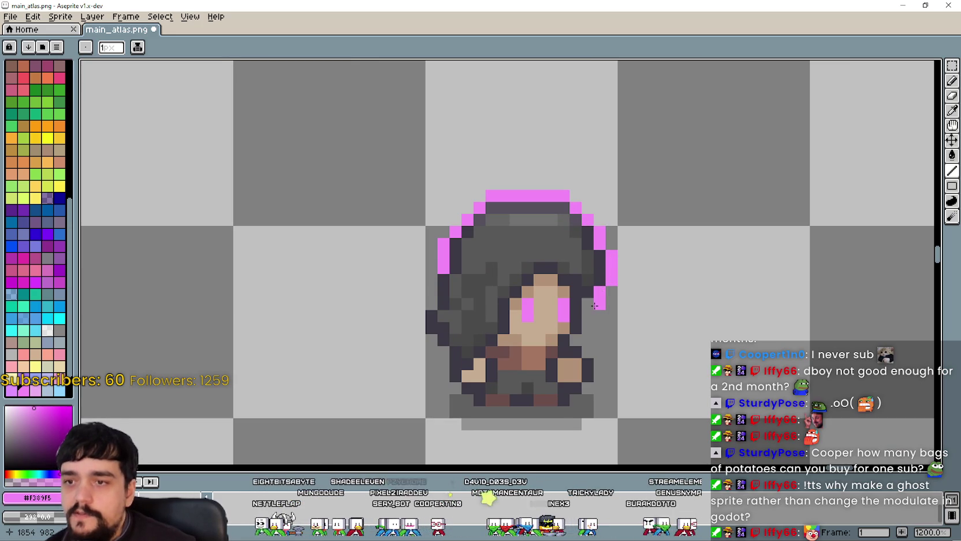
pyautogui.moveTo(586, 304)
pyautogui.mouseDown()
pyautogui.moveTo(580, 330)
pyautogui.moveTo(595, 361)
pyautogui.mouseUp()
pyautogui.scroll(1, 596, 382)
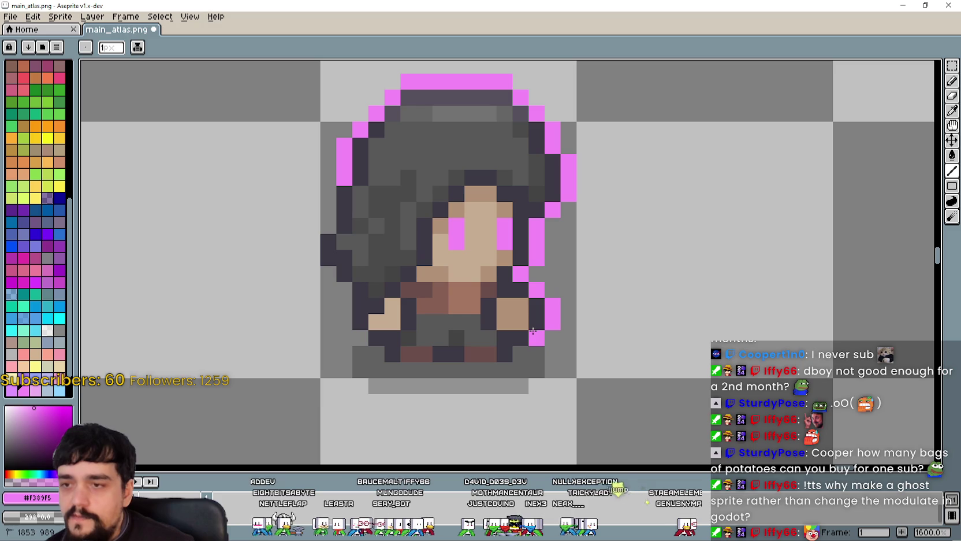
pyautogui.moveTo(533, 331)
pyautogui.mouseDown()
pyautogui.moveTo(527, 356)
pyautogui.moveTo(505, 370)
pyautogui.moveTo(443, 376)
pyautogui.mouseUp()
pyautogui.moveTo(443, 376)
pyautogui.mouseDown()
pyautogui.moveTo(536, 367)
pyautogui.moveTo(485, 359)
pyautogui.moveTo(448, 325)
pyautogui.moveTo(437, 280)
pyautogui.moveTo(407, 250)
pyautogui.moveTo(424, 184)
pyautogui.mouseUp()
pyautogui.scroll(-5, 399, 225)
pyautogui.scroll(-3, 622, 279)
pyautogui.scroll(1, 605, 257)
pyautogui.scroll(4, 418, 240)
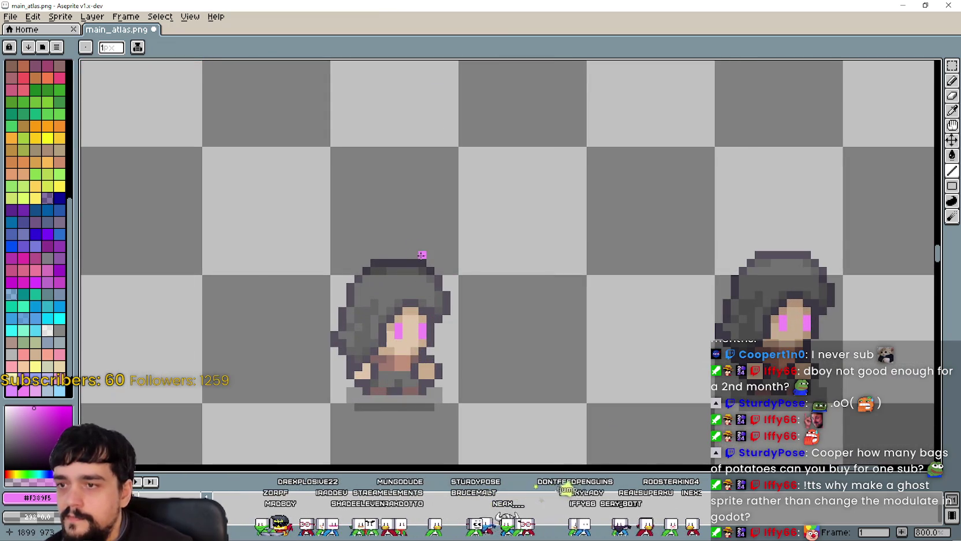
# Step: Pencil the pink head, left and right outlines, undoing one stray bottom-left pixel
pyautogui.moveTo(425, 255); pyautogui.dragTo(388, 255)
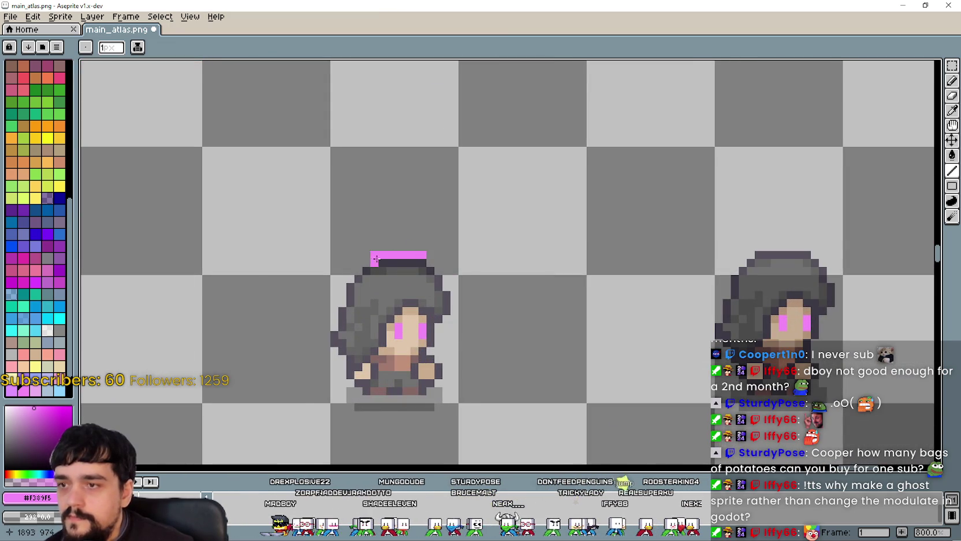
pyautogui.scroll(5, 374, 257)
pyautogui.scroll(-5, 500, 241)
pyautogui.moveTo(494, 252); pyautogui.dragTo(479, 290)
pyautogui.scroll(4, 491, 263)
pyautogui.scroll(-3, 462, 277)
pyautogui.moveTo(454, 254)
pyautogui.mouseDown()
pyautogui.moveTo(466, 354)
pyautogui.moveTo(384, 288)
pyautogui.moveTo(481, 300)
pyautogui.mouseUp()
pyautogui.click(500, 375)
pyautogui.hotkey('ctrl', 'z')
pyautogui.click(371, 282)
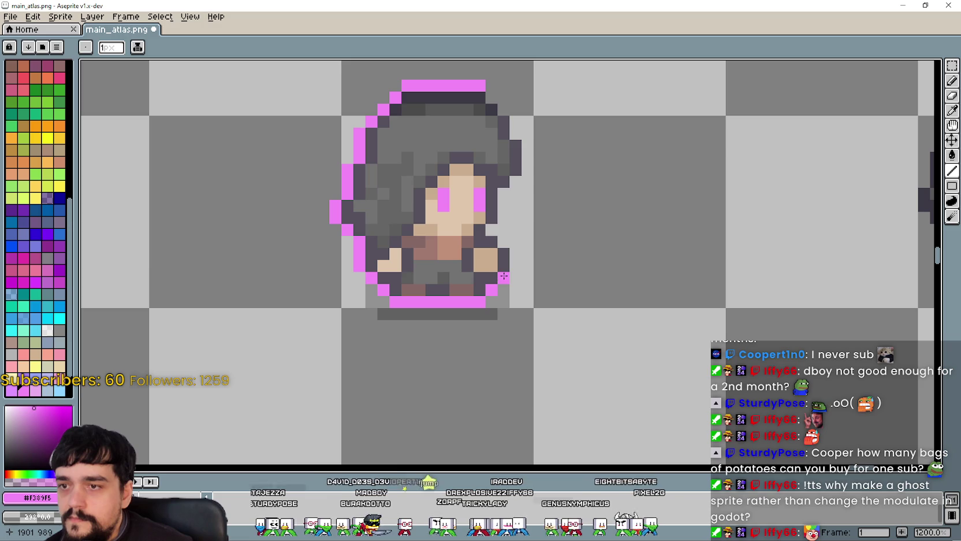
pyautogui.moveTo(507, 246)
pyautogui.mouseDown()
pyautogui.moveTo(492, 229)
pyautogui.moveTo(503, 204)
pyautogui.moveTo(459, 302)
pyautogui.moveTo(482, 277)
pyautogui.moveTo(482, 254)
pyautogui.moveTo(446, 203)
pyautogui.mouseUp()
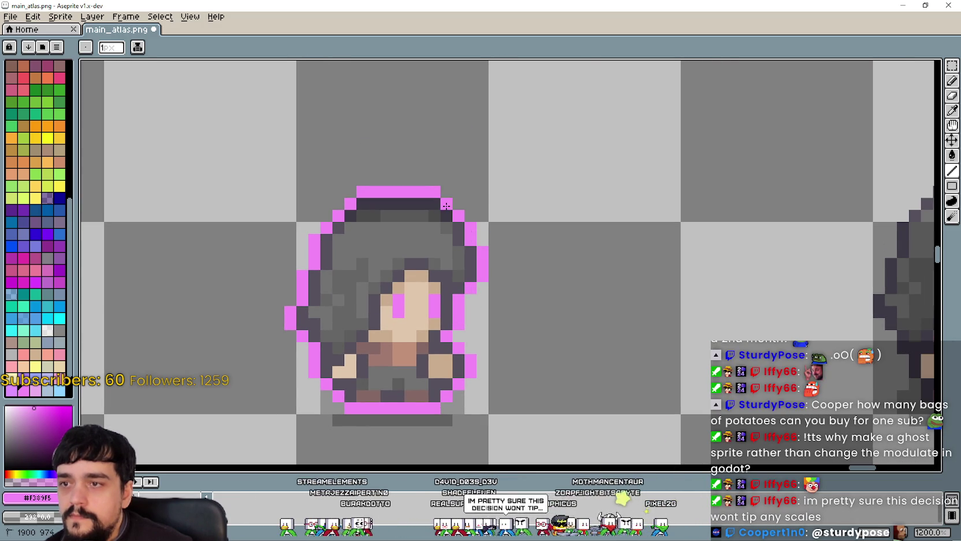
pyautogui.scroll(-3, 404, 279)
pyautogui.scroll(1, 415, 246)
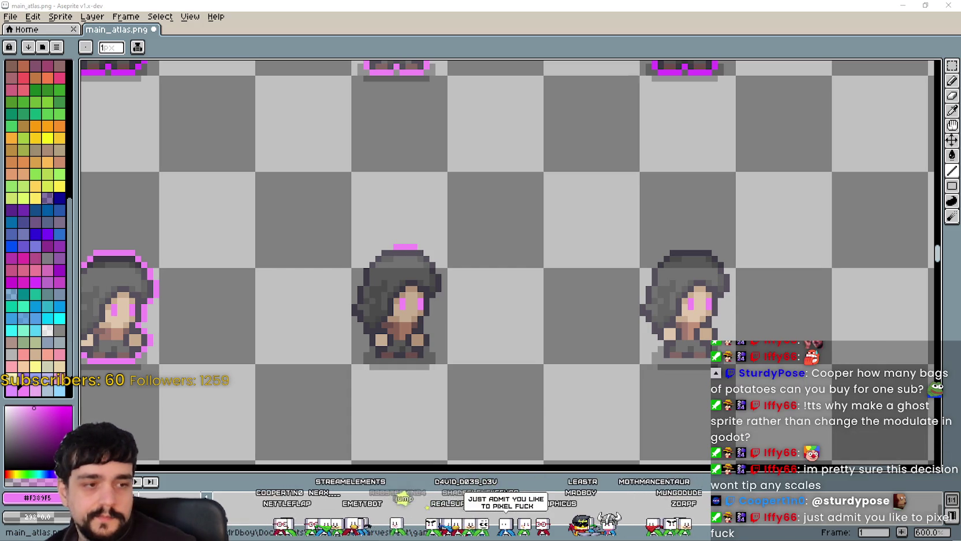
pyautogui.moveTo(510, 280); pyautogui.dragTo(593, 271)
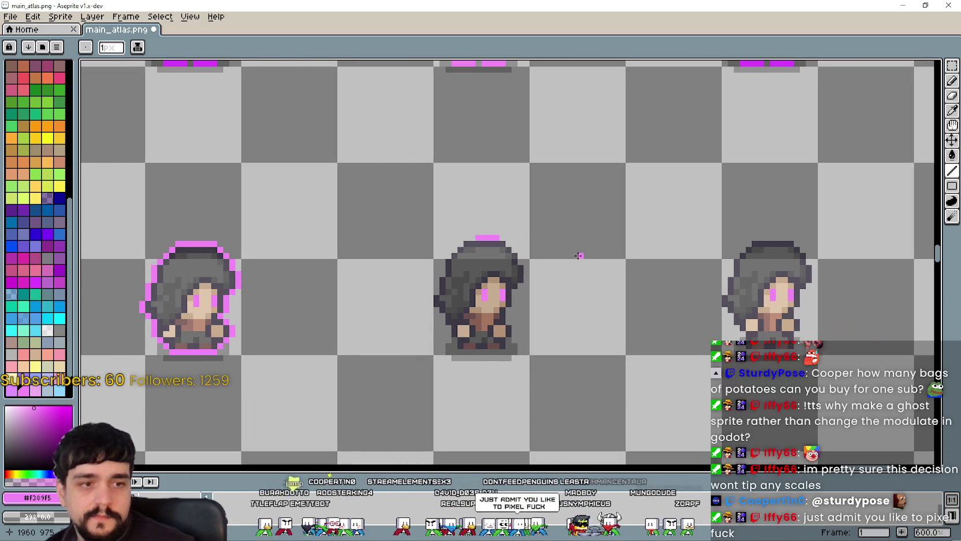
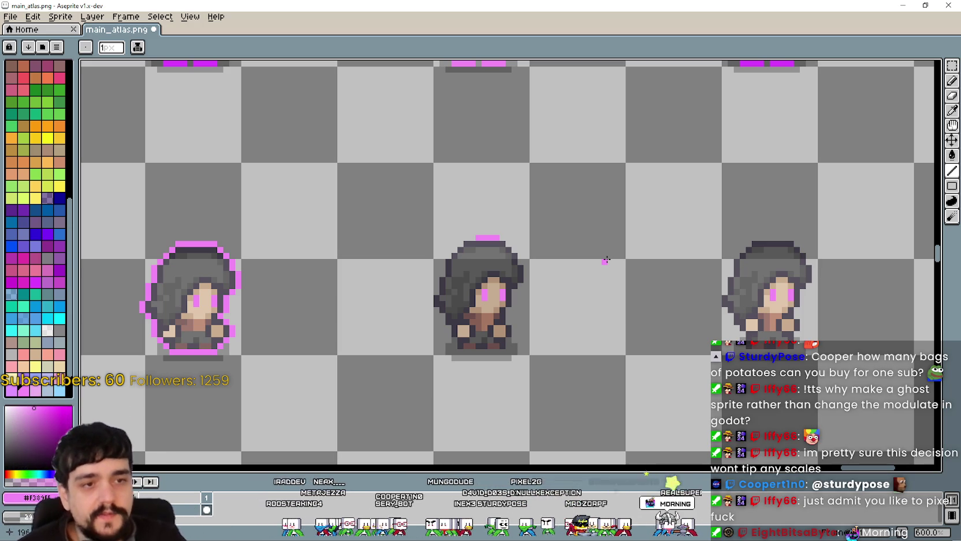
# Step: Place pink outline pixels around the second ghost's hat bar, erasing one stray pixel
pyautogui.scroll(3, 488, 182)
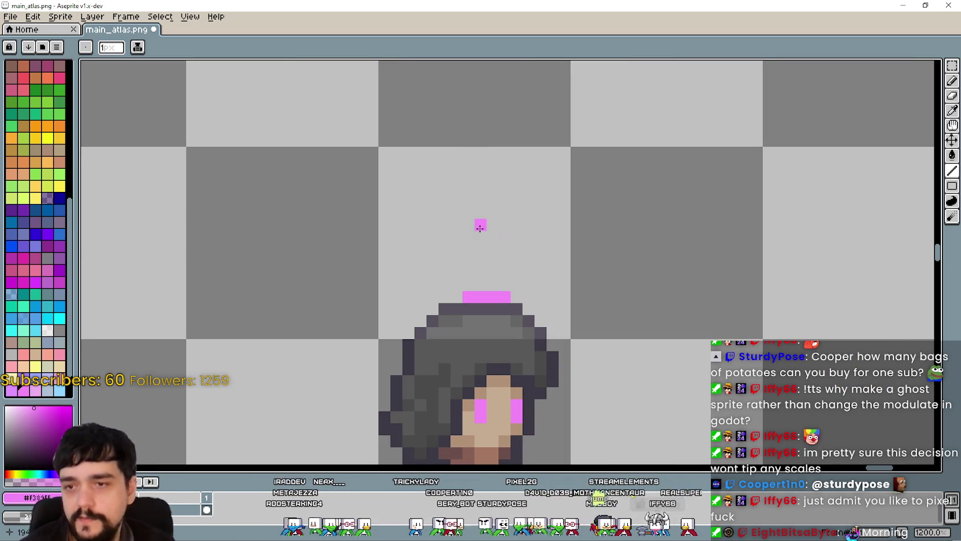
pyautogui.scroll(-2, 466, 247)
pyautogui.scroll(3, 490, 304)
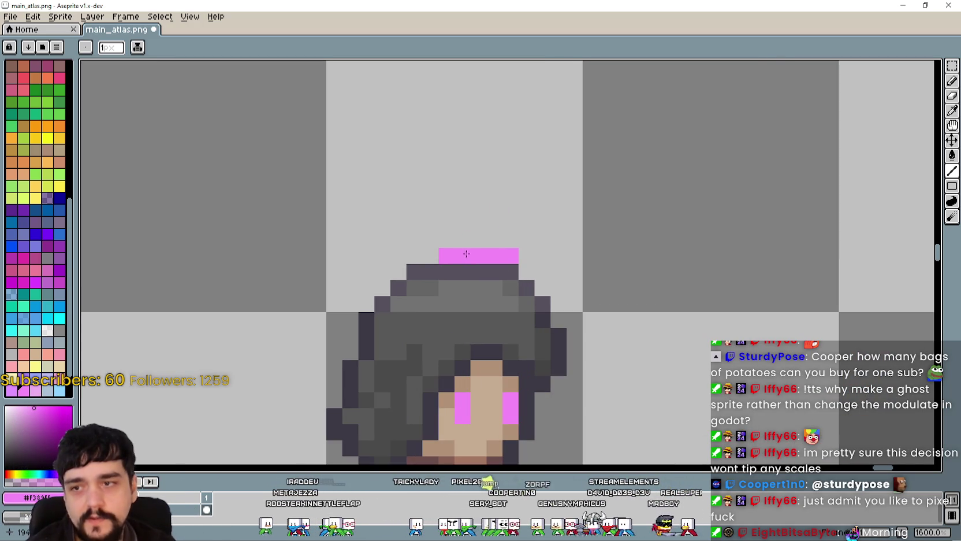
pyautogui.scroll(-3, 408, 261)
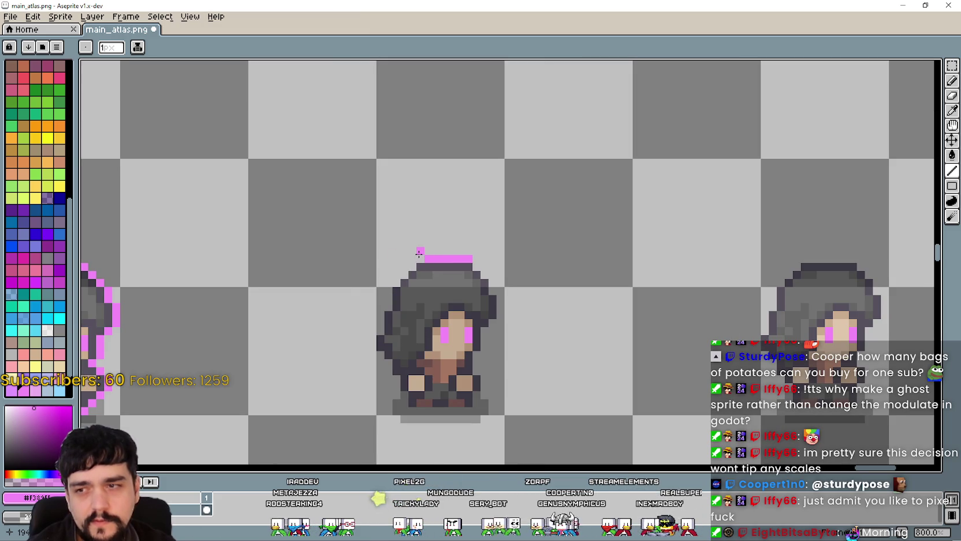
pyautogui.scroll(2, 419, 252)
pyautogui.scroll(1, 418, 247)
pyautogui.click(422, 242)
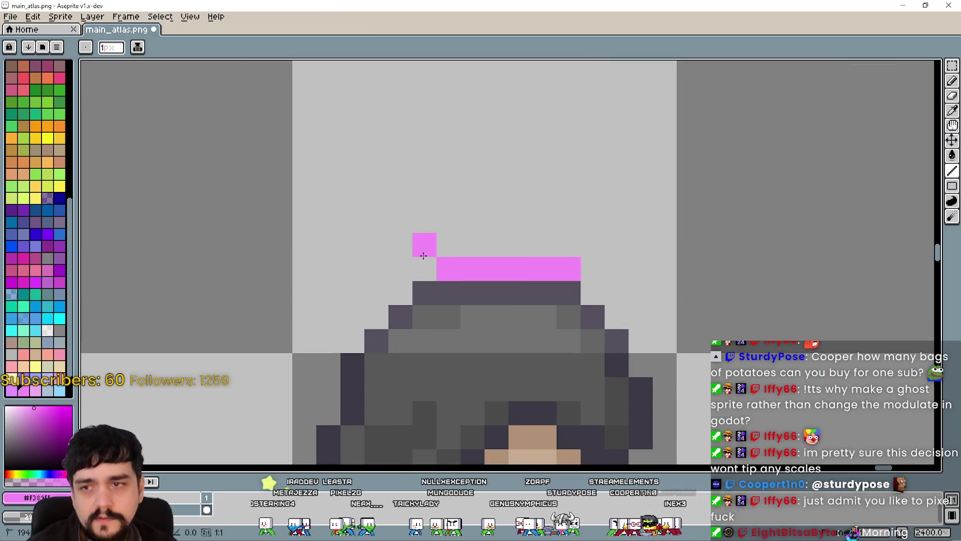
pyautogui.scroll(-1, 410, 273)
pyautogui.rightClick(424, 249)
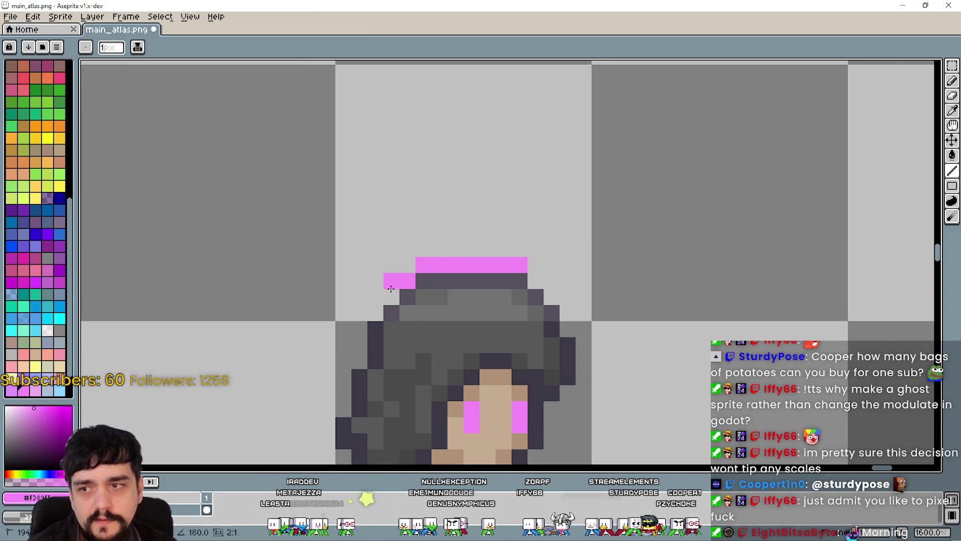
pyautogui.keyDown('shift'); pyautogui.click(372, 313); pyautogui.keyUp('shift')
pyautogui.moveTo(372, 311); pyautogui.dragTo(410, 281)
pyautogui.click(426, 255)
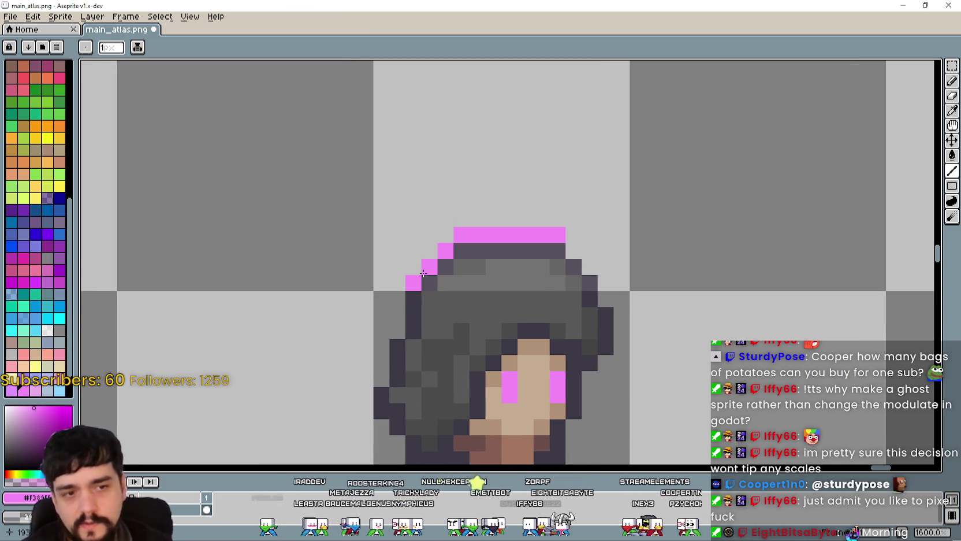
# Step: Paint the pink outline down the hair's right edge, including its top-right corner
pyautogui.moveTo(381, 329); pyautogui.dragTo(452, 245)
pyautogui.moveTo(658, 262); pyautogui.dragTo(585, 264)
pyautogui.click(592, 236)
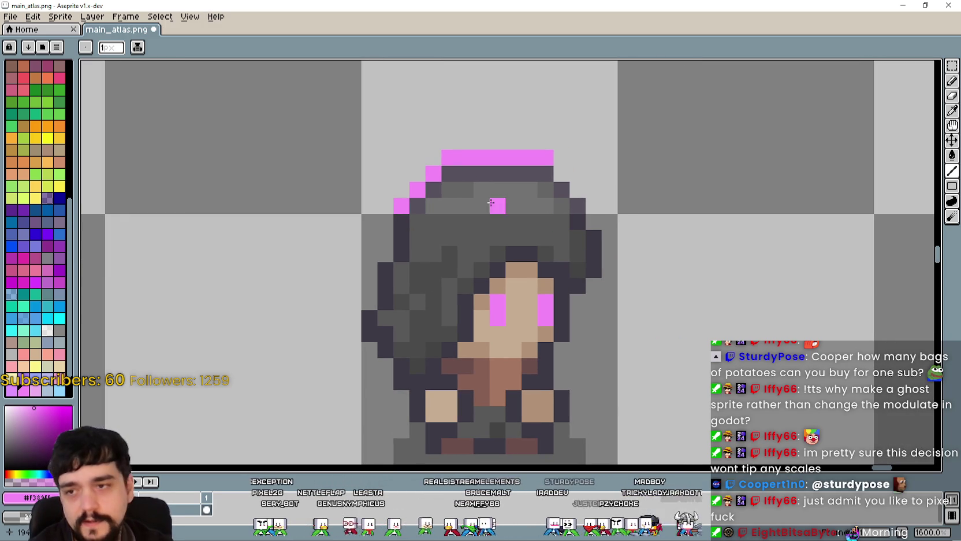
pyautogui.click(572, 184)
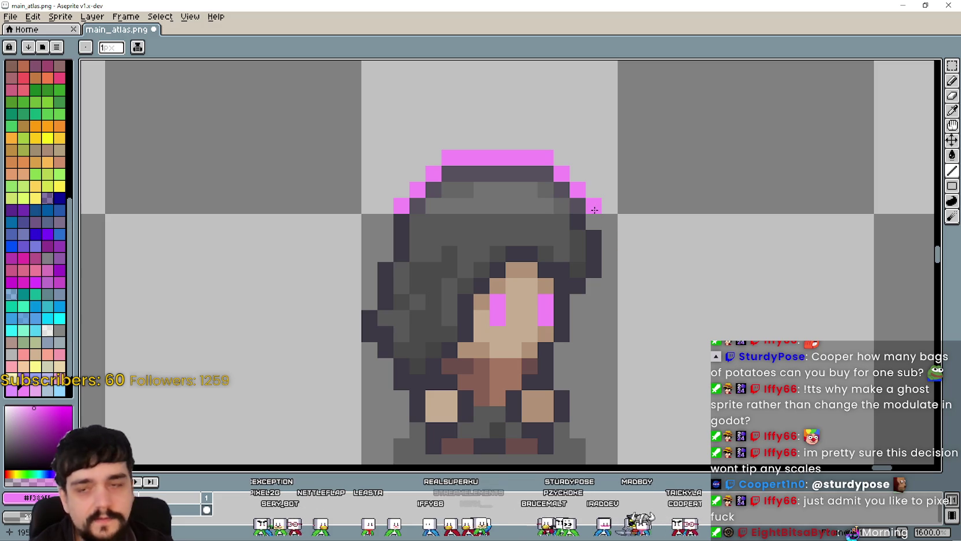
pyautogui.moveTo(595, 222)
pyautogui.mouseDown()
pyautogui.moveTo(608, 278)
pyautogui.moveTo(583, 300)
pyautogui.moveTo(578, 341)
pyautogui.moveTo(643, 316)
pyautogui.moveTo(731, 310)
pyautogui.moveTo(720, 364)
pyautogui.moveTo(720, 311)
pyautogui.moveTo(719, 343)
pyautogui.moveTo(688, 390)
pyautogui.moveTo(572, 392)
pyautogui.moveTo(529, 321)
pyautogui.moveTo(528, 293)
pyautogui.moveTo(495, 257)
pyautogui.moveTo(527, 153)
pyautogui.moveTo(524, 167)
pyautogui.mouseUp()
# Step: Draw pink outline along the head's top and step it down the left side to the foot
pyautogui.scroll(-3, 523, 168)
pyautogui.scroll(-2, 524, 169)
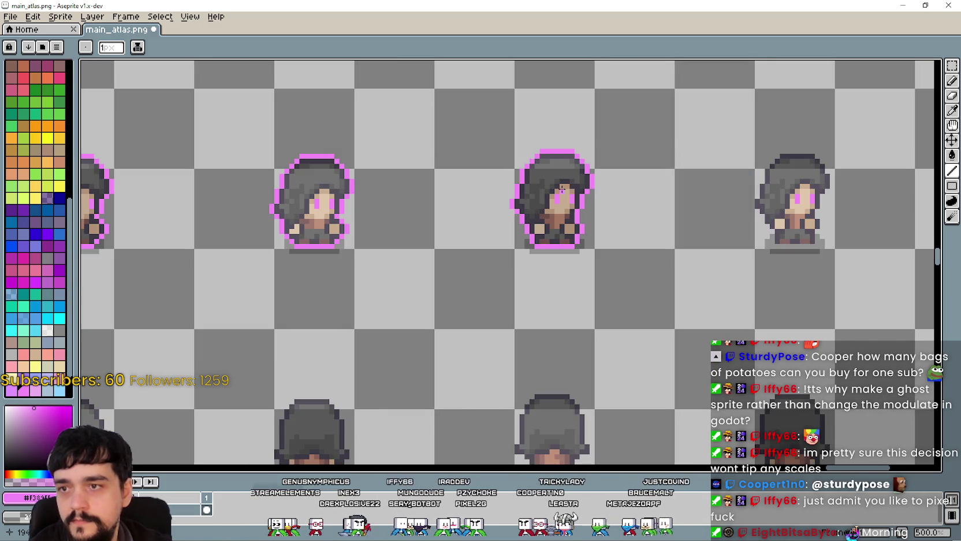
pyautogui.scroll(2, 546, 190)
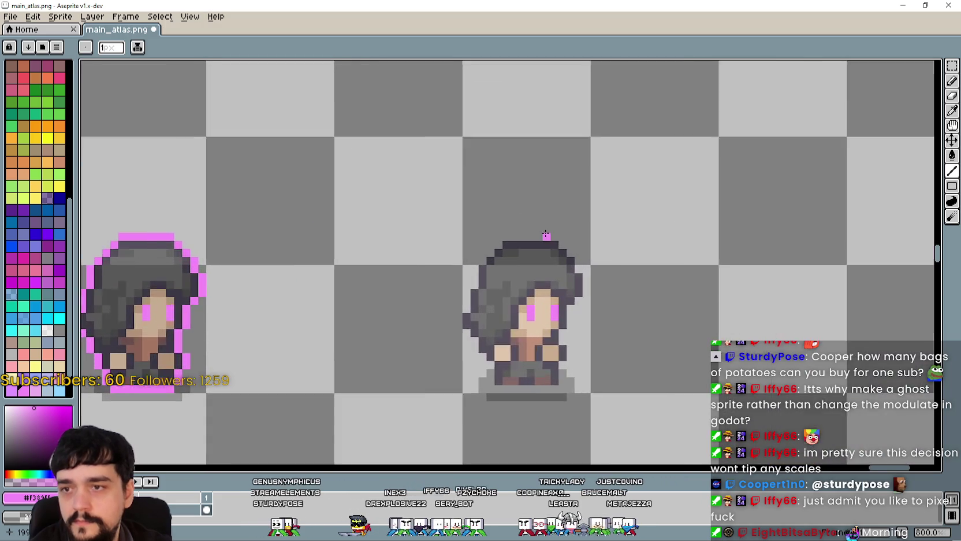
pyautogui.scroll(1, 546, 234)
pyautogui.moveTo(554, 241); pyautogui.dragTo(462, 241)
pyautogui.scroll(-1, 462, 241)
pyautogui.scroll(1, 344, 274)
pyautogui.click(565, 223)
pyautogui.moveTo(563, 222)
pyautogui.mouseDown()
pyautogui.moveTo(518, 271)
pyautogui.moveTo(530, 215)
pyautogui.moveTo(512, 284)
pyautogui.moveTo(496, 299)
pyautogui.moveTo(565, 397)
pyautogui.moveTo(561, 430)
pyautogui.moveTo(526, 360)
pyautogui.moveTo(654, 372)
pyautogui.moveTo(670, 346)
pyautogui.moveTo(670, 319)
pyautogui.moveTo(685, 306)
pyautogui.moveTo(670, 269)
pyautogui.moveTo(685, 228)
pyautogui.moveTo(712, 206)
pyautogui.moveTo(600, 375)
pyautogui.moveTo(603, 326)
pyautogui.moveTo(555, 263)
pyautogui.mouseUp()
pyautogui.click(538, 368)
# Step: Add the final pink outline pixel at the head's upper right
pyautogui.moveTo(631, 268); pyautogui.dragTo(671, 242)
pyautogui.click(632, 252)
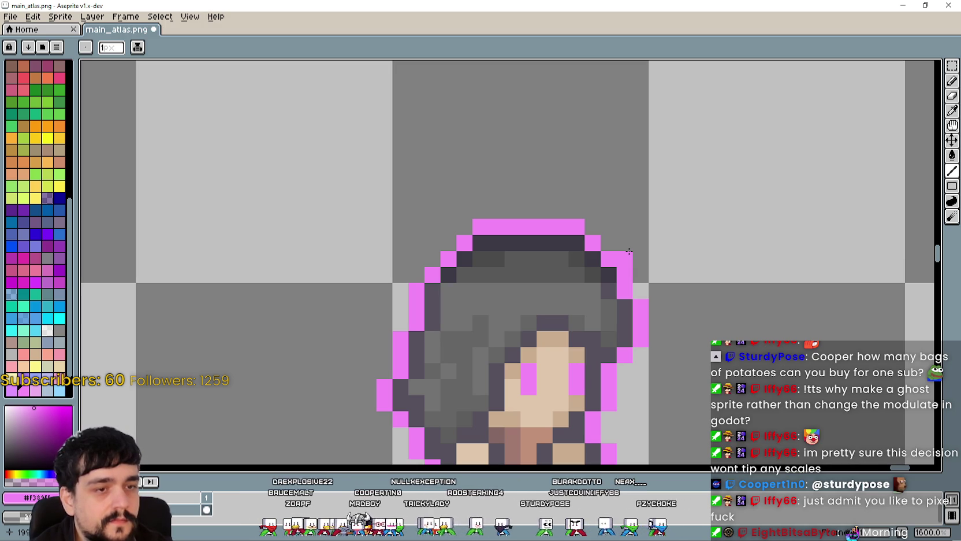
pyautogui.scroll(-3, 629, 252)
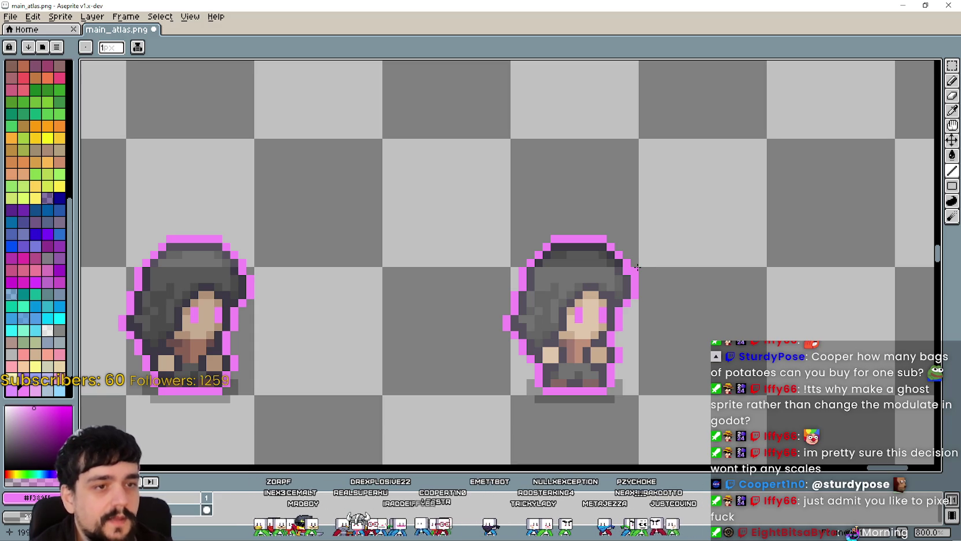
pyautogui.scroll(2, 635, 264)
pyautogui.scroll(-2, 629, 259)
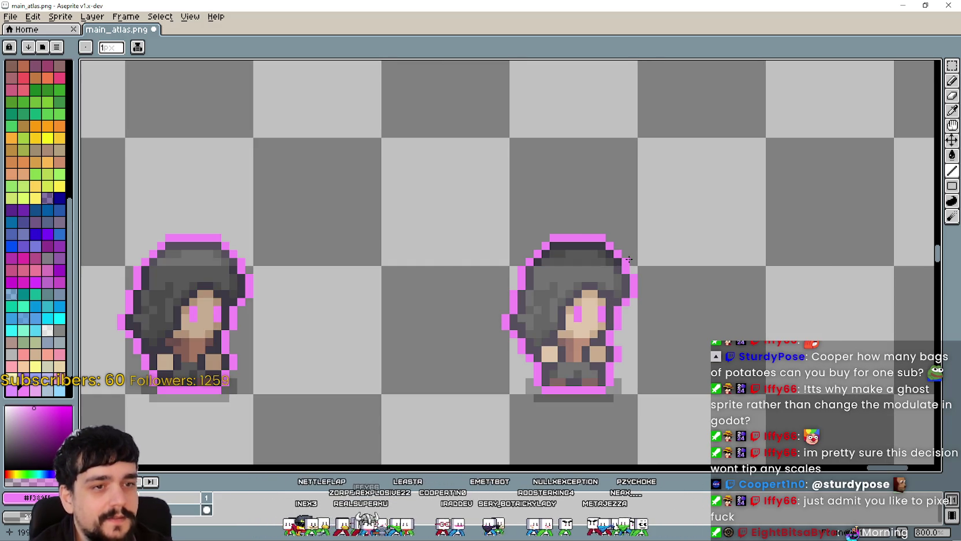
pyautogui.scroll(-6, 530, 295)
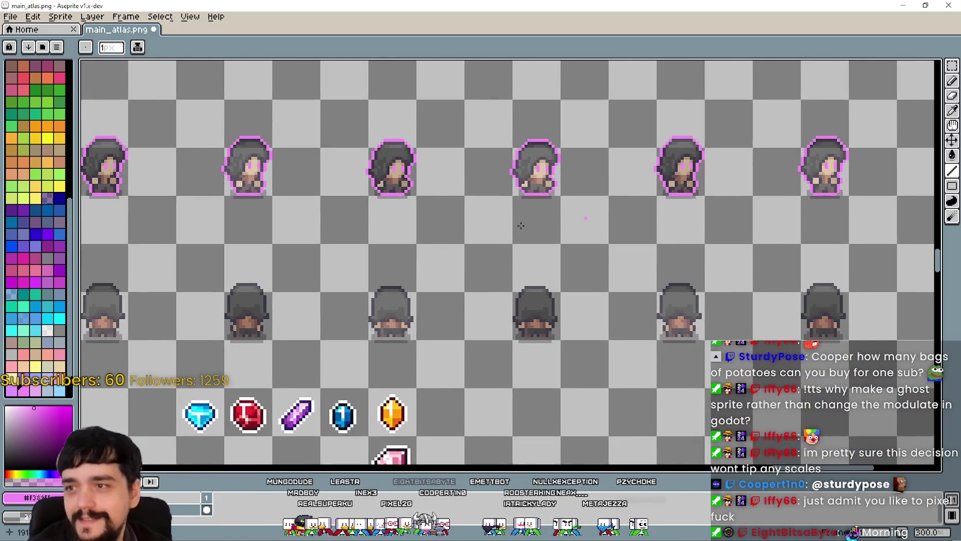
# Step: Sample the darker magenta from the canvas with the Eyedropper
pyautogui.scroll(-1, 529, 292)
pyautogui.scroll(7, 699, 306)
pyautogui.scroll(-3, 727, 279)
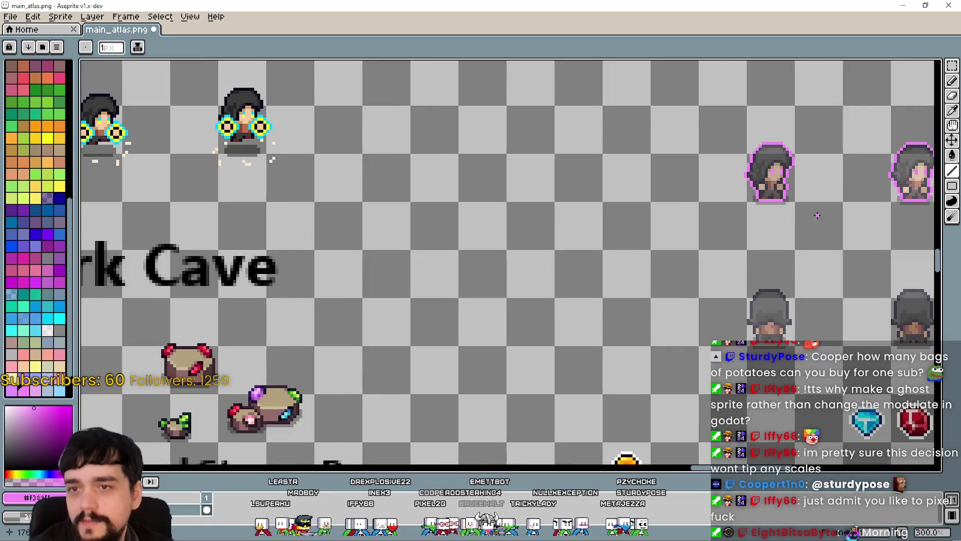
pyautogui.scroll(-1, 479, 242)
pyautogui.scroll(-1, 478, 241)
pyautogui.moveTo(615, 223)
pyautogui.mouseDown()
pyautogui.moveTo(323, 263)
pyautogui.moveTo(466, 289)
pyautogui.mouseUp()
pyautogui.scroll(1, 364, 271)
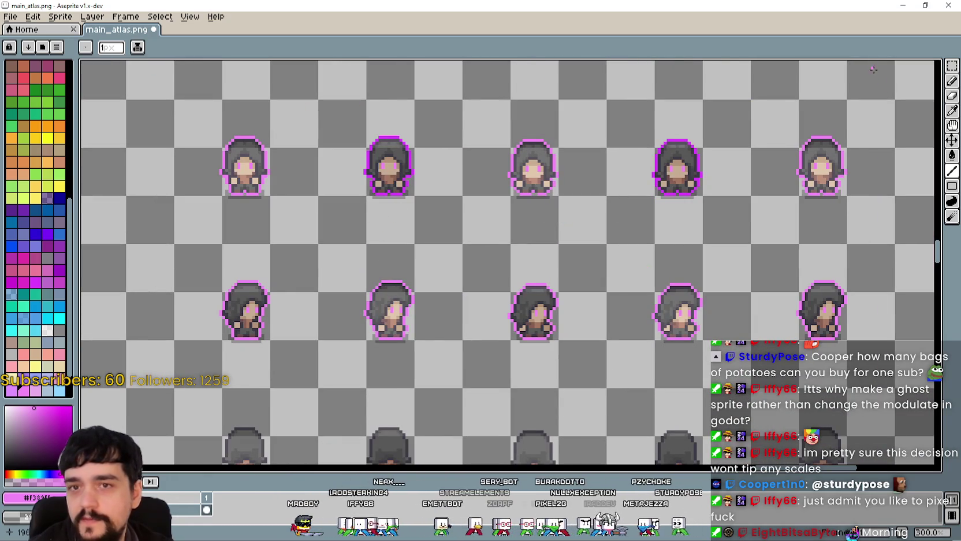
pyautogui.click(952, 110)
pyautogui.scroll(2, 445, 144)
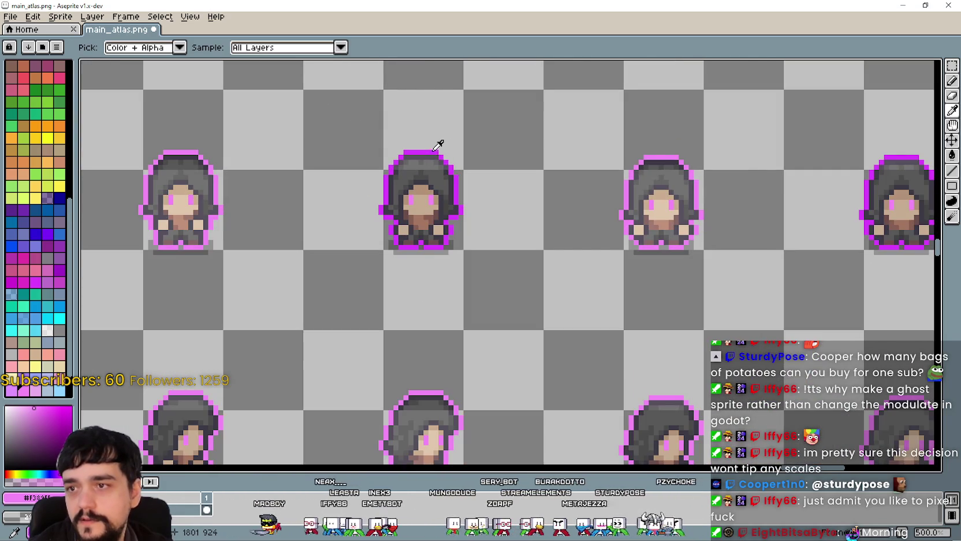
pyautogui.scroll(4, 438, 145)
pyautogui.scroll(-4, 462, 165)
pyautogui.scroll(2, 474, 218)
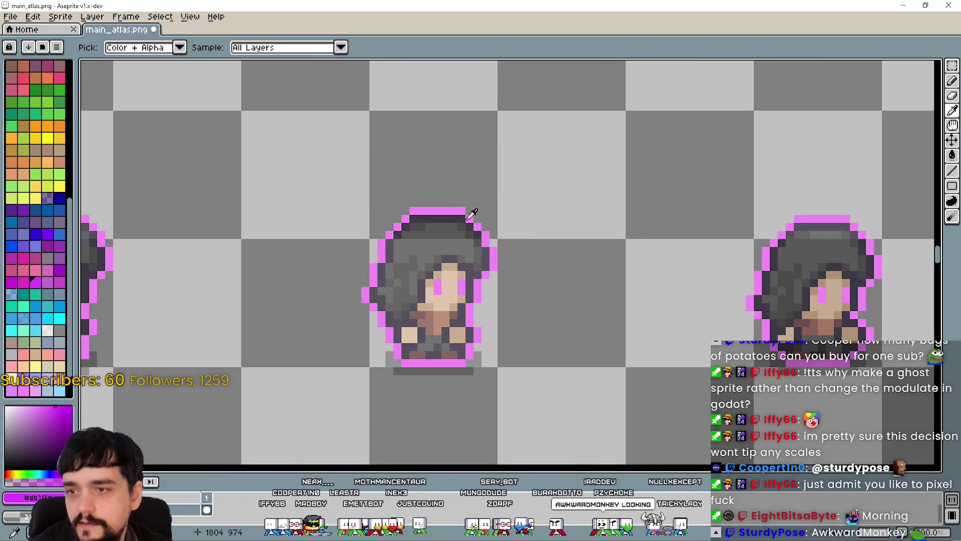
# Step: Redraw the hat's top row, left outline and bottom row as darker-magenta lines
pyautogui.click(952, 170)
pyautogui.scroll(2, 381, 237)
pyautogui.moveTo(549, 211); pyautogui.dragTo(452, 211)
pyautogui.scroll(-1, 453, 178)
pyautogui.moveTo(446, 133)
pyautogui.mouseDown()
pyautogui.moveTo(411, 174)
pyautogui.moveTo(399, 234)
pyautogui.moveTo(385, 252)
pyautogui.moveTo(411, 281)
pyautogui.mouseUp()
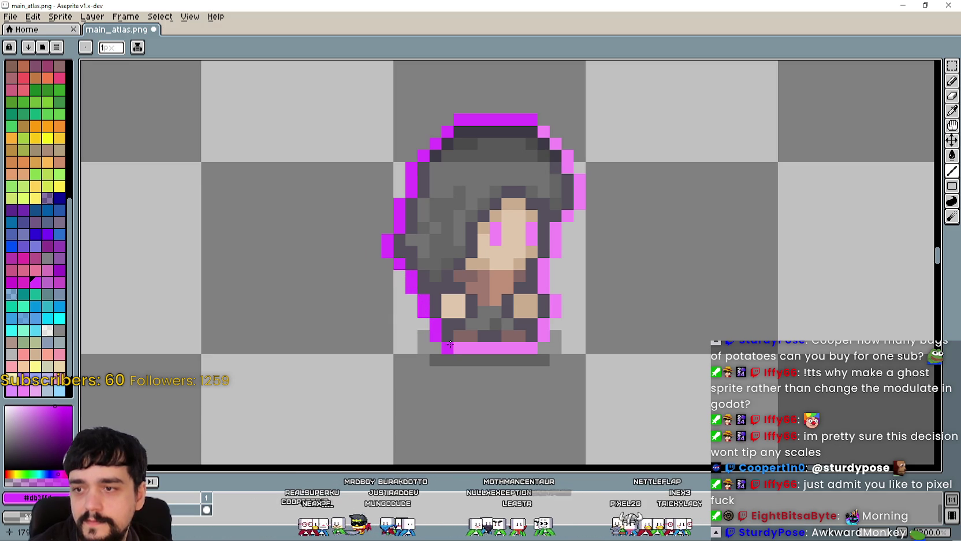
pyautogui.moveTo(450, 345); pyautogui.dragTo(541, 351)
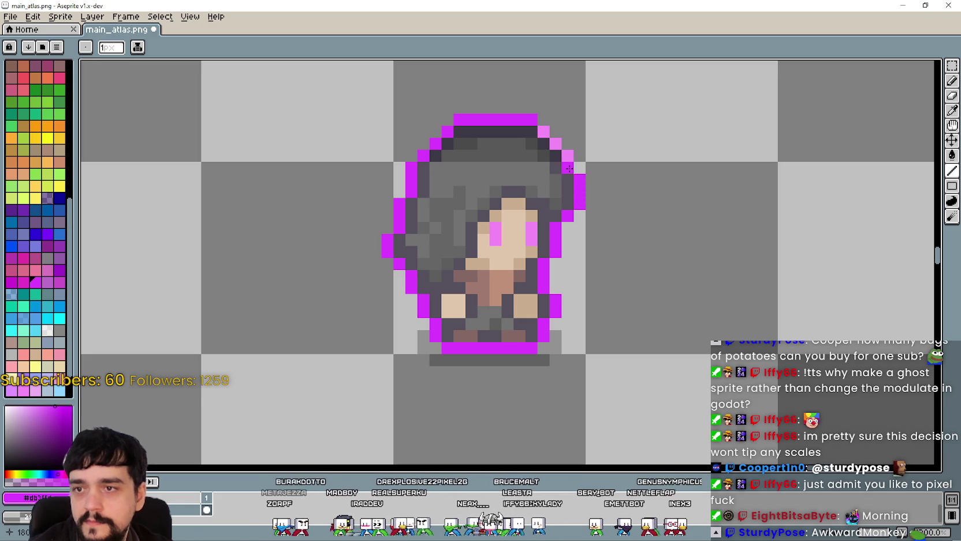
# Step: Recolour the remaining top row, bottom row and light-pink right column in darker magenta
pyautogui.scroll(-2, 546, 132)
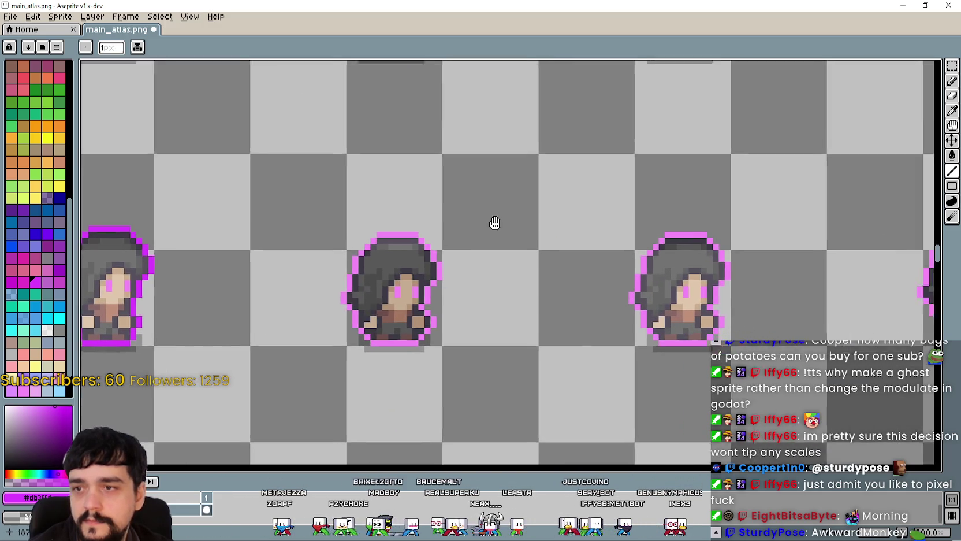
pyautogui.scroll(1, 567, 195)
pyautogui.scroll(2, 567, 194)
pyautogui.moveTo(575, 200)
pyautogui.mouseDown()
pyautogui.moveTo(490, 201)
pyautogui.moveTo(449, 248)
pyautogui.mouseUp()
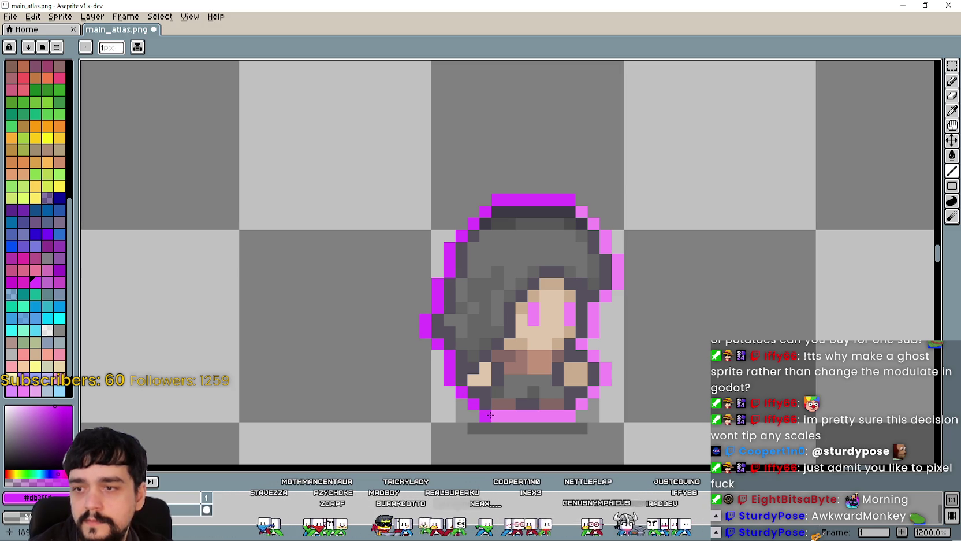
pyautogui.moveTo(488, 416); pyautogui.dragTo(558, 417)
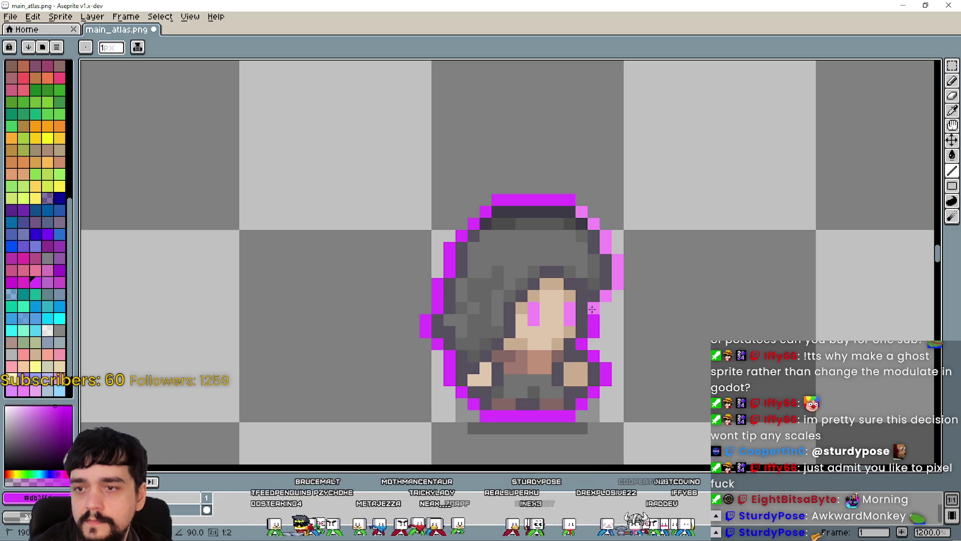
pyautogui.moveTo(621, 282); pyautogui.dragTo(613, 259)
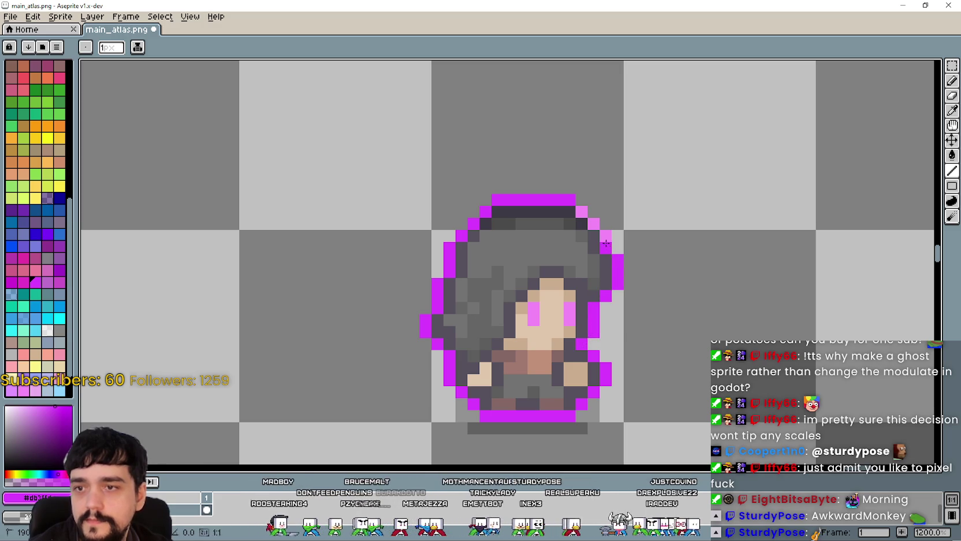
pyautogui.scroll(-6, 583, 213)
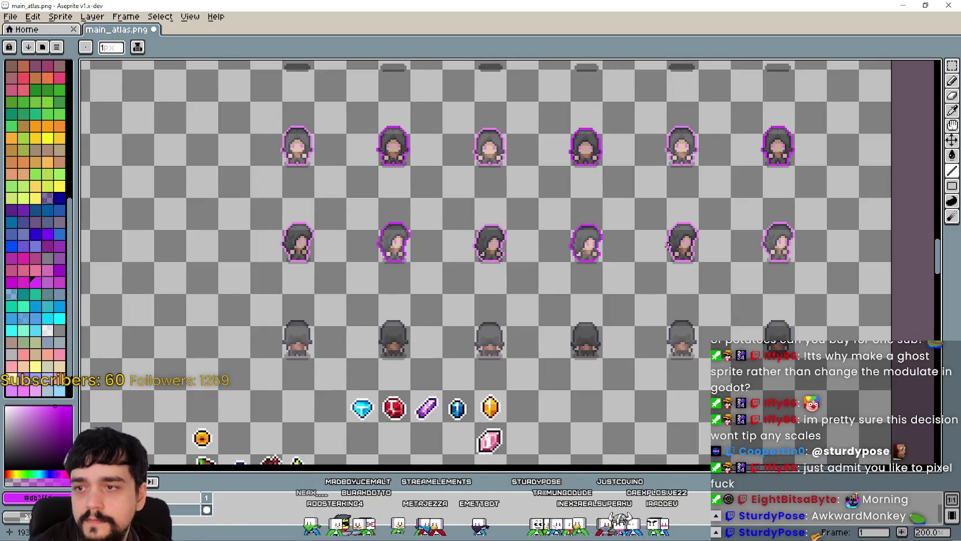
# Step: Recolour the sprite's top edge and diagonal edge pixels darker magenta
pyautogui.scroll(4, 589, 263)
pyautogui.scroll(2, 589, 263)
pyautogui.moveTo(627, 270); pyautogui.dragTo(569, 270)
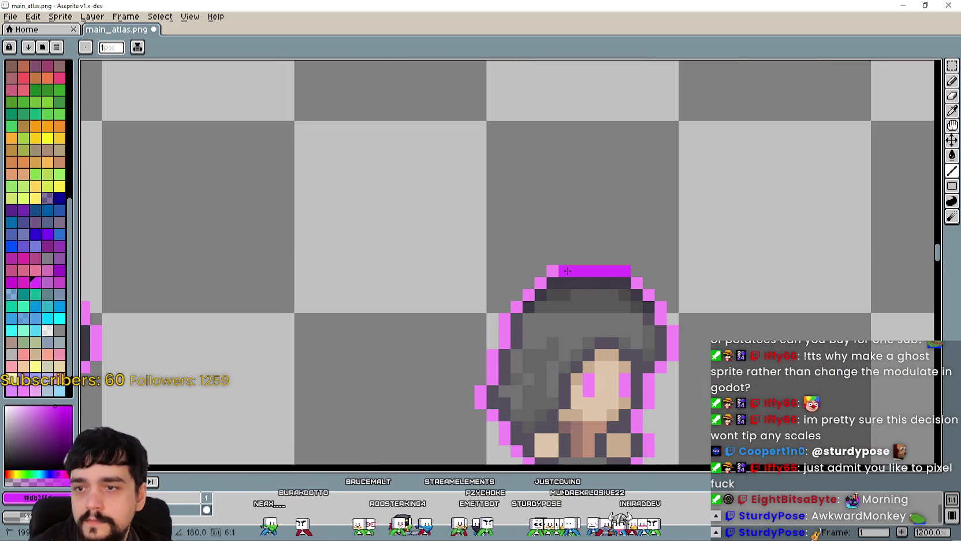
pyautogui.scroll(-2, 572, 296)
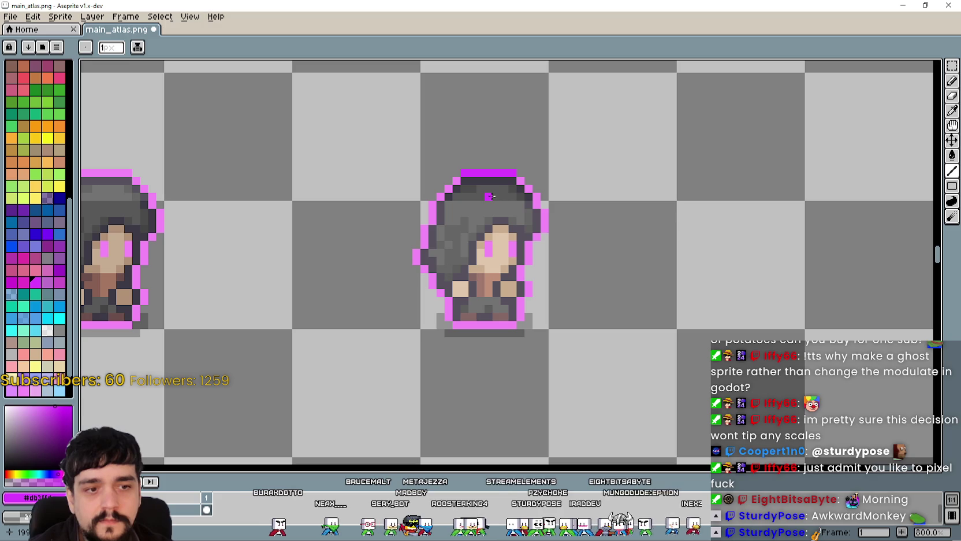
pyautogui.scroll(-2, 490, 196)
pyautogui.scroll(3, 509, 137)
pyautogui.moveTo(544, 174); pyautogui.dragTo(513, 224)
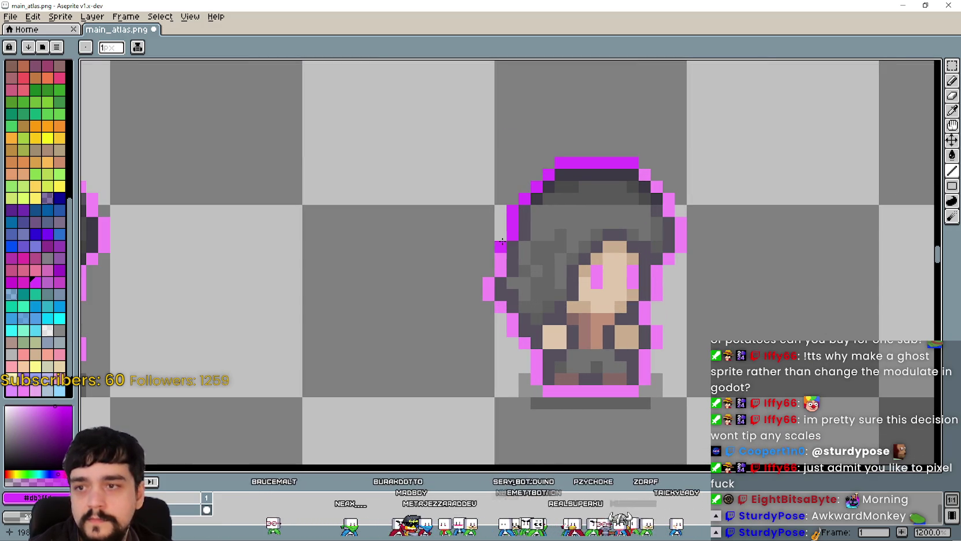
# Step: Darken the left-edge outline and its staircase pixels in dark magenta
pyautogui.scroll(1, 465, 202)
pyautogui.moveTo(465, 190); pyautogui.dragTo(465, 226)
pyautogui.click(453, 242)
pyautogui.click(450, 255)
pyautogui.click(465, 271)
pyautogui.click(481, 287)
pyautogui.click(481, 303)
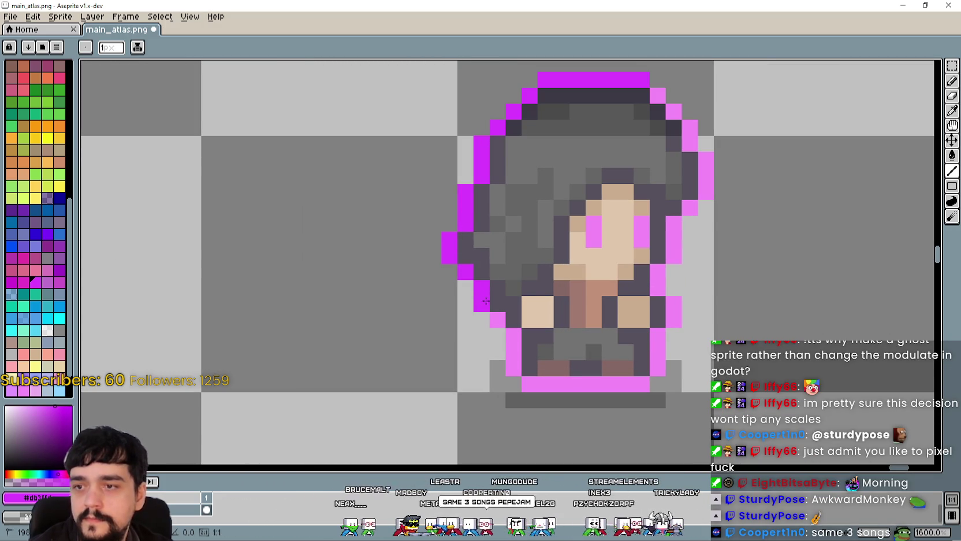
pyautogui.hscroll(2, 361, 273)
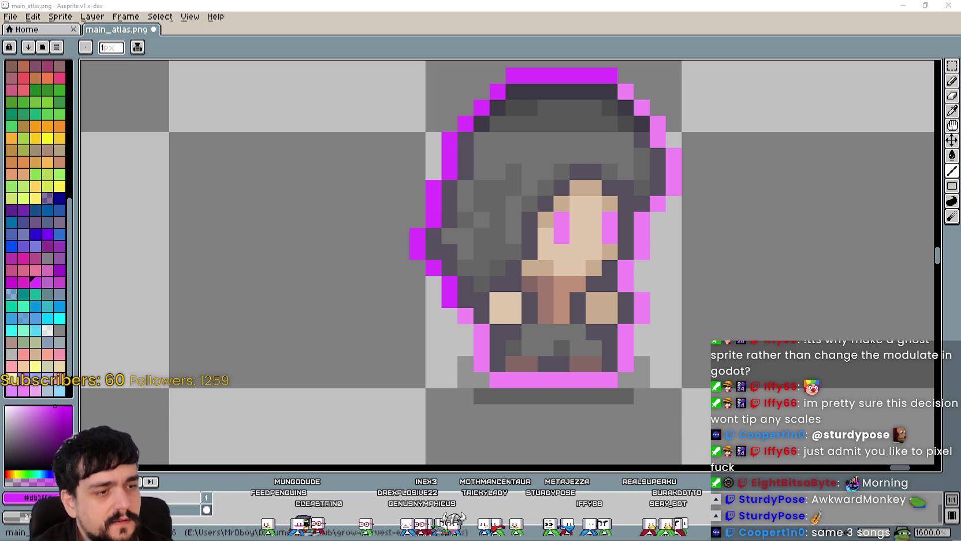
# Step: Recolour the right hair column, right-side outline pixels and bottom bar in magenta
pyautogui.scroll(-2, 571, 267)
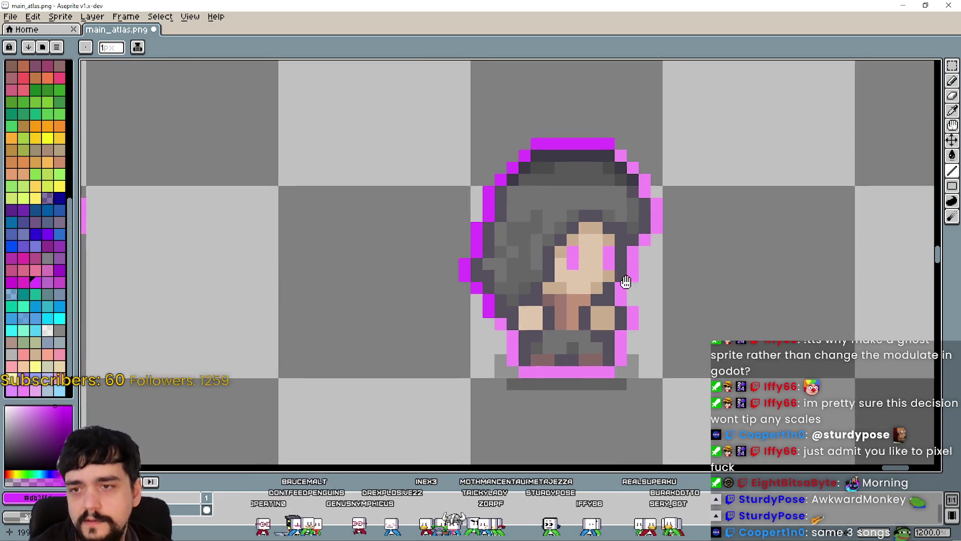
pyautogui.scroll(2, 571, 267)
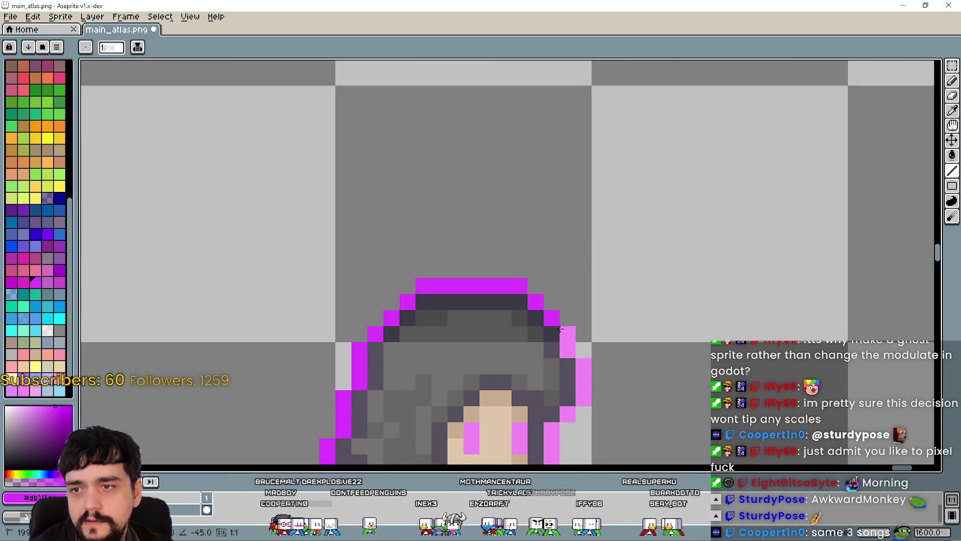
pyautogui.moveTo(570, 341); pyautogui.dragTo(571, 247)
pyautogui.moveTo(585, 288)
pyautogui.mouseDown()
pyautogui.moveTo(587, 302)
pyautogui.moveTo(721, 229)
pyautogui.mouseUp()
pyautogui.click(701, 247)
pyautogui.click(688, 264)
pyautogui.moveTo(689, 268)
pyautogui.mouseDown()
pyautogui.moveTo(686, 296)
pyautogui.moveTo(643, 204)
pyautogui.moveTo(626, 227)
pyautogui.moveTo(641, 253)
pyautogui.moveTo(623, 314)
pyautogui.moveTo(754, 268)
pyautogui.mouseUp()
pyautogui.moveTo(741, 286)
pyautogui.mouseDown()
pyautogui.moveTo(629, 286)
pyautogui.moveTo(612, 236)
pyautogui.moveTo(597, 221)
pyautogui.mouseUp()
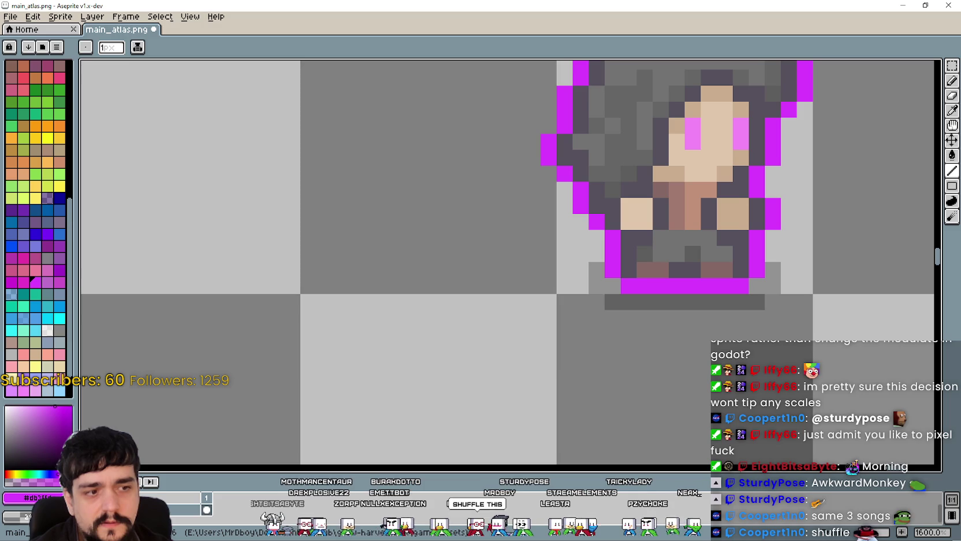
pyautogui.scroll(-6, 515, 302)
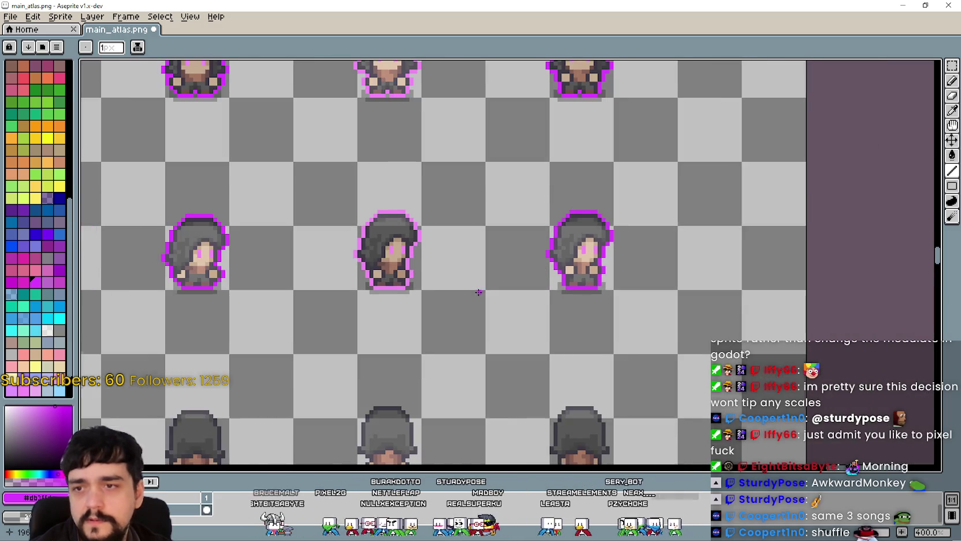
# Step: Sample the pink outline colour and switch to the Line tool with L
pyautogui.scroll(2, 436, 306)
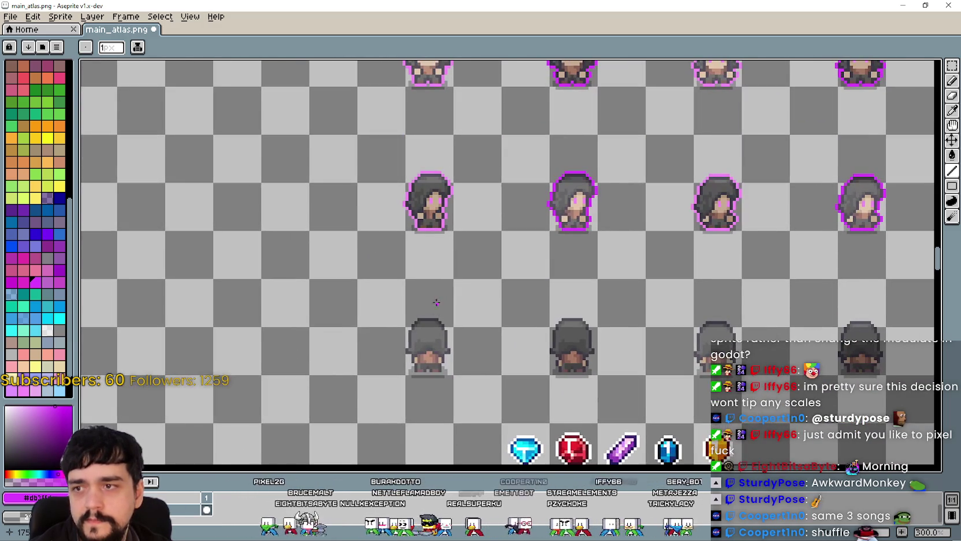
pyautogui.click(951, 110)
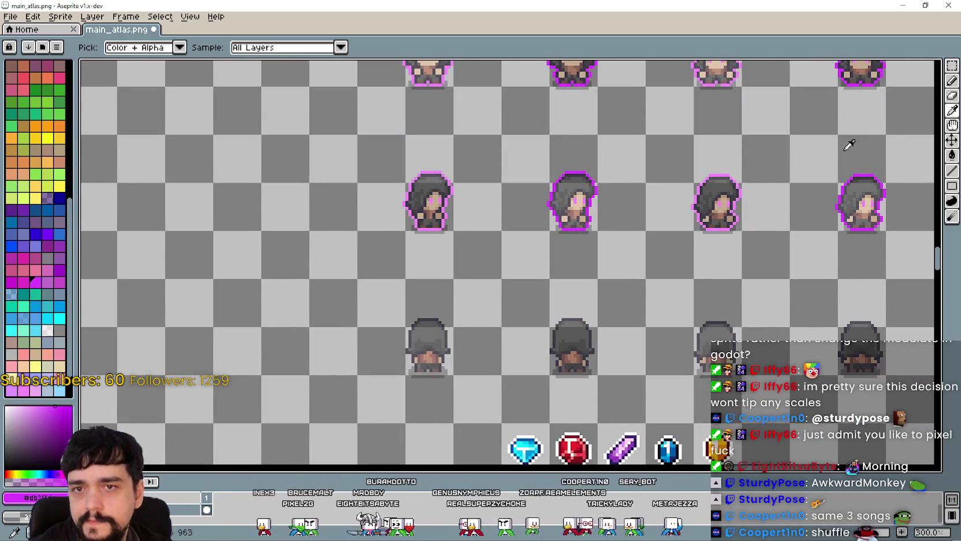
pyautogui.scroll(4, 445, 173)
pyautogui.scroll(-2, 481, 257)
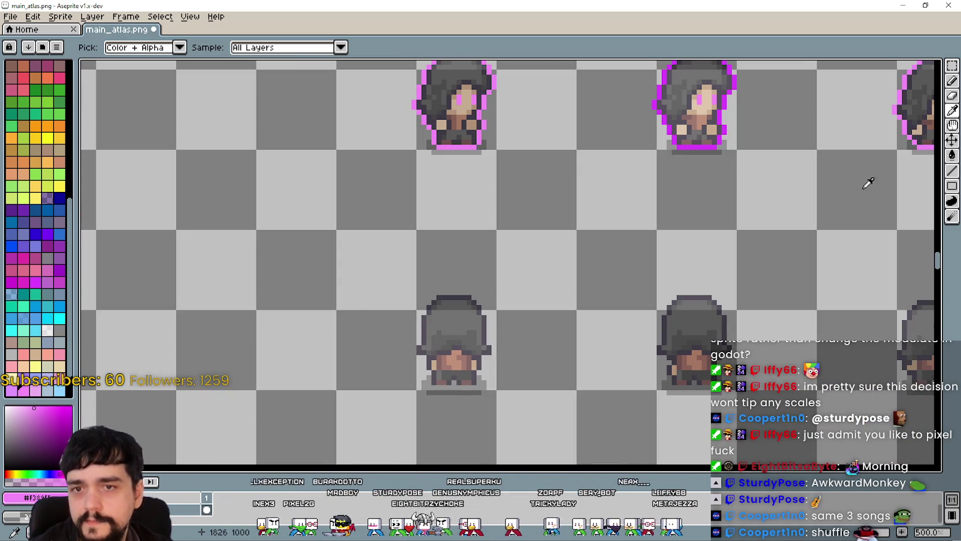
pyautogui.press('l')
pyautogui.scroll(5, 398, 287)
# Step: Trace pink outline across the first hood's top, upper-left diagonal, left edge and upper-right
pyautogui.moveTo(517, 280); pyautogui.dragTo(420, 281)
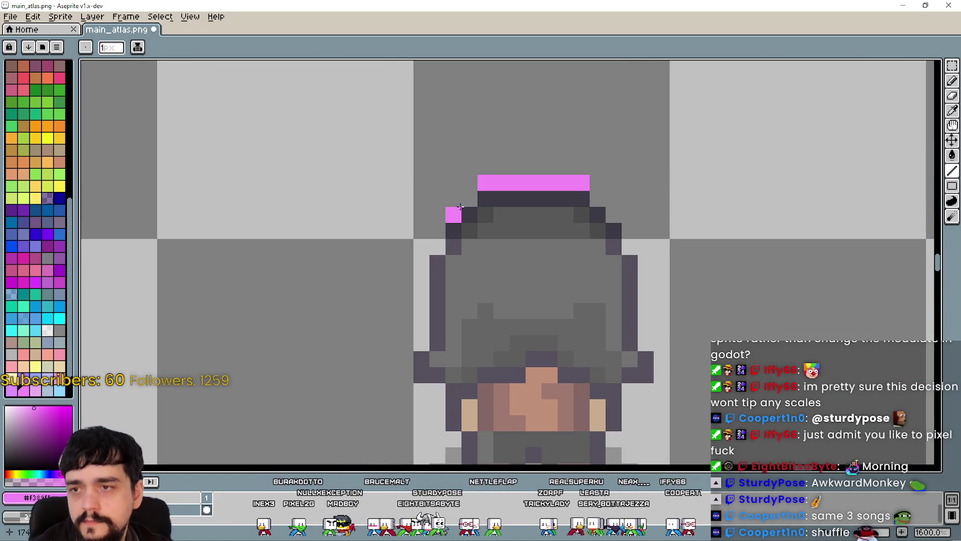
pyautogui.moveTo(469, 198); pyautogui.dragTo(448, 212)
pyautogui.click(437, 246)
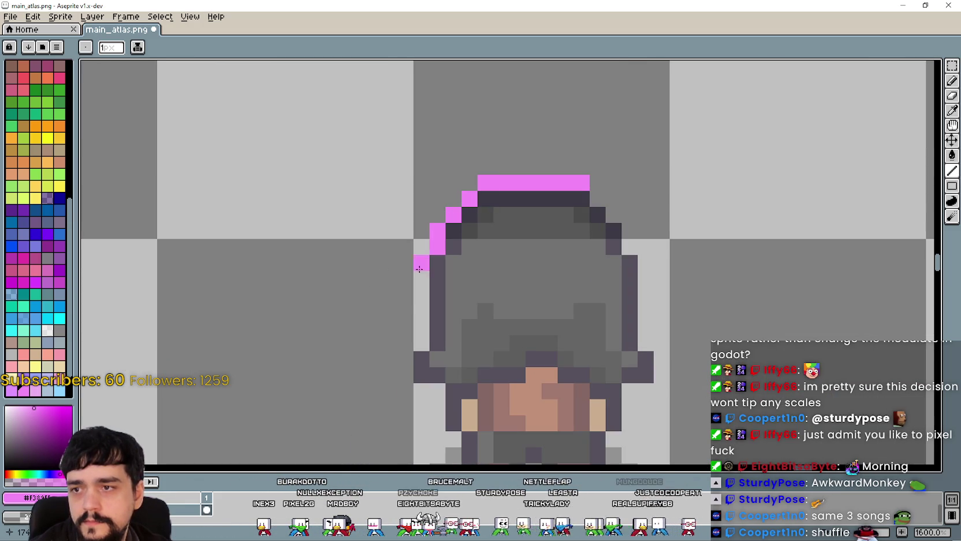
pyautogui.scroll(-2, 396, 214)
pyautogui.scroll(2, 392, 202)
pyautogui.moveTo(395, 188)
pyautogui.mouseDown()
pyautogui.moveTo(394, 254)
pyautogui.moveTo(378, 299)
pyautogui.moveTo(410, 316)
pyautogui.moveTo(427, 398)
pyautogui.moveTo(495, 417)
pyautogui.moveTo(571, 411)
pyautogui.moveTo(586, 396)
pyautogui.moveTo(603, 317)
pyautogui.moveTo(634, 283)
pyautogui.moveTo(618, 185)
pyautogui.moveTo(570, 123)
pyautogui.mouseUp()
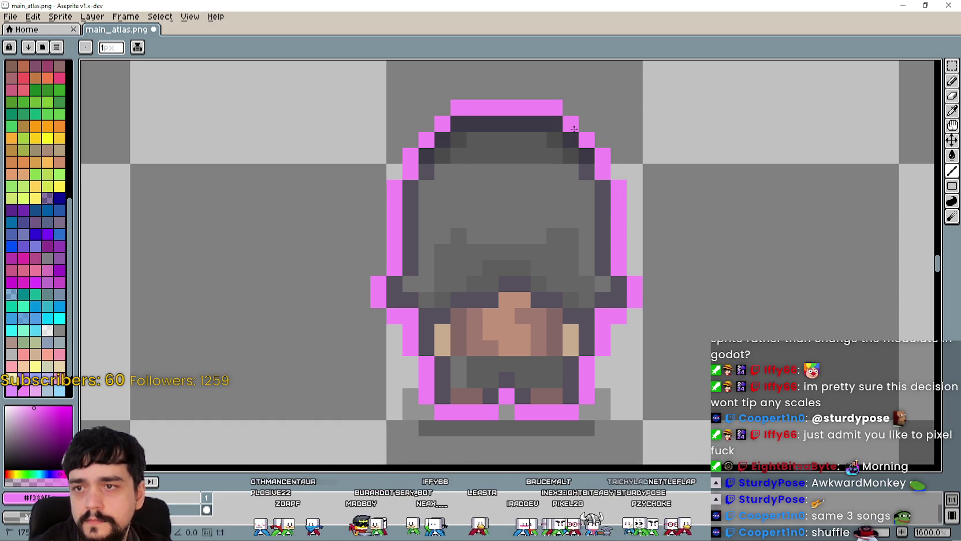
pyautogui.scroll(-4, 618, 231)
pyautogui.moveTo(589, 266); pyautogui.dragTo(175, 373)
# Step: Draw pink outline across the next sprite's top, upper-left staircase and lower left side
pyautogui.scroll(2, 312, 360)
pyautogui.scroll(-1, 484, 272)
pyautogui.scroll(3, 565, 266)
pyautogui.moveTo(565, 268); pyautogui.dragTo(488, 272)
pyautogui.scroll(-4, 488, 272)
pyautogui.scroll(2, 508, 263)
pyautogui.moveTo(524, 246)
pyautogui.mouseDown()
pyautogui.moveTo(510, 262)
pyautogui.moveTo(499, 361)
pyautogui.moveTo(530, 376)
pyautogui.moveTo(549, 439)
pyautogui.mouseUp()
pyautogui.scroll(3, 509, 268)
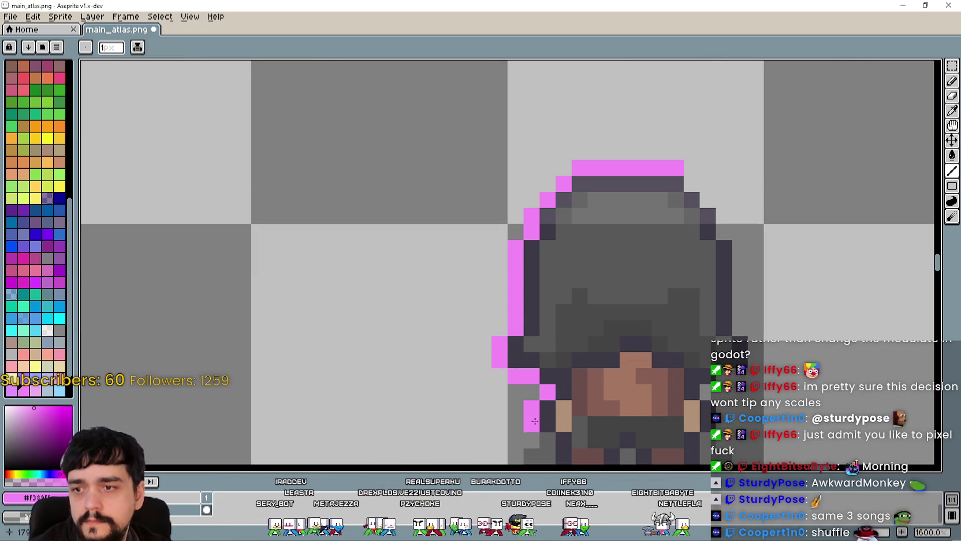
pyautogui.scroll(2, 549, 439)
pyautogui.moveTo(468, 291)
pyautogui.mouseDown()
pyautogui.moveTo(485, 341)
pyautogui.moveTo(537, 341)
pyautogui.moveTo(579, 315)
pyautogui.moveTo(631, 339)
pyautogui.moveTo(678, 340)
pyautogui.moveTo(703, 315)
pyautogui.mouseUp()
# Step: Complete the pink outline on the upper right, running the diagonal up to the hood's corner
pyautogui.scroll(1, 703, 315)
pyautogui.click(597, 289)
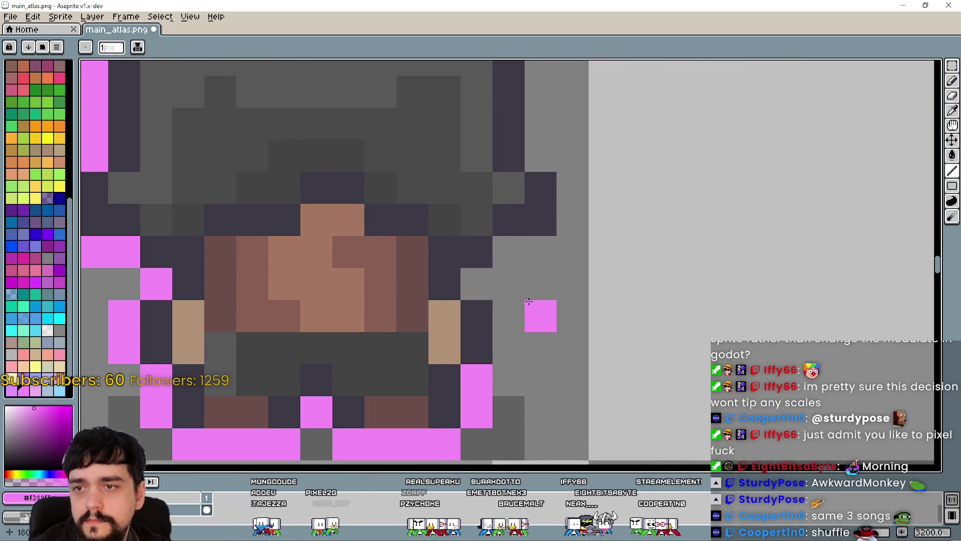
pyautogui.moveTo(476, 284)
pyautogui.mouseDown()
pyautogui.moveTo(507, 258)
pyautogui.moveTo(540, 254)
pyautogui.moveTo(553, 301)
pyautogui.moveTo(518, 180)
pyautogui.moveTo(549, 104)
pyautogui.mouseUp()
pyautogui.scroll(-3, 537, 174)
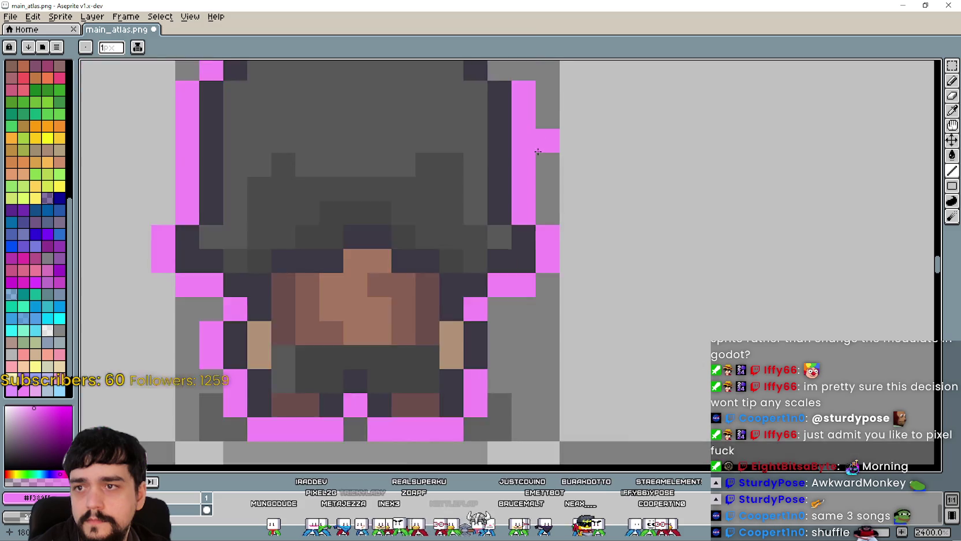
pyautogui.scroll(3, 531, 238)
pyautogui.click(523, 193)
pyautogui.click(499, 161)
pyautogui.click(474, 131)
pyautogui.click(465, 202)
pyautogui.scroll(-3, 467, 205)
pyautogui.scroll(-4, 466, 205)
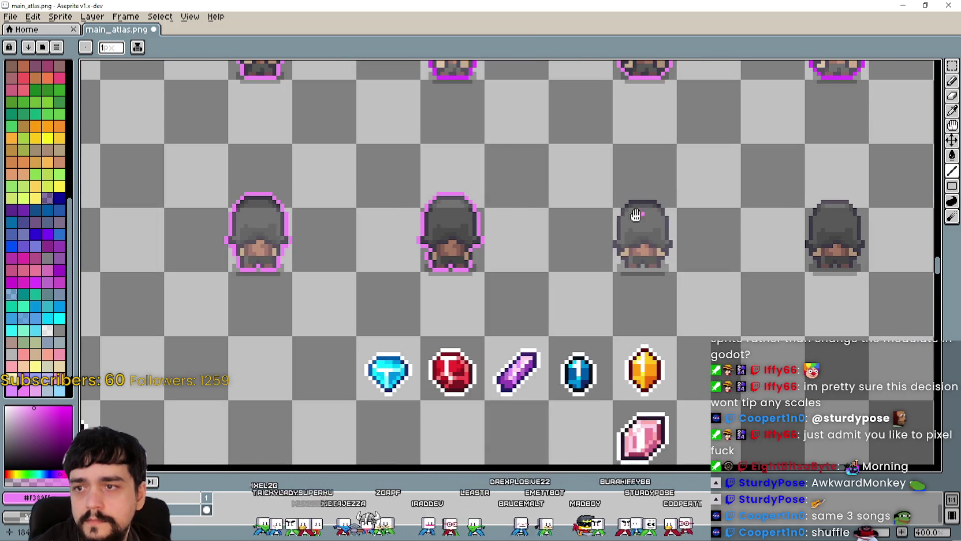
# Step: Sample the pink outline colour and draw a pink line along the third sprite's hood top
pyautogui.scroll(1, 479, 231)
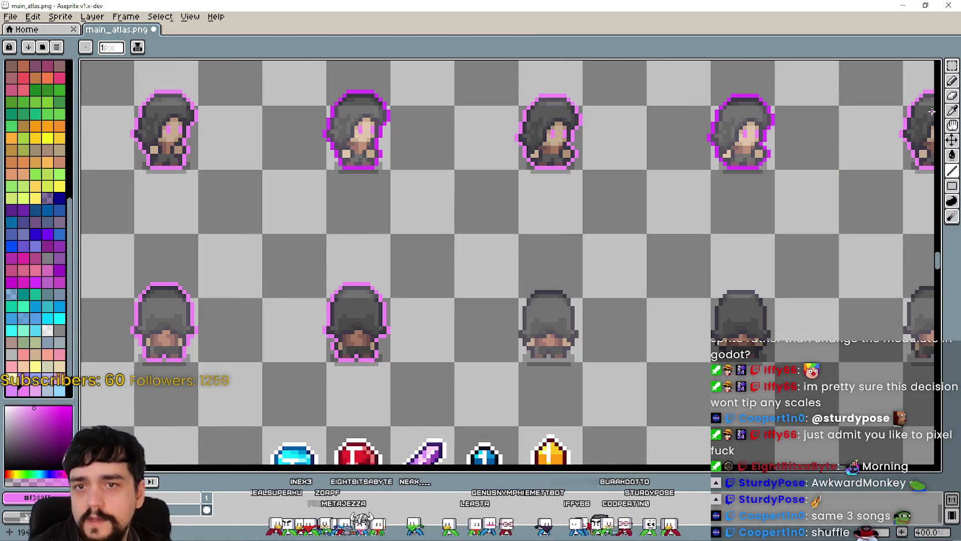
pyautogui.click(951, 109)
pyautogui.scroll(1, 578, 265)
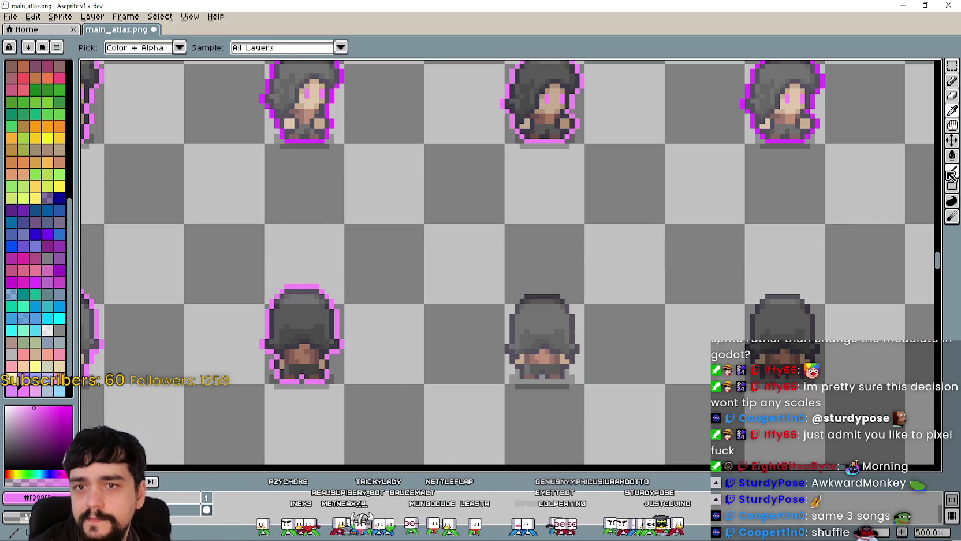
pyautogui.click(951, 173)
pyautogui.scroll(2, 563, 283)
pyautogui.moveTo(557, 296)
pyautogui.mouseDown()
pyautogui.moveTo(508, 297)
pyautogui.moveTo(475, 318)
pyautogui.moveTo(495, 236)
pyautogui.moveTo(502, 287)
pyautogui.mouseUp()
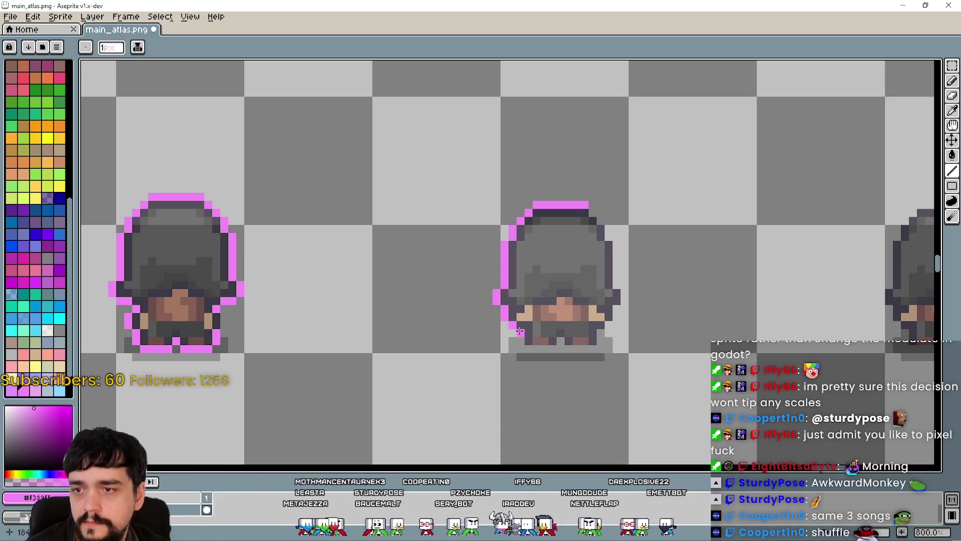
# Step: Add pink outline pixels along the third sprite's lower-left, bottom edge and right edge
pyautogui.click(535, 356)
pyautogui.scroll(5, 531, 356)
pyautogui.moveTo(531, 344)
pyautogui.mouseDown()
pyautogui.moveTo(615, 315)
pyautogui.moveTo(646, 339)
pyautogui.moveTo(725, 337)
pyautogui.moveTo(651, 340)
pyautogui.moveTo(737, 319)
pyautogui.moveTo(553, 334)
pyautogui.moveTo(594, 313)
pyautogui.mouseUp()
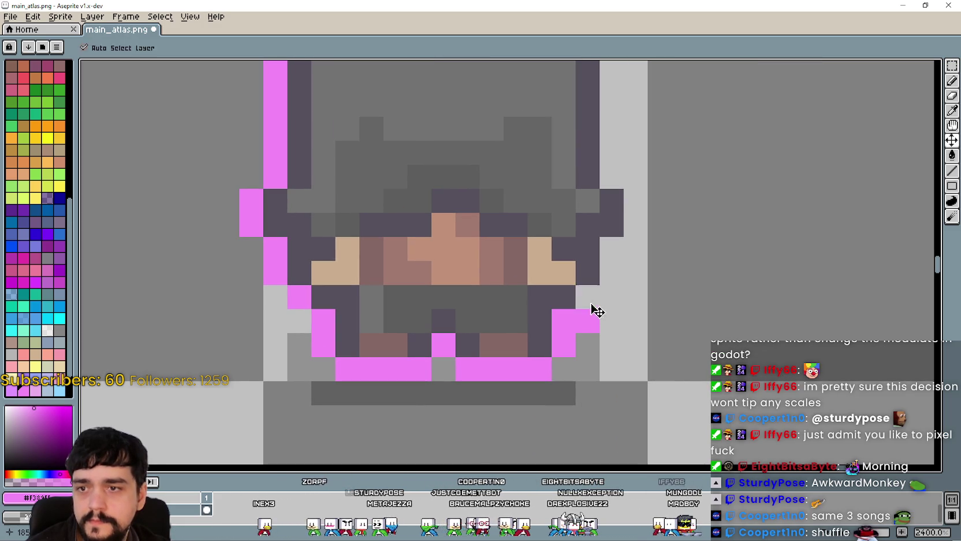
pyautogui.click(626, 267)
pyautogui.moveTo(612, 272); pyautogui.dragTo(607, 243)
pyautogui.scroll(-3, 607, 243)
pyautogui.scroll(2, 583, 295)
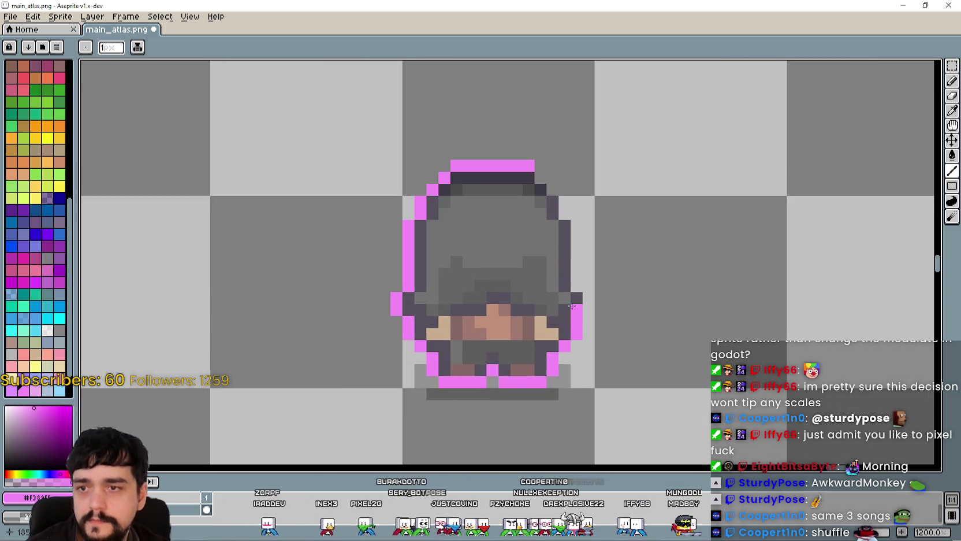
pyautogui.click(583, 295)
pyautogui.moveTo(583, 295)
pyautogui.mouseDown()
pyautogui.moveTo(601, 304)
pyautogui.moveTo(592, 303)
pyautogui.moveTo(573, 195)
pyautogui.moveTo(553, 154)
pyautogui.mouseUp()
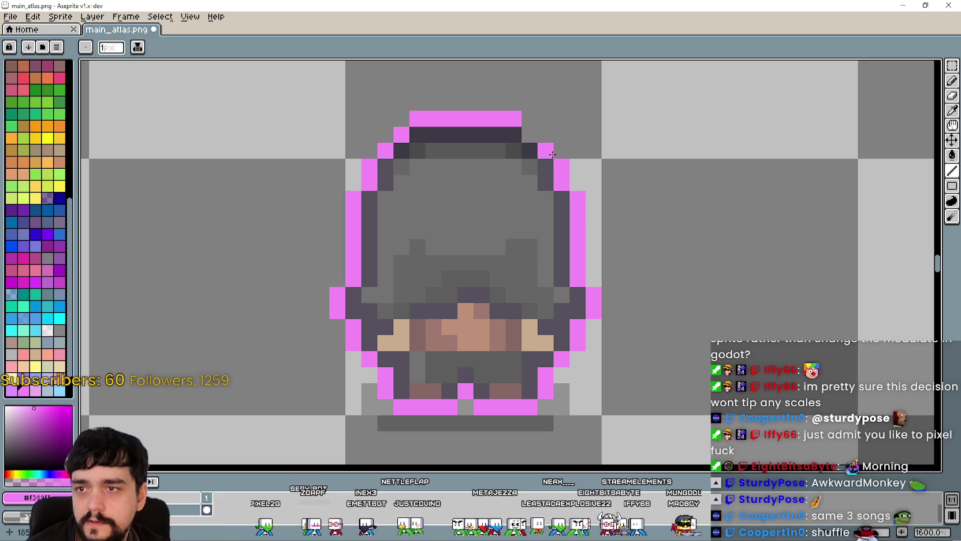
# Step: Finish the third sprite's pink outline on the hood top, bottom row and right side
pyautogui.scroll(-4, 541, 141)
pyautogui.scroll(2, 434, 262)
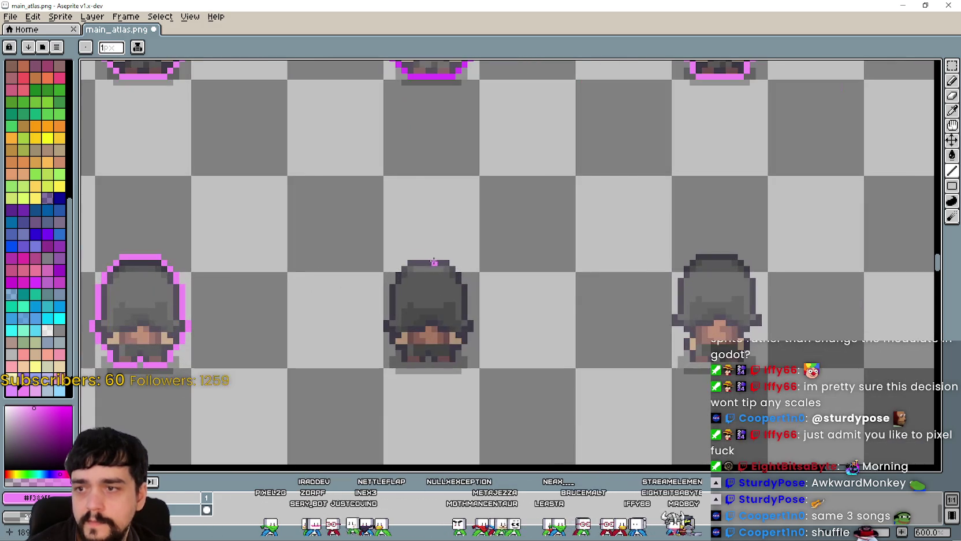
pyautogui.scroll(1, 568, 235)
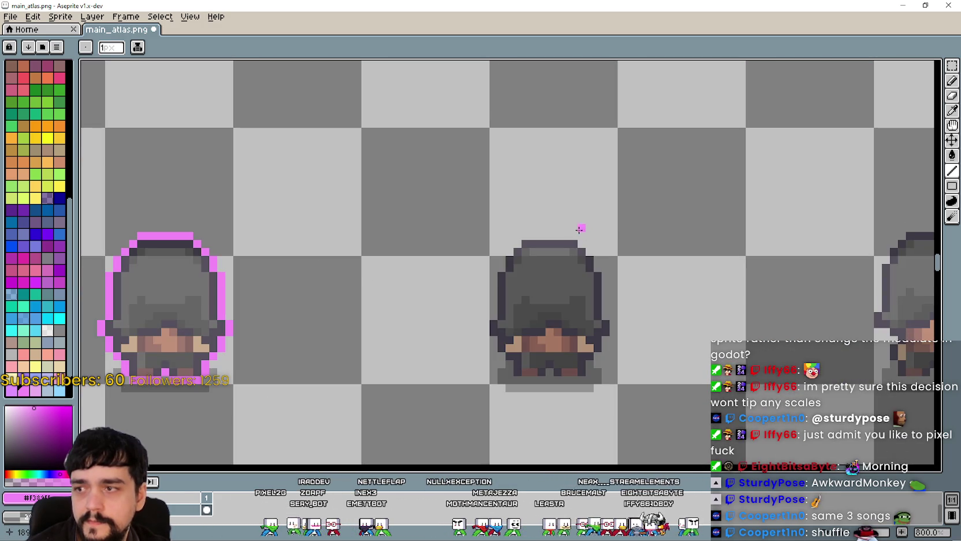
pyautogui.scroll(3, 578, 227)
pyautogui.moveTo(580, 238)
pyautogui.mouseDown()
pyautogui.moveTo(487, 240)
pyautogui.moveTo(424, 323)
pyautogui.moveTo(424, 393)
pyautogui.moveTo(406, 404)
pyautogui.moveTo(421, 265)
pyautogui.moveTo(522, 413)
pyautogui.moveTo(574, 415)
pyautogui.moveTo(607, 395)
pyautogui.mouseUp()
pyautogui.scroll(-1, 406, 404)
pyautogui.scroll(3, 421, 265)
pyautogui.moveTo(710, 391); pyautogui.dragTo(518, 334)
pyautogui.moveTo(445, 358)
pyautogui.mouseDown()
pyautogui.moveTo(513, 356)
pyautogui.moveTo(544, 334)
pyautogui.moveTo(569, 309)
pyautogui.moveTo(602, 240)
pyautogui.moveTo(593, 385)
pyautogui.mouseUp()
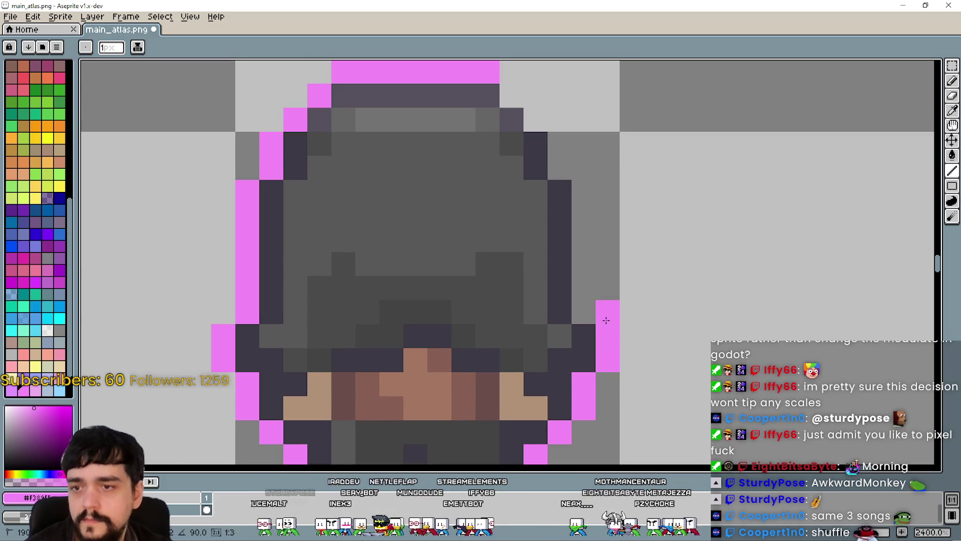
pyautogui.moveTo(583, 312); pyautogui.dragTo(583, 188)
pyautogui.moveTo(564, 166)
pyautogui.mouseDown()
pyautogui.moveTo(583, 322)
pyautogui.moveTo(530, 252)
pyautogui.mouseUp()
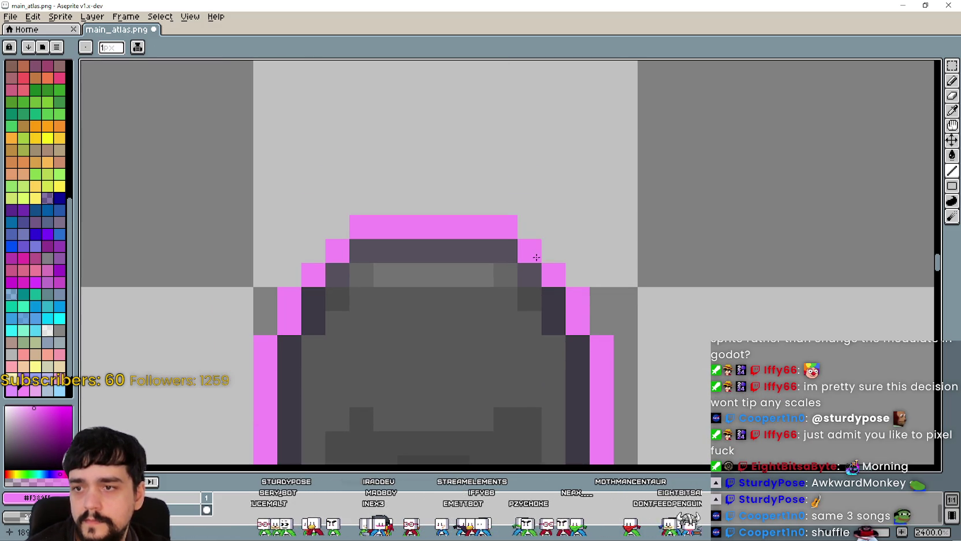
pyautogui.scroll(-8, 604, 367)
pyautogui.scroll(-3, 604, 367)
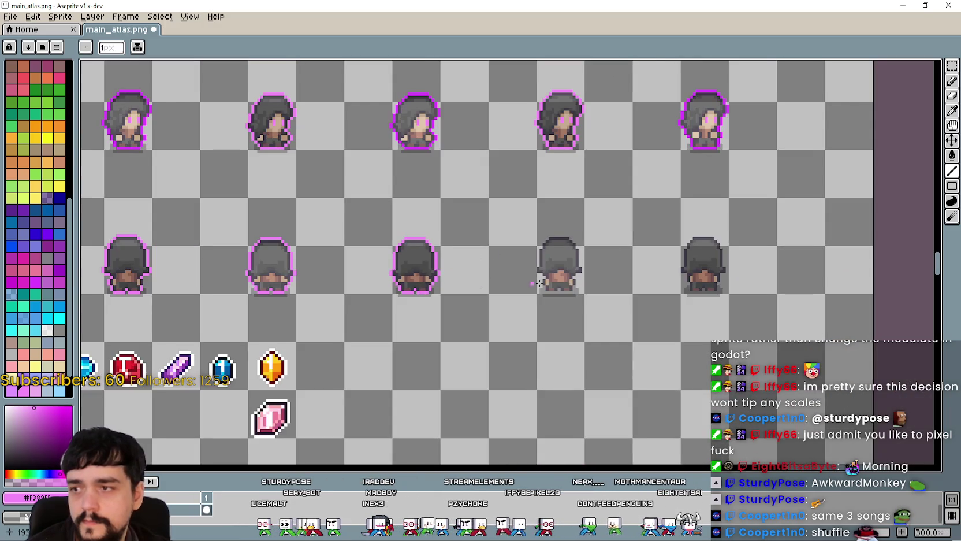
# Step: Draw the fourth sprite's pink outline across the hood, left side and right edge, undoing stray strokes
pyautogui.scroll(5, 421, 279)
pyautogui.scroll(3, 342, 242)
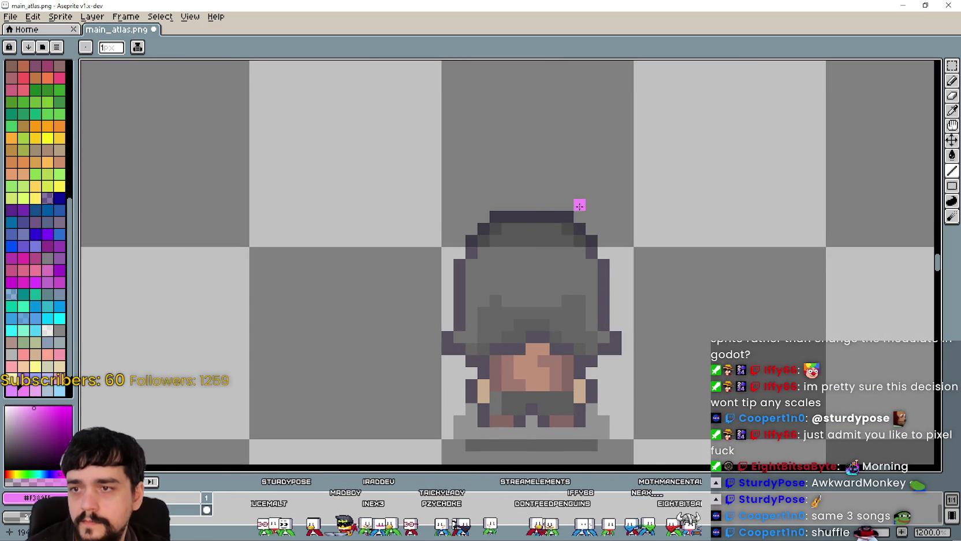
pyautogui.moveTo(561, 208)
pyautogui.mouseDown()
pyautogui.moveTo(509, 212)
pyautogui.moveTo(563, 206)
pyautogui.mouseUp()
pyautogui.hotkey('ctrl', 'z')
pyautogui.moveTo(483, 216); pyautogui.dragTo(465, 229)
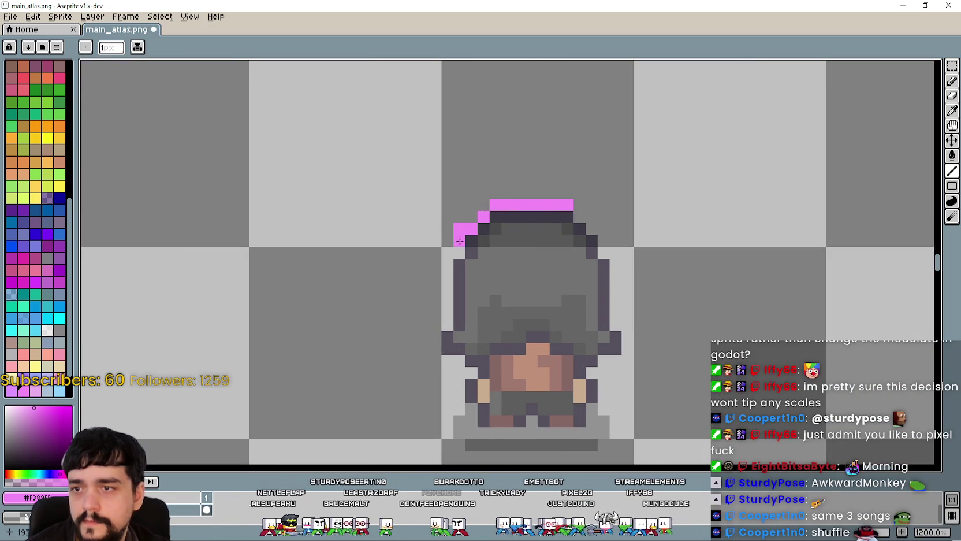
pyautogui.hotkey('ctrl', 'z')
pyautogui.keyDown('shift'); pyautogui.click(462, 238); pyautogui.keyUp('shift')
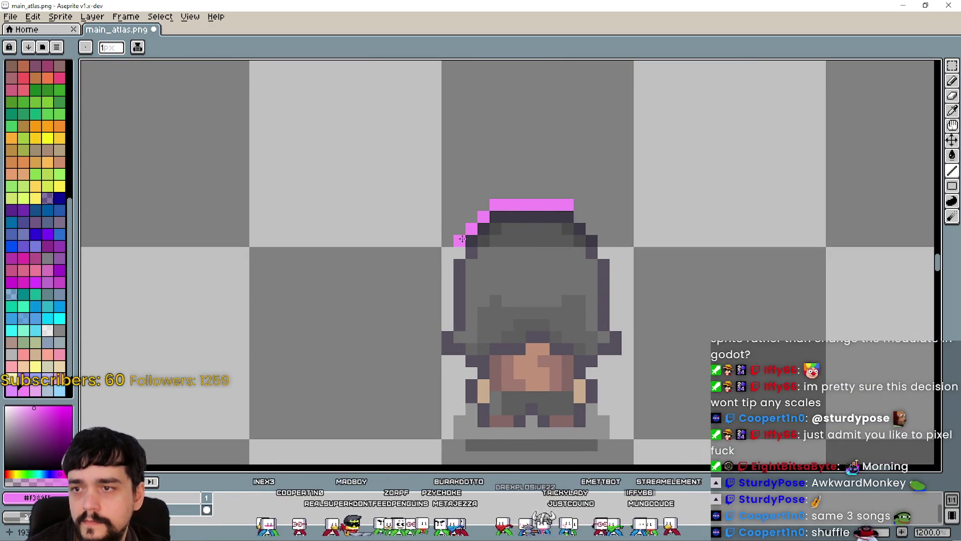
pyautogui.moveTo(458, 253)
pyautogui.mouseDown()
pyautogui.moveTo(446, 312)
pyautogui.moveTo(523, 238)
pyautogui.moveTo(516, 272)
pyautogui.moveTo(548, 299)
pyautogui.moveTo(537, 324)
pyautogui.moveTo(552, 345)
pyautogui.moveTo(606, 362)
pyautogui.moveTo(555, 359)
pyautogui.moveTo(653, 358)
pyautogui.moveTo(677, 316)
pyautogui.mouseUp()
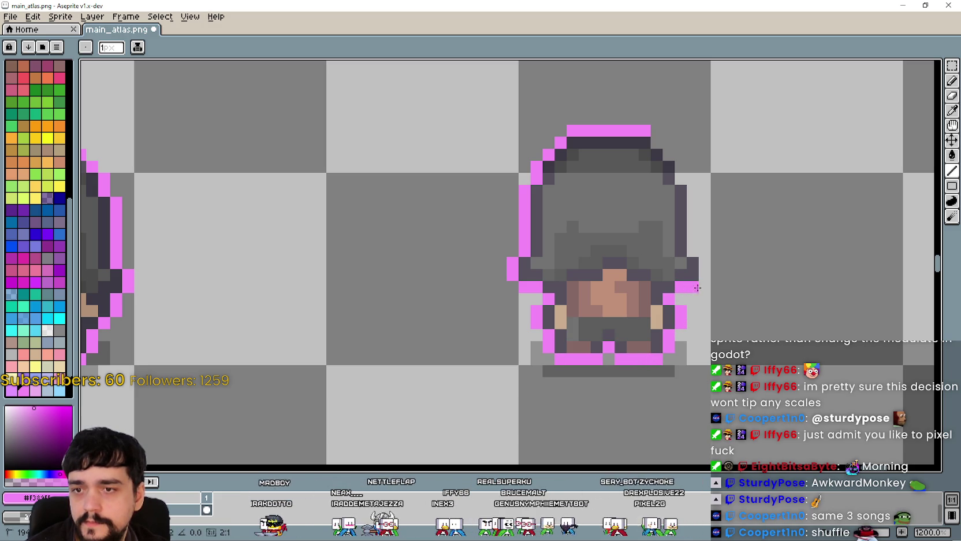
pyautogui.moveTo(693, 247); pyautogui.dragTo(696, 194)
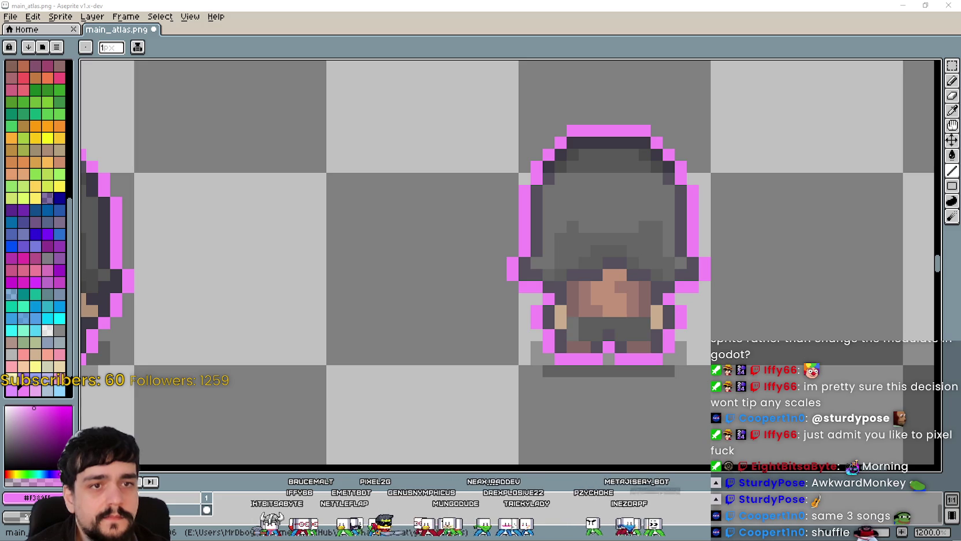
pyautogui.scroll(-5, 649, 258)
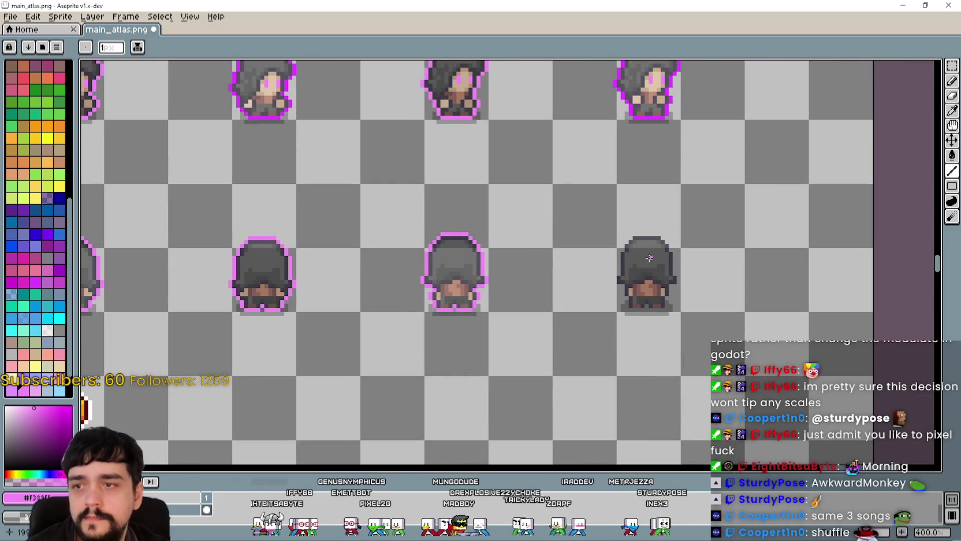
# Step: Paint a pink row along the last sprite's hood top, removing the extra leftmost pixel
pyautogui.scroll(5, 649, 258)
pyautogui.moveTo(670, 216)
pyautogui.mouseDown()
pyautogui.moveTo(574, 220)
pyautogui.moveTo(658, 185)
pyautogui.moveTo(609, 211)
pyautogui.moveTo(627, 226)
pyautogui.moveTo(609, 243)
pyautogui.mouseUp()
pyautogui.hotkey('ctrl', 'z')
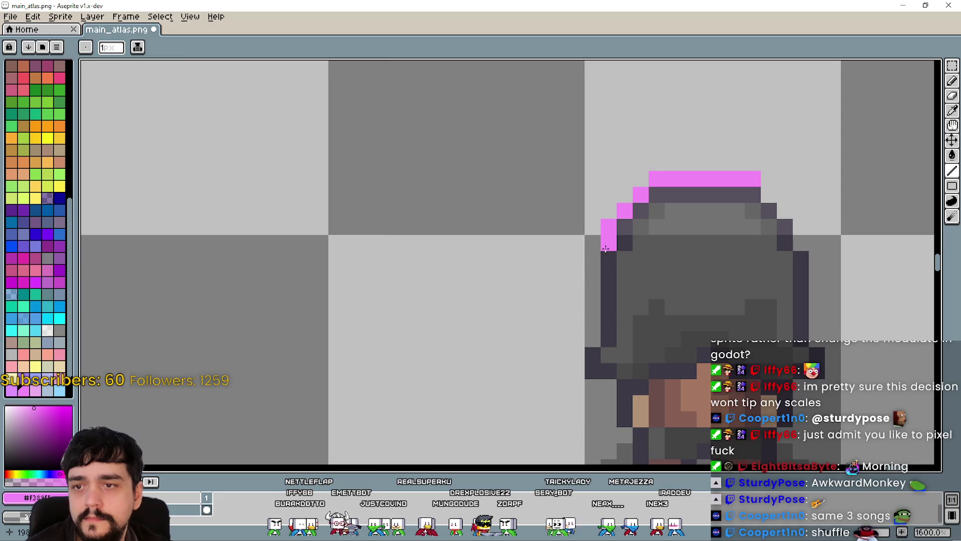
pyautogui.scroll(-2, 607, 237)
pyautogui.scroll(1, 598, 207)
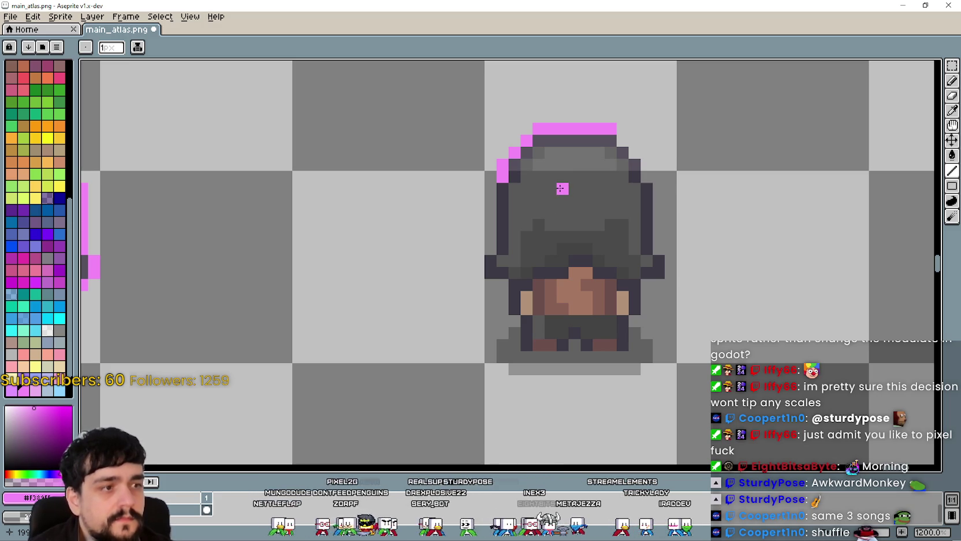
# Step: Paint the last sprite's pink outline down the left edge, top-right, right side and bottom
pyautogui.moveTo(556, 186); pyautogui.dragTo(484, 197)
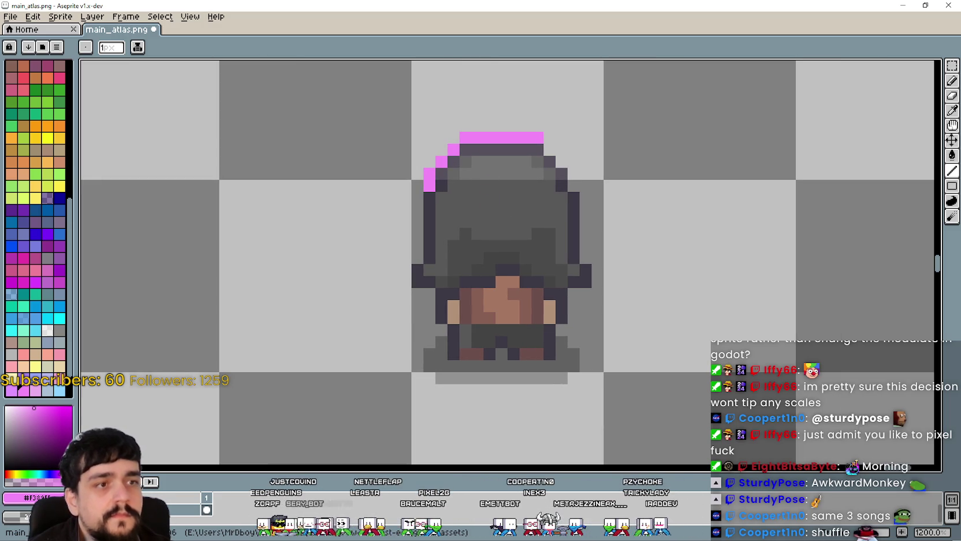
pyautogui.moveTo(425, 239); pyautogui.dragTo(513, 229)
pyautogui.moveTo(503, 196); pyautogui.dragTo(505, 214)
pyautogui.scroll(-2, 636, 214)
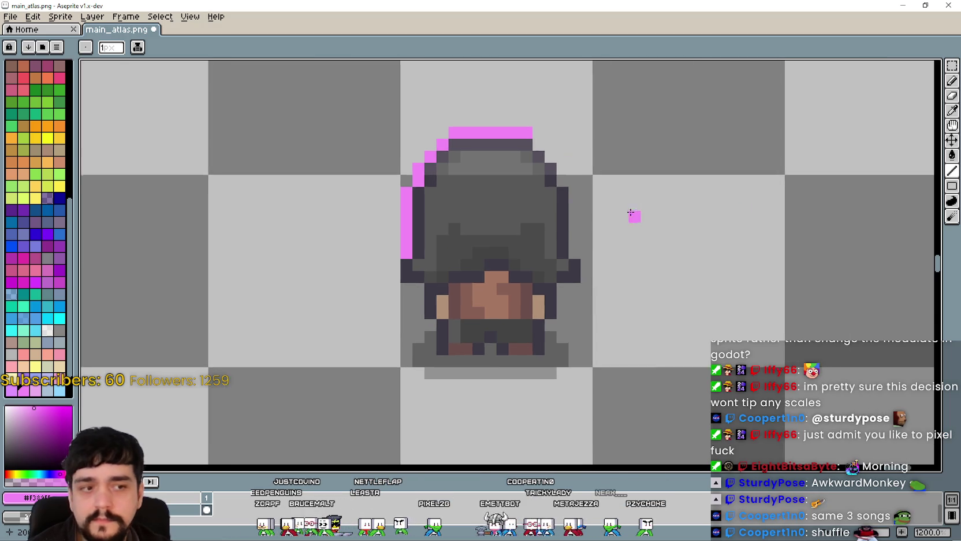
pyautogui.moveTo(569, 166); pyautogui.dragTo(577, 172)
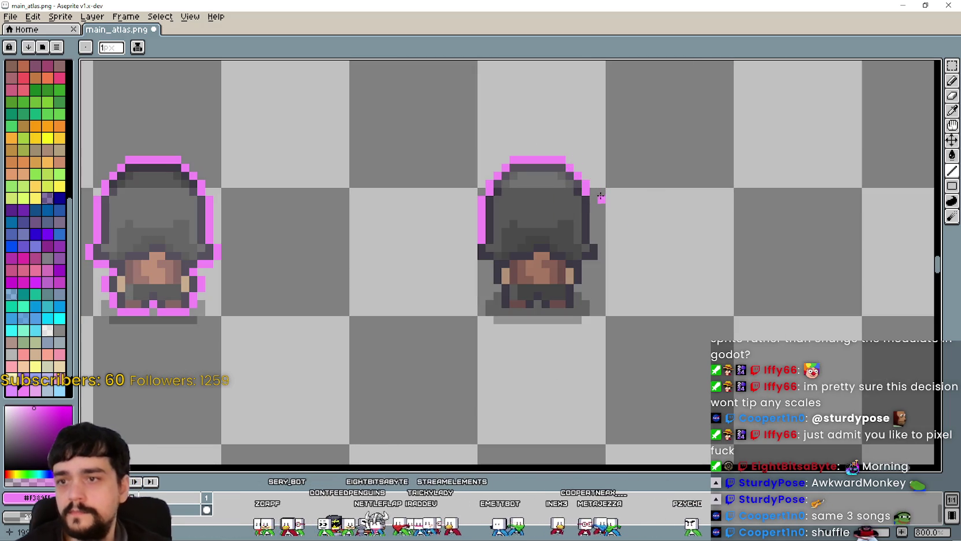
pyautogui.moveTo(595, 199)
pyautogui.mouseDown()
pyautogui.moveTo(598, 254)
pyautogui.moveTo(586, 271)
pyautogui.mouseUp()
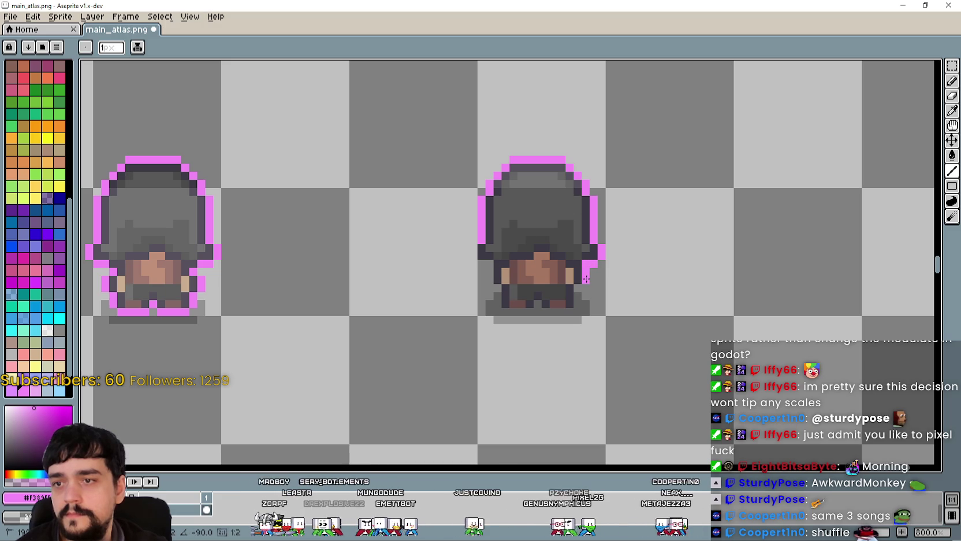
pyautogui.scroll(2, 622, 304)
pyautogui.moveTo(652, 213)
pyautogui.mouseDown()
pyautogui.moveTo(656, 246)
pyautogui.moveTo(546, 247)
pyautogui.mouseUp()
pyautogui.click(527, 234)
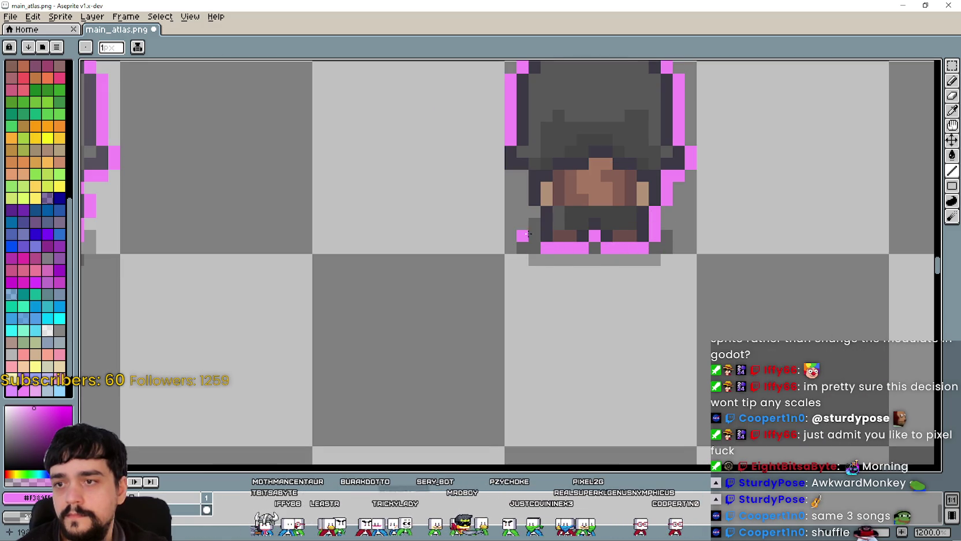
pyautogui.moveTo(529, 213); pyautogui.dragTo(514, 173)
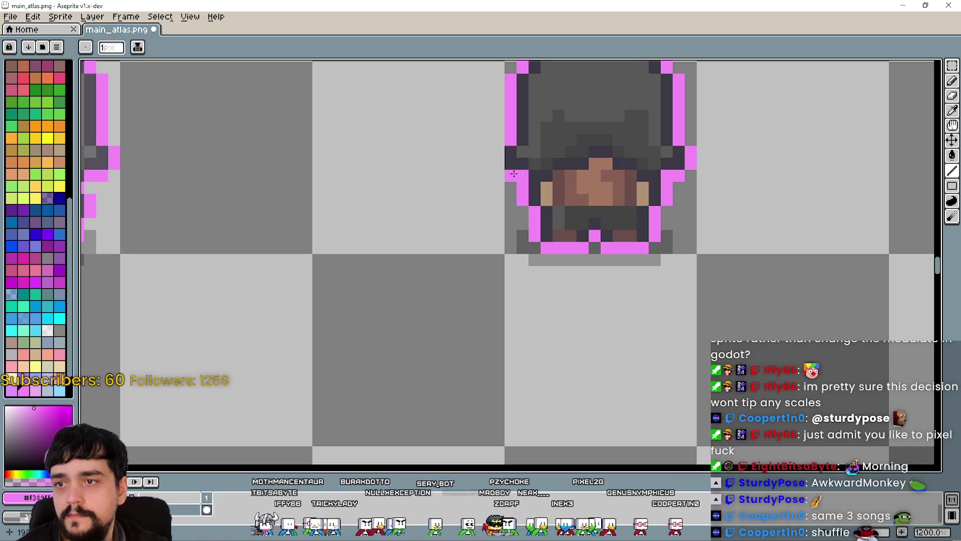
# Step: Zoom out to view the whole atlas with rectangular selection active
pyautogui.scroll(-5, 498, 171)
pyautogui.moveTo(391, 189)
pyautogui.mouseDown()
pyautogui.moveTo(634, 247)
pyautogui.moveTo(673, 361)
pyautogui.mouseUp()
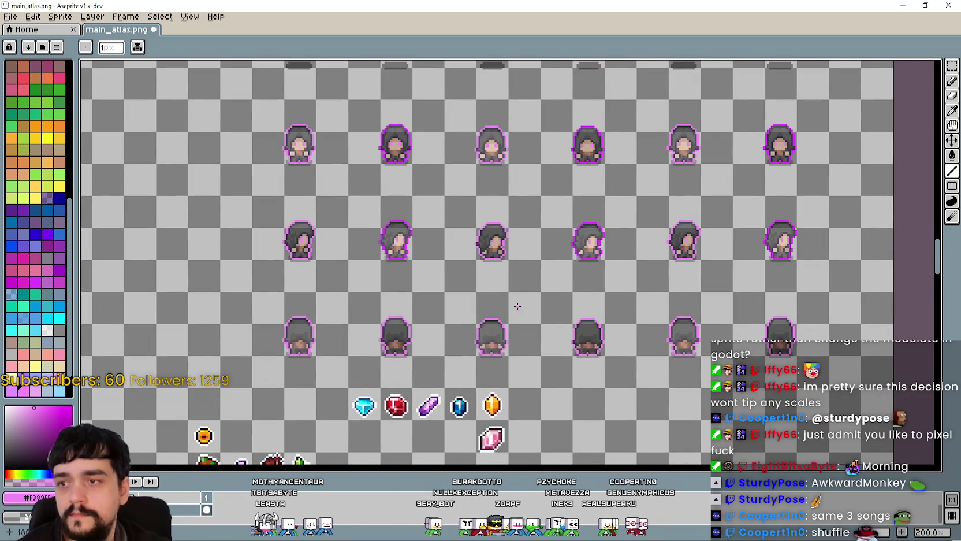
pyautogui.click(952, 65)
pyautogui.scroll(2, 436, 258)
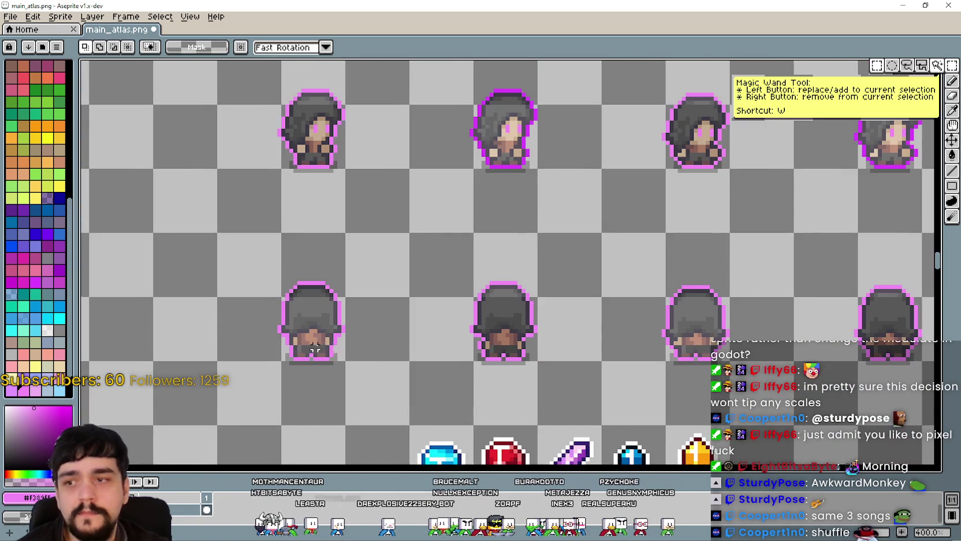
# Step: Select the centre back-facing sprite and prepare to refill its outline using the eyedropper and Paint Bucket
pyautogui.moveTo(409, 240); pyautogui.dragTo(500, 364)
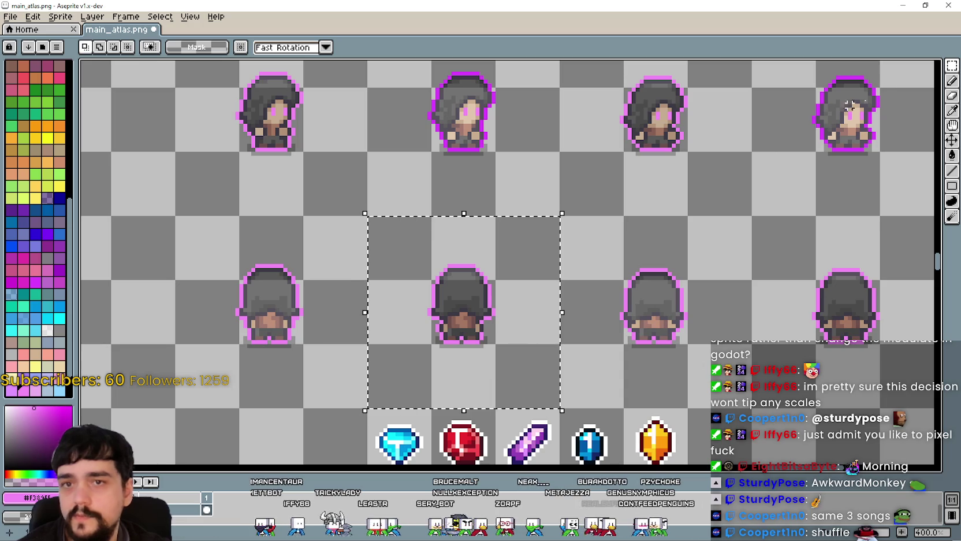
pyautogui.click(953, 110)
pyautogui.scroll(3, 439, 116)
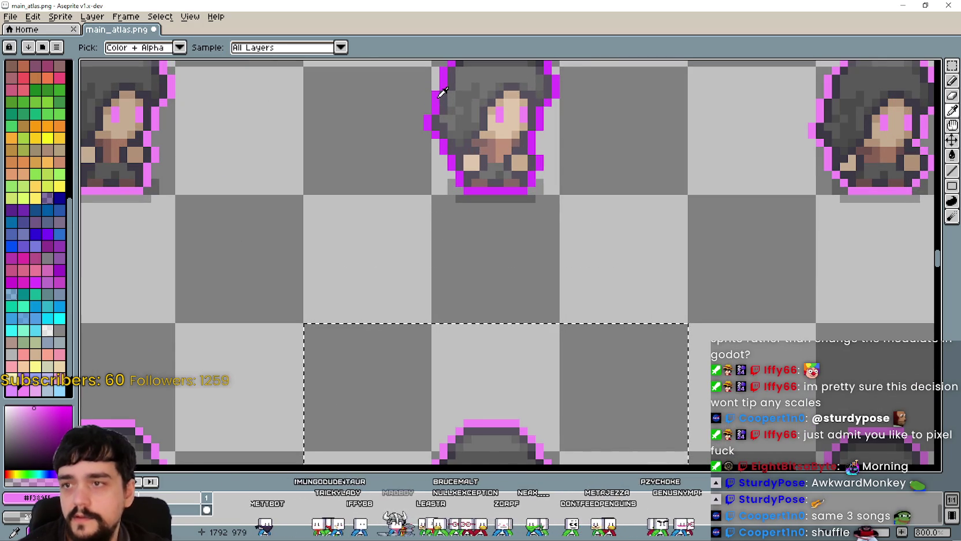
pyautogui.scroll(-5, 436, 219)
pyautogui.scroll(2, 485, 320)
pyautogui.press('g')
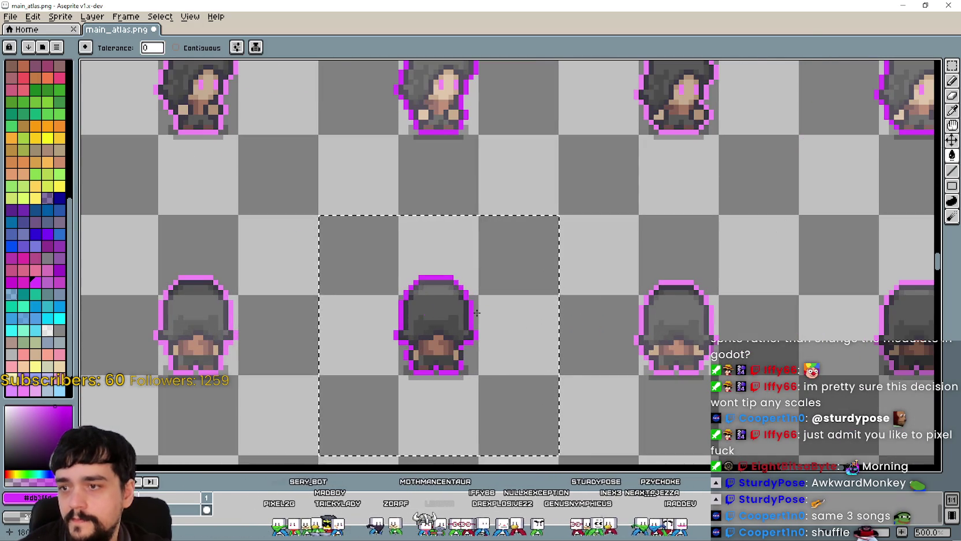
pyautogui.scroll(-2, 575, 321)
pyautogui.moveTo(575, 323); pyautogui.dragTo(357, 280)
pyautogui.hotkey('ctrl', 'd')
pyautogui.press('w')
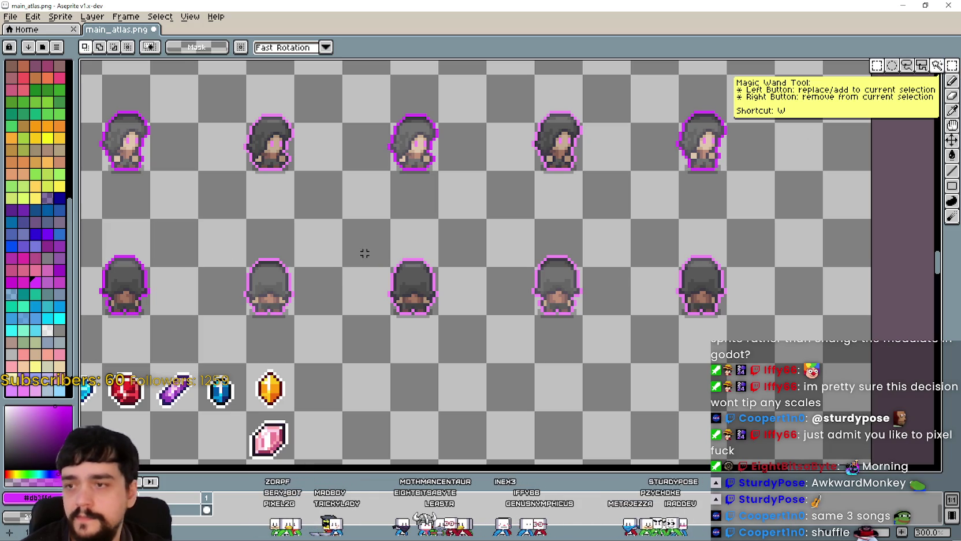
pyautogui.moveTo(382, 241); pyautogui.dragTo(473, 352)
pyautogui.scroll(2, 404, 291)
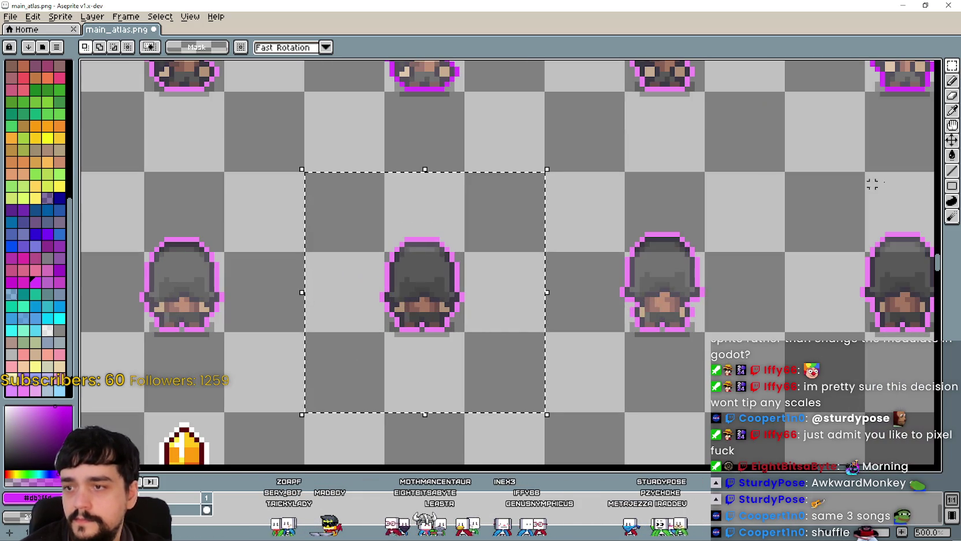
pyautogui.click(952, 155)
pyautogui.scroll(4, 436, 256)
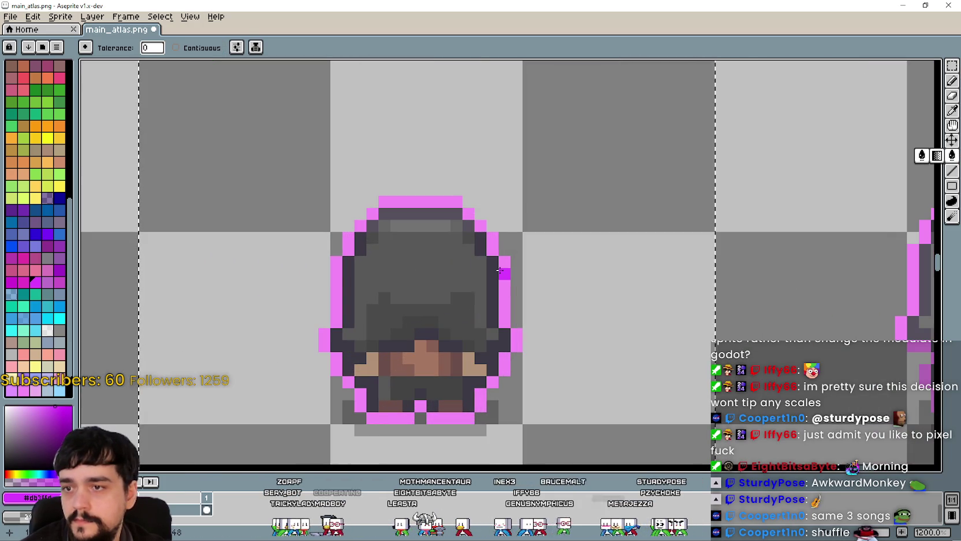
pyautogui.scroll(-5, 495, 274)
pyautogui.scroll(-2, 494, 273)
pyautogui.scroll(1, 199, 235)
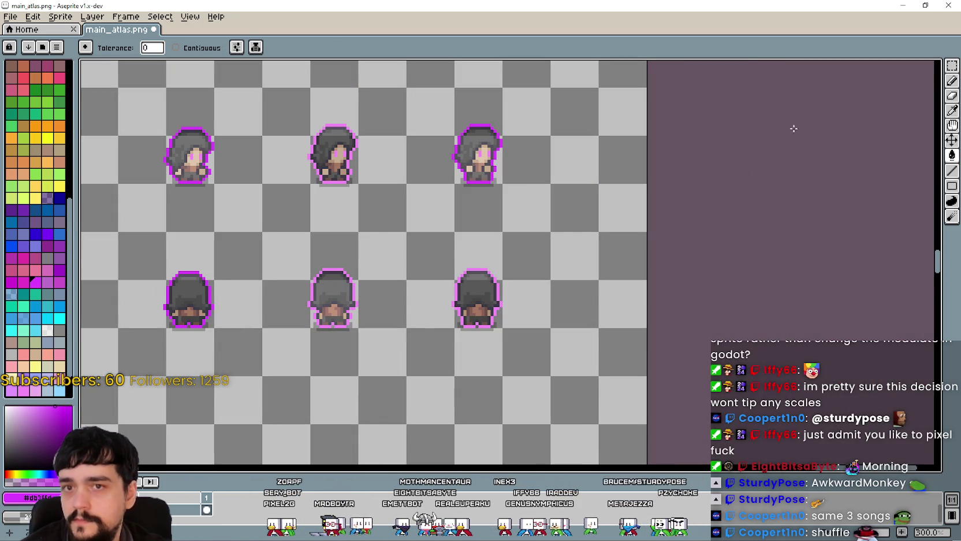
# Step: Select the lower-right sprite and refill its outline with saturated magenta
pyautogui.click(953, 68)
pyautogui.moveTo(405, 231)
pyautogui.mouseDown()
pyautogui.moveTo(526, 336)
pyautogui.moveTo(551, 377)
pyautogui.mouseUp()
pyautogui.click(952, 154)
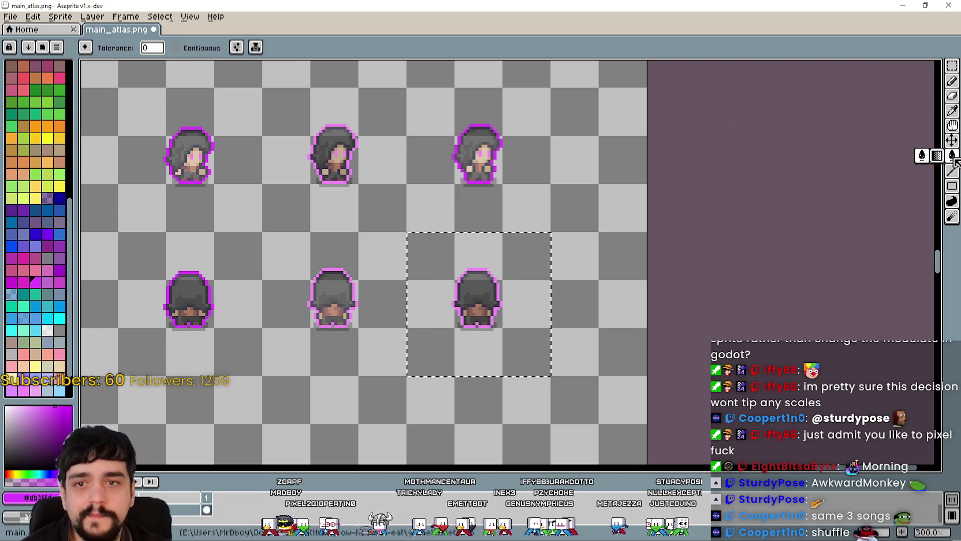
pyautogui.scroll(2, 455, 285)
pyautogui.scroll(2, 457, 277)
pyautogui.click(459, 271)
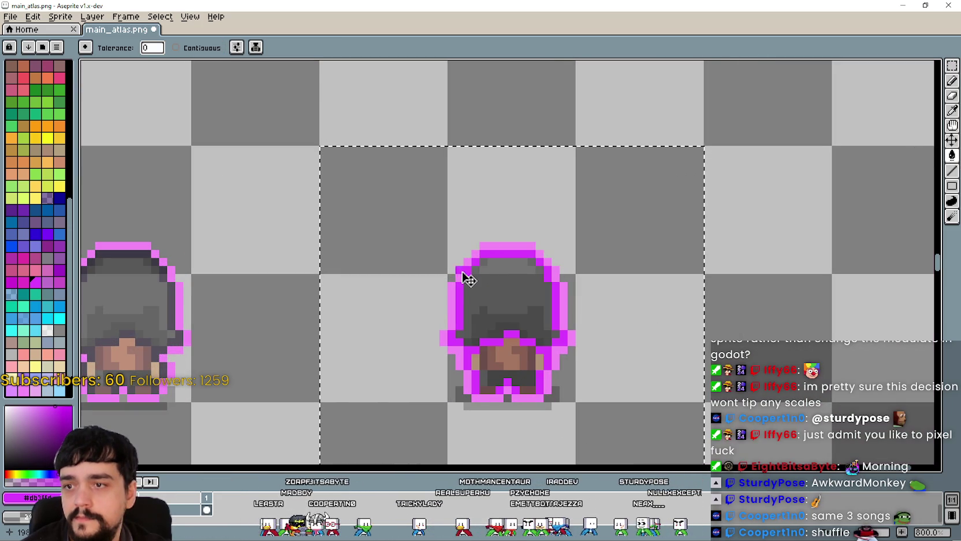
pyautogui.scroll(-5, 459, 271)
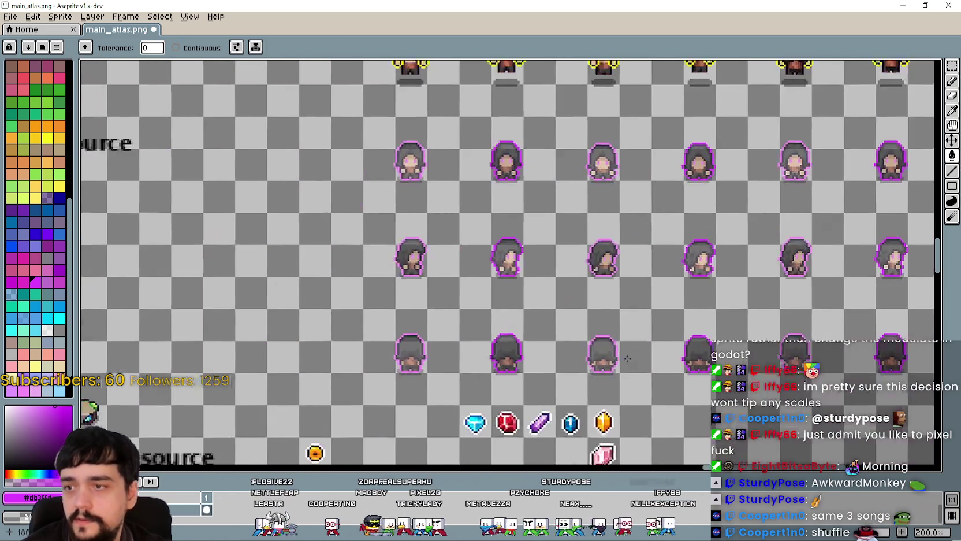
pyautogui.scroll(-2, 627, 358)
pyautogui.scroll(2, 628, 358)
# Step: Save main_atlas.png despite the warning and minimize Aseprite to reveal the running game
pyautogui.hotkey('ctrl', 's')
pyautogui.press('Return')
pyautogui.click(902, 5)
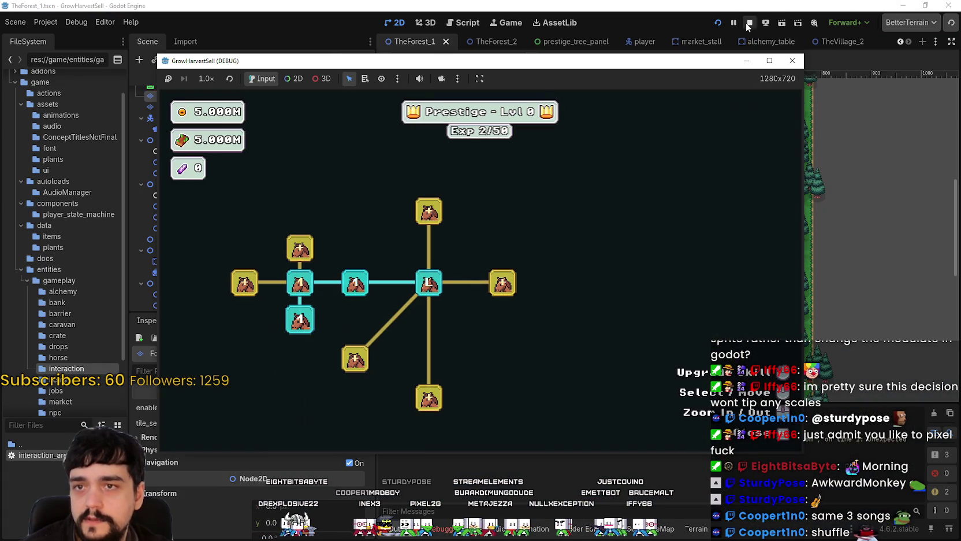
# Step: Stop the game, save the scene, and open player.tres via the FileSystem filter 'player'
pyautogui.click(748, 23)
pyautogui.hotkey('ctrl', 's')
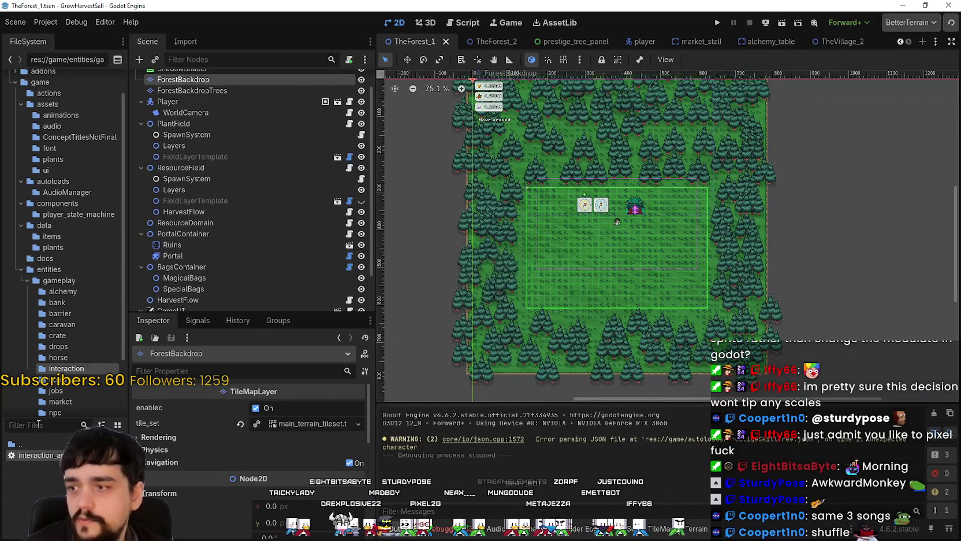
pyautogui.write('player')
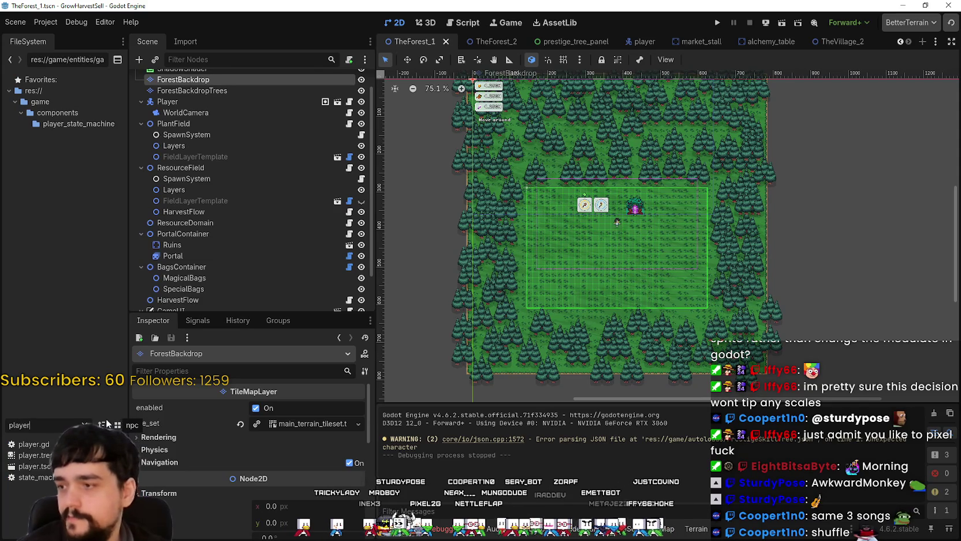
pyautogui.click(34, 454)
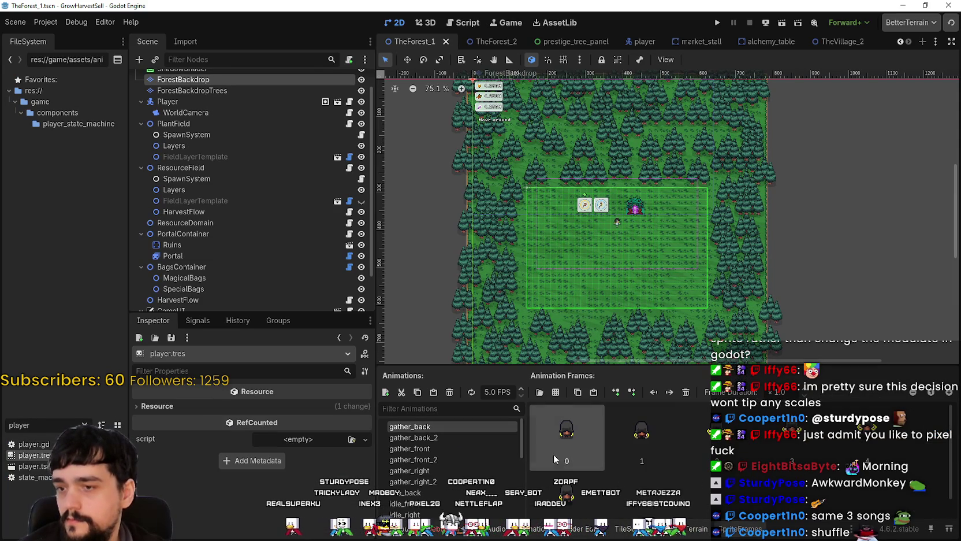
# Step: Add a new animation to player.tres, naming it illusion_left then renaming it illusion_right
pyautogui.moveTo(619, 365); pyautogui.dragTo(620, 209)
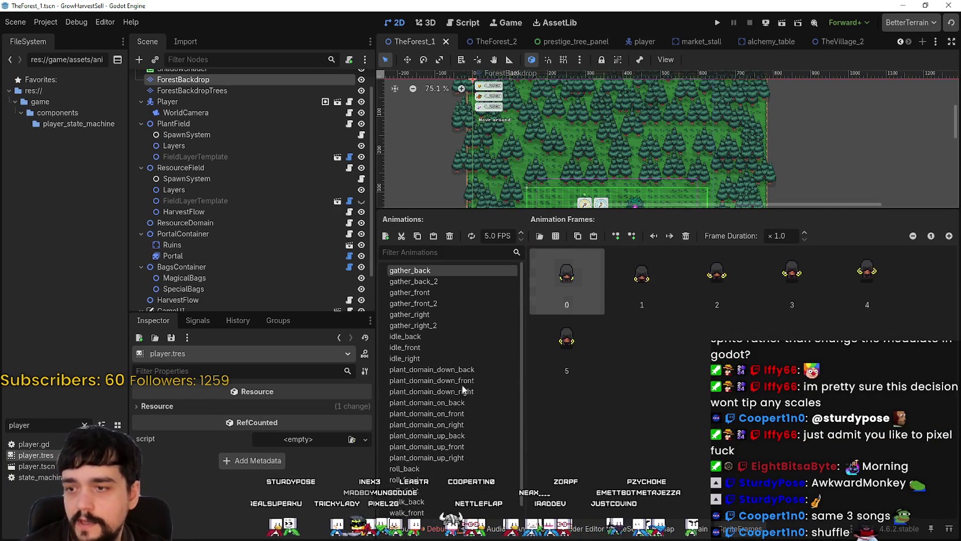
pyautogui.click(386, 236)
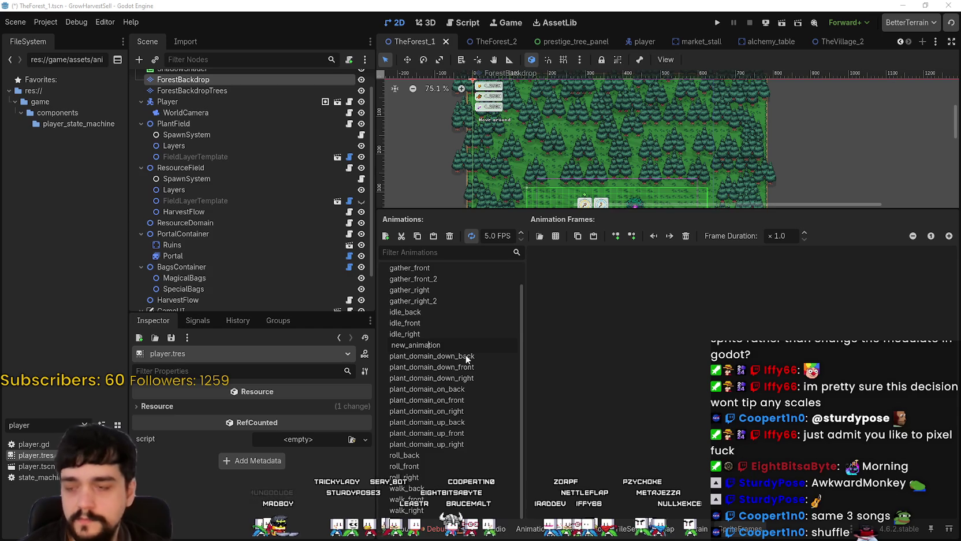
pyautogui.write('illusion_le')
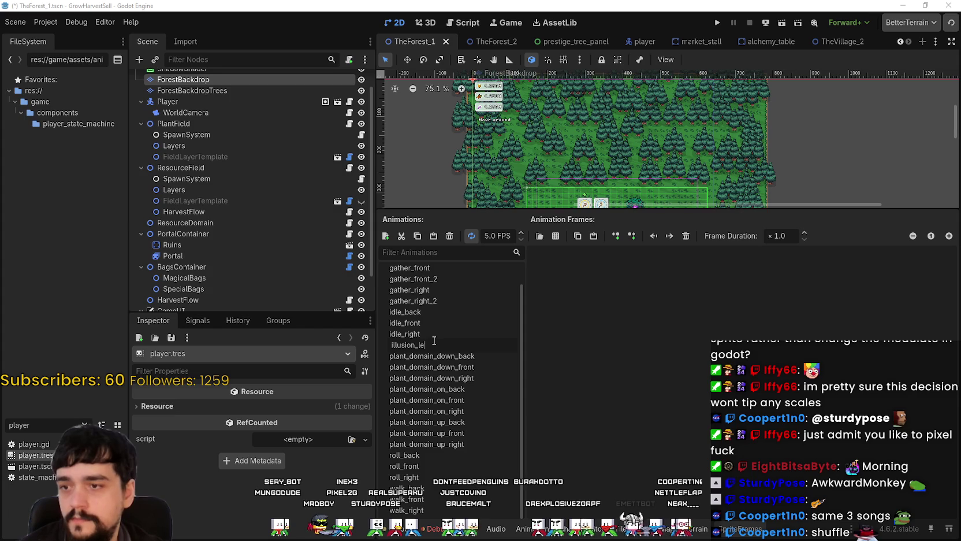
pyautogui.write('ft')
pyautogui.press('Return')
pyautogui.doubleClick(433, 345)
pyautogui.write('right')
pyautogui.press('Return')
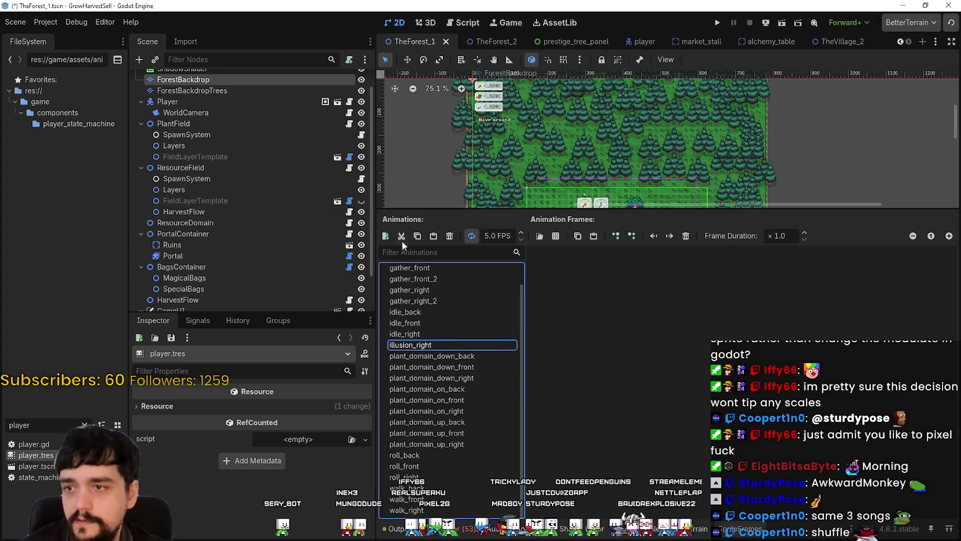
# Step: Add two more animations named illusion_front and illusion_back
pyautogui.click(385, 235)
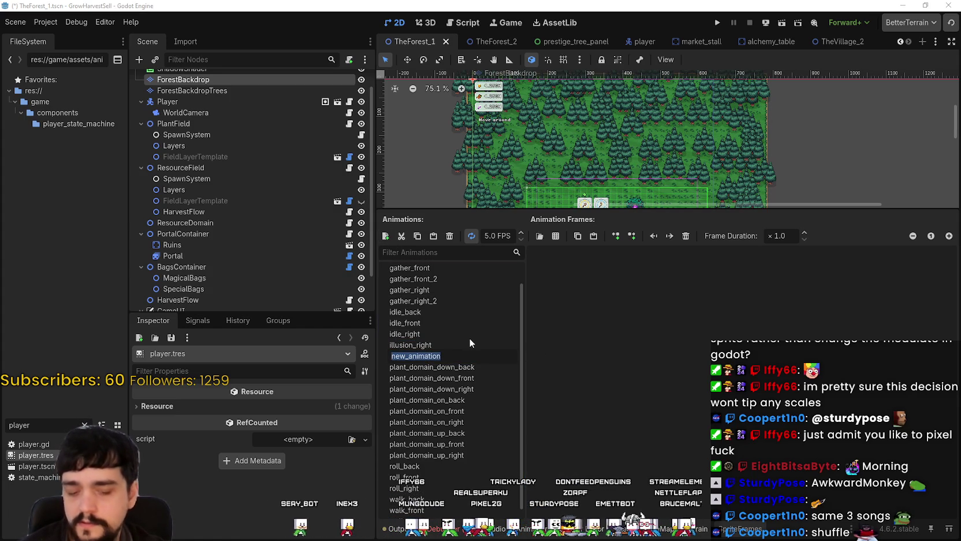
pyautogui.write('illusion')
pyautogui.write('_tf')
pyautogui.press('BackSpace')
pyautogui.press('BackSpace')
pyautogui.write('front')
pyautogui.press('Return')
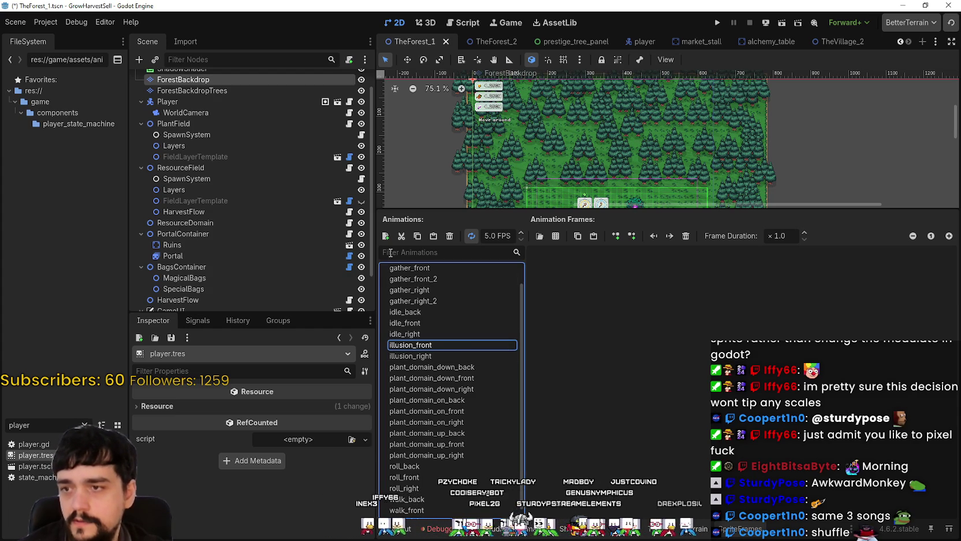
pyautogui.click(385, 235)
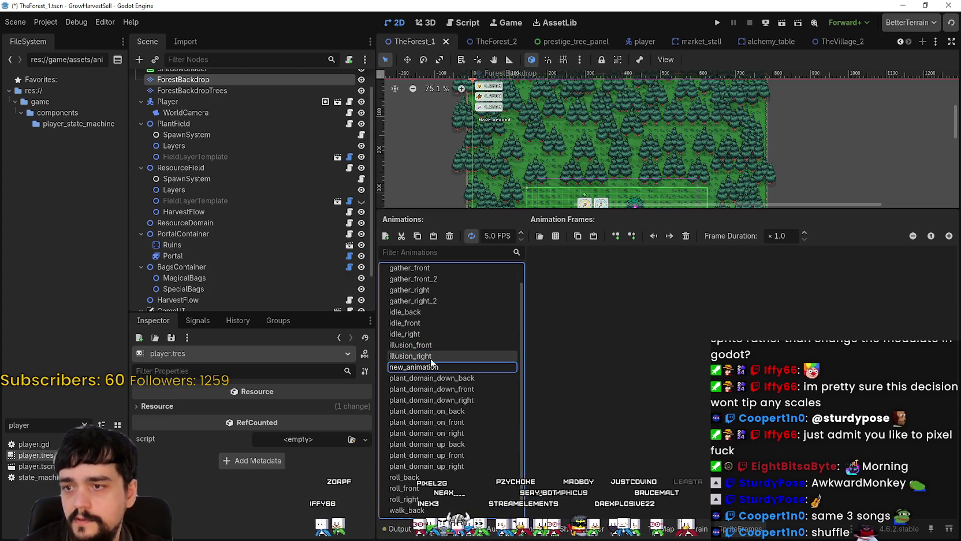
pyautogui.doubleClick(437, 368)
pyautogui.write('illusion_back')
pyautogui.press('Return')
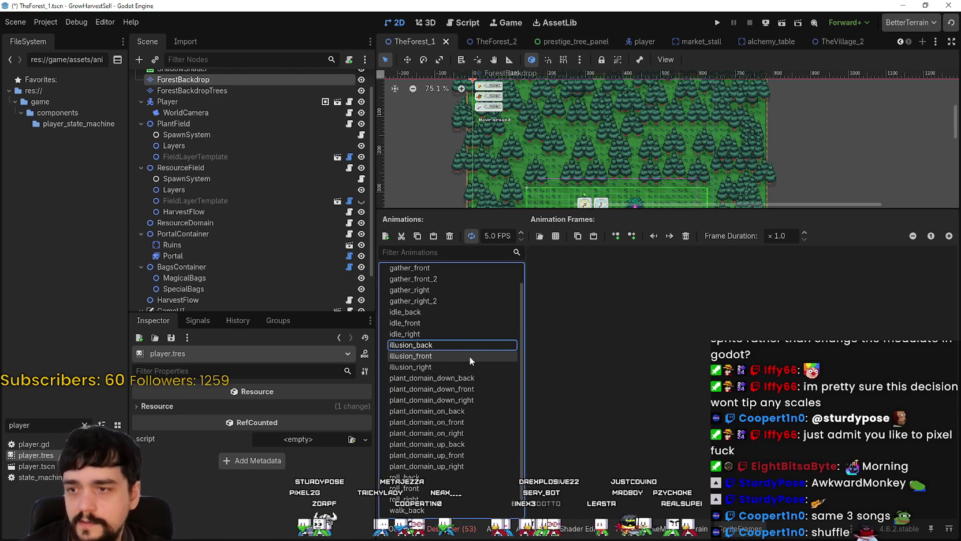
pyautogui.click(558, 237)
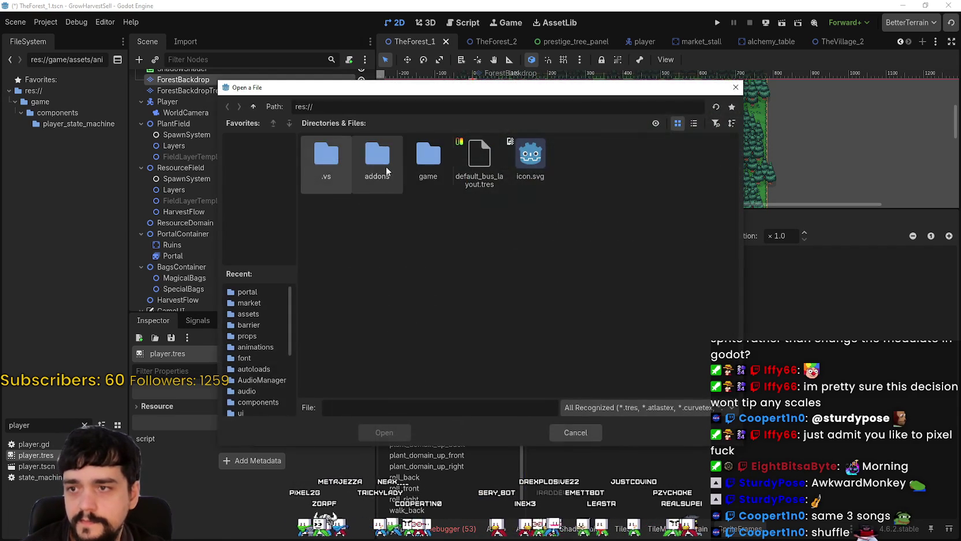
# Step: Pick main_atlas.png from the game/assets folder as the sprite sheet
pyautogui.doubleClick(411, 164)
pyautogui.doubleClick(388, 163)
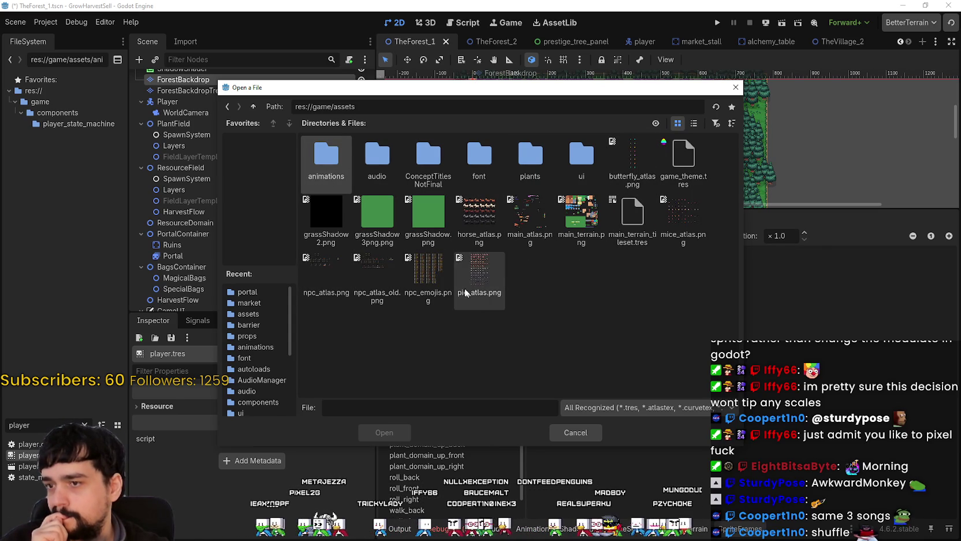
pyautogui.doubleClick(523, 229)
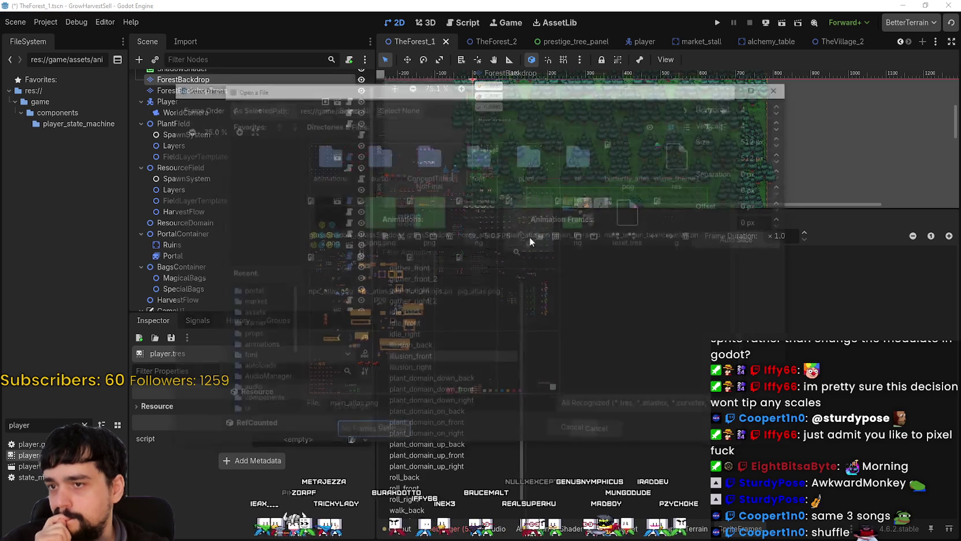
pyautogui.click(749, 139)
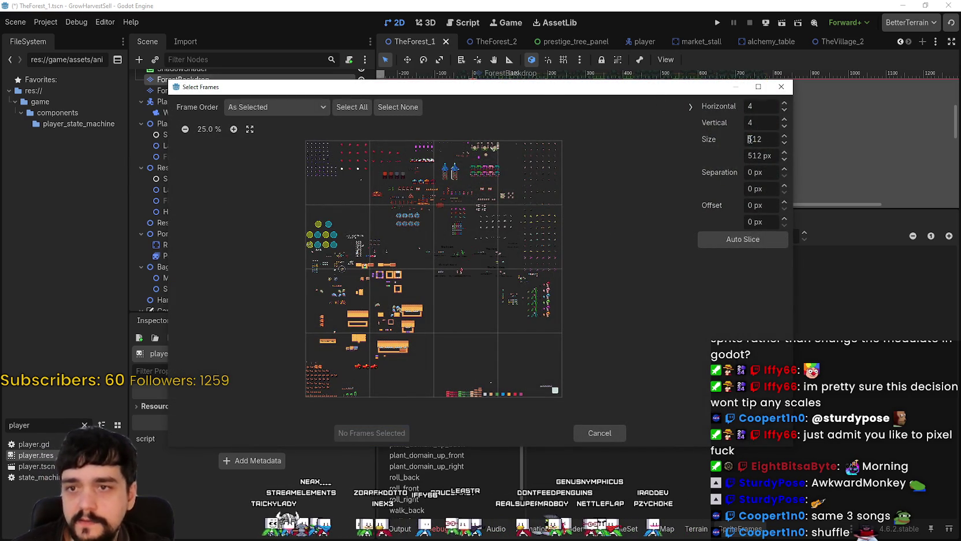
# Step: Slice the sheet into 48×48 px cells and add the six purple hooded-ghost frames to illusion_front
pyautogui.moveTo(769, 134); pyautogui.dragTo(682, 132)
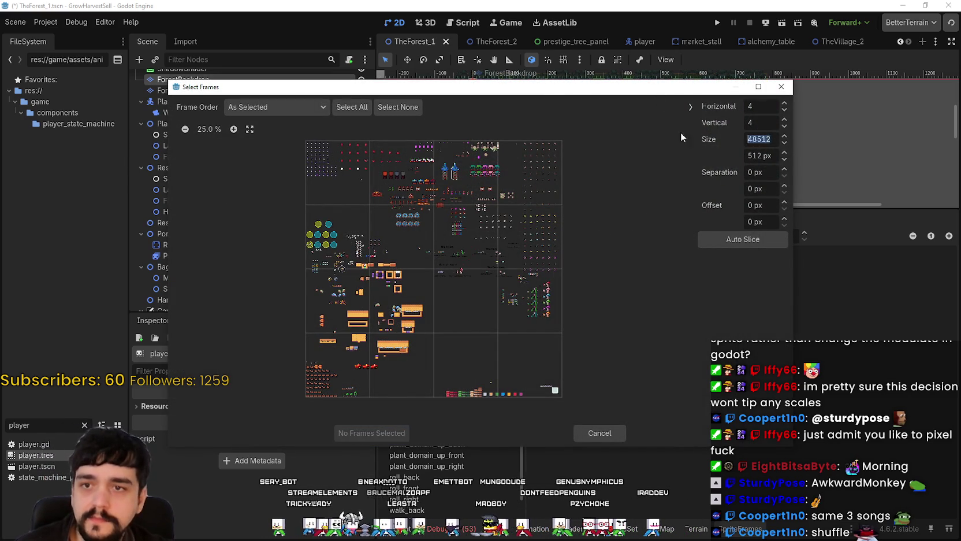
pyautogui.write('48')
pyautogui.press('Tab')
pyautogui.write('48')
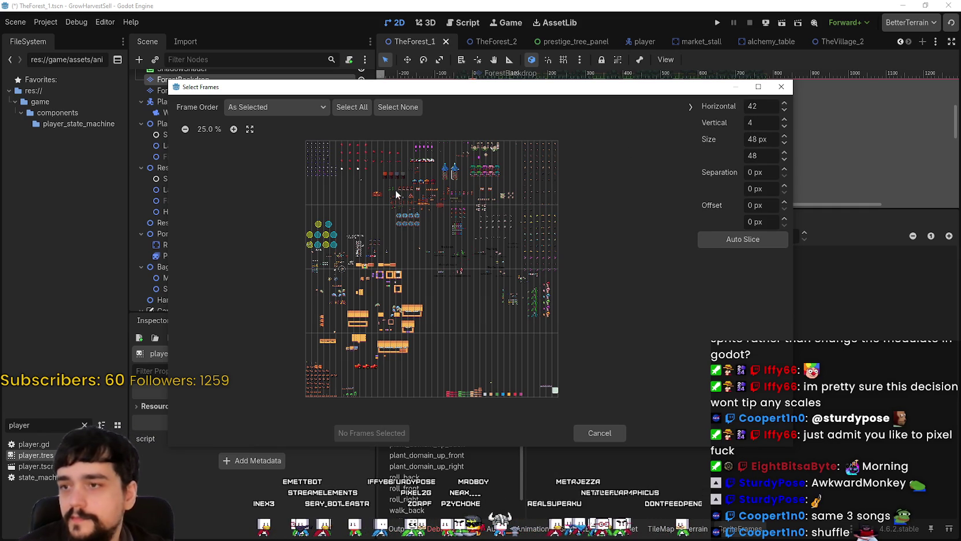
pyautogui.hotkey('shift', 'Tab')
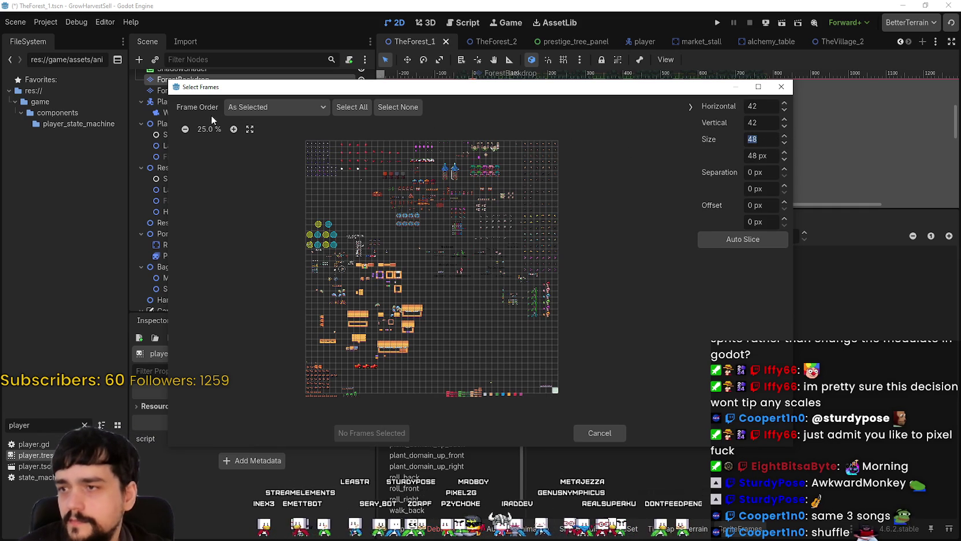
pyautogui.click(222, 129)
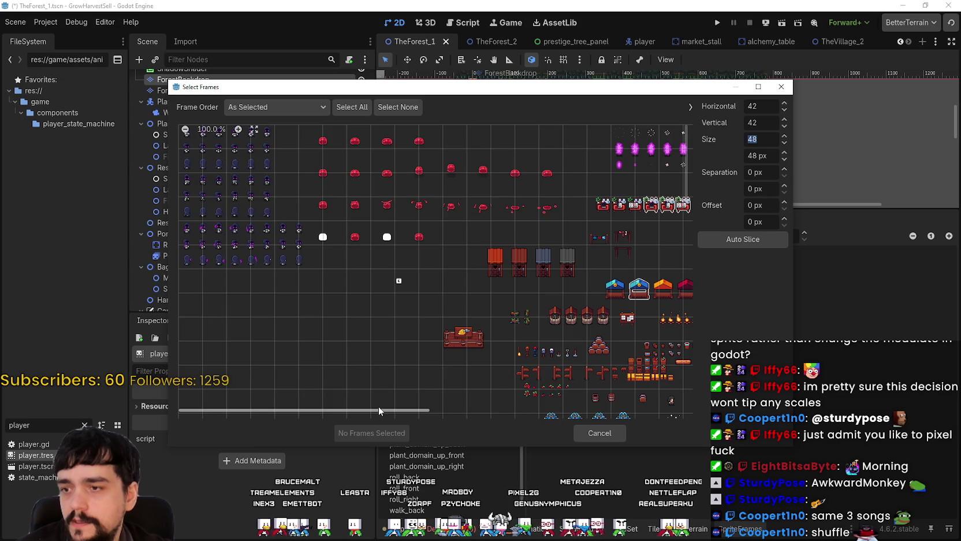
pyautogui.hscroll(5, 642, 403)
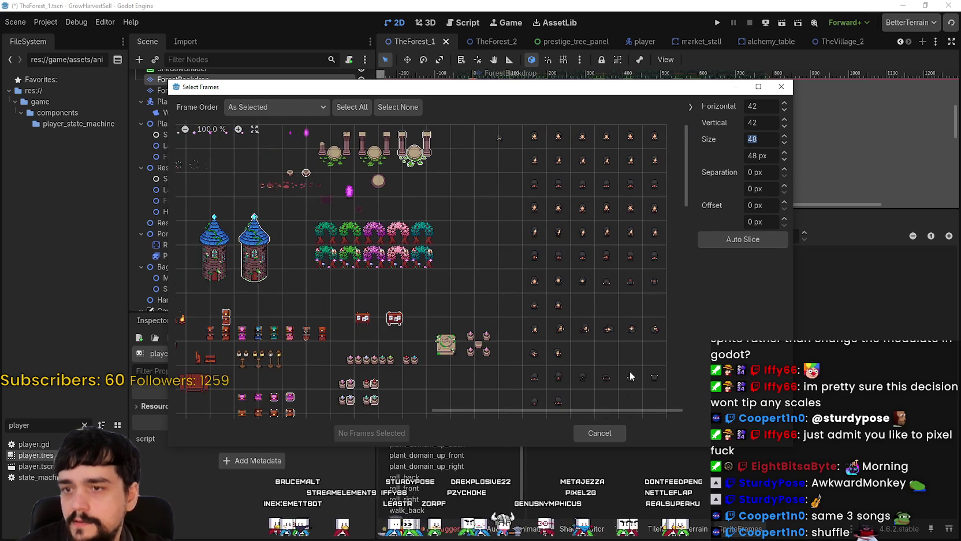
pyautogui.scroll(-3, 616, 374)
pyautogui.scroll(-5, 615, 374)
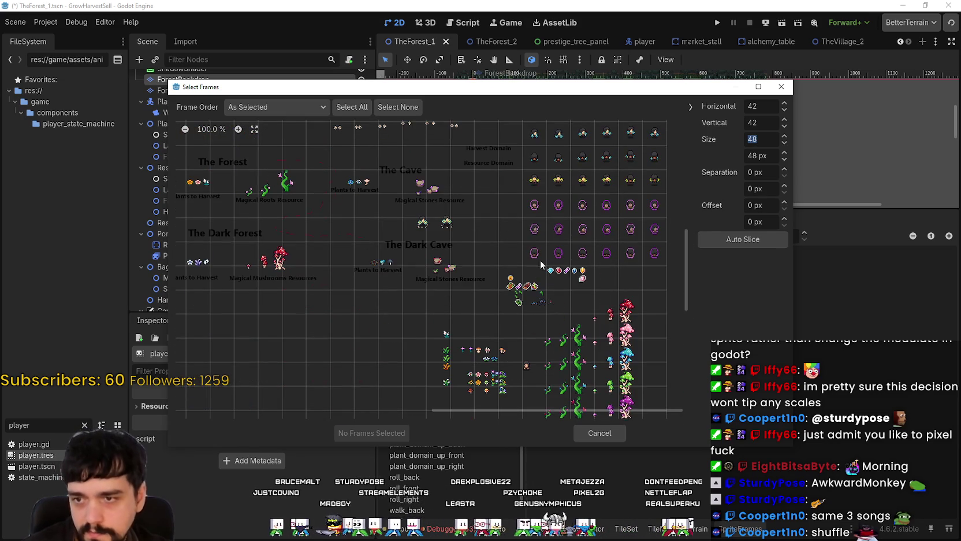
pyautogui.moveTo(530, 207); pyautogui.dragTo(654, 207)
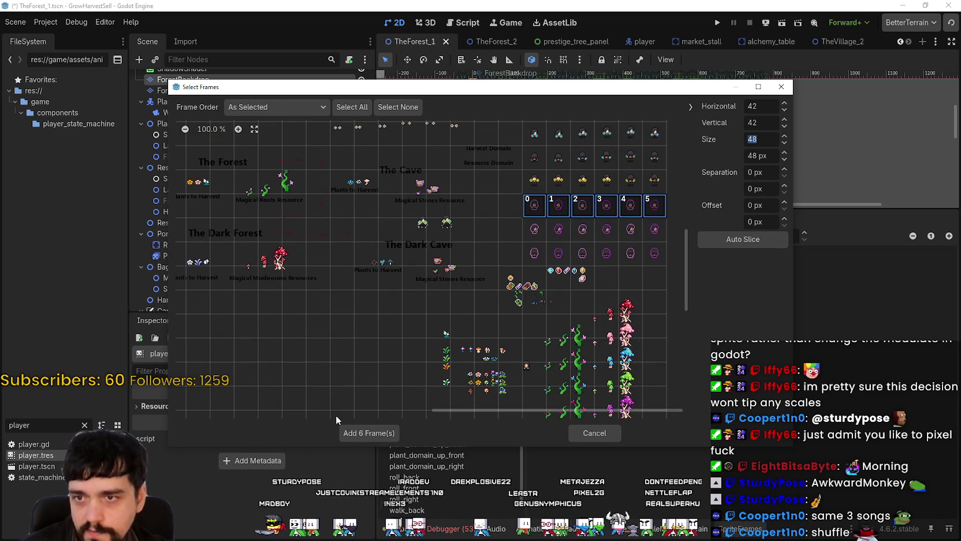
pyautogui.click(368, 433)
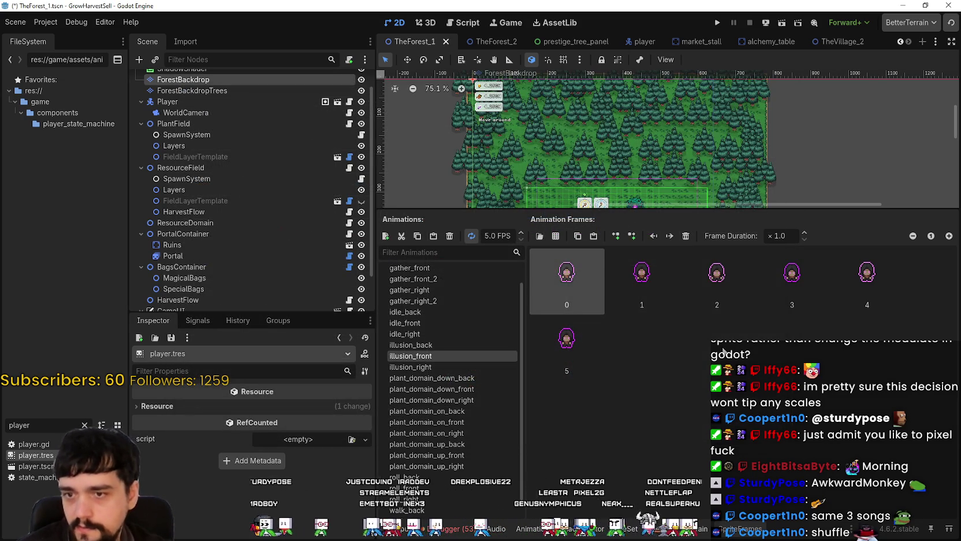
# Step: Add the same six purple frames from main_atlas.png to illusion_back
pyautogui.click(432, 346)
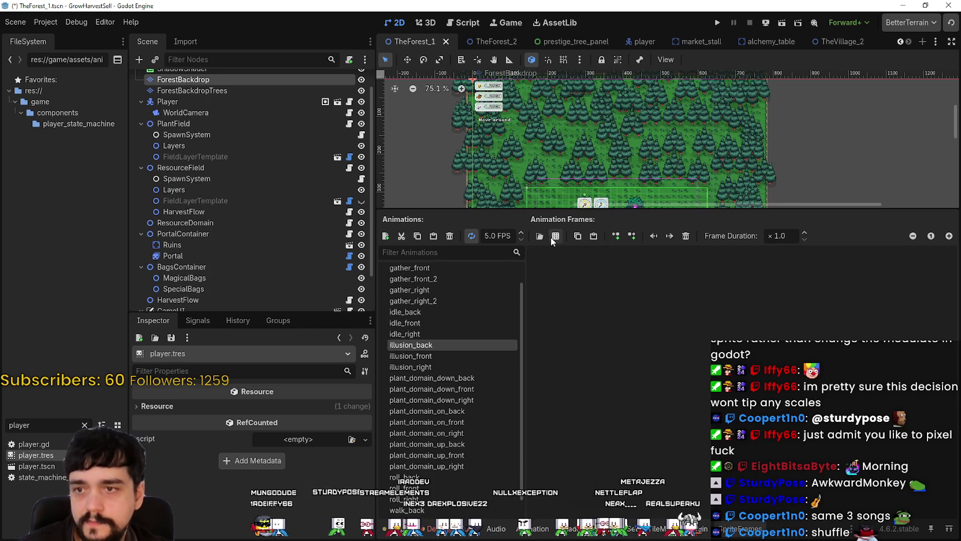
pyautogui.click(553, 236)
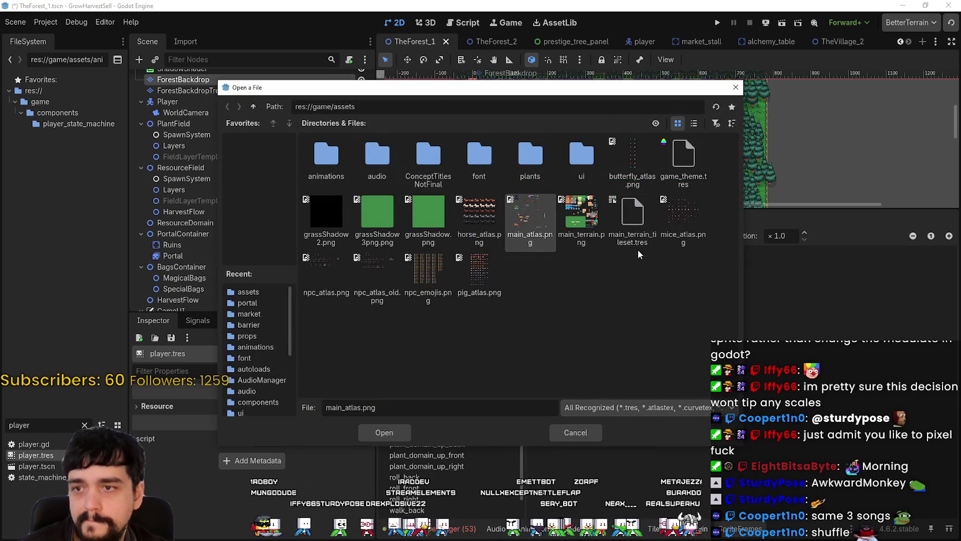
pyautogui.doubleClick(534, 228)
pyautogui.scroll(1, 627, 270)
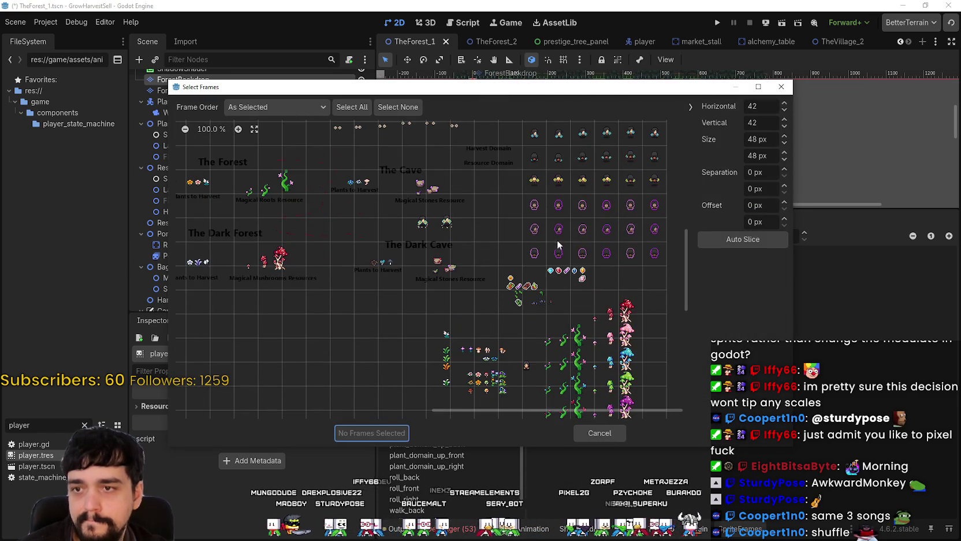
pyautogui.moveTo(534, 253); pyautogui.dragTo(654, 252)
pyautogui.click(375, 433)
# Step: Fill illusion_right with the same six frames and save the TheForest_1 scene
pyautogui.click(429, 366)
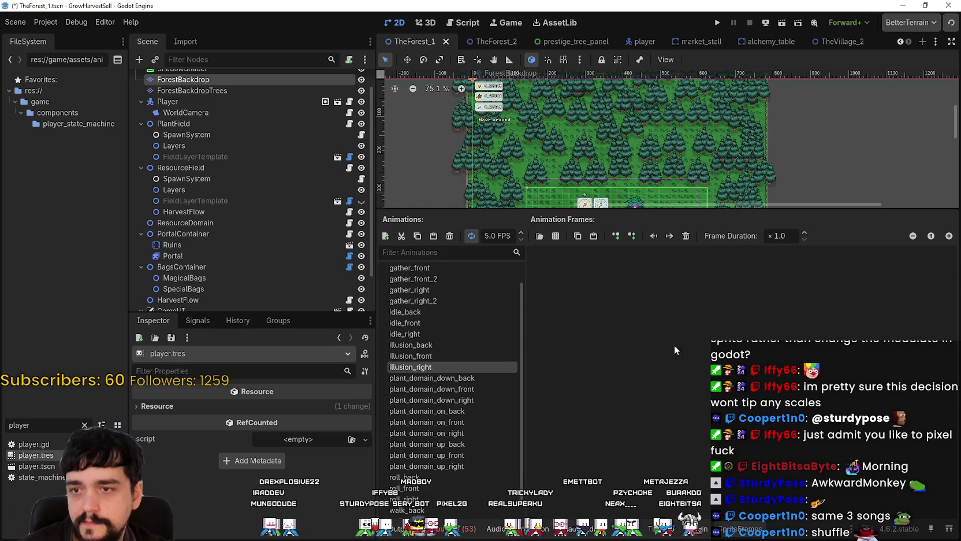
pyautogui.click(555, 236)
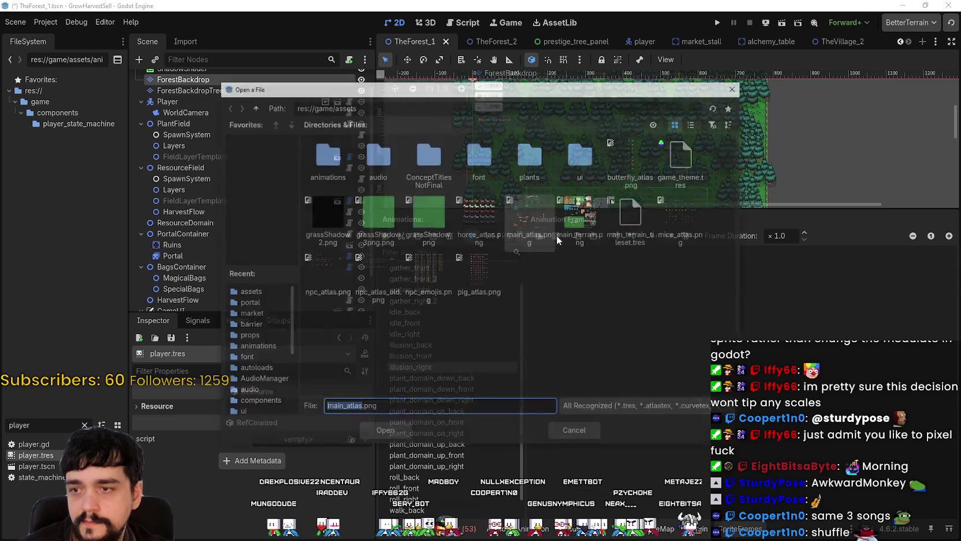
pyautogui.doubleClick(563, 216)
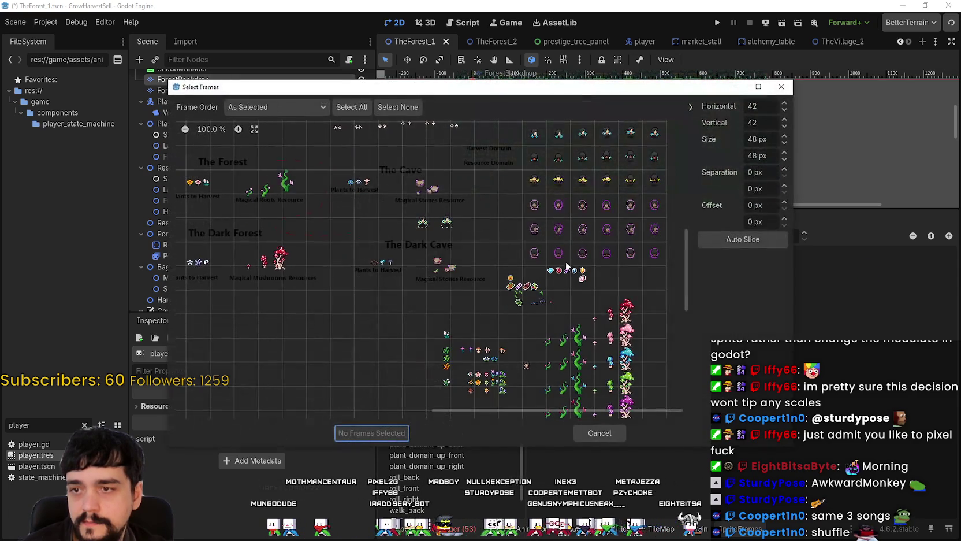
pyautogui.moveTo(539, 229); pyautogui.dragTo(647, 236)
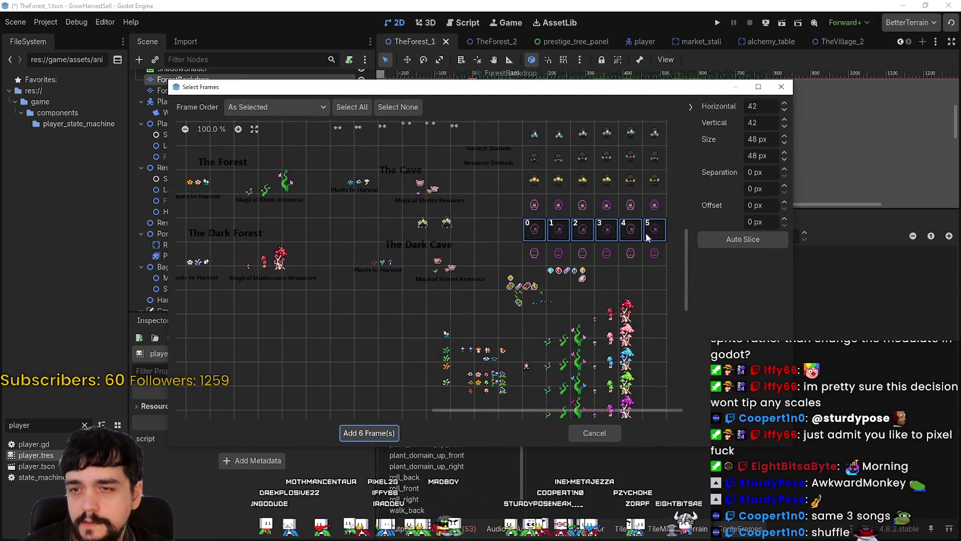
pyautogui.click(365, 435)
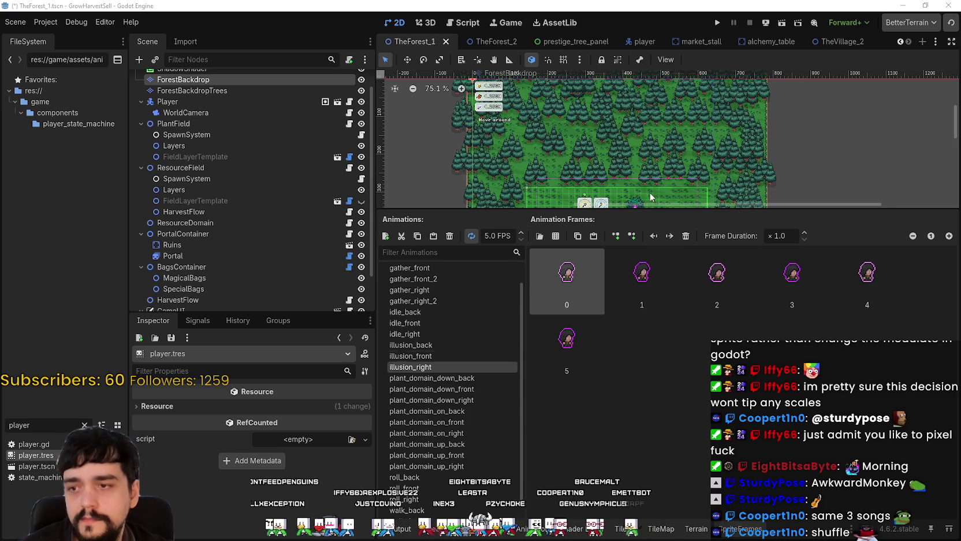
pyautogui.scroll(-3, 710, 116)
pyautogui.hotkey('ctrl', 's')
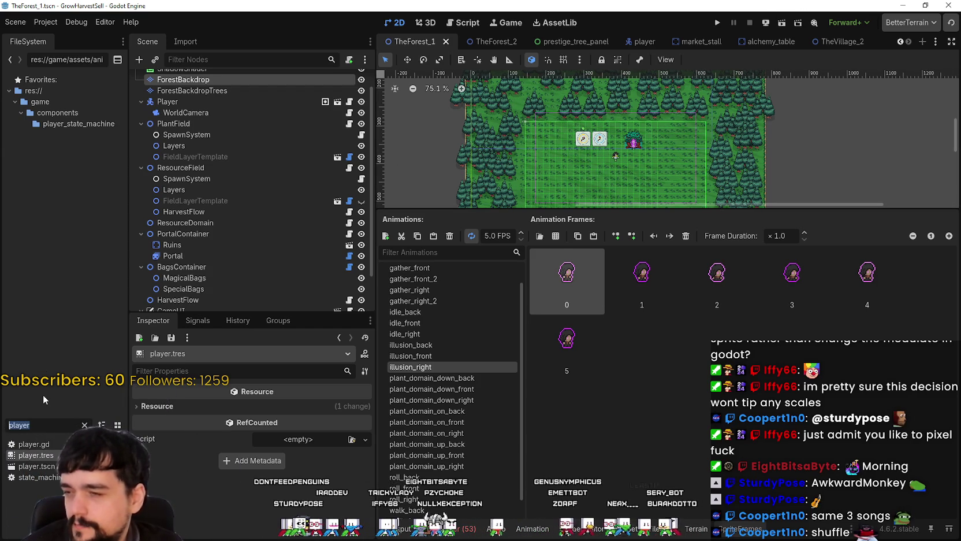
# Step: Filter files by 'prestige' and open the prestige scenes, scripts and prestige_tree_panel.tscn
pyautogui.write('prestige')
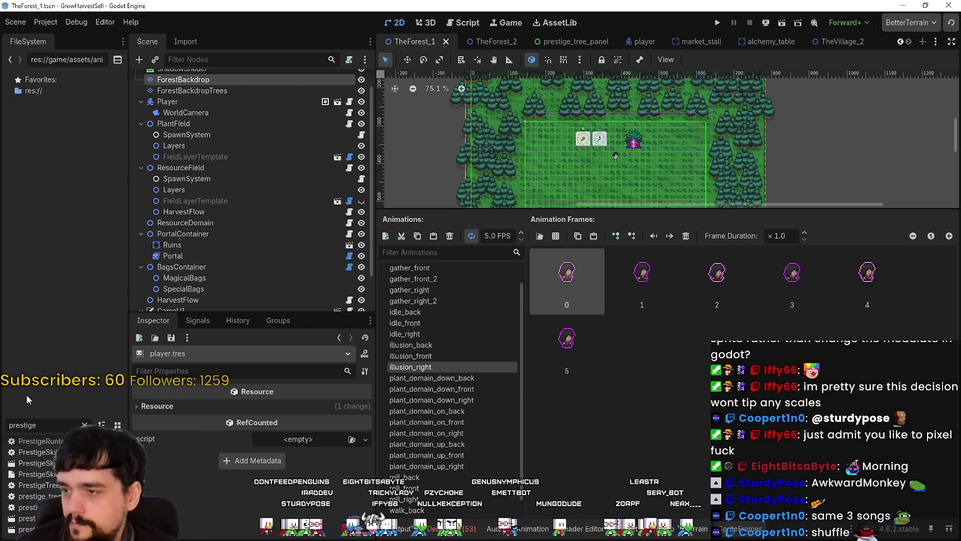
pyautogui.moveTo(85, 380); pyautogui.dragTo(84, 248)
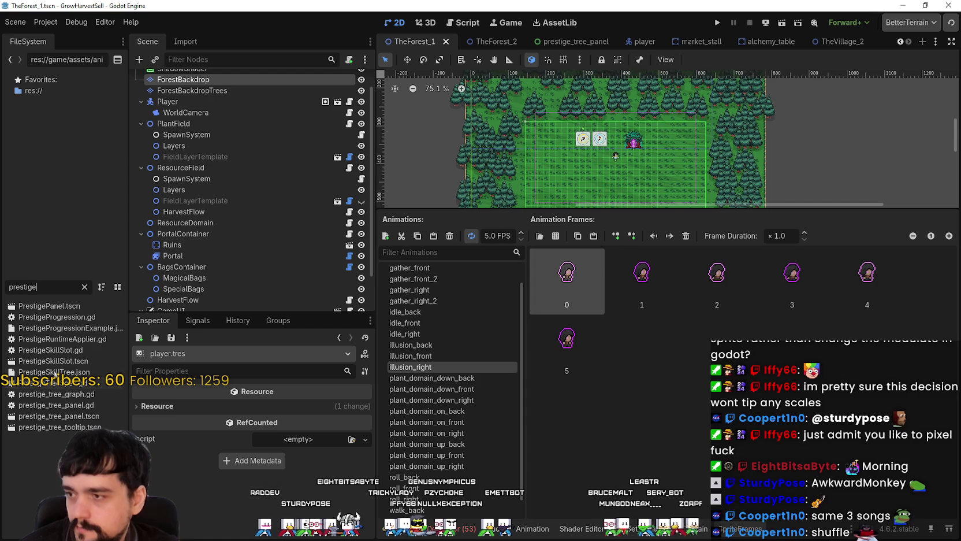
pyautogui.doubleClick(59, 316)
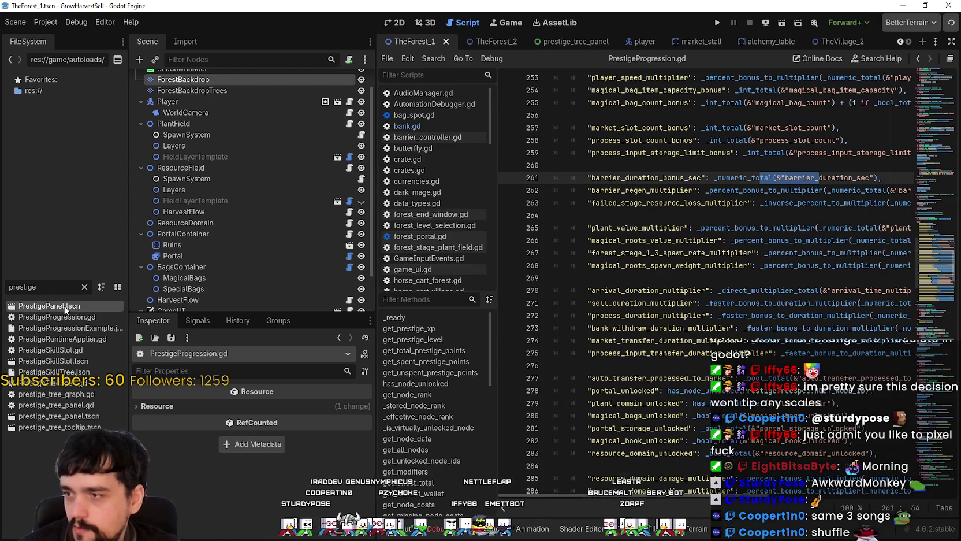
pyautogui.doubleClick(52, 306)
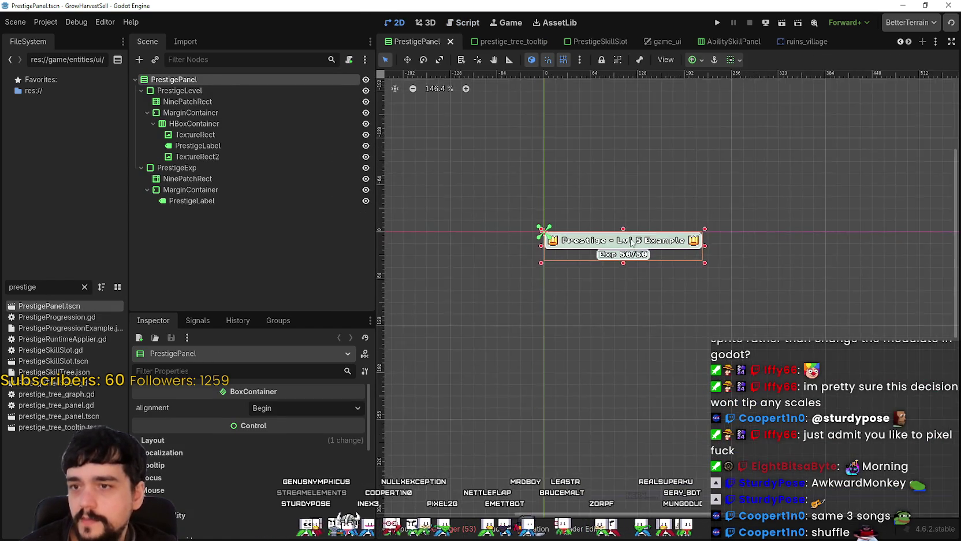
pyautogui.doubleClick(42, 361)
pyautogui.doubleClick(52, 371)
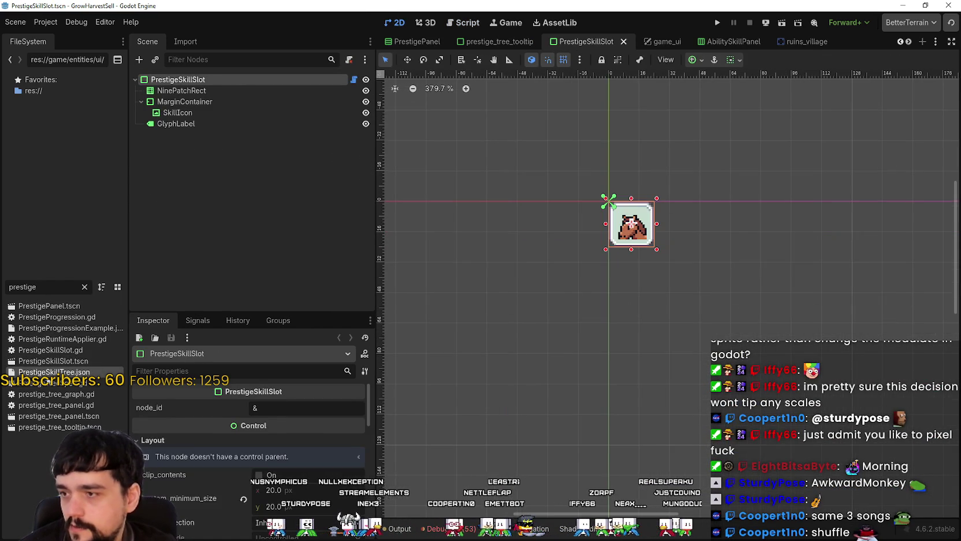
pyautogui.click(63, 349)
pyautogui.doubleClick(63, 348)
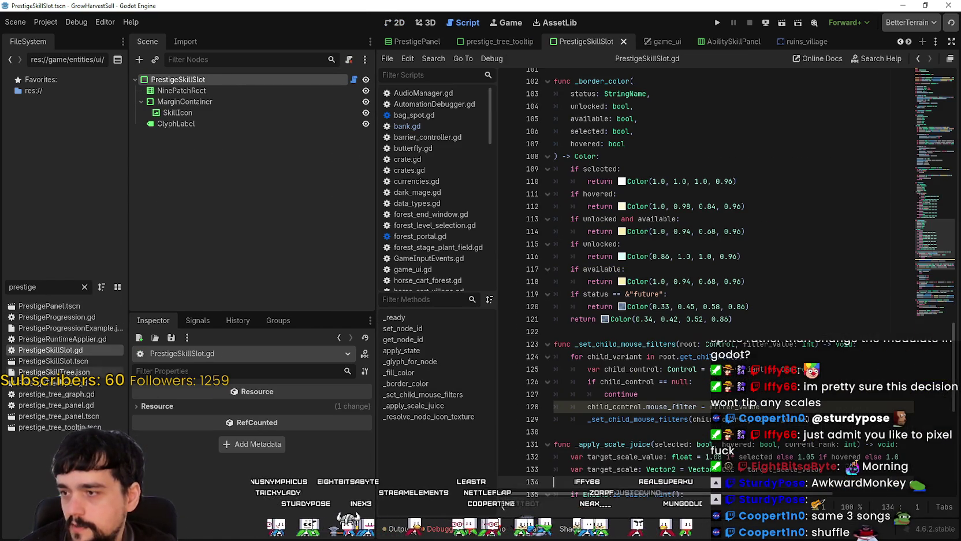
pyautogui.doubleClick(69, 415)
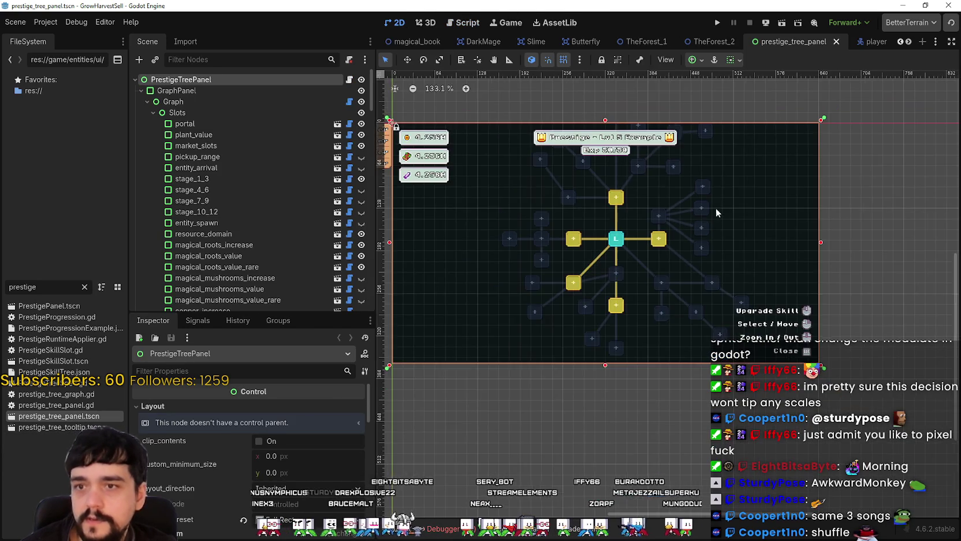
# Step: Turn off clipping on the Graph node so skill nodes show outside the panel
pyautogui.scroll(4, 715, 213)
pyautogui.scroll(-5, 318, 217)
pyautogui.moveTo(295, 316); pyautogui.dragTo(296, 415)
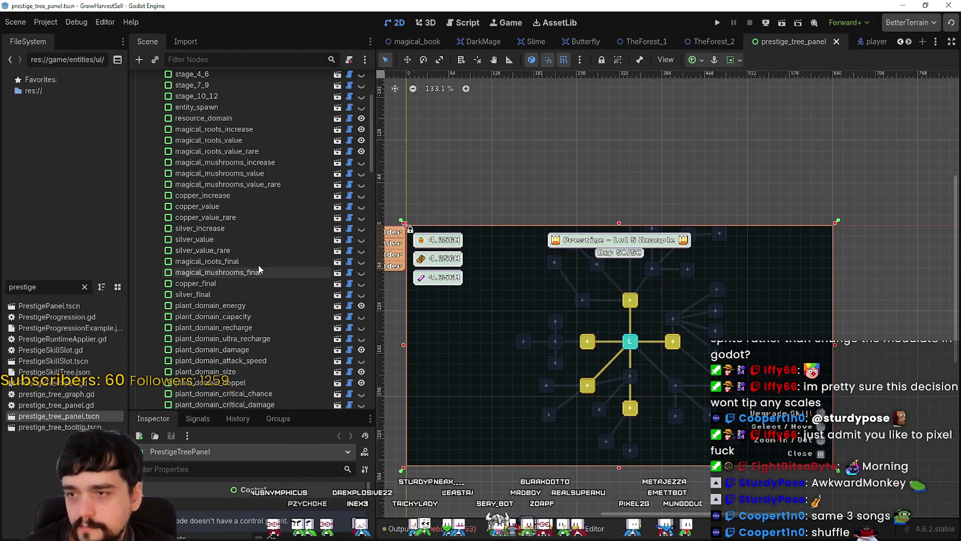
pyautogui.scroll(5, 260, 260)
pyautogui.click(203, 102)
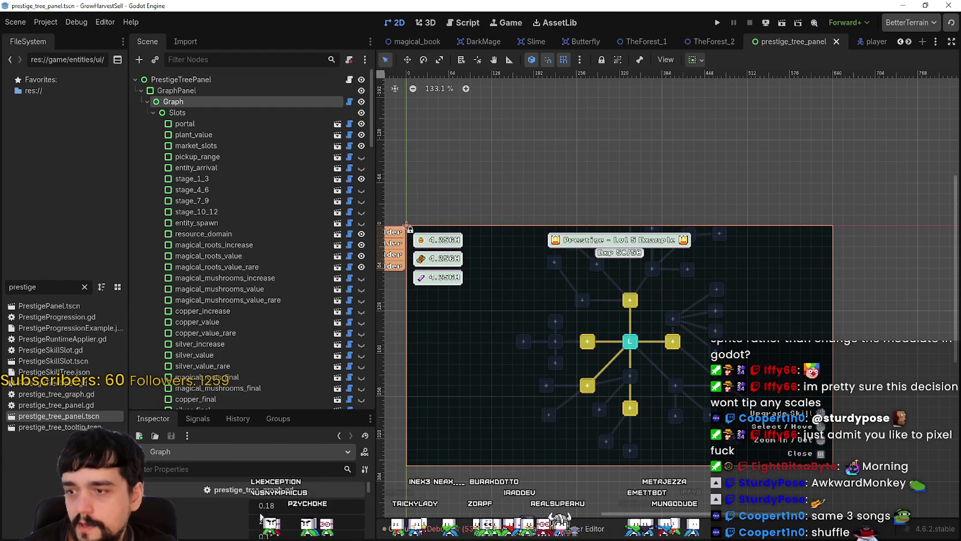
pyautogui.moveTo(280, 411); pyautogui.dragTo(280, 341)
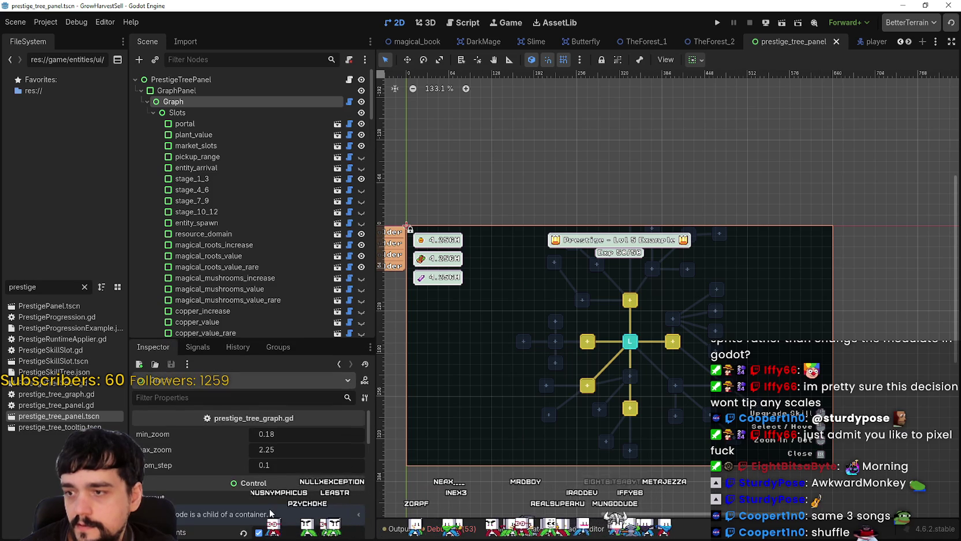
pyautogui.scroll(-3, 259, 496)
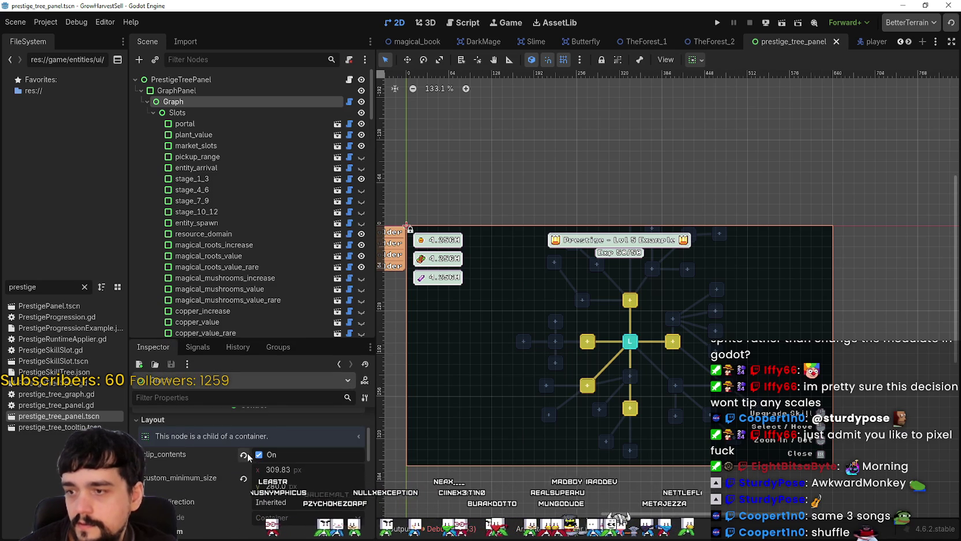
pyautogui.click(245, 456)
pyautogui.scroll(4, 634, 202)
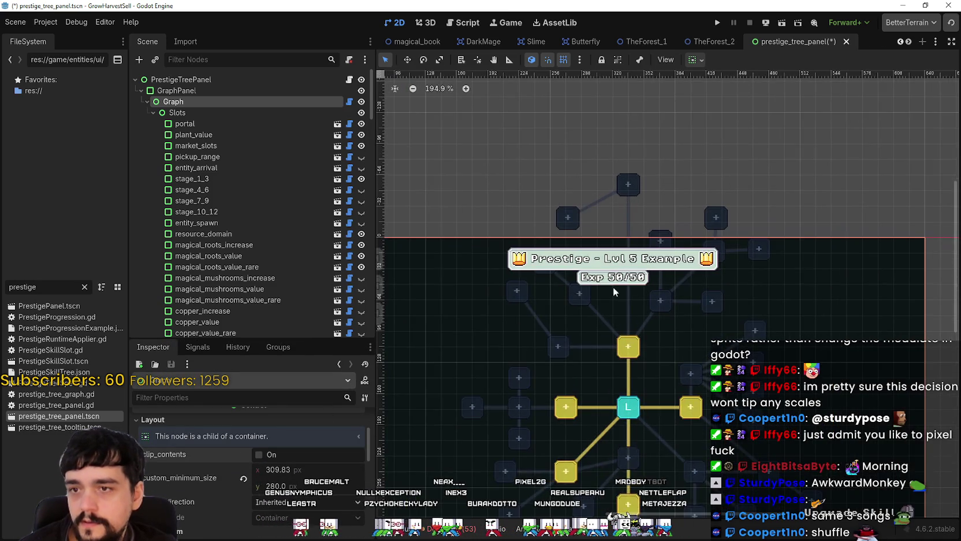
pyautogui.scroll(-3, 644, 331)
pyautogui.scroll(2, 643, 379)
# Step: Select the central portal skill node, then save and close prestige_tree_panel
pyautogui.click(660, 305)
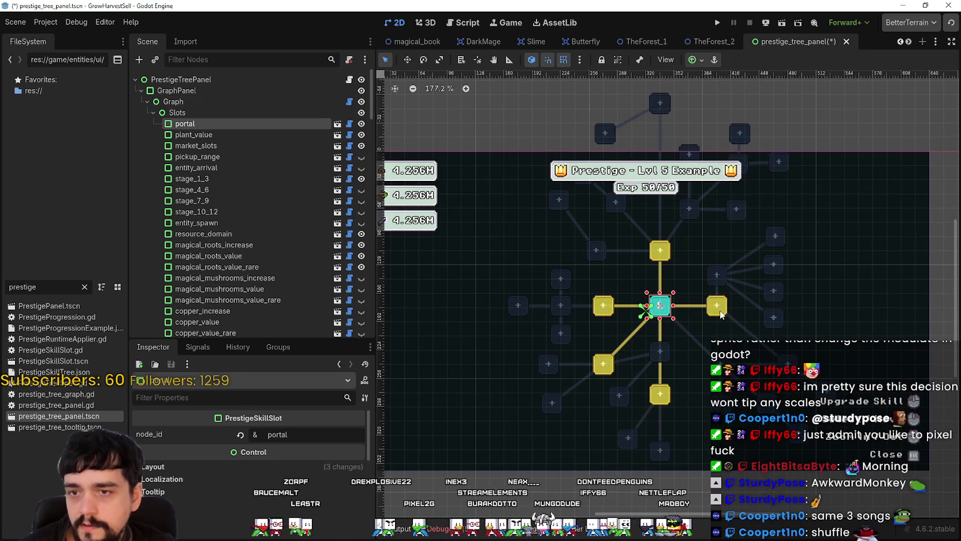
pyautogui.scroll(-5, 234, 191)
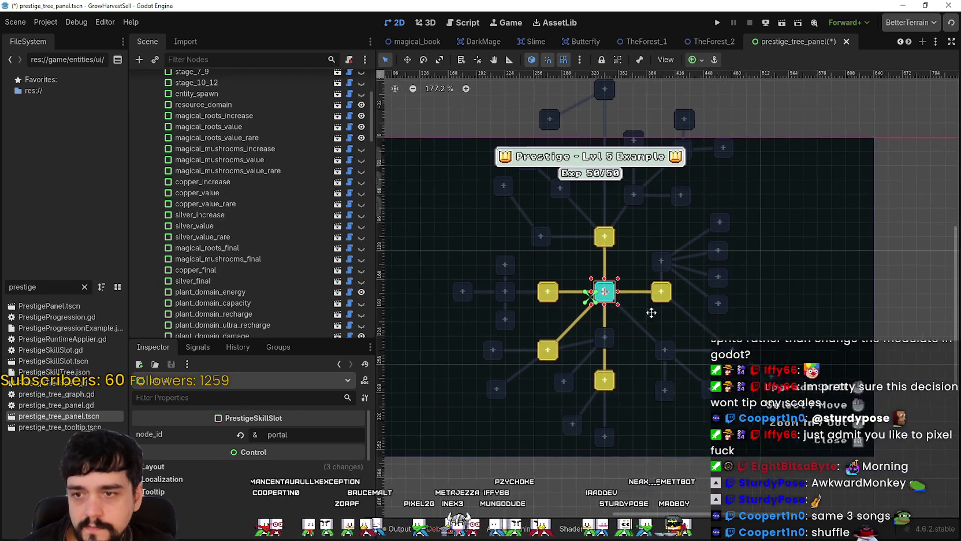
pyautogui.scroll(2, 603, 346)
pyautogui.scroll(-3, 606, 342)
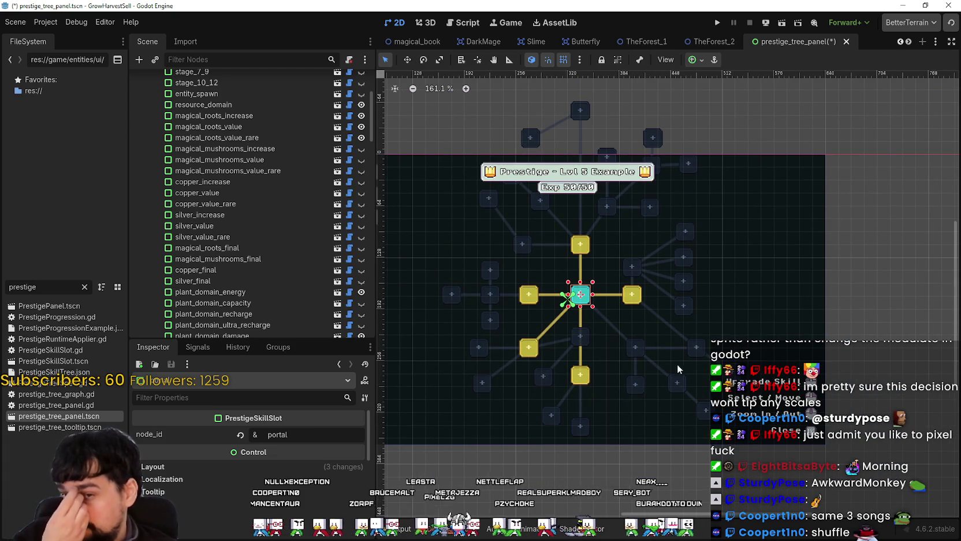
pyautogui.scroll(2, 659, 353)
pyautogui.scroll(-1, 672, 279)
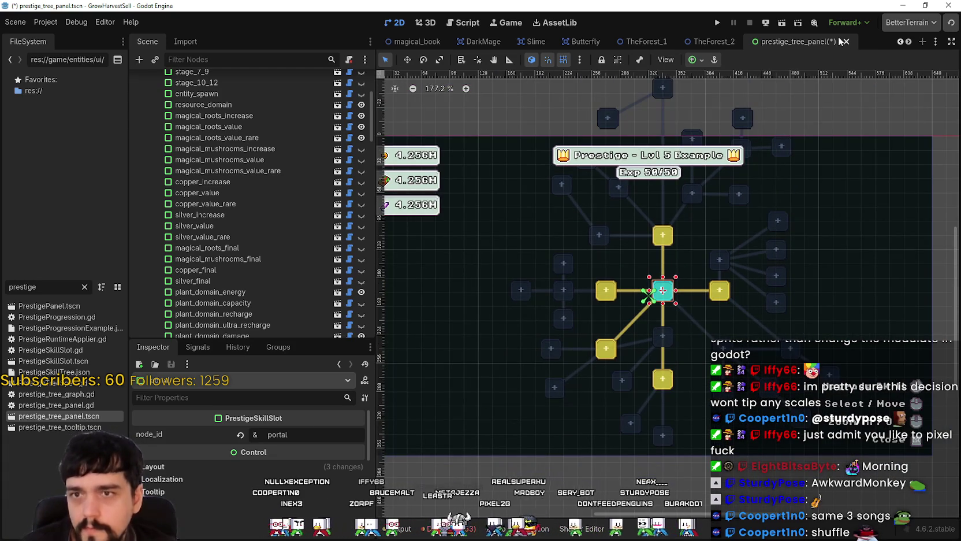
pyautogui.hotkey('ctrl', 's')
pyautogui.click(846, 42)
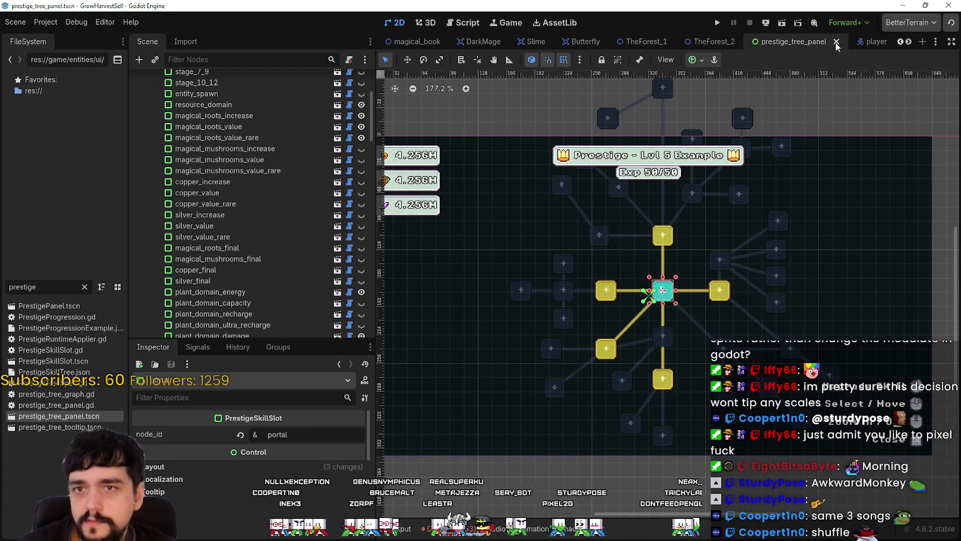
# Step: Reopen prestige_tree_panel.tscn and inspect the Graph node's properties
pyautogui.doubleClick(42, 419)
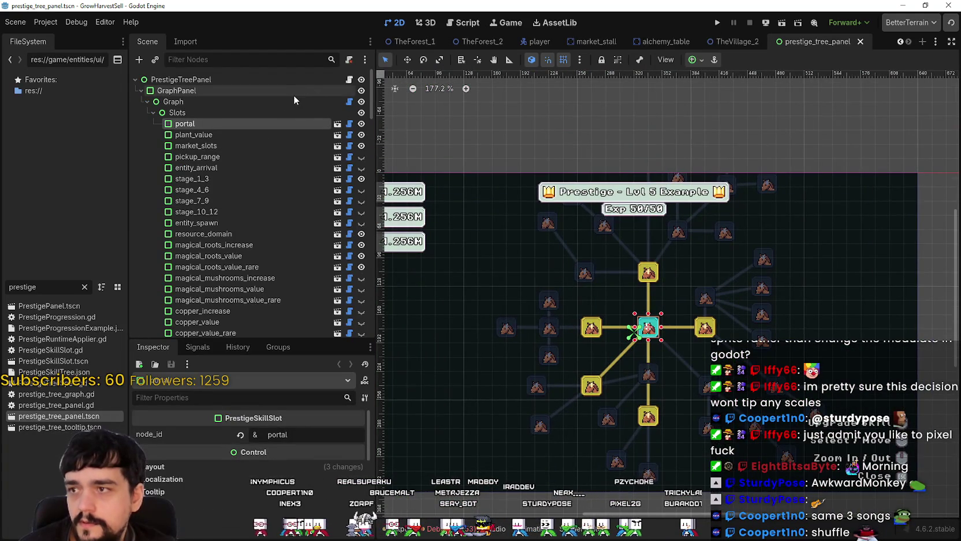
pyautogui.click(292, 101)
pyautogui.scroll(-2, 254, 439)
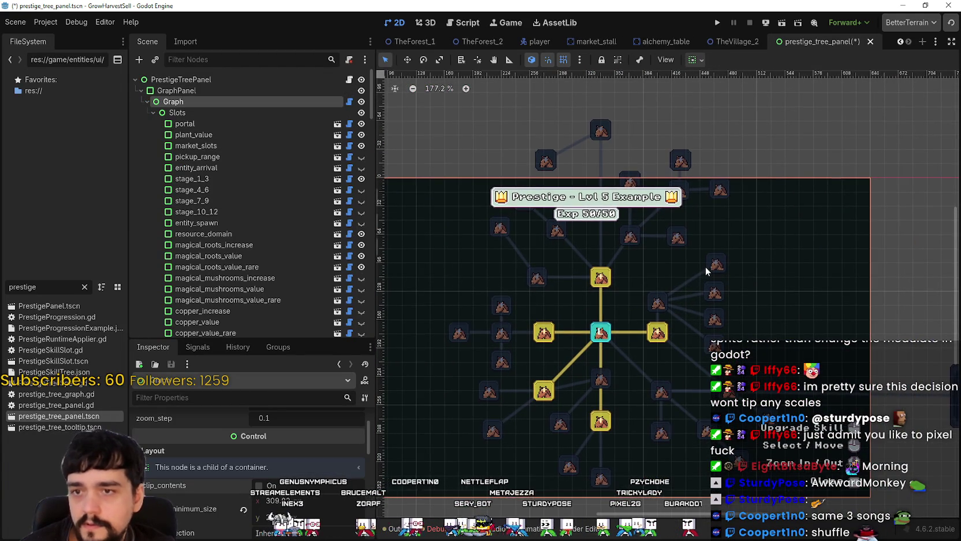
pyautogui.scroll(3, 705, 266)
# Step: Pan the canvas upward and select the slime_destroyer skill slot
pyautogui.moveTo(624, 392); pyautogui.dragTo(640, 280)
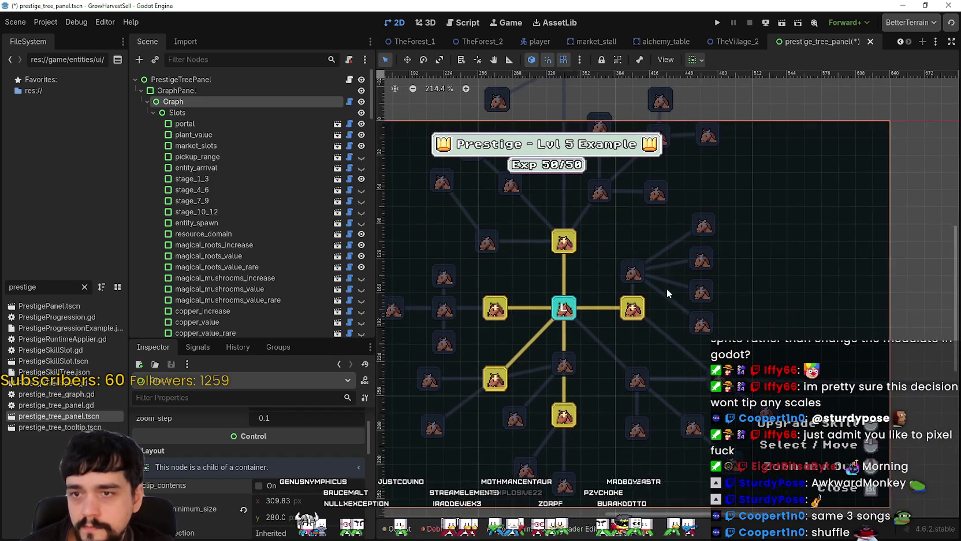
pyautogui.scroll(-2, 612, 398)
pyautogui.scroll(-6, 612, 355)
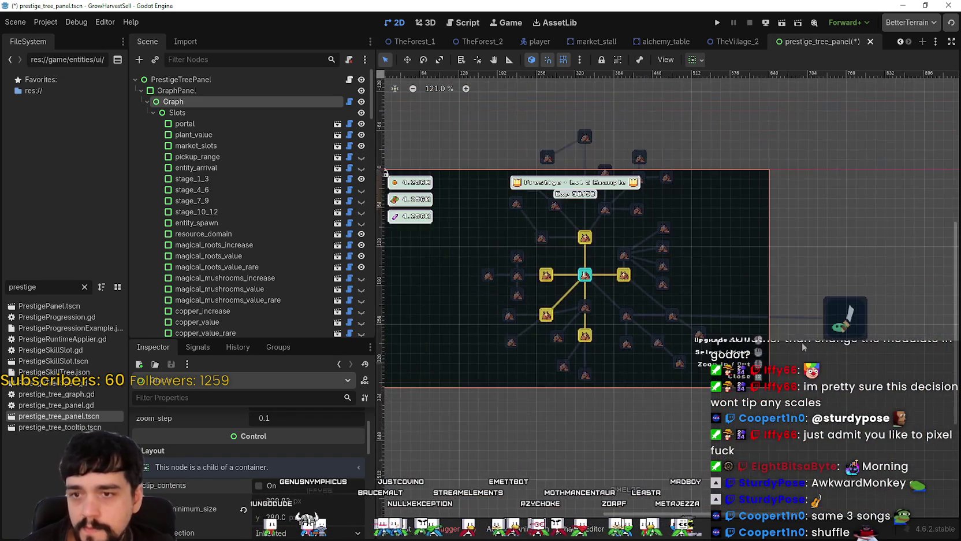
pyautogui.scroll(4, 754, 319)
pyautogui.scroll(3, 741, 319)
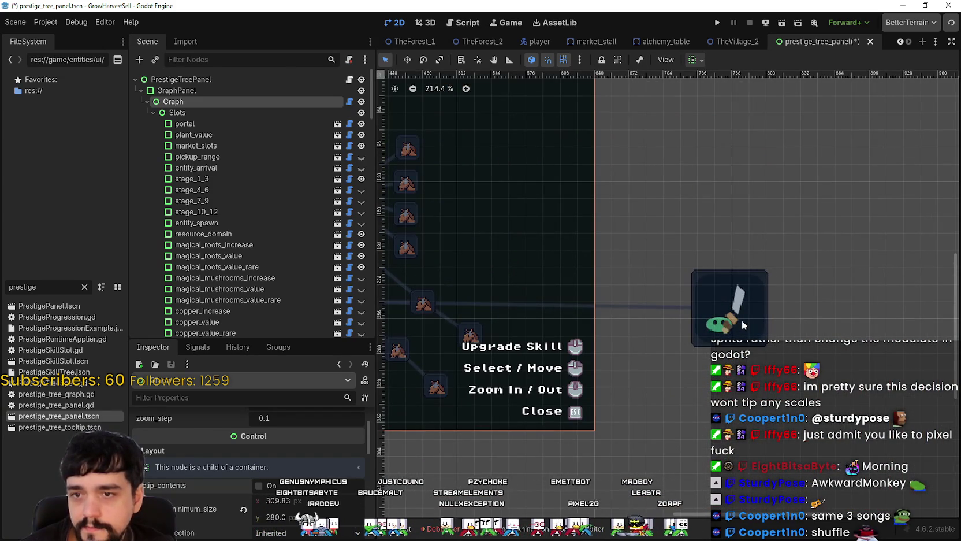
pyautogui.click(742, 319)
pyautogui.scroll(3, 741, 319)
pyautogui.scroll(6, 743, 328)
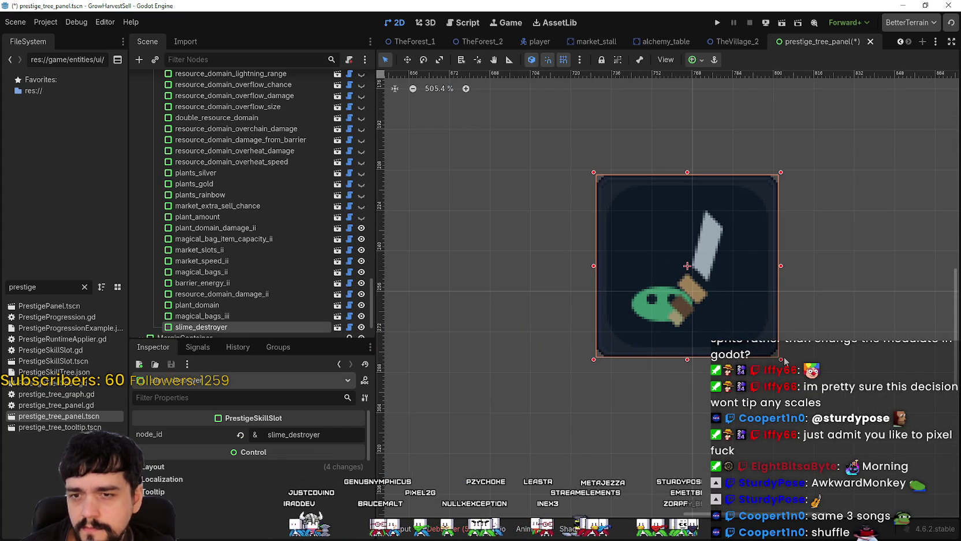
# Step: Inspect the slime_destroyer slot's layout and panel style theme overrides
pyautogui.scroll(-4, 643, 300)
pyautogui.scroll(-2, 249, 439)
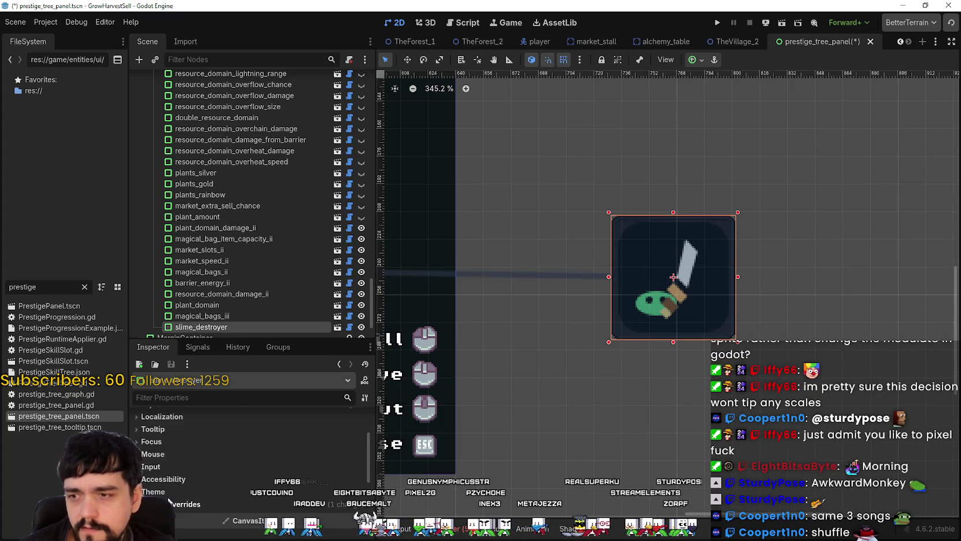
pyautogui.click(177, 433)
pyautogui.click(184, 434)
pyautogui.scroll(-2, 285, 250)
pyautogui.scroll(-2, 270, 443)
pyautogui.scroll(-1, 254, 454)
pyautogui.click(243, 461)
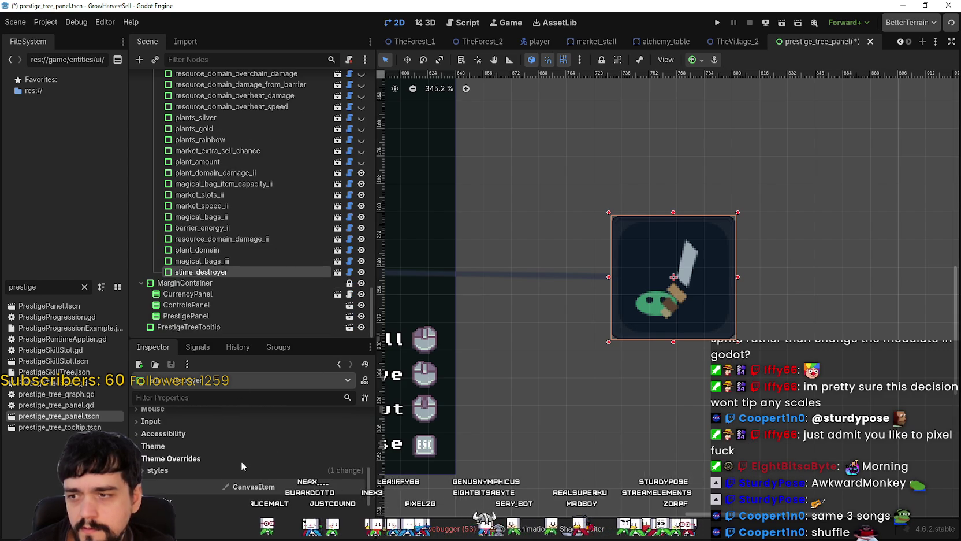
pyautogui.click(238, 456)
pyautogui.click(315, 468)
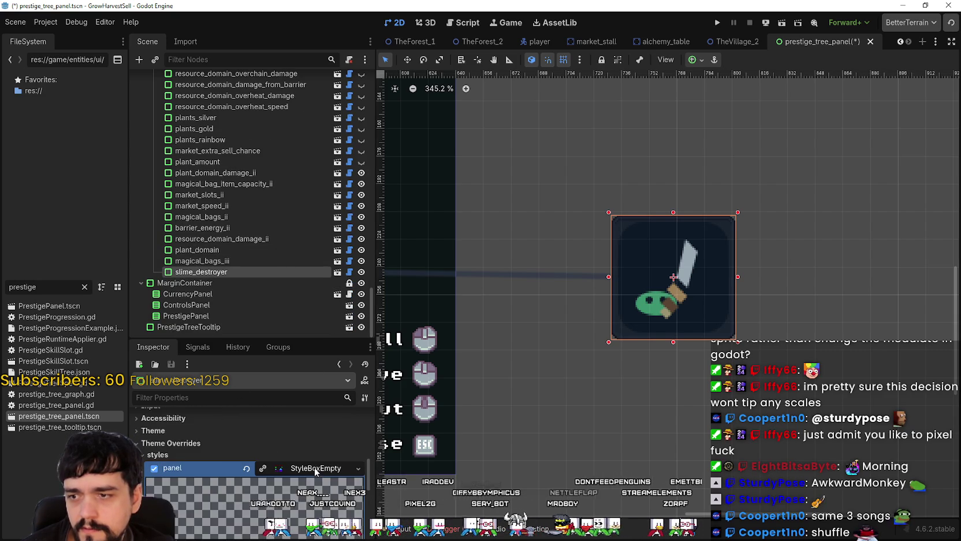
pyautogui.scroll(10, 260, 454)
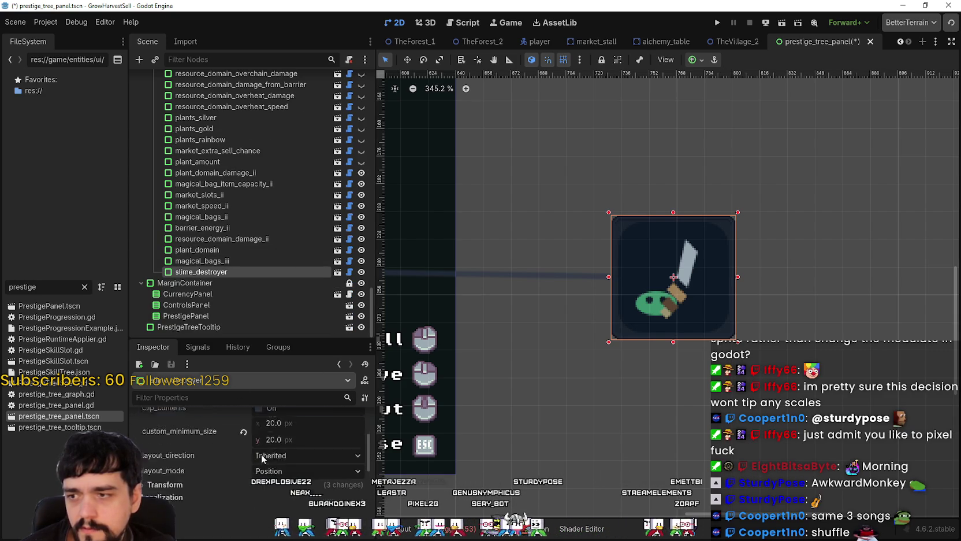
pyautogui.scroll(1, 280, 469)
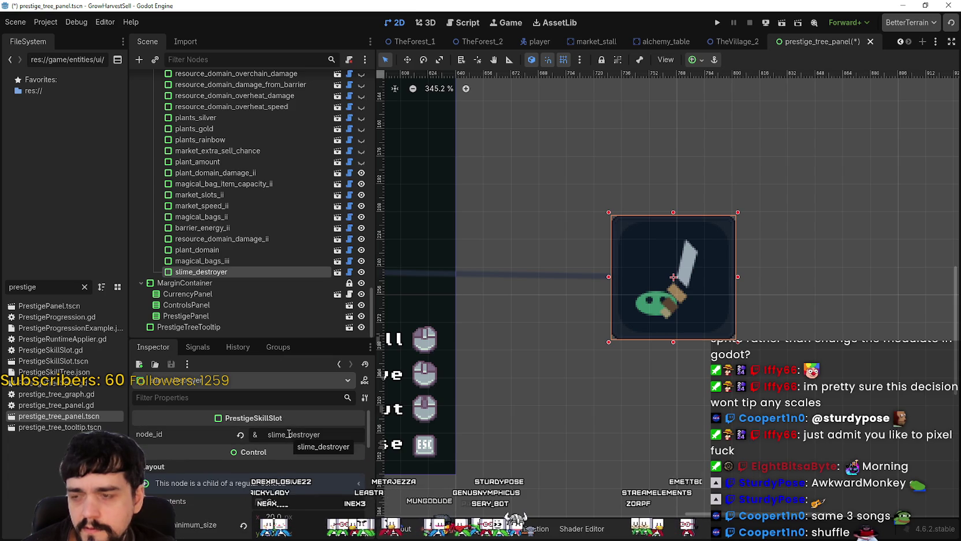
# Step: Make slime_destroyer's children editable and select its SkillIcon node
pyautogui.rightClick(227, 272)
pyautogui.click(287, 454)
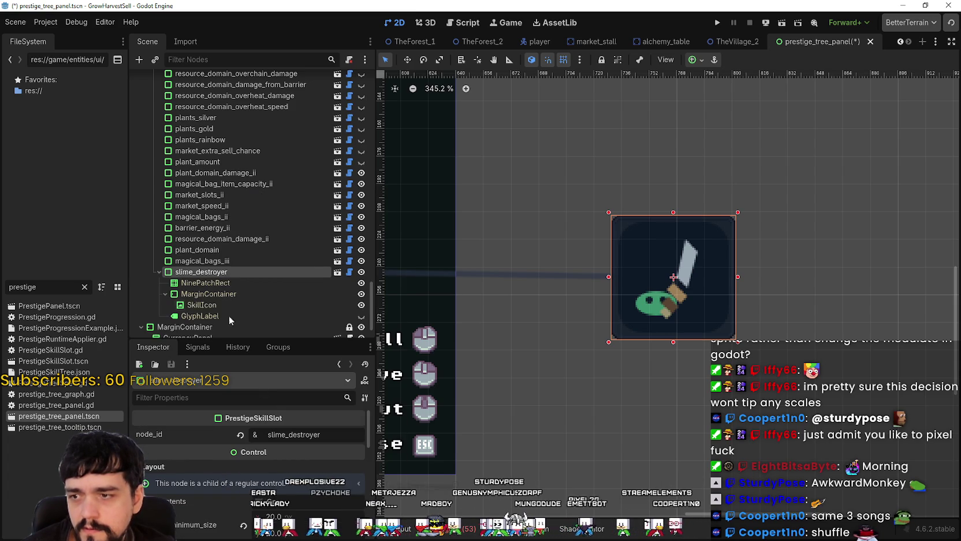
pyautogui.click(212, 282)
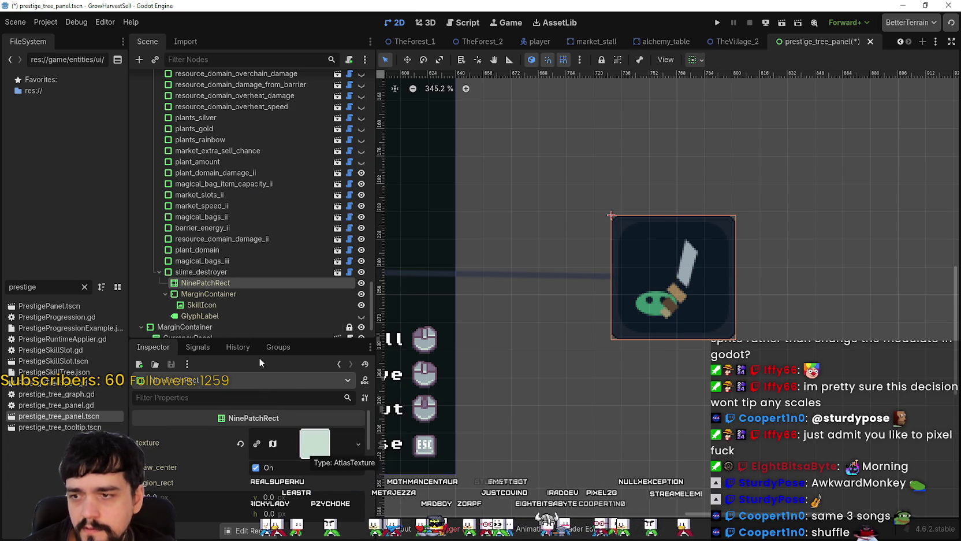
pyautogui.click(237, 293)
pyautogui.click(236, 304)
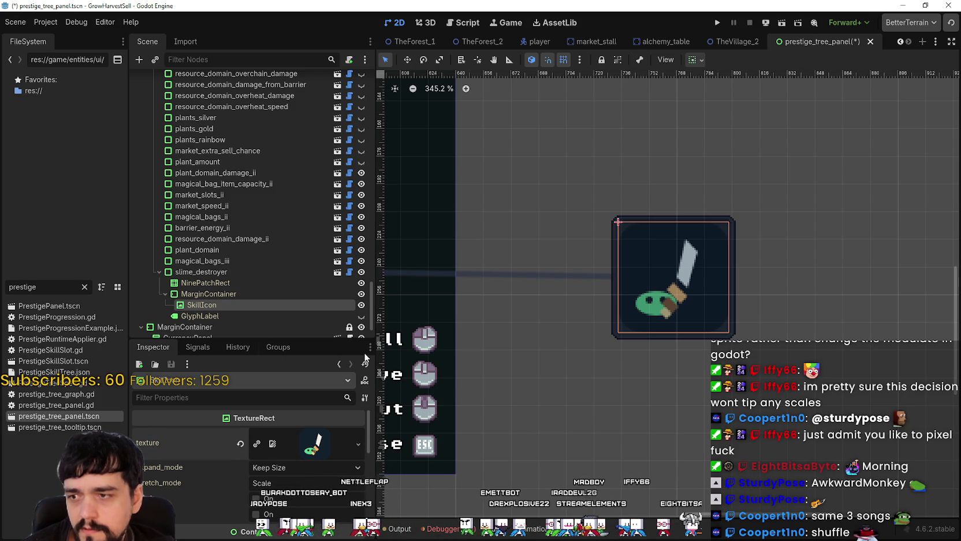
# Step: Set SkillIcon's expand mode to Ignore Size and stretch mode to Tile
pyautogui.scroll(-3, 289, 430)
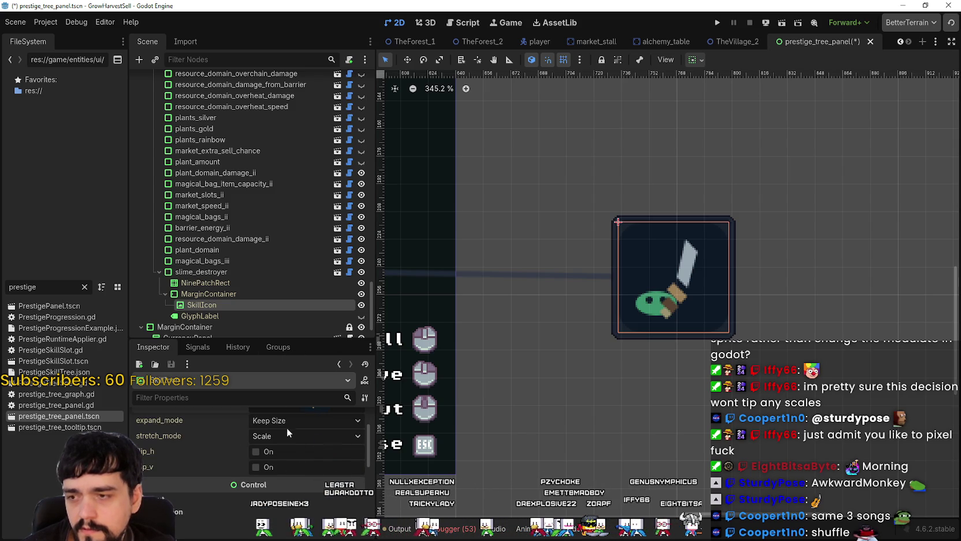
pyautogui.scroll(2, 289, 427)
pyautogui.click(300, 436)
pyautogui.click(303, 467)
pyautogui.click(286, 452)
pyautogui.click(289, 472)
# Step: Shrink the slime_destroyer slot to about half size
pyautogui.scroll(-5, 273, 465)
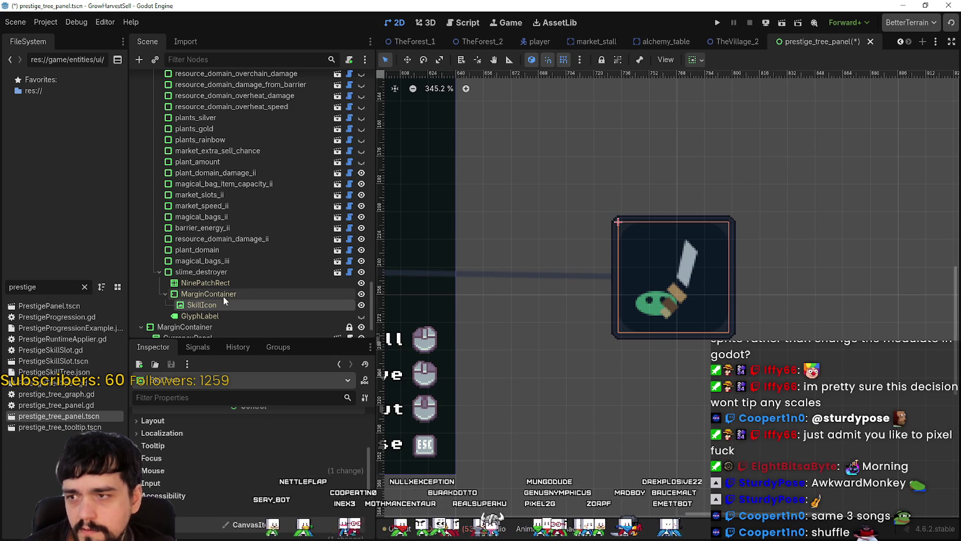
pyautogui.click(225, 270)
pyautogui.moveTo(731, 337); pyautogui.dragTo(677, 272)
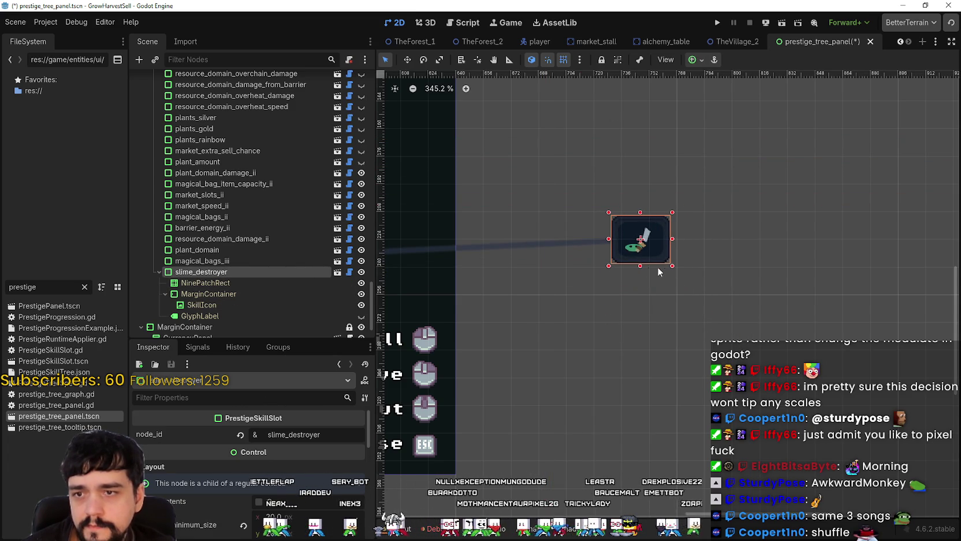
# Step: Move the slime_destroyer slot further left beside the skill-tree nodes
pyautogui.scroll(-3, 652, 254)
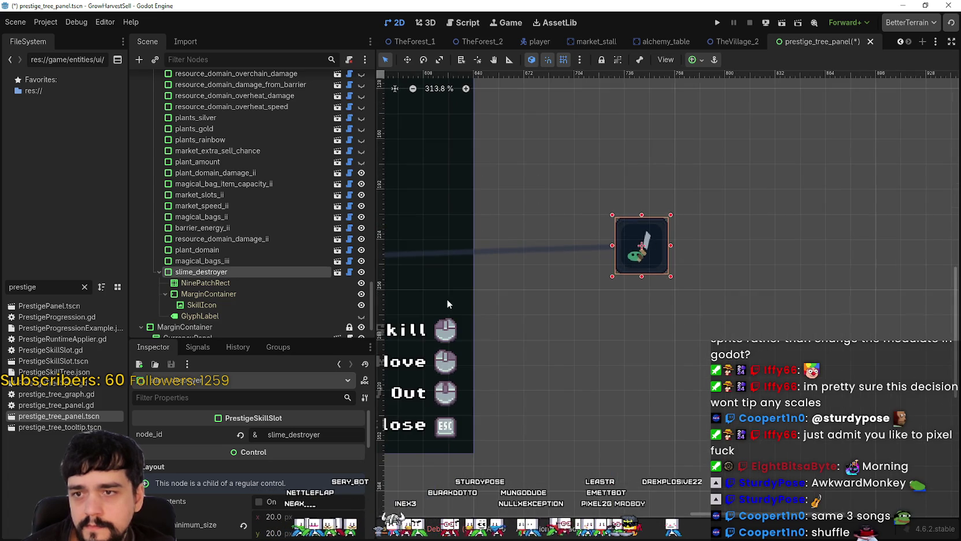
pyautogui.moveTo(497, 318); pyautogui.dragTo(749, 335)
pyautogui.scroll(-1, 793, 296)
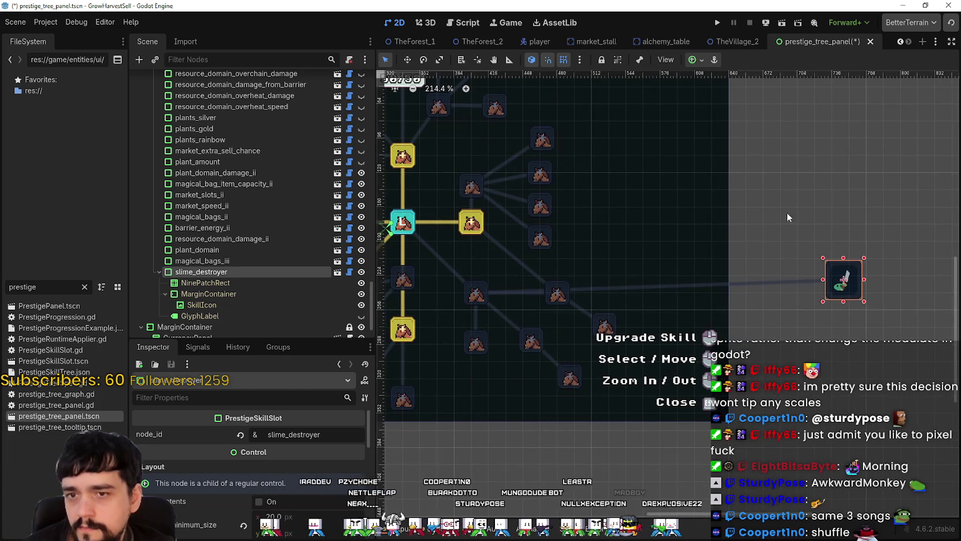
pyautogui.scroll(4, 638, 144)
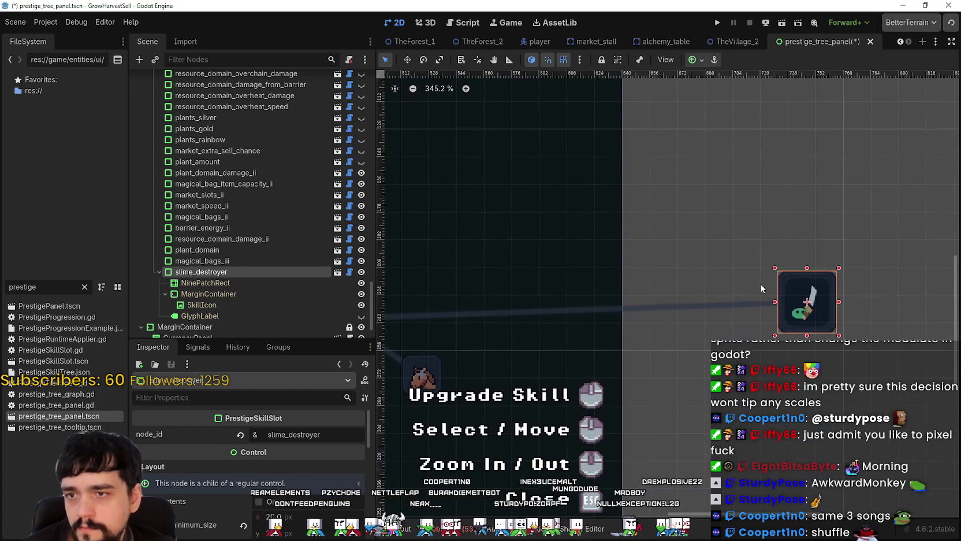
pyautogui.click(781, 287)
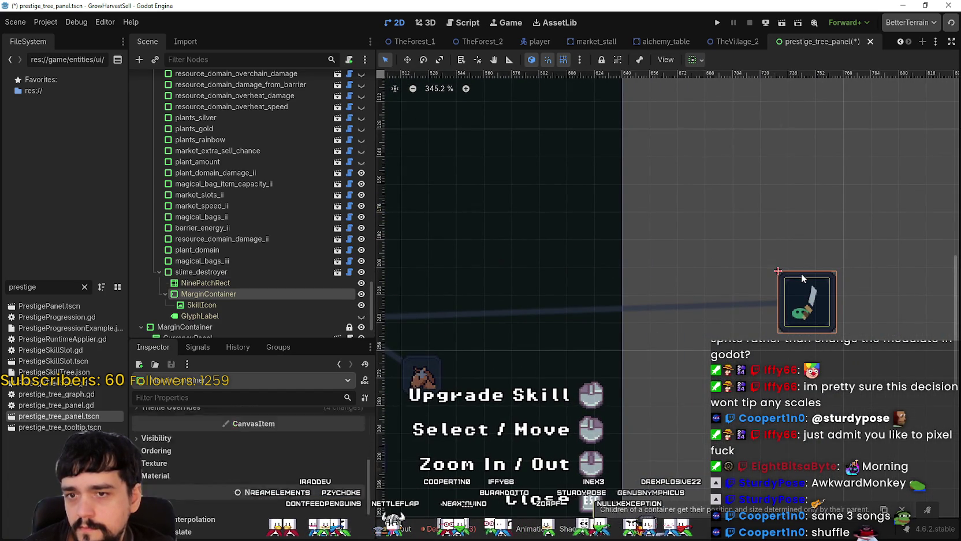
pyautogui.click(234, 272)
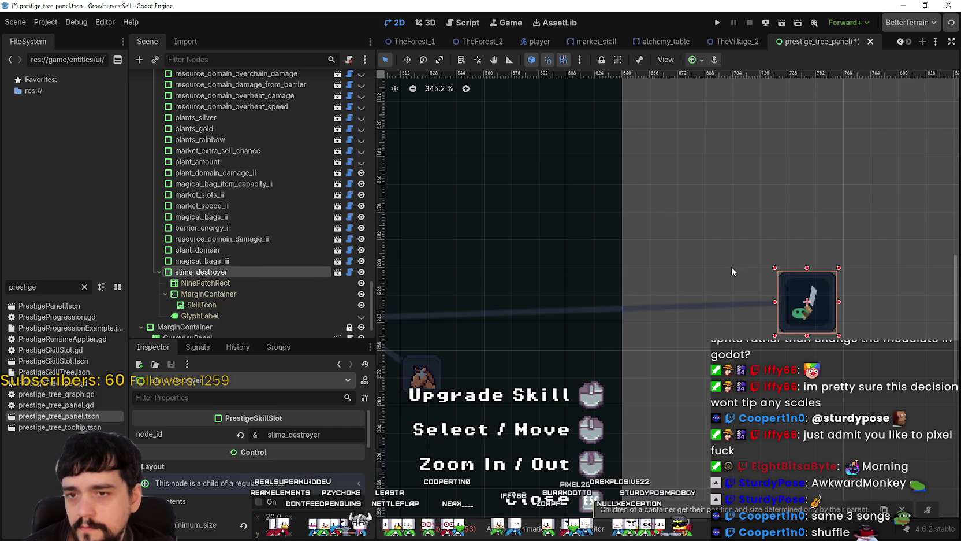
pyautogui.scroll(1, 818, 292)
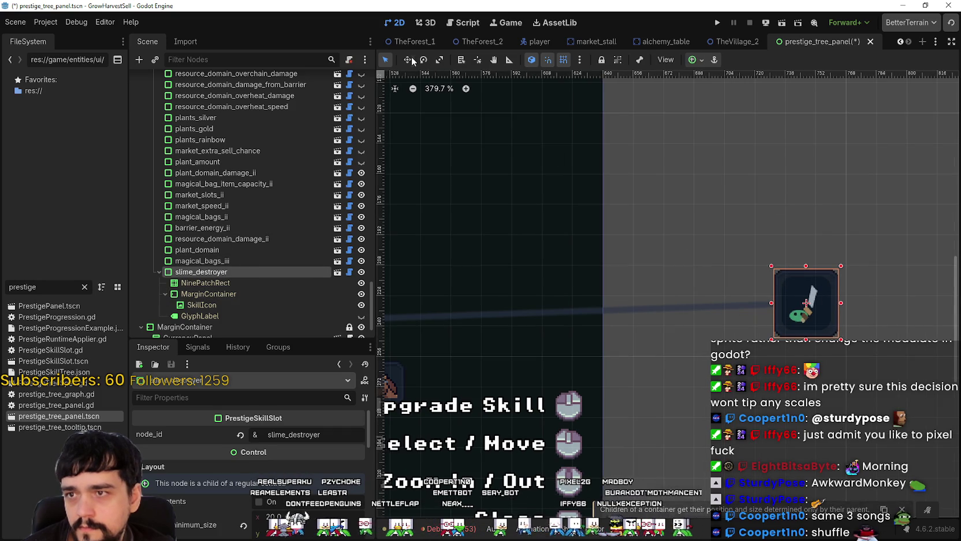
pyautogui.moveTo(775, 289); pyautogui.dragTo(644, 287)
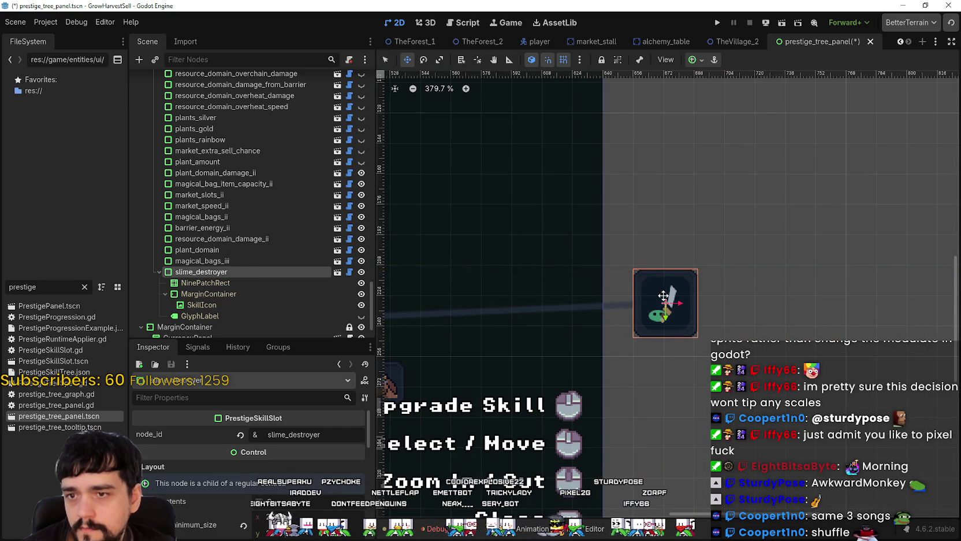
# Step: Shrink the slime_destroyer slot slightly and center the view on it
pyautogui.scroll(7, 663, 295)
pyautogui.scroll(2, 635, 281)
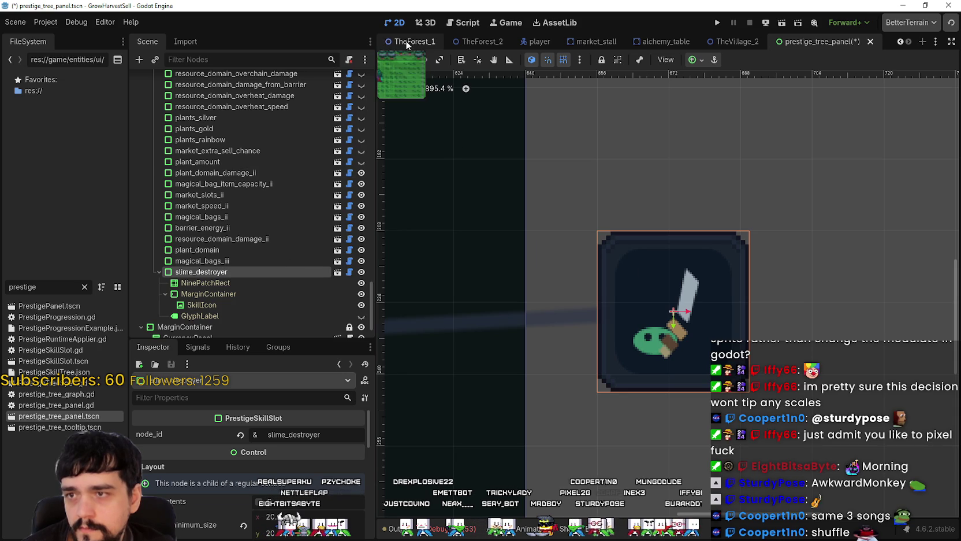
pyautogui.moveTo(752, 395)
pyautogui.mouseDown()
pyautogui.moveTo(730, 367)
pyautogui.moveTo(693, 369)
pyautogui.moveTo(737, 361)
pyautogui.moveTo(743, 376)
pyautogui.mouseUp()
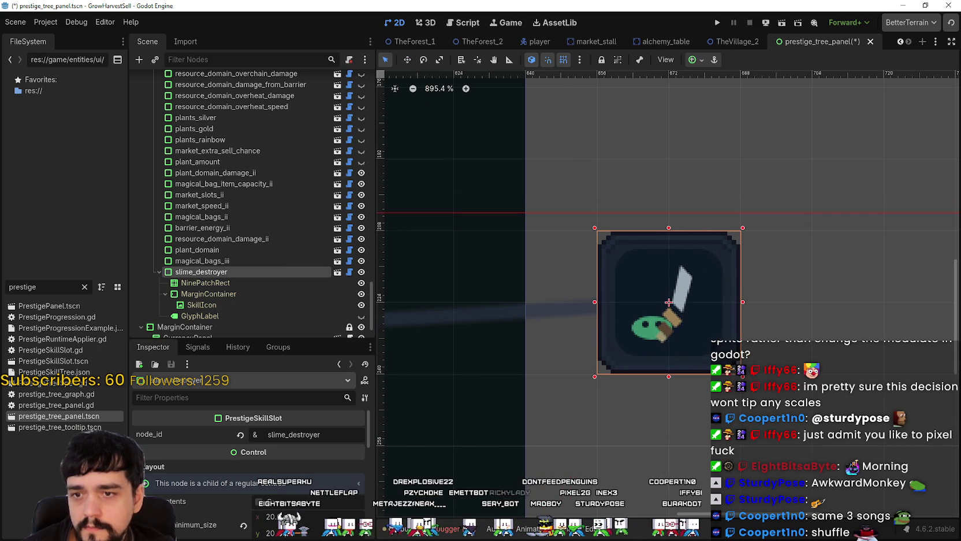
pyautogui.scroll(-15, 687, 351)
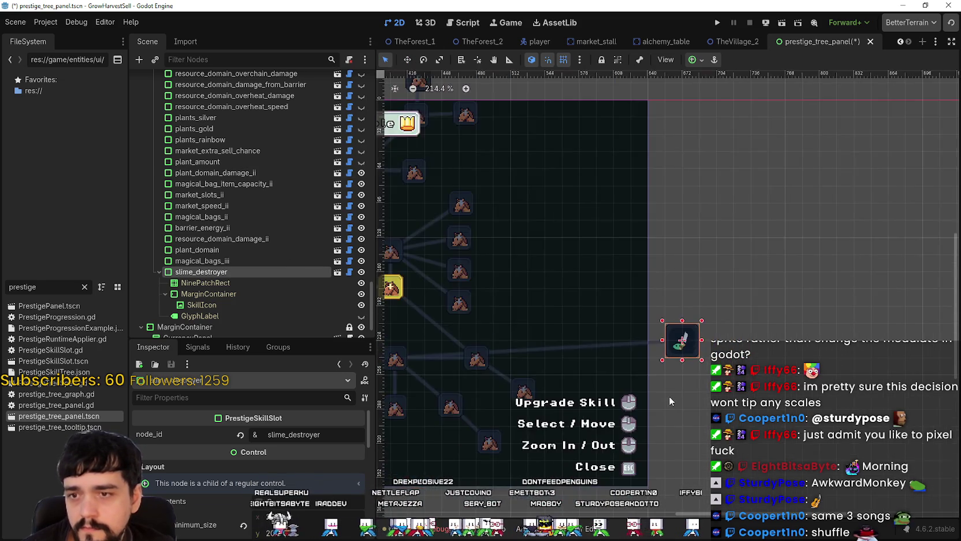
pyautogui.scroll(1, 675, 395)
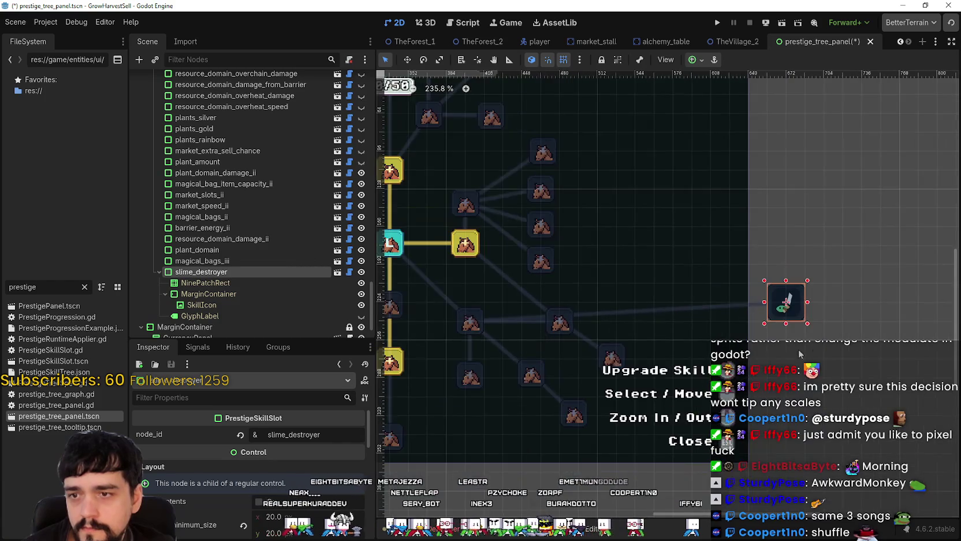
pyautogui.moveTo(761, 352); pyautogui.dragTo(597, 355)
pyautogui.scroll(6, 606, 310)
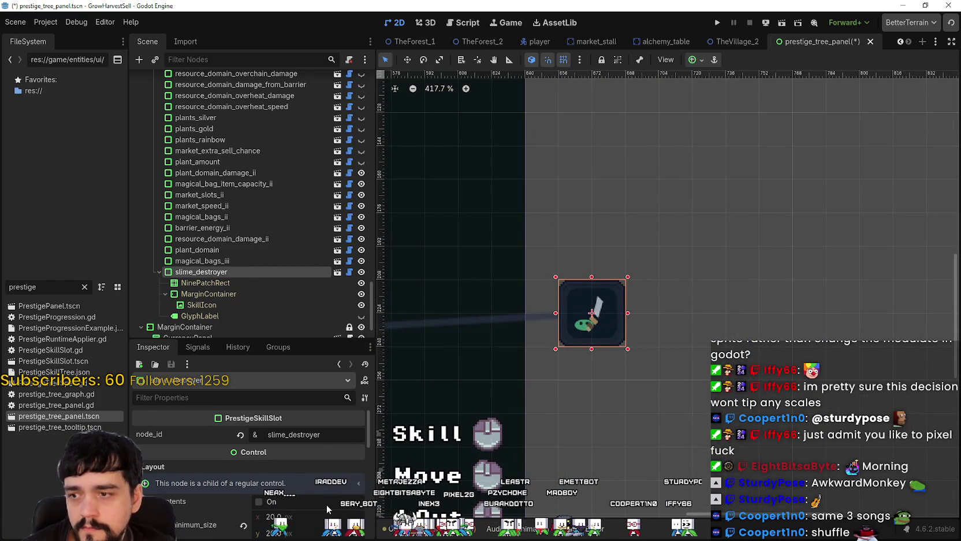
pyautogui.click(228, 295)
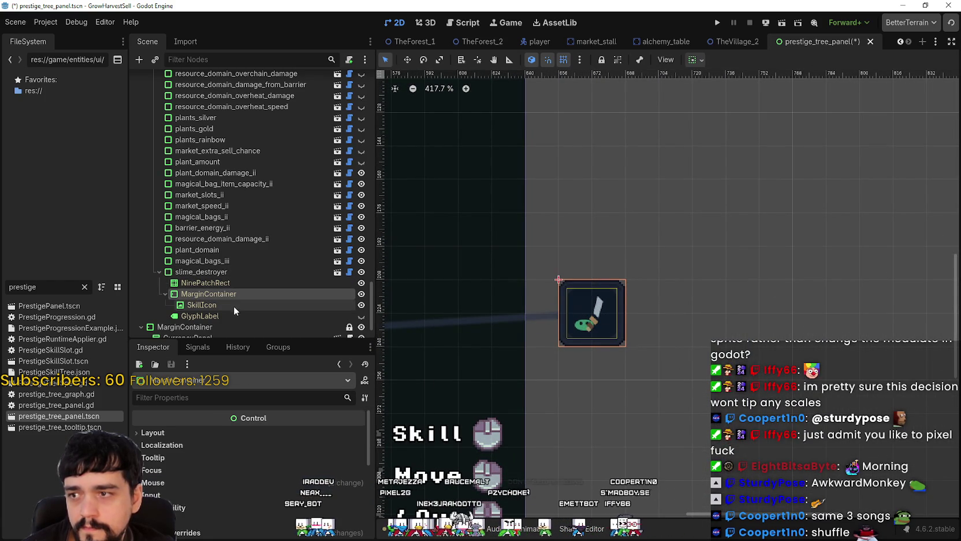
pyautogui.click(227, 305)
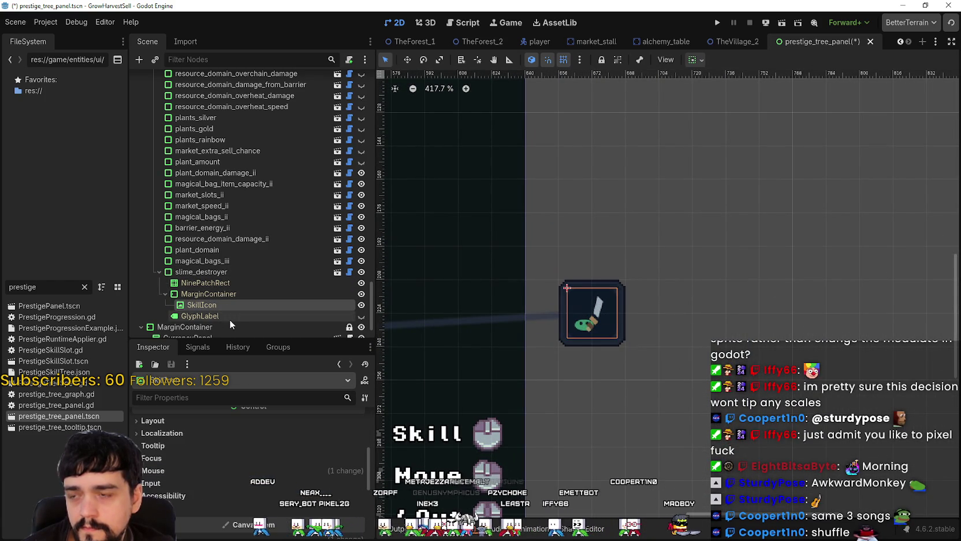
pyautogui.scroll(3, 608, 312)
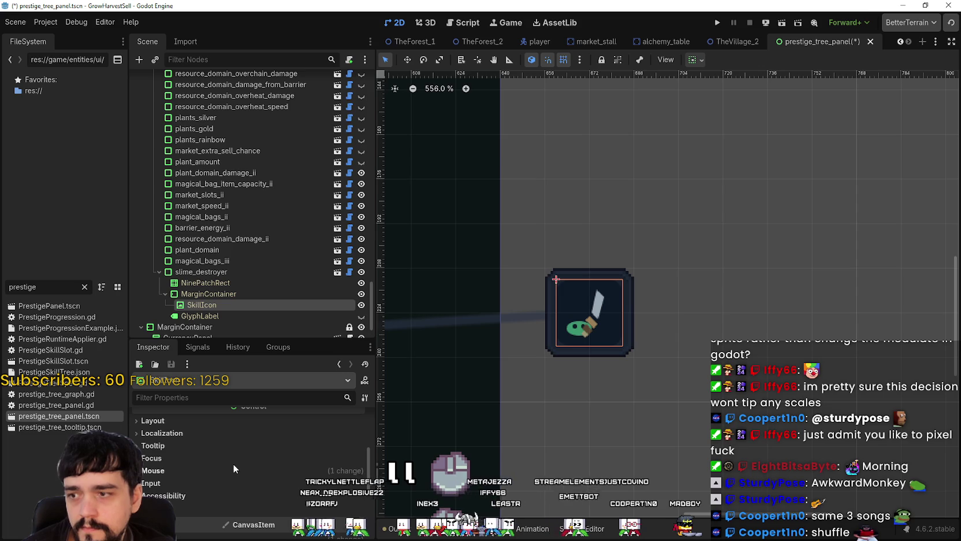
pyautogui.scroll(2, 276, 468)
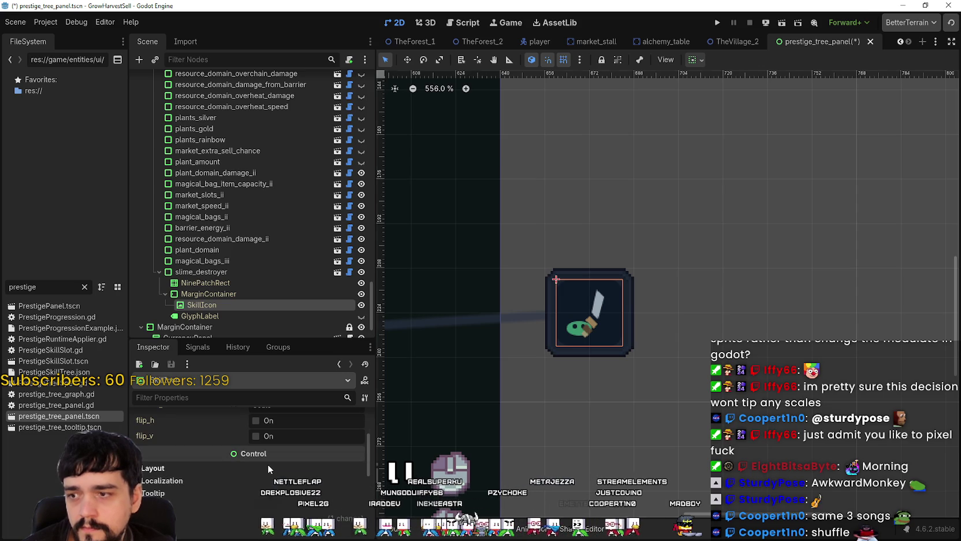
pyautogui.click(267, 466)
pyautogui.scroll(-3, 272, 474)
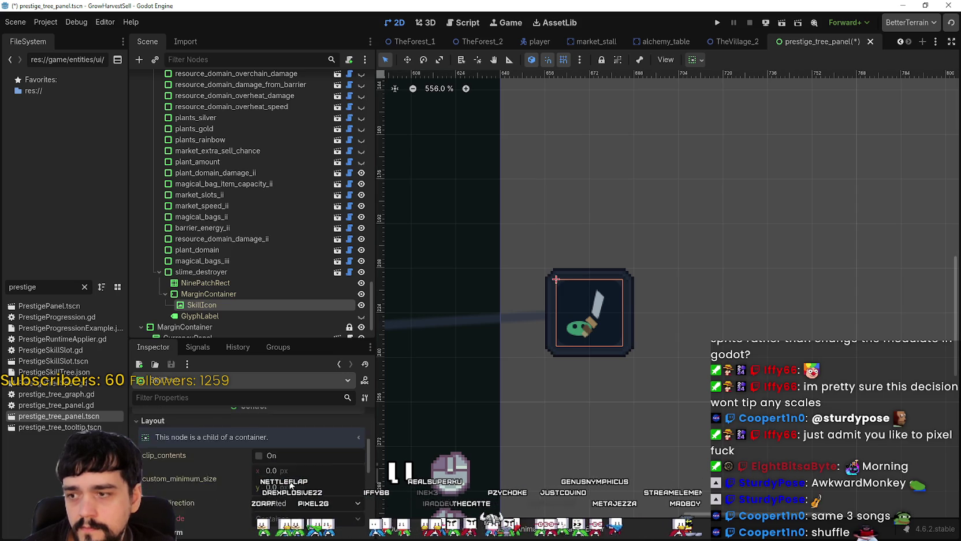
pyautogui.click(194, 501)
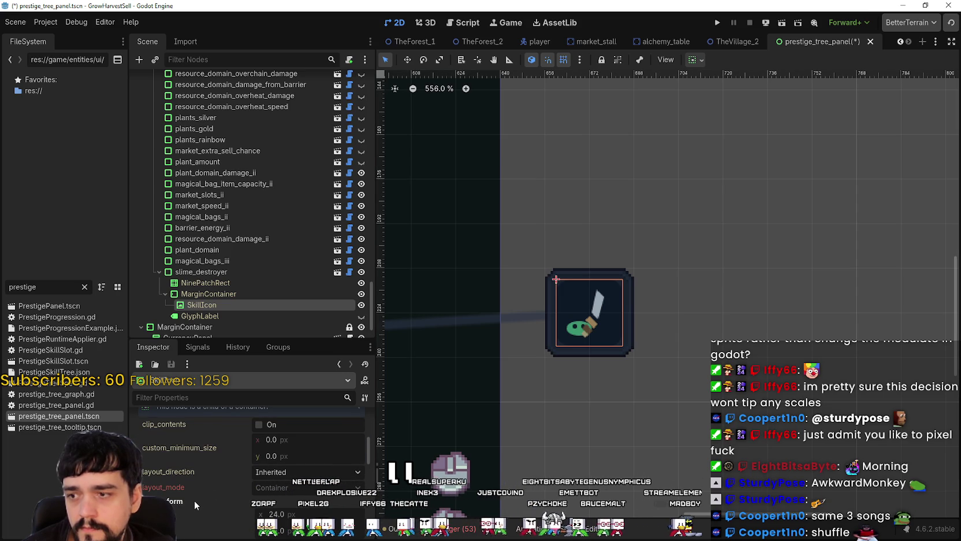
pyautogui.scroll(-2, 193, 500)
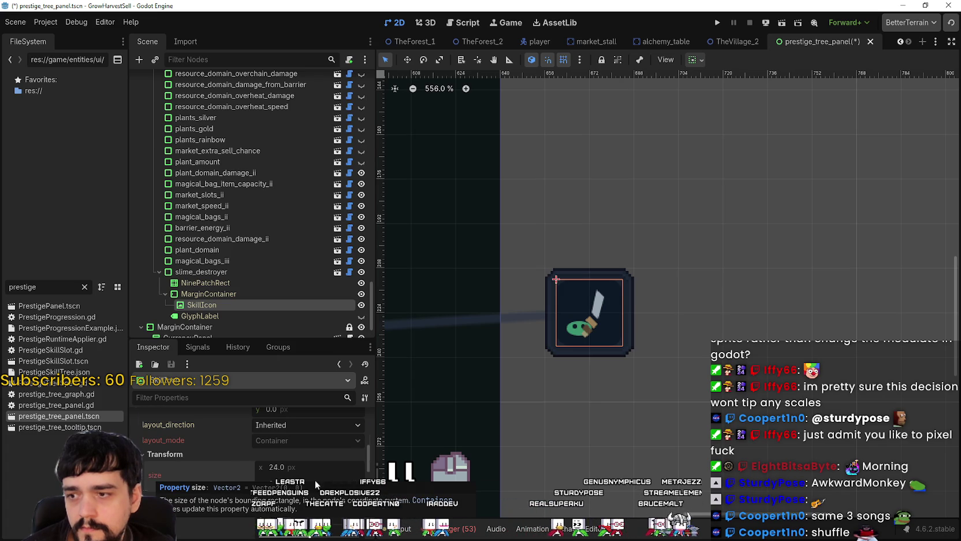
pyautogui.scroll(3, 315, 480)
pyautogui.scroll(-2, 556, 295)
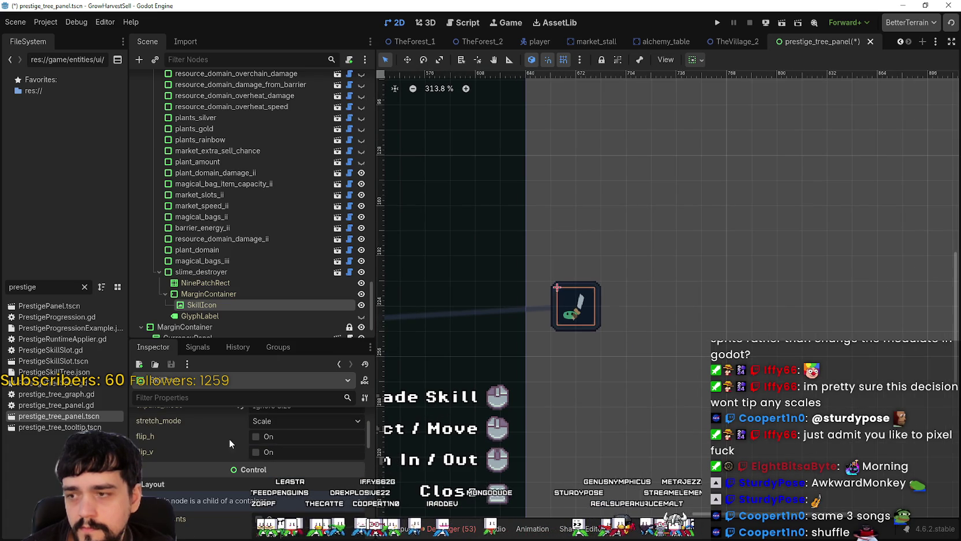
pyautogui.scroll(3, 266, 451)
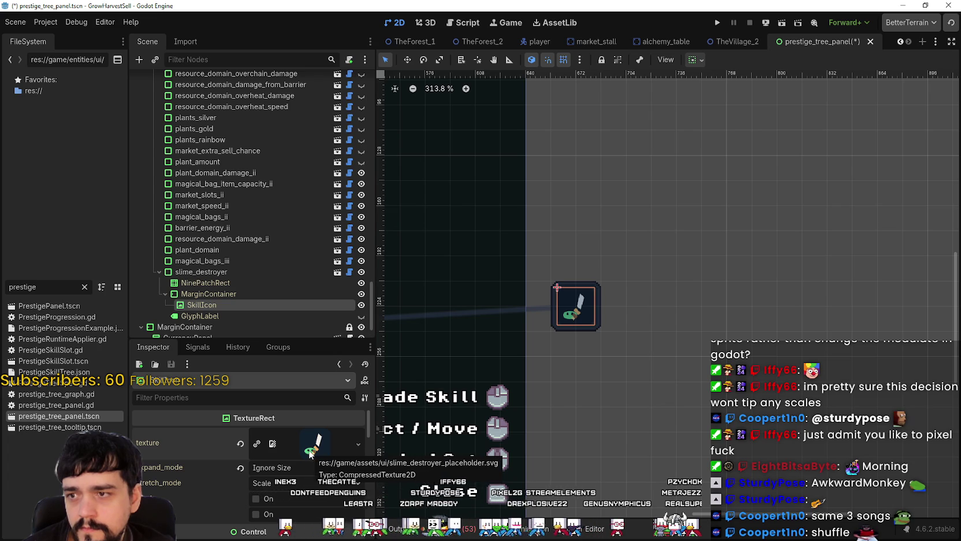
# Step: Search the project for slime_placeholder, then for slime_destroyer
pyautogui.hotkey('ctrl', 'shift', 'f')
pyautogui.write('slime')
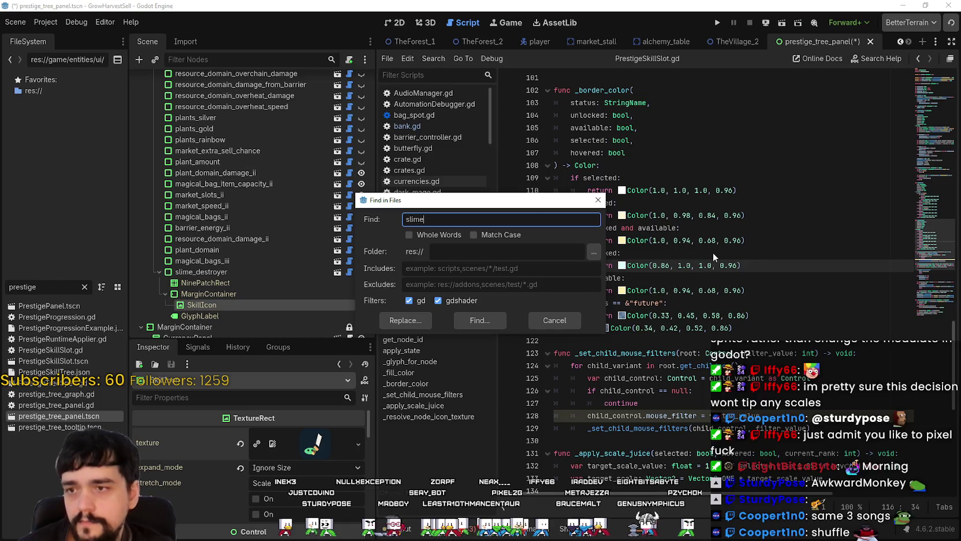
pyautogui.write('_placeholder')
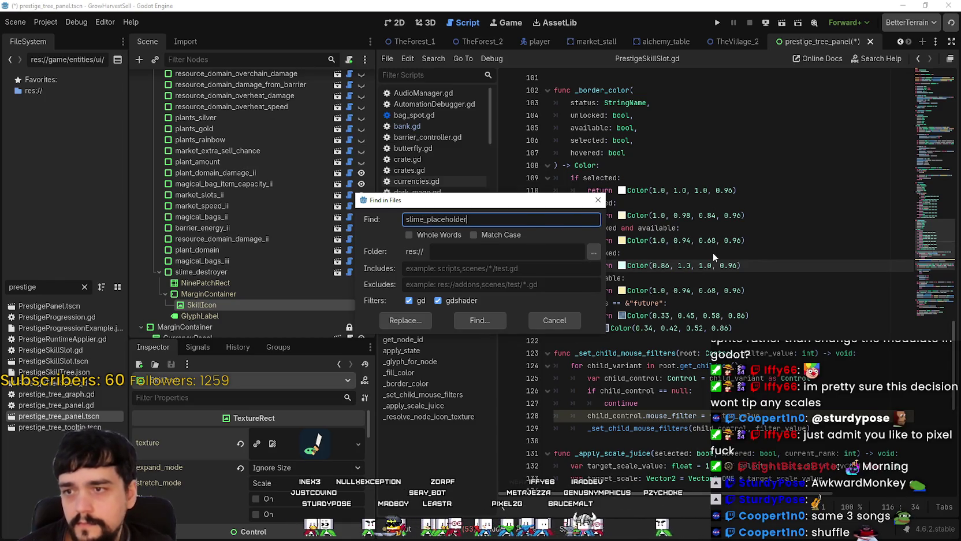
pyautogui.press('Return')
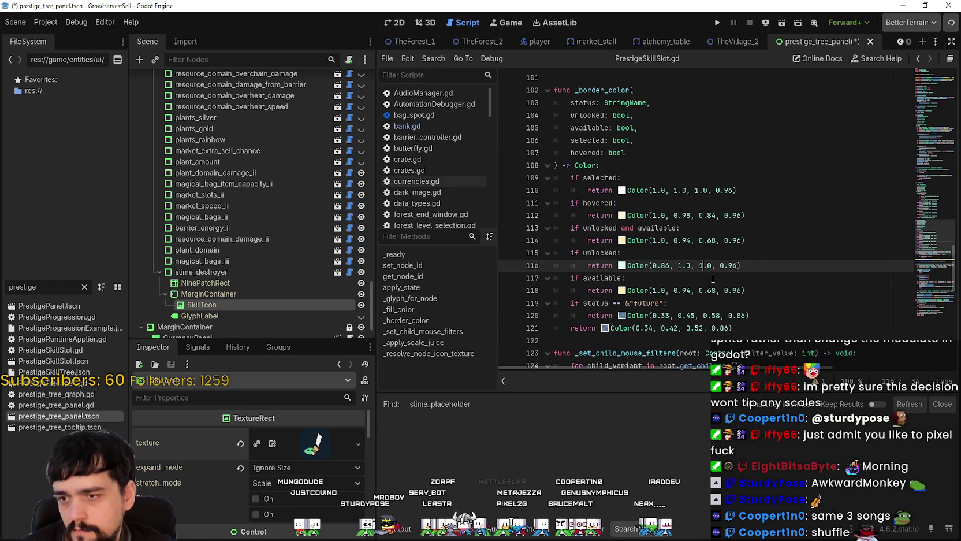
pyautogui.hotkey('ctrl', 'shift', 'f')
pyautogui.write('slime_')
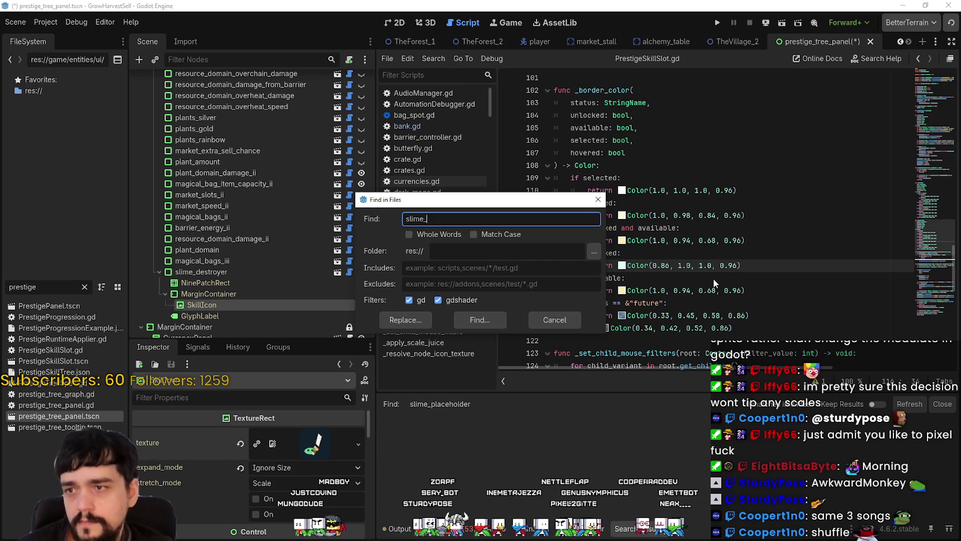
pyautogui.write('troyer')
pyautogui.press('Return')
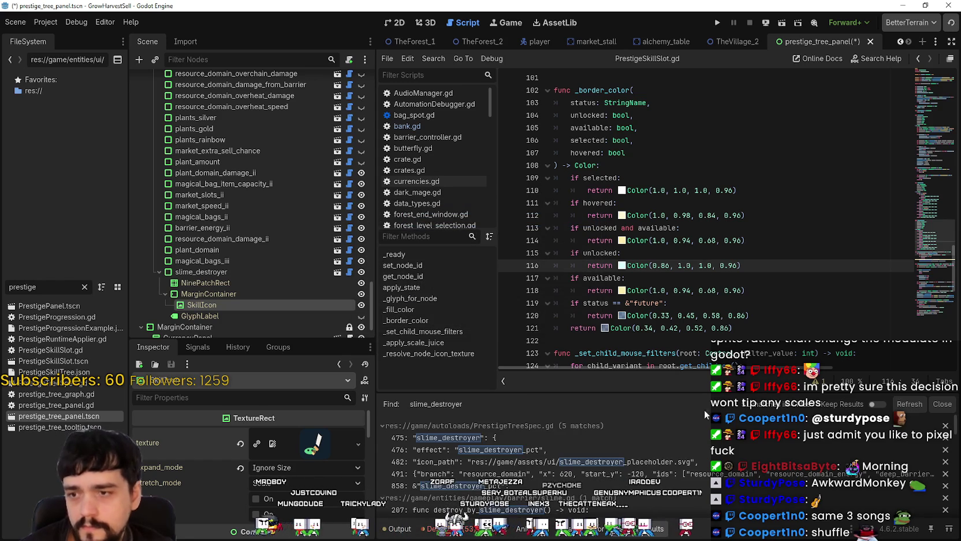
# Step: Comment out slime_destroyer's icon_path line in PrestigeTreeSpec.gd and save
pyautogui.click(583, 437)
pyautogui.click(573, 460)
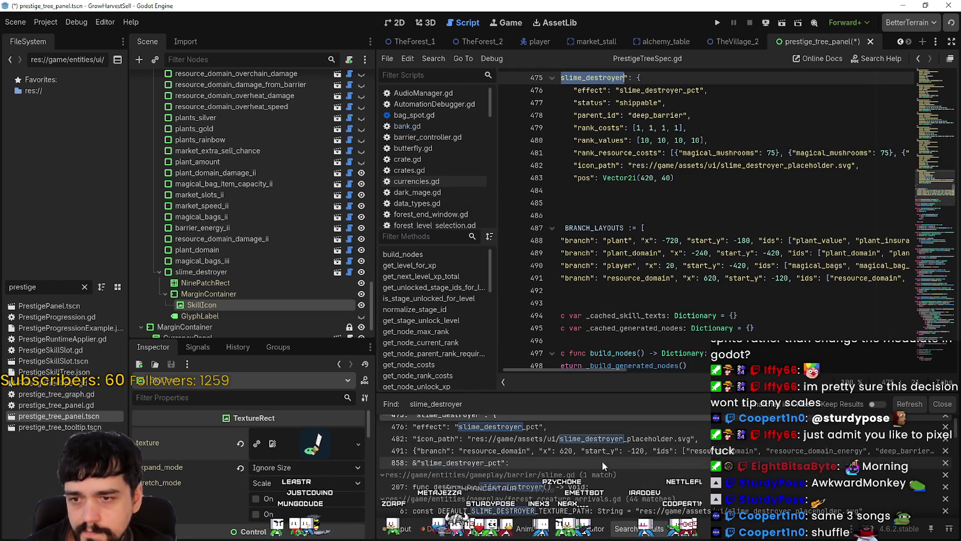
pyautogui.scroll(2, 688, 247)
pyautogui.click(668, 264)
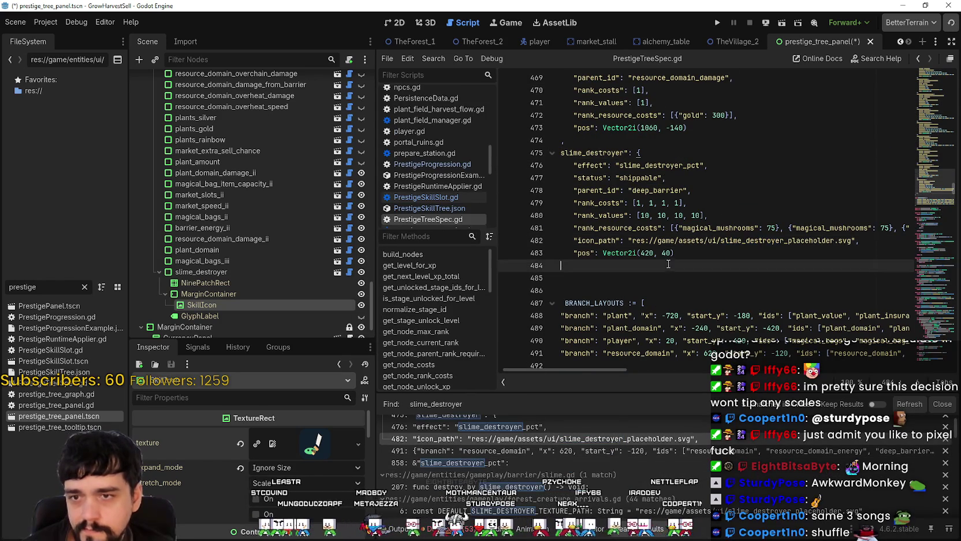
pyautogui.click(573, 237)
pyautogui.write('#')
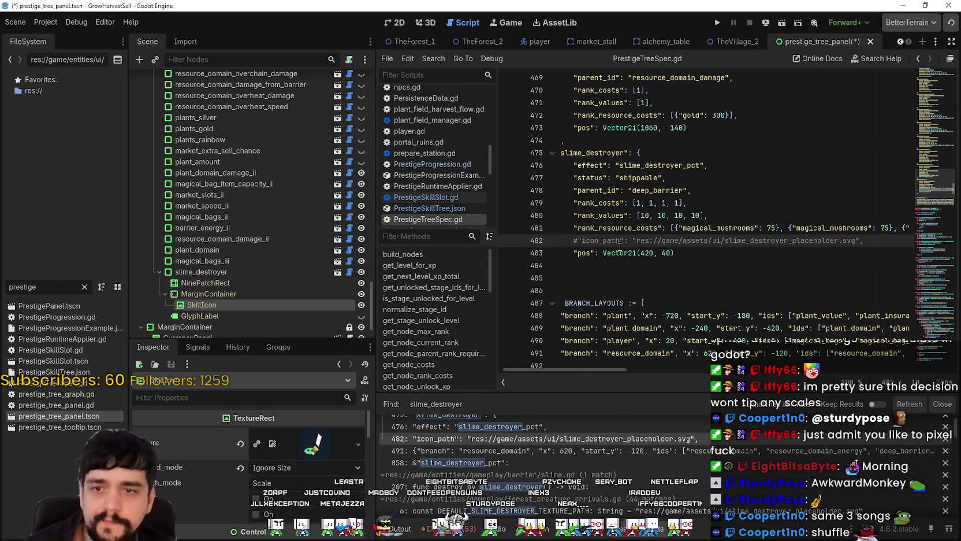
pyautogui.hotkey('ctrl', 's')
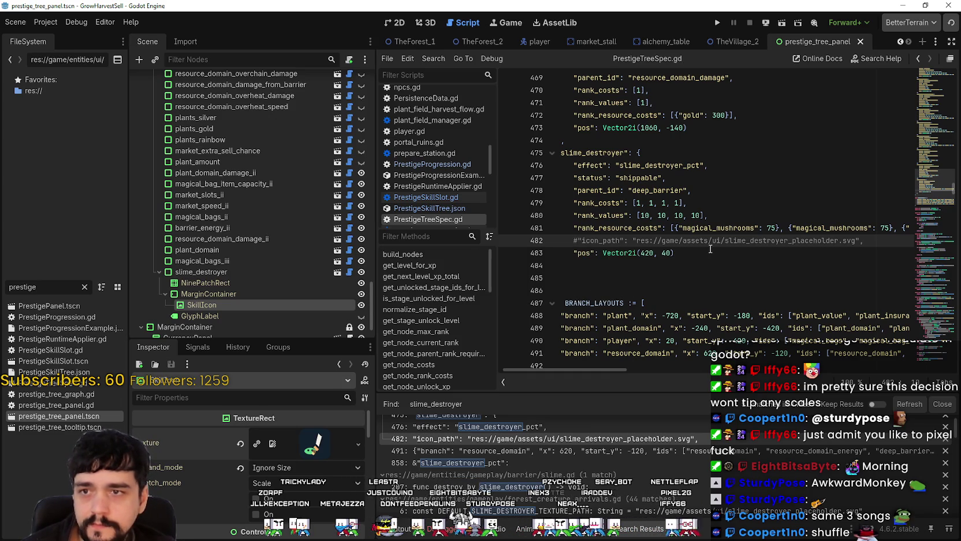
# Step: Review the slime_destroyer entry's rank_values and collapse the search results panel
pyautogui.scroll(1, 650, 264)
pyautogui.scroll(-1, 577, 456)
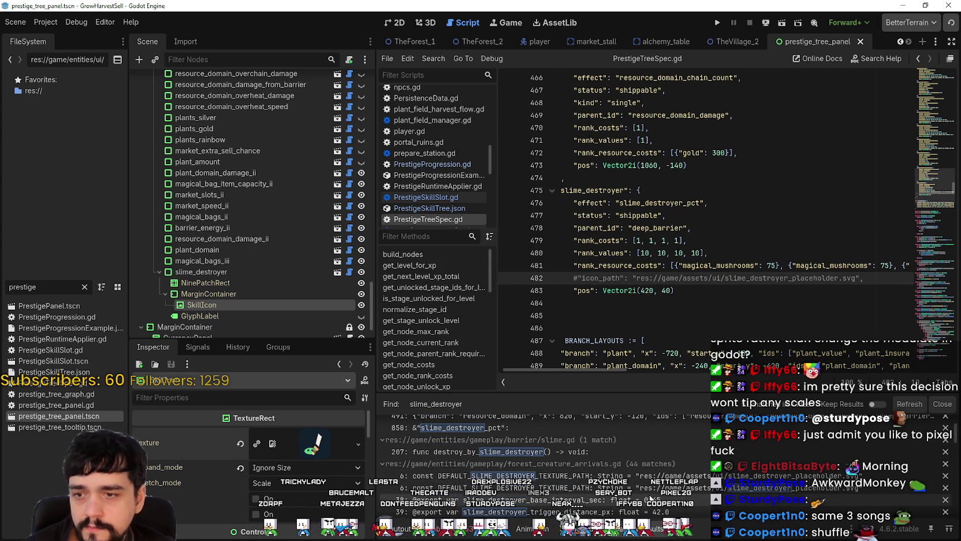
pyautogui.scroll(-2, 650, 493)
pyautogui.scroll(-1, 646, 487)
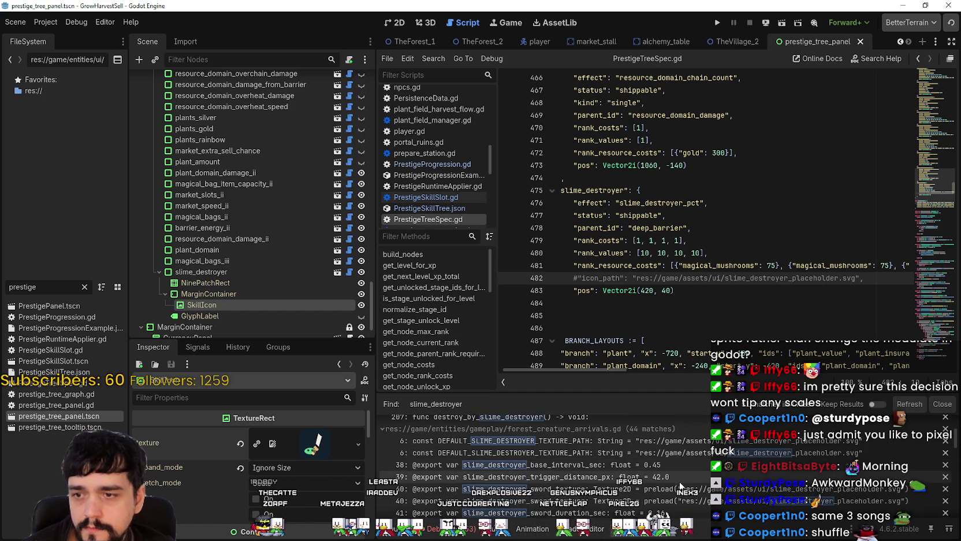
pyautogui.scroll(1, 591, 429)
pyautogui.scroll(-5, 604, 454)
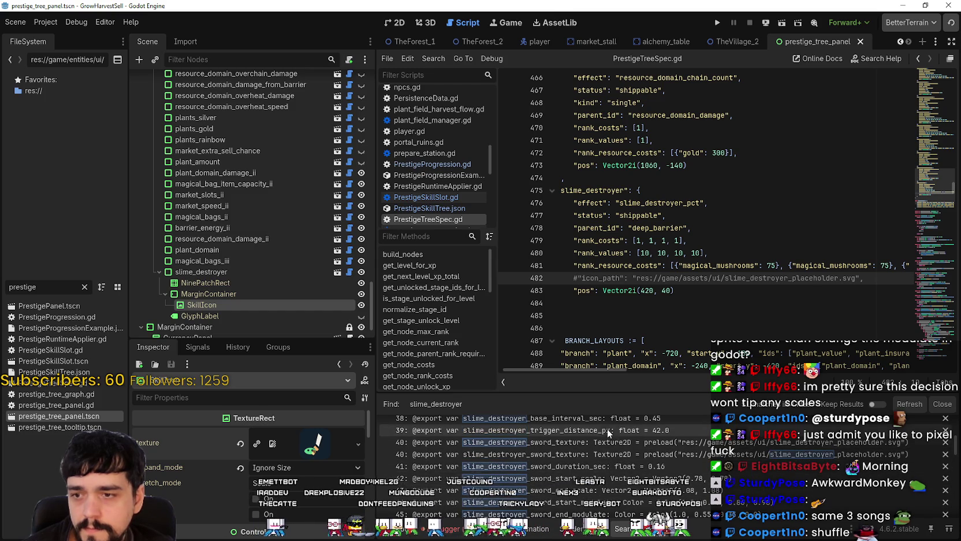
pyautogui.click(643, 251)
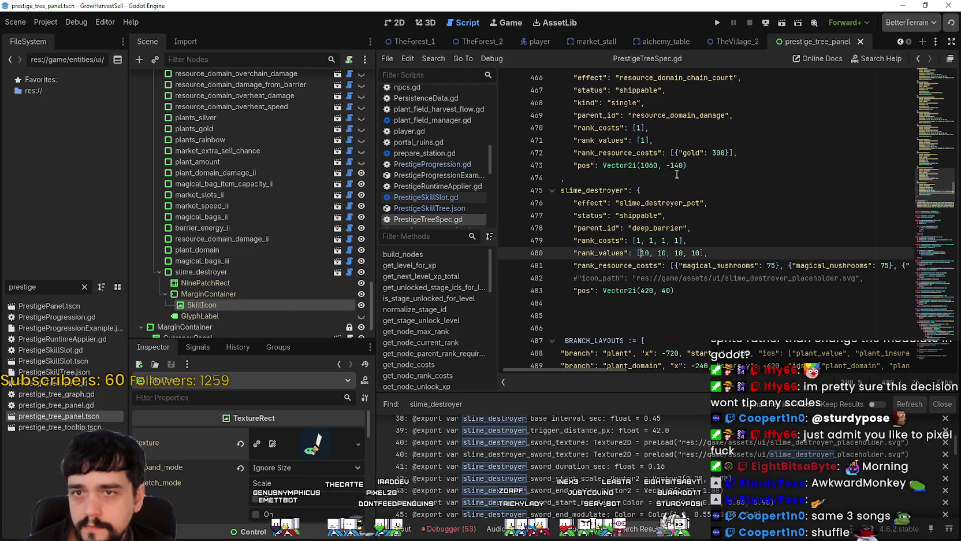
pyautogui.click(861, 42)
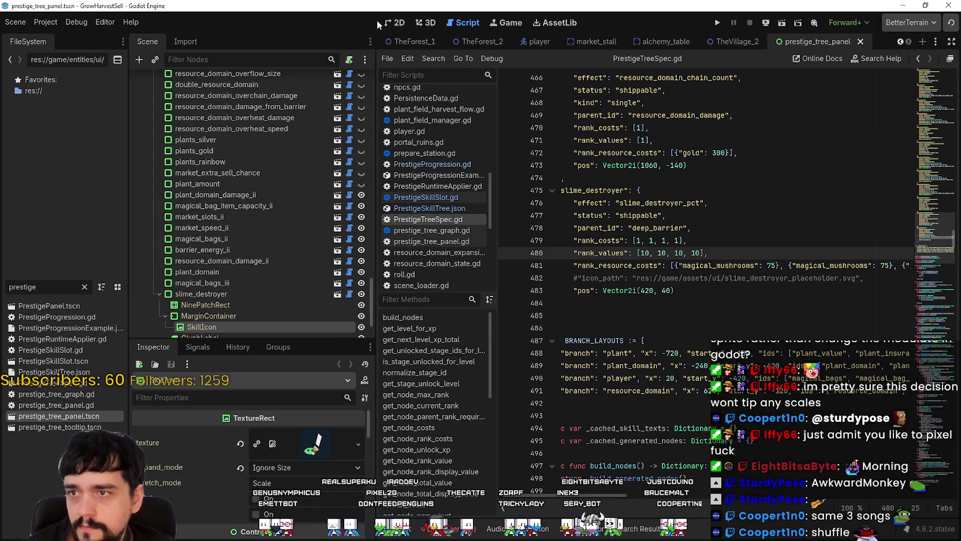
# Step: Turn off Editable Children on the slime_destroyer slot and confirm
pyautogui.click(394, 22)
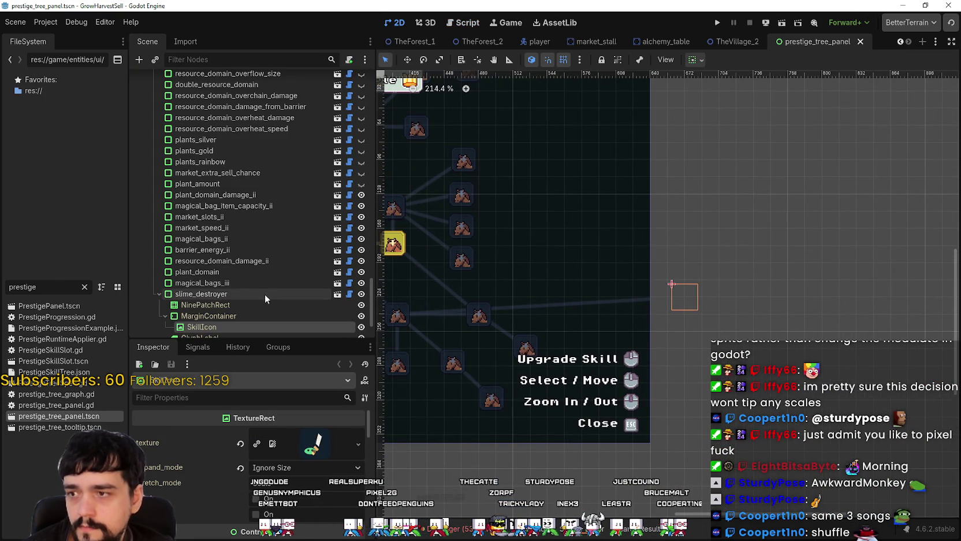
pyautogui.rightClick(248, 294)
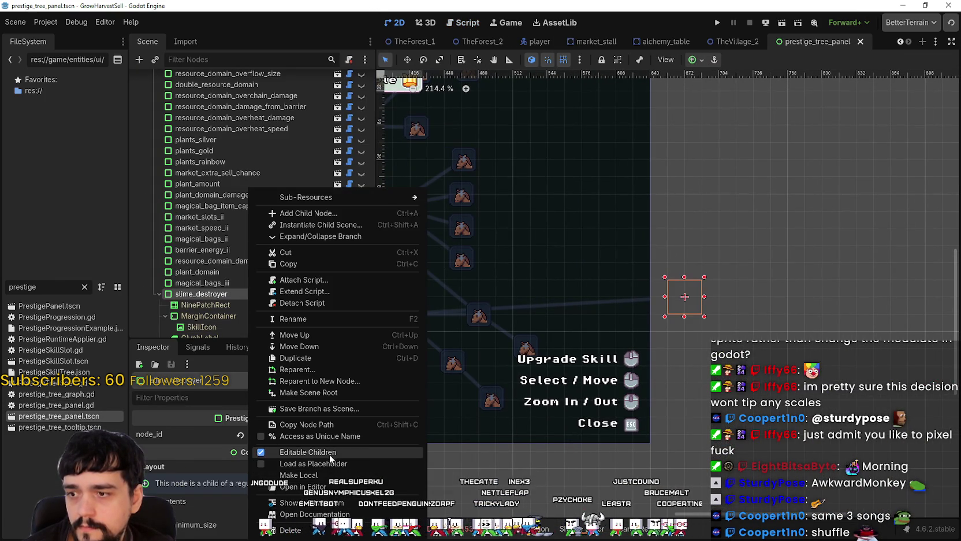
pyautogui.click(330, 454)
pyautogui.click(399, 282)
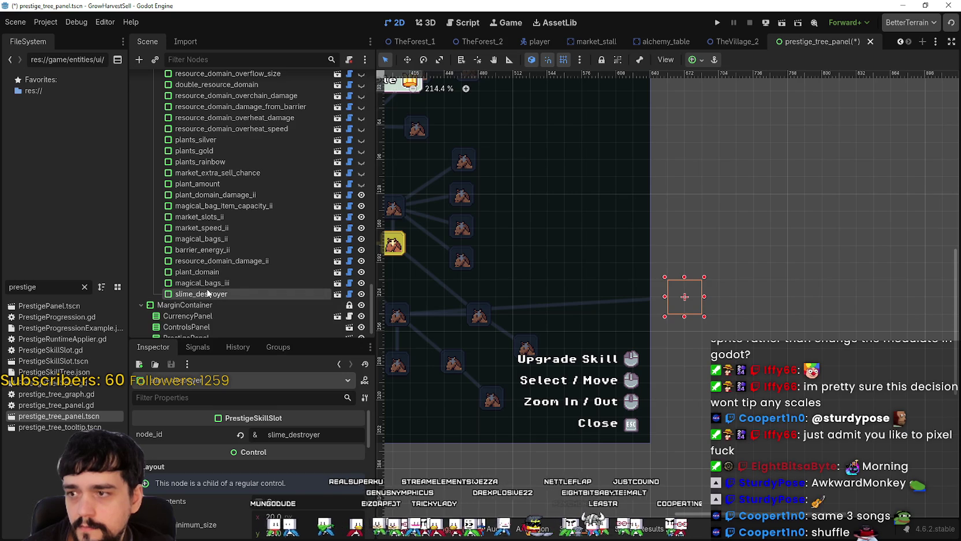
# Step: Move the slime_destroyer slot into the skill tree, save, and close the panel scene
pyautogui.hscroll(-2, 753, 265)
pyautogui.press('w')
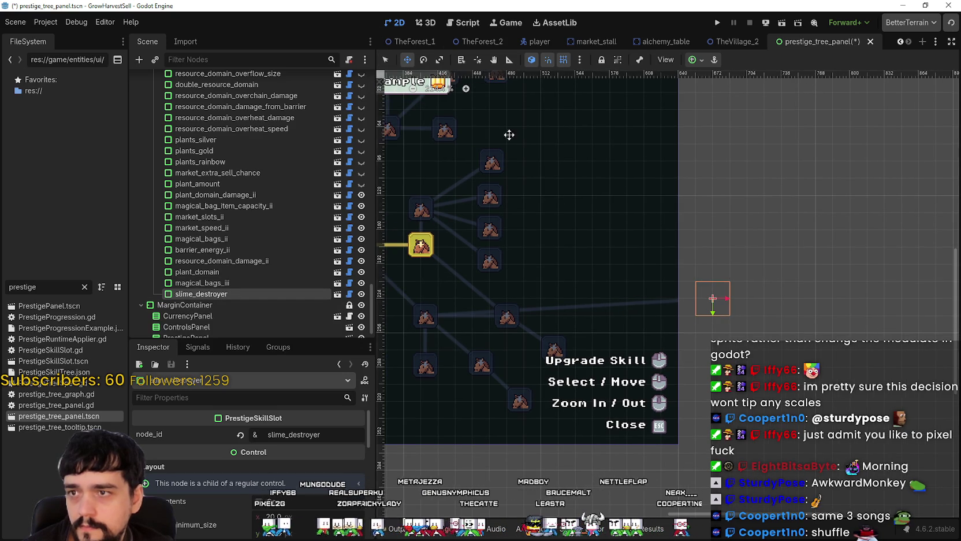
pyautogui.moveTo(706, 298)
pyautogui.mouseDown()
pyautogui.moveTo(616, 276)
pyautogui.moveTo(397, 386)
pyautogui.moveTo(589, 368)
pyautogui.moveTo(549, 303)
pyautogui.mouseUp()
pyautogui.scroll(2, 549, 302)
pyautogui.hotkey('ctrl', 's')
pyautogui.scroll(-2, 549, 302)
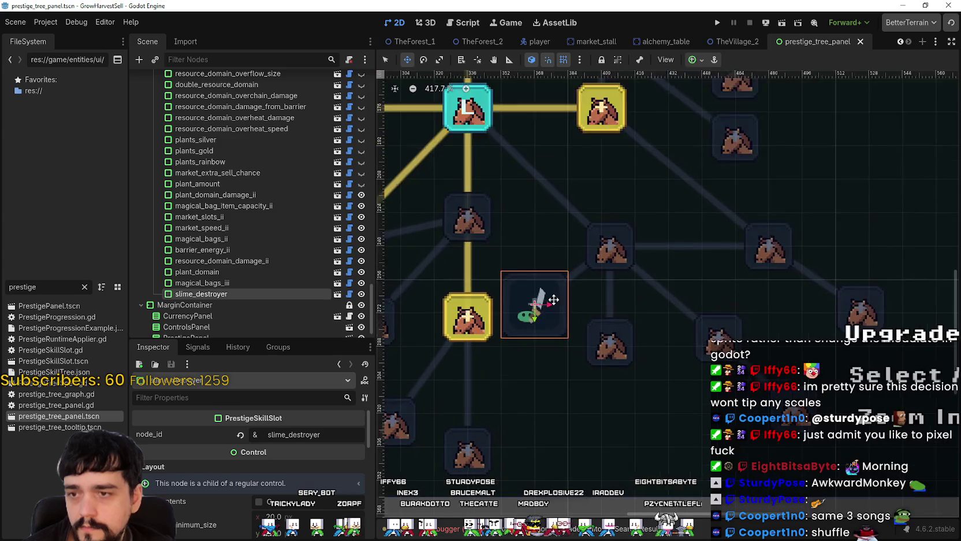
pyautogui.click(860, 41)
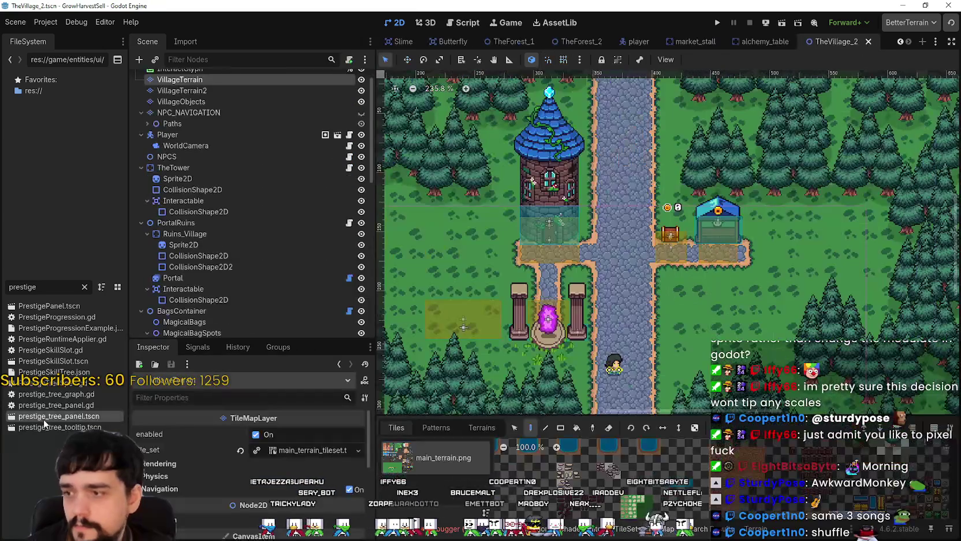
# Step: Reopen prestige_tree_panel and shrink the slime_destroyer slot
pyautogui.doubleClick(46, 417)
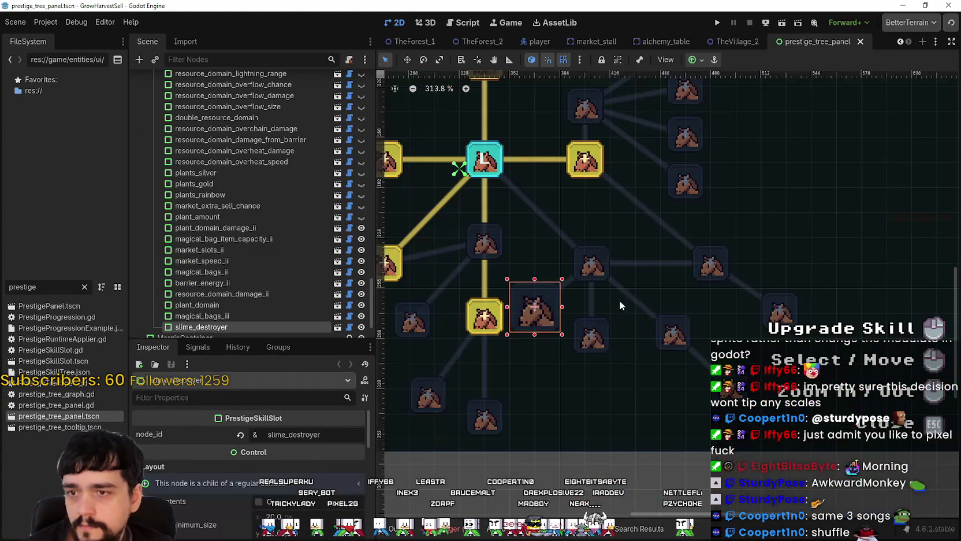
pyautogui.scroll(7, 540, 318)
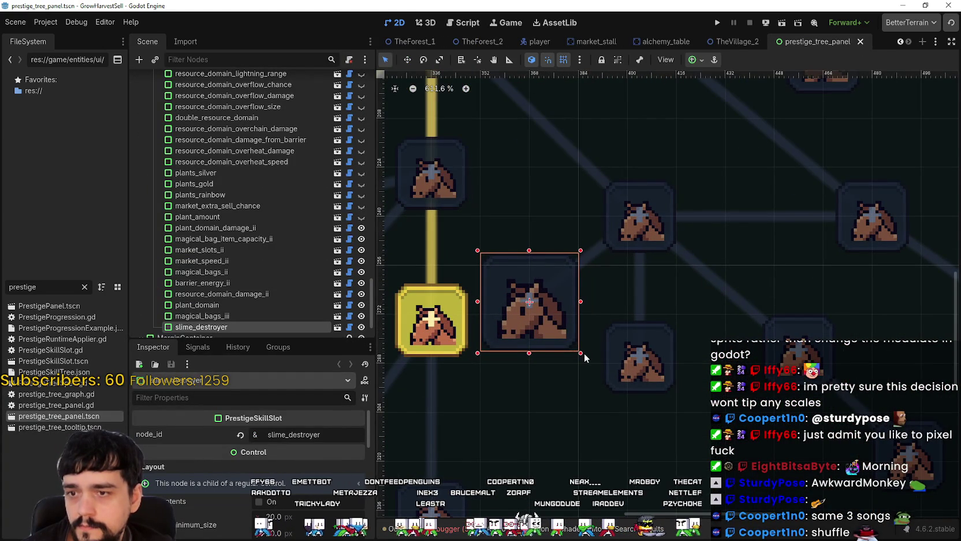
pyautogui.moveTo(580, 354); pyautogui.dragTo(535, 315)
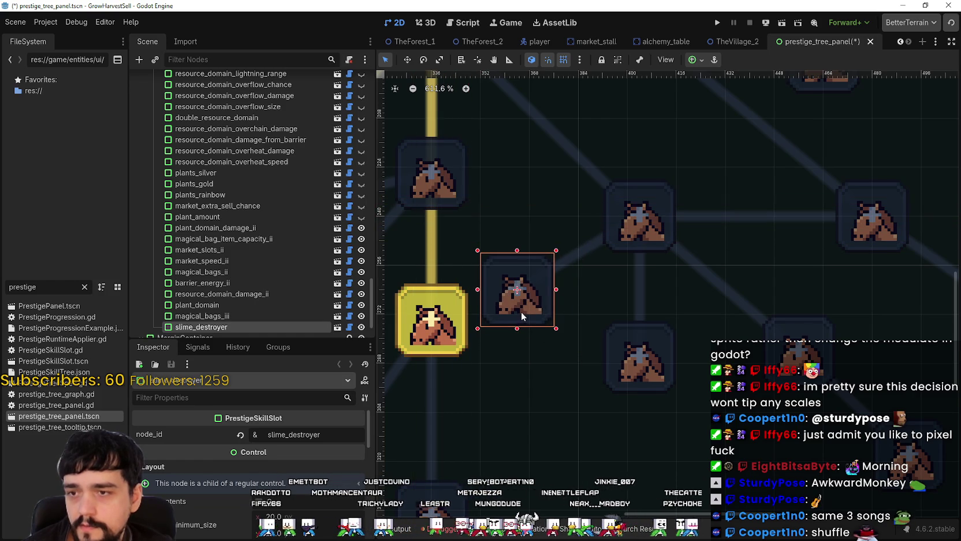
# Step: Nudge the slot 18 px lower, save, and switch to the TheForest_1 scene
pyautogui.scroll(-6, 521, 306)
pyautogui.moveTo(521, 314)
pyautogui.mouseDown()
pyautogui.moveTo(518, 254)
pyautogui.moveTo(518, 341)
pyautogui.moveTo(531, 358)
pyautogui.moveTo(521, 418)
pyautogui.moveTo(513, 385)
pyautogui.moveTo(529, 373)
pyautogui.mouseUp()
pyautogui.hotkey('ctrl', 's')
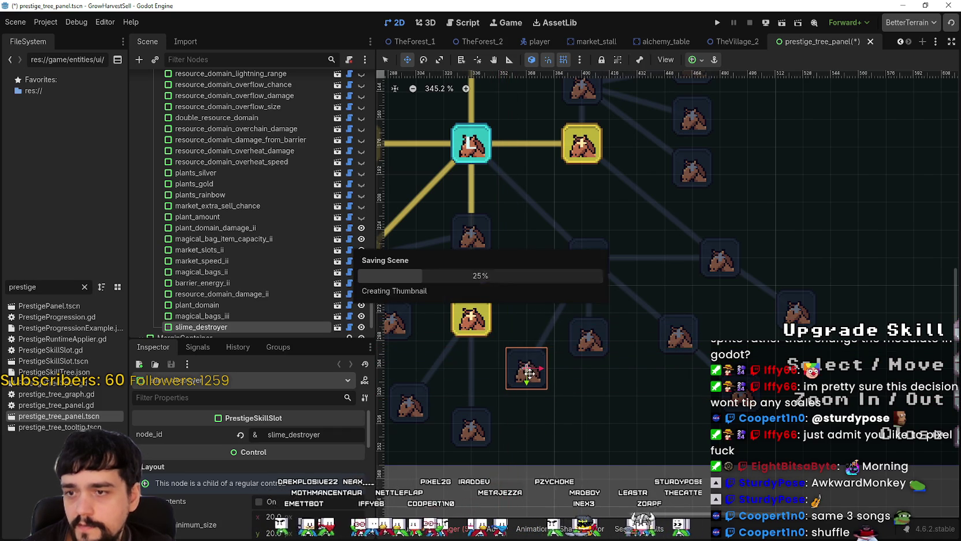
pyautogui.scroll(-3, 595, 276)
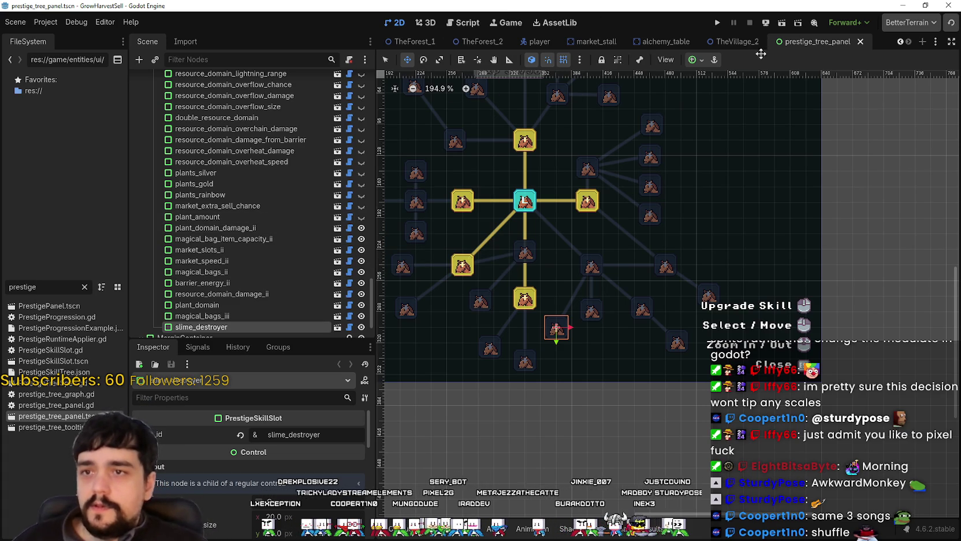
pyautogui.click(410, 40)
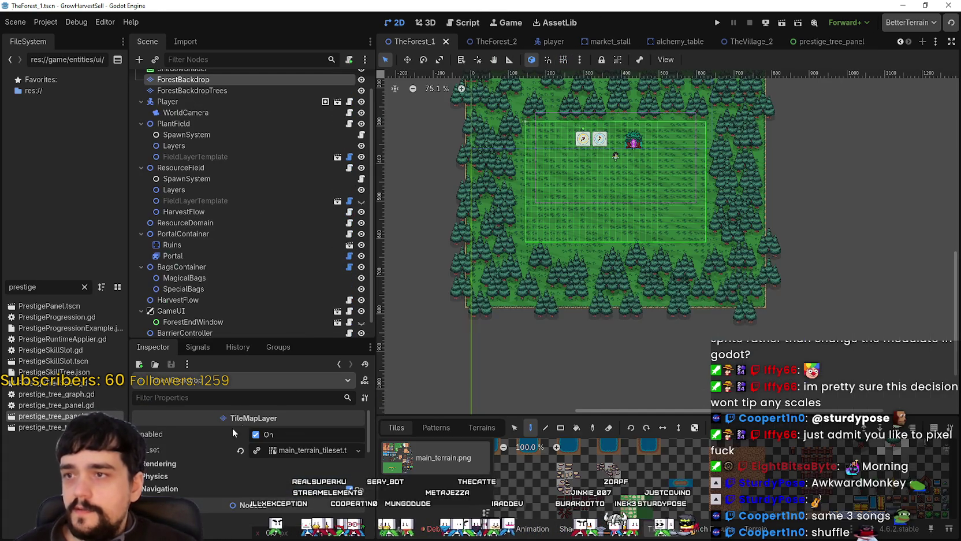
# Step: Select the ForestCreatureArrivals node and enlarge the Inspector
pyautogui.scroll(-1, 243, 478)
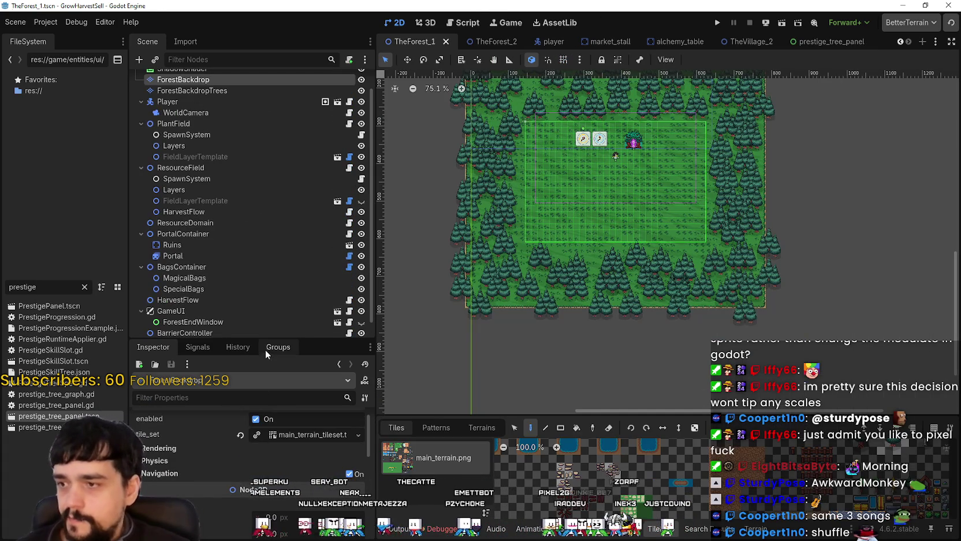
pyautogui.moveTo(267, 340); pyautogui.dragTo(270, 297)
pyautogui.scroll(-3, 229, 223)
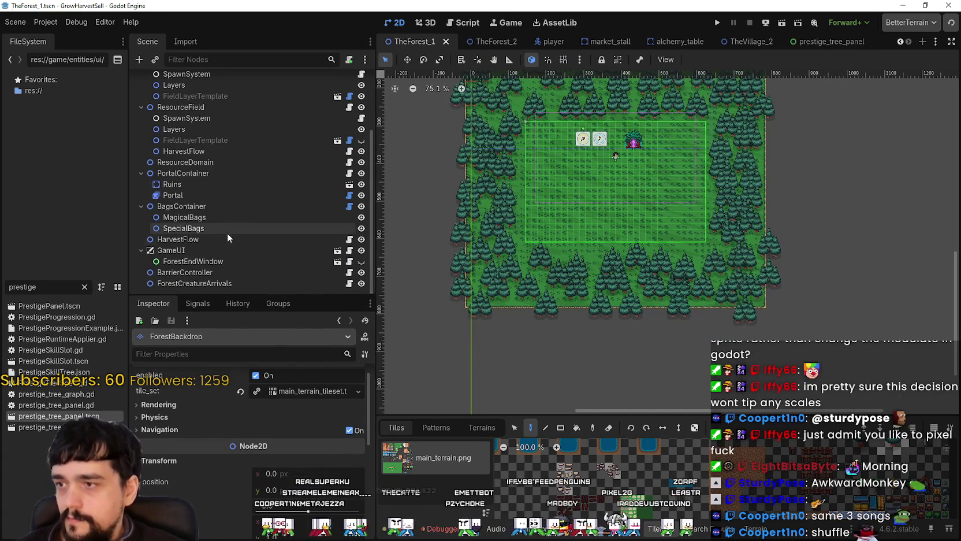
pyautogui.scroll(4, 226, 233)
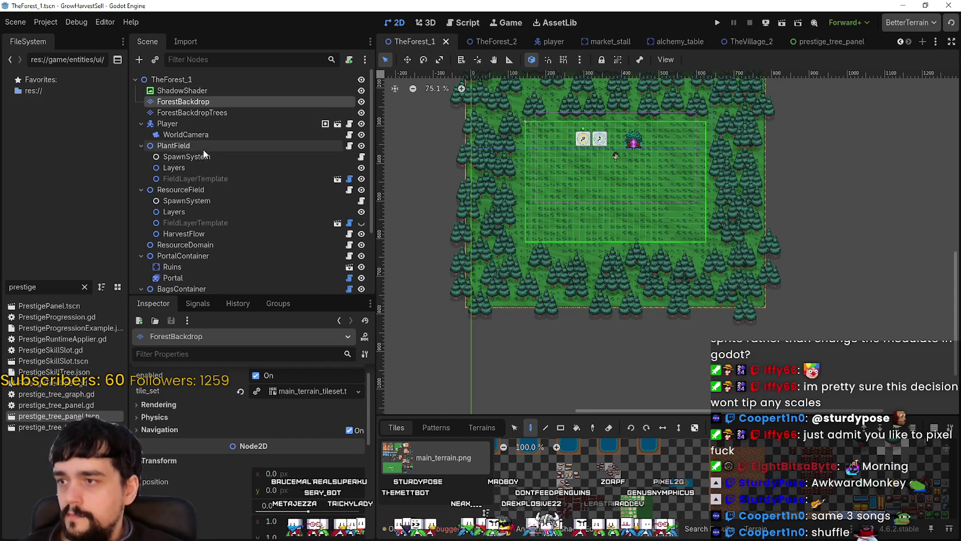
pyautogui.scroll(-1, 190, 231)
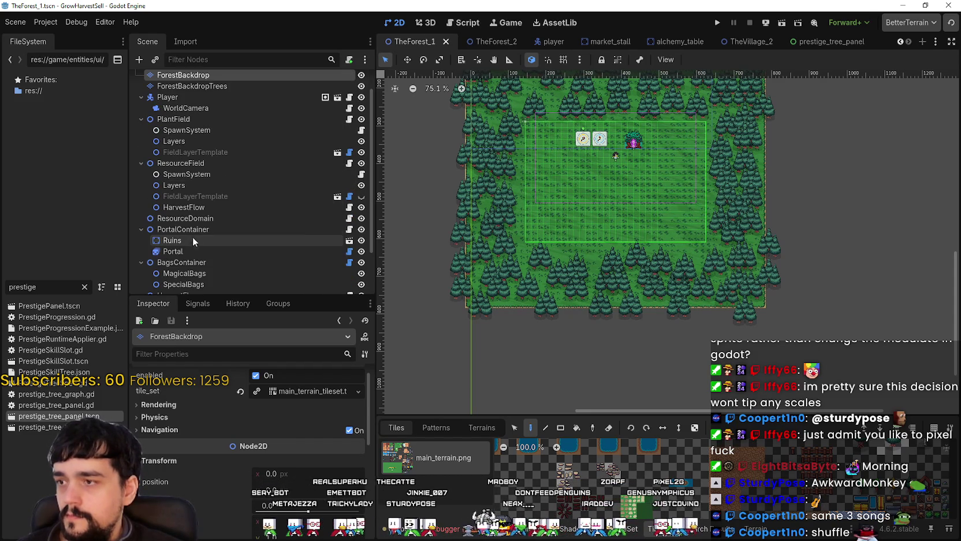
pyautogui.scroll(-2, 199, 227)
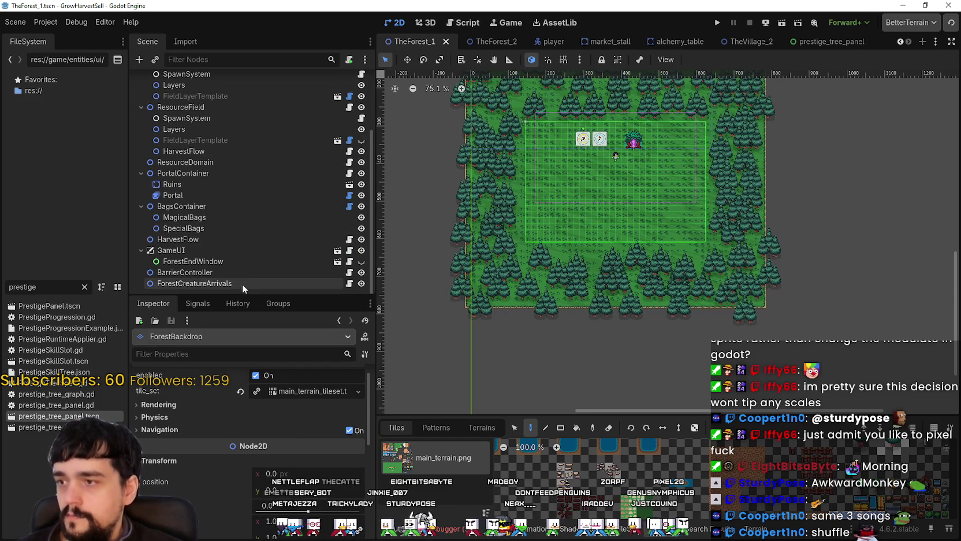
pyautogui.click(242, 283)
pyautogui.moveTo(252, 295)
pyautogui.mouseDown()
pyautogui.moveTo(283, 267)
pyautogui.moveTo(313, 150)
pyautogui.mouseUp()
# Step: Try a new AtlasTexture on slime_destroyer_sword_texture, then revert to the original sword image
pyautogui.scroll(-15, 194, 490)
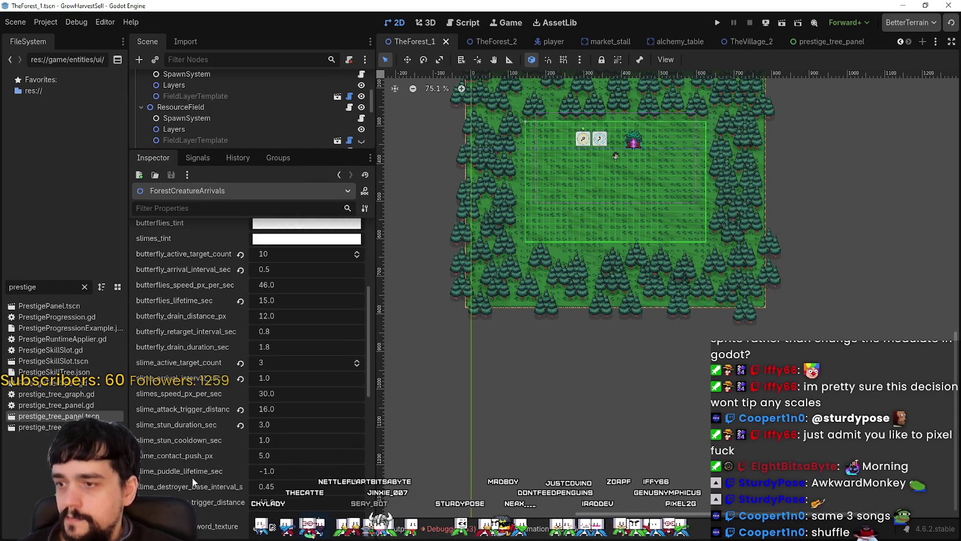
pyautogui.click(261, 333)
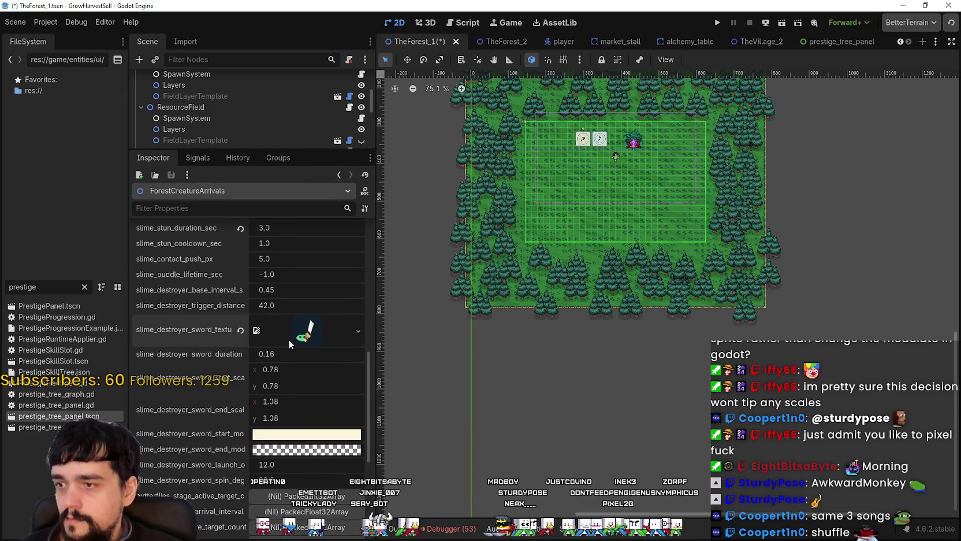
pyautogui.click(326, 334)
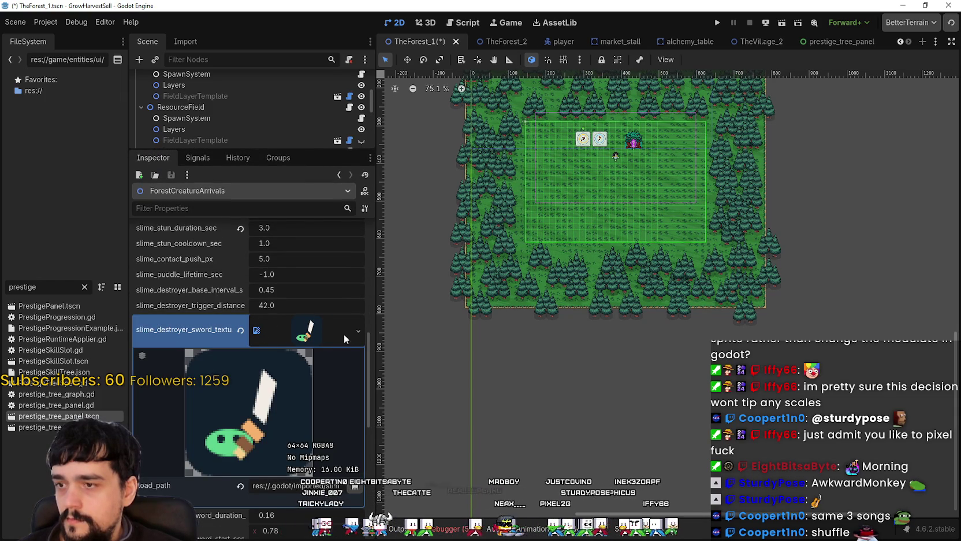
pyautogui.click(358, 331)
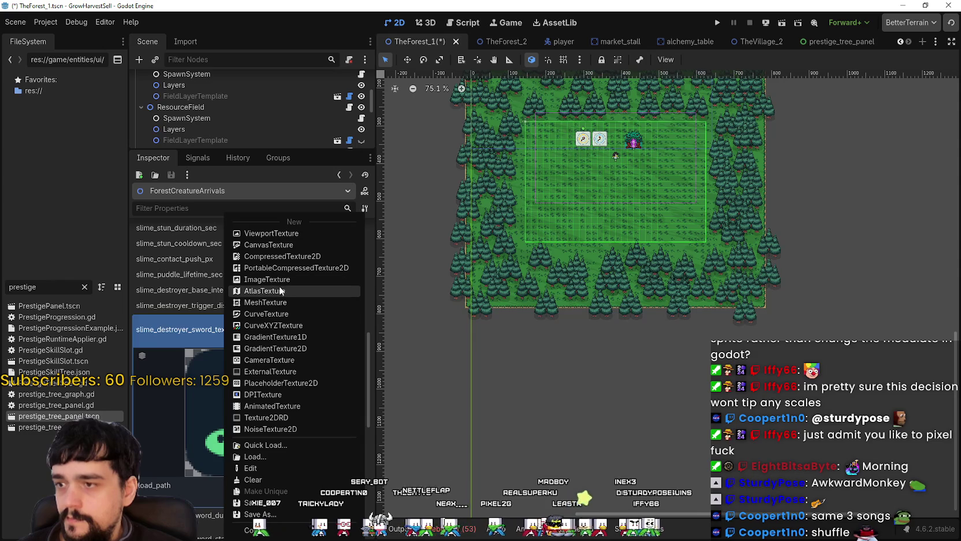
pyautogui.click(300, 290)
pyautogui.click(283, 468)
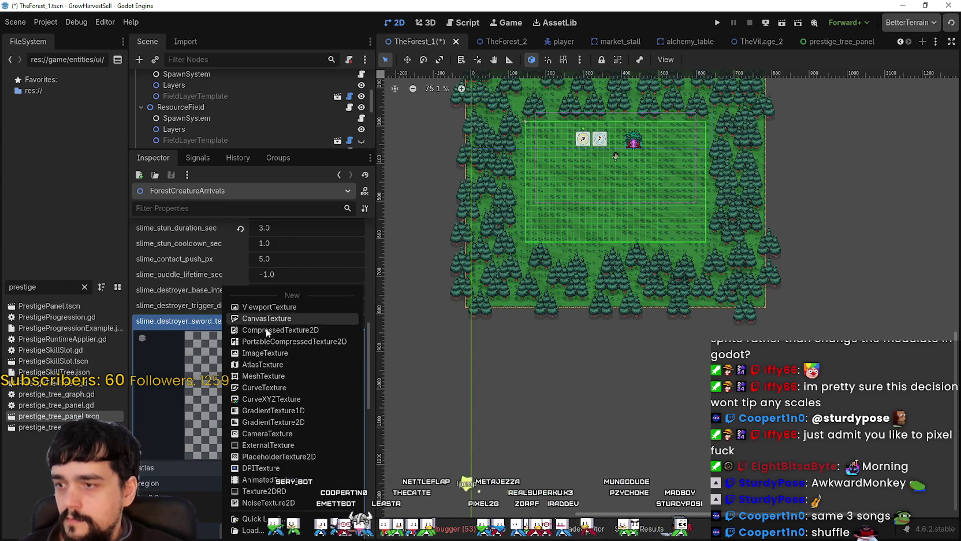
pyautogui.click(264, 363)
pyautogui.click(249, 322)
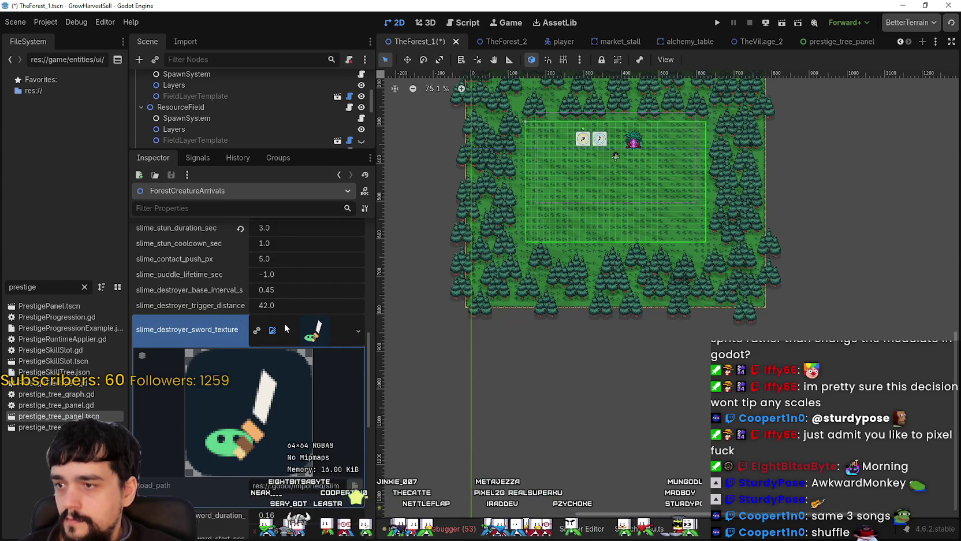
# Step: Replace slime_destroyer_sword_texture with a new, empty AtlasTexture
pyautogui.click(358, 330)
pyautogui.click(312, 281)
pyautogui.scroll(-3, 268, 463)
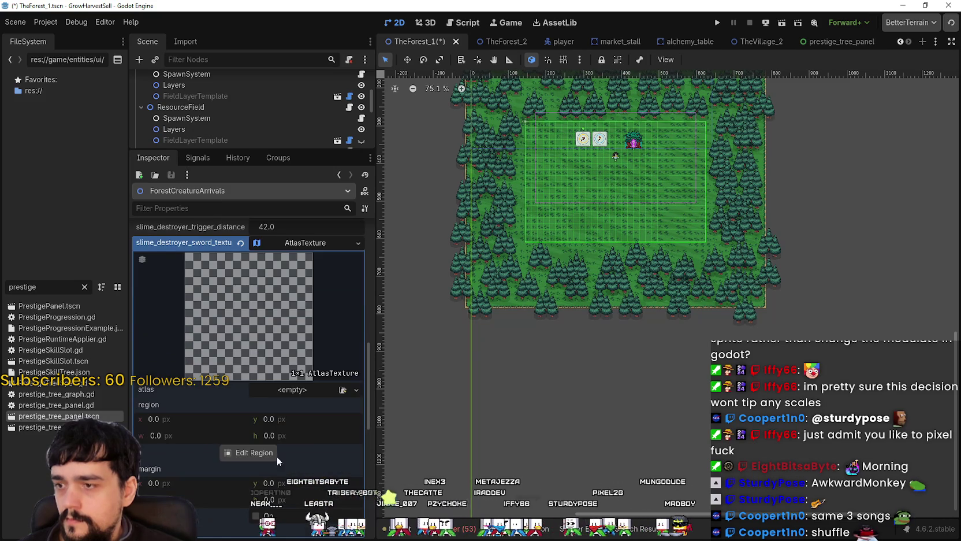
# Step: Quick-load the main atlas sprite sheet as the sword AtlasTexture's atlas
pyautogui.click(288, 389)
pyautogui.click(263, 518)
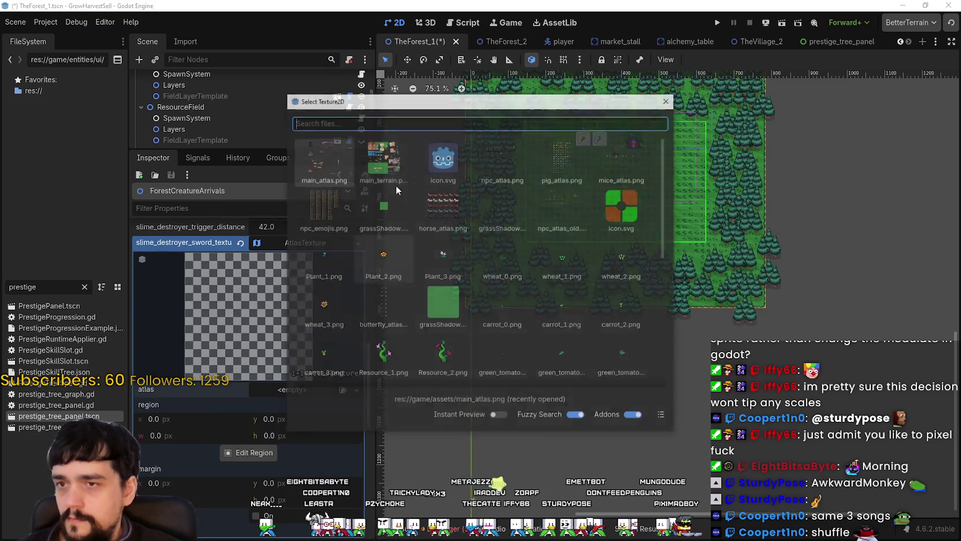
pyautogui.press('Return')
# Step: Set the texture region to the 16×16 sword sprite at 448, 832
pyautogui.click(247, 472)
pyautogui.scroll(-5, 480, 276)
pyautogui.scroll(-5, 536, 253)
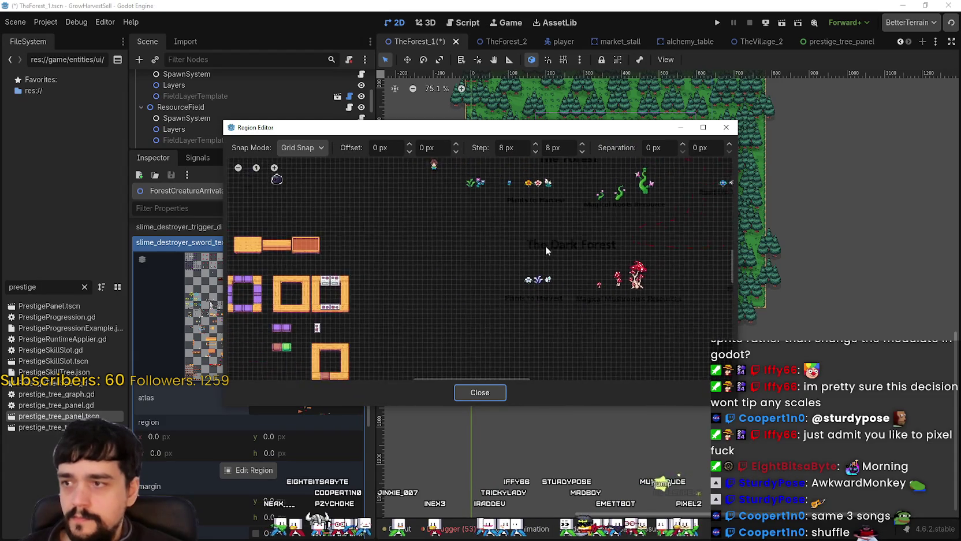
pyautogui.moveTo(467, 261)
pyautogui.mouseDown()
pyautogui.moveTo(515, 253)
pyautogui.moveTo(488, 220)
pyautogui.moveTo(643, 312)
pyautogui.mouseUp()
pyautogui.scroll(5, 481, 283)
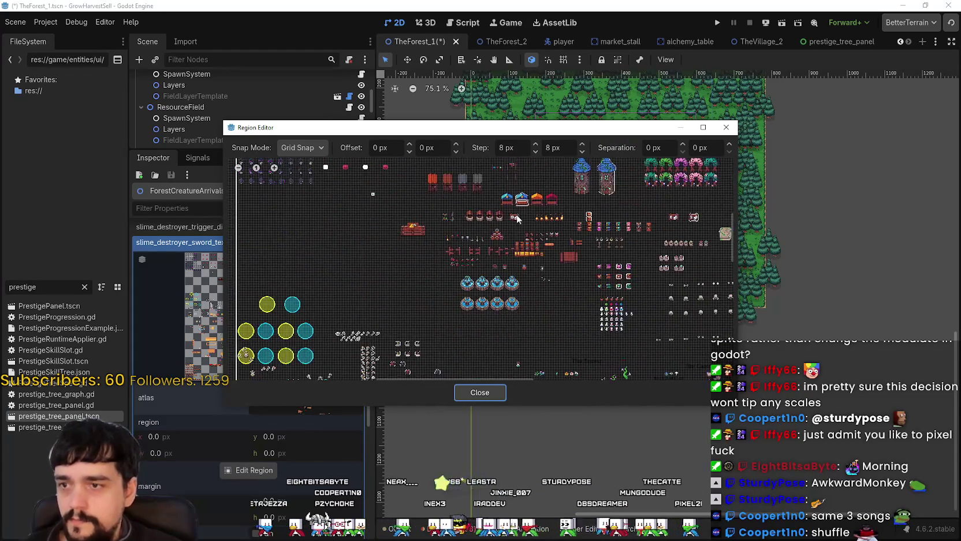
pyautogui.scroll(4, 481, 283)
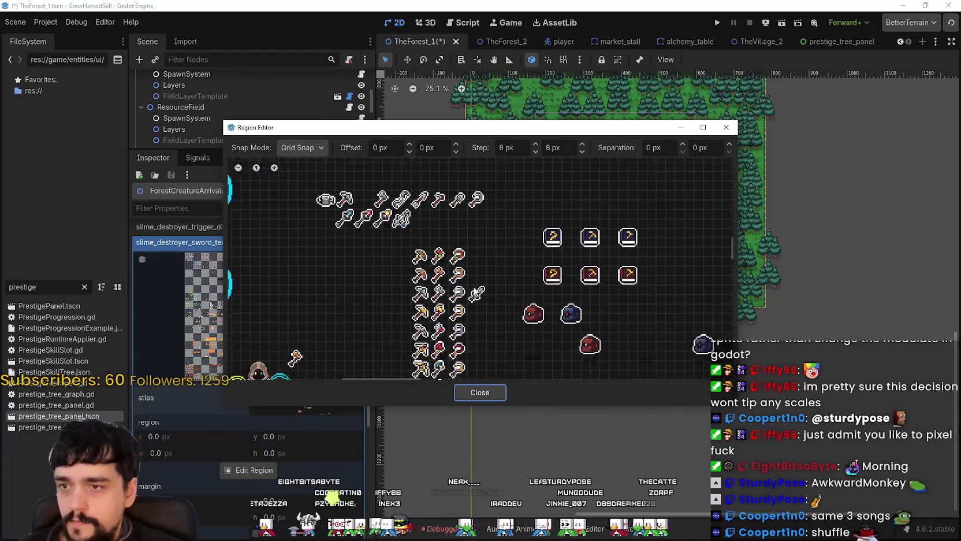
pyautogui.click(480, 296)
pyautogui.click(474, 394)
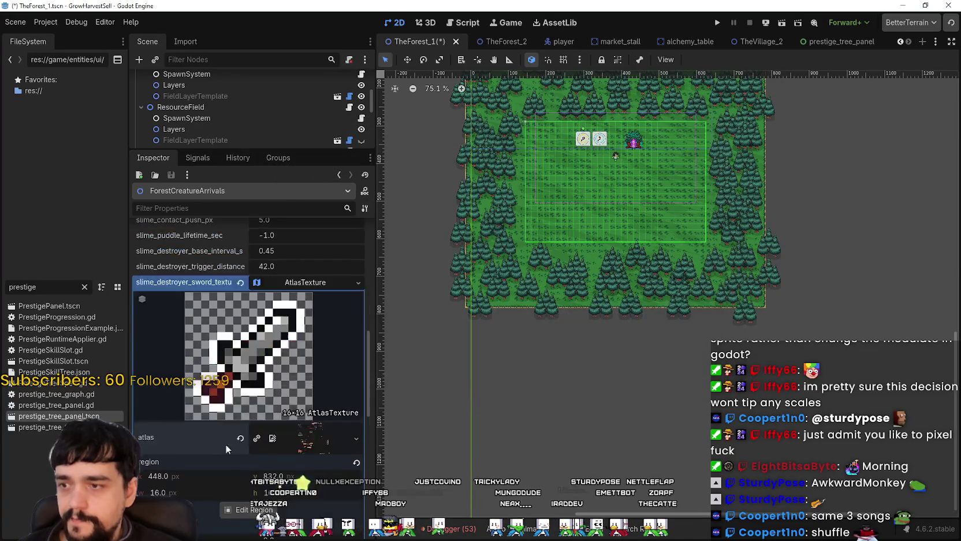
# Step: Save the TheForest_1 scene
pyautogui.scroll(5, 221, 448)
pyautogui.hotkey('ctrl', 's')
pyautogui.rightClick(214, 449)
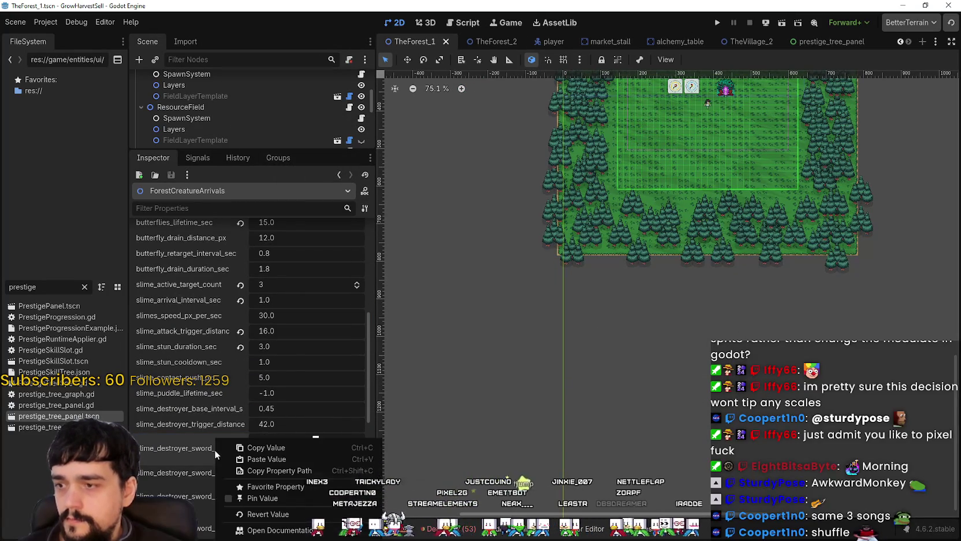
# Step: Copy the sword texture onto TheForest_2's ForestCreatureArrivals node and save that scene
pyautogui.click(267, 510)
pyautogui.click(493, 41)
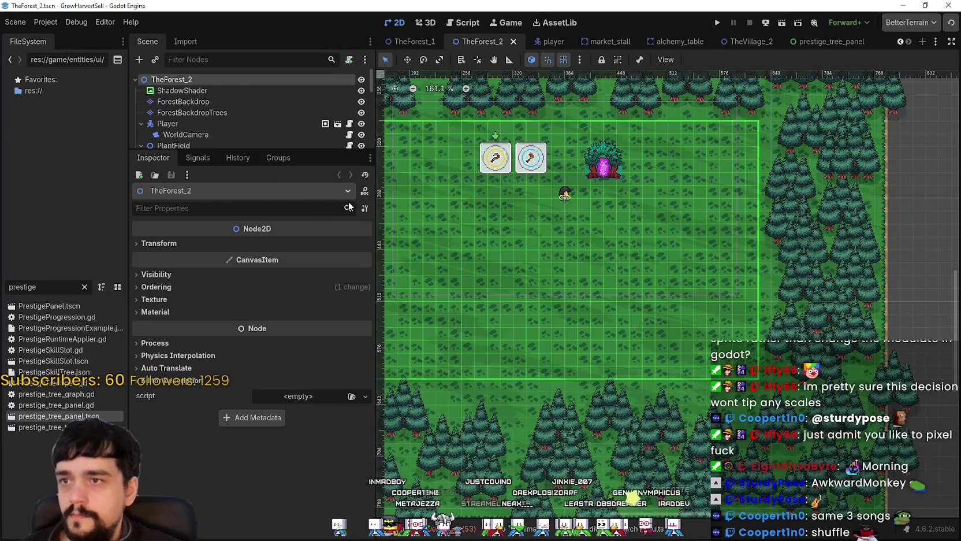
pyautogui.scroll(-6, 204, 77)
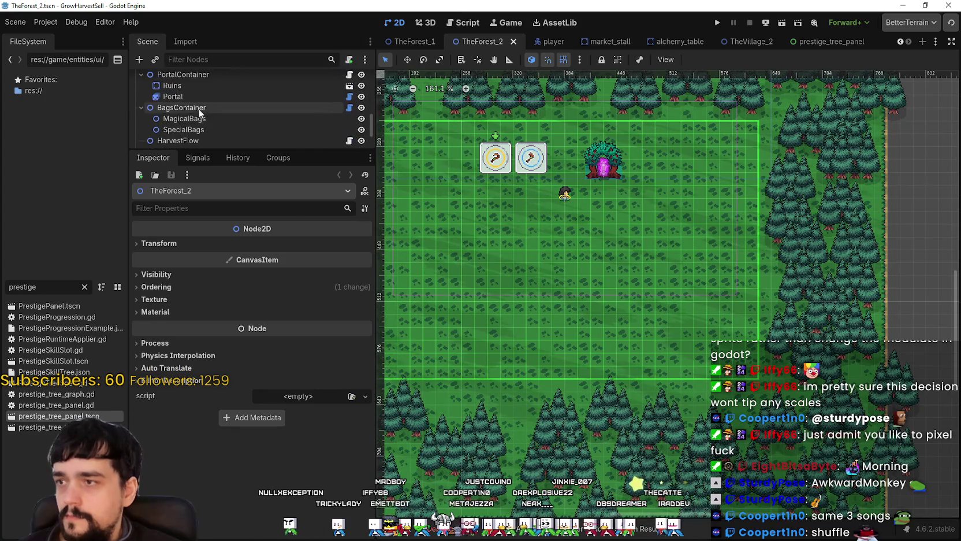
pyautogui.scroll(-1, 172, 135)
pyautogui.click(178, 137)
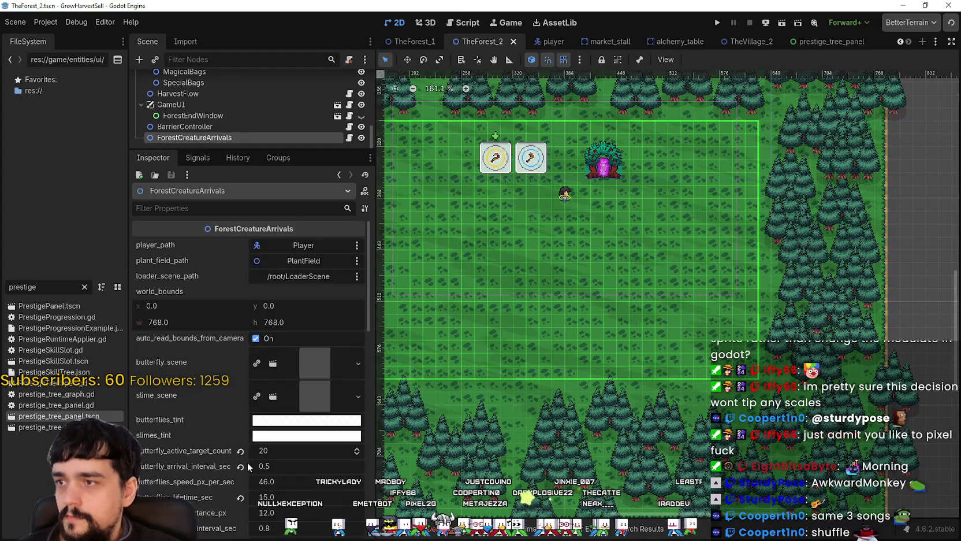
pyautogui.scroll(-3, 250, 426)
pyautogui.rightClick(212, 366)
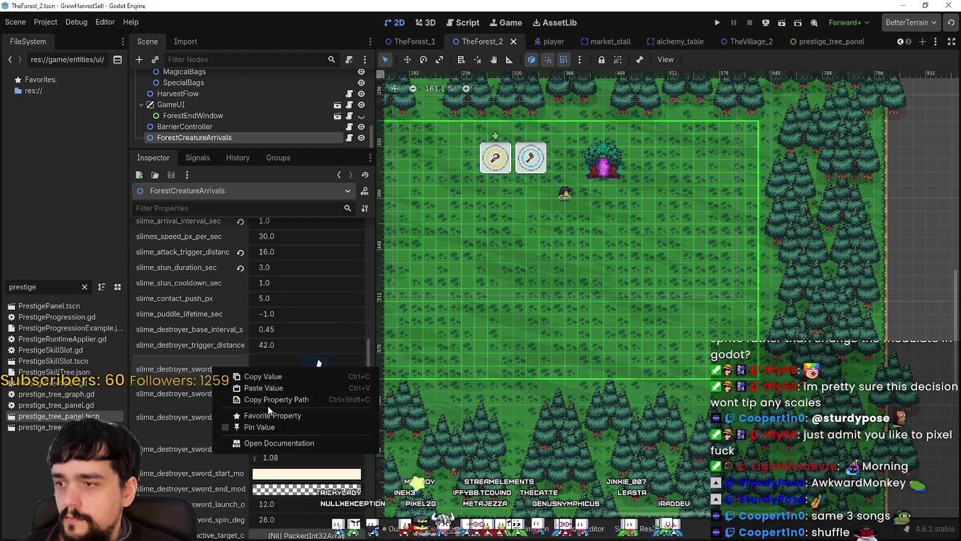
pyautogui.click(265, 394)
pyautogui.hotkey('ctrl', 's')
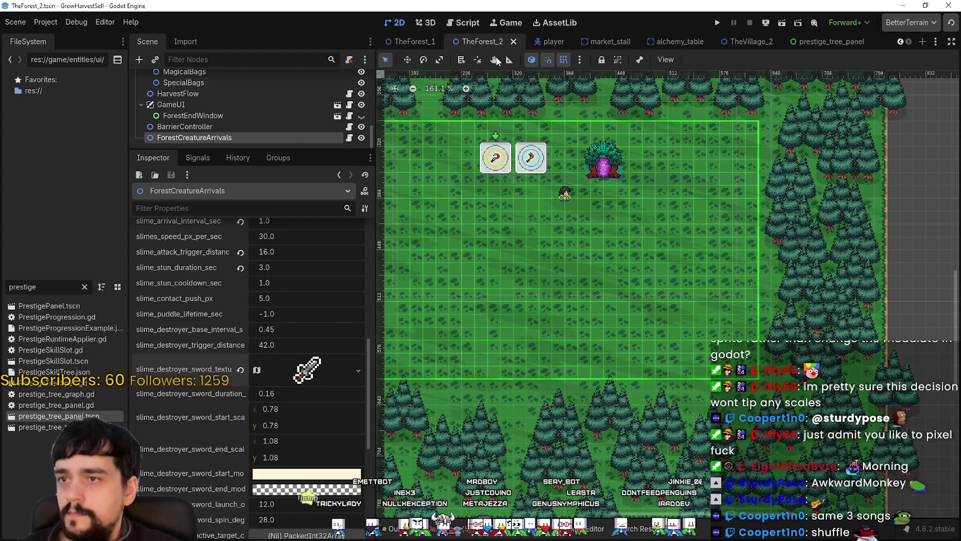
# Step: Paste the same sword texture onto TheForest_3's ForestCreatureArrivals and save TheForest_3
pyautogui.doubleClick(22, 286)
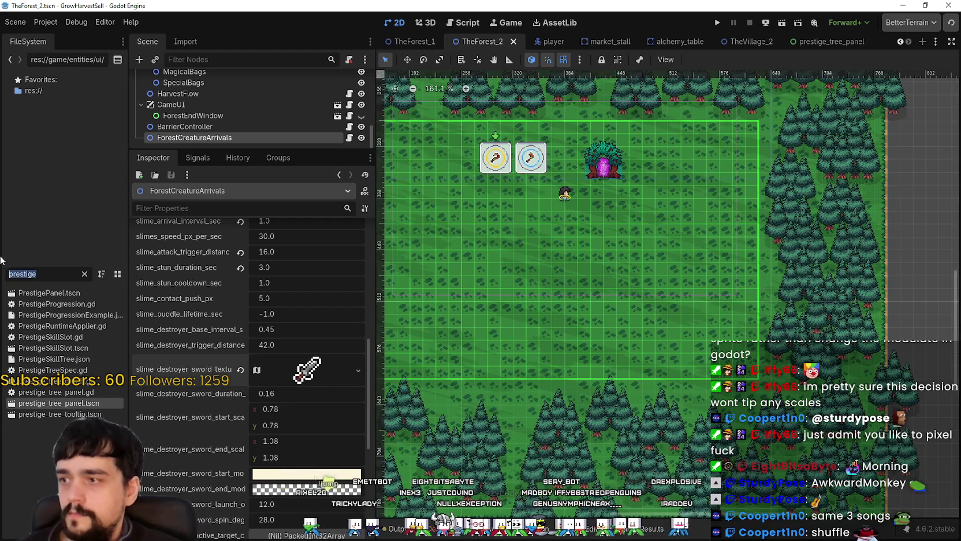
pyautogui.write('forest')
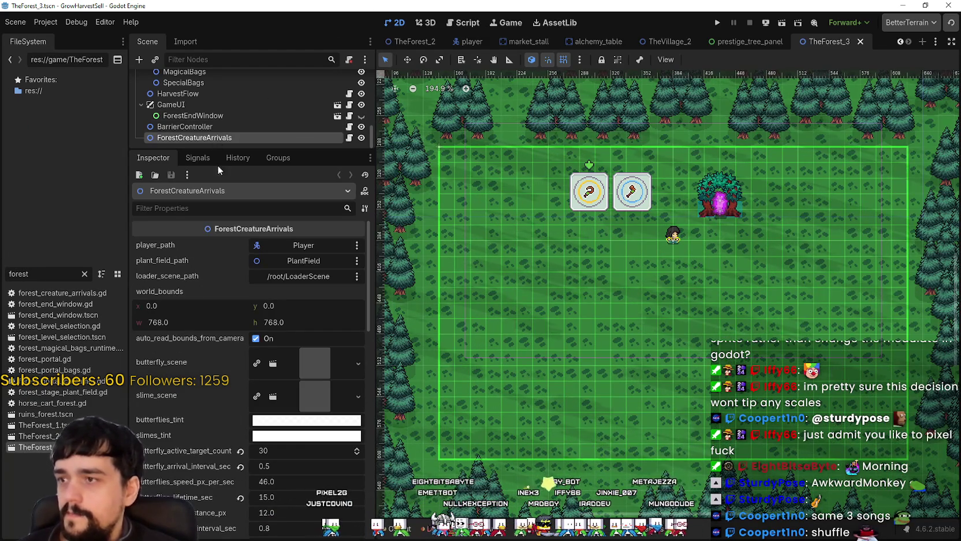
pyautogui.scroll(-3, 268, 495)
pyautogui.scroll(-5, 254, 486)
pyautogui.rightClick(197, 295)
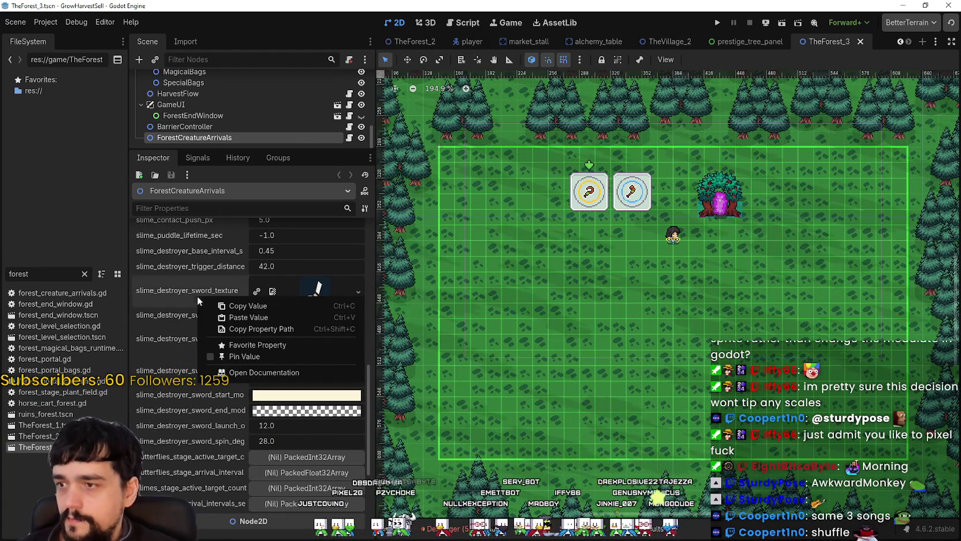
pyautogui.click(241, 316)
pyautogui.hotkey('ctrl', 's')
pyautogui.scroll(6, 212, 382)
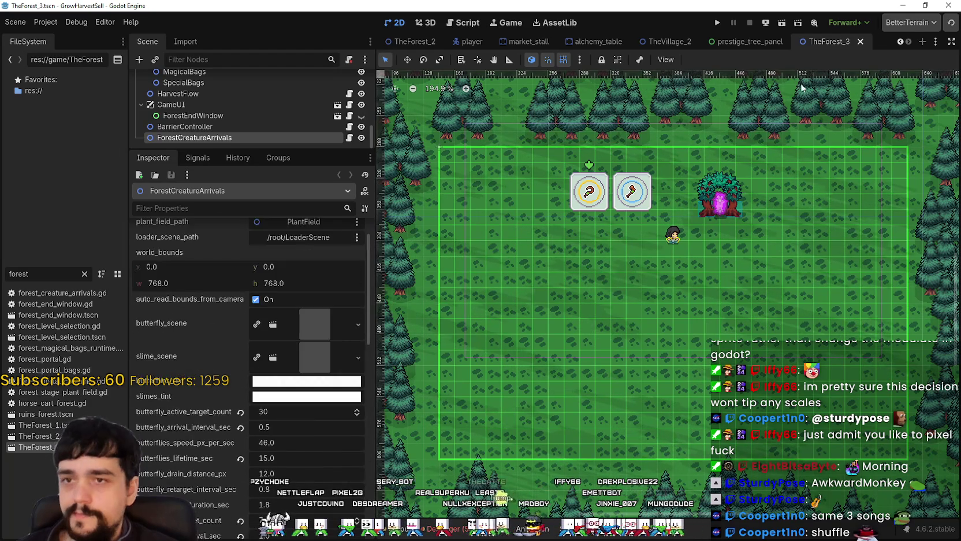
pyautogui.scroll(-5, 774, 247)
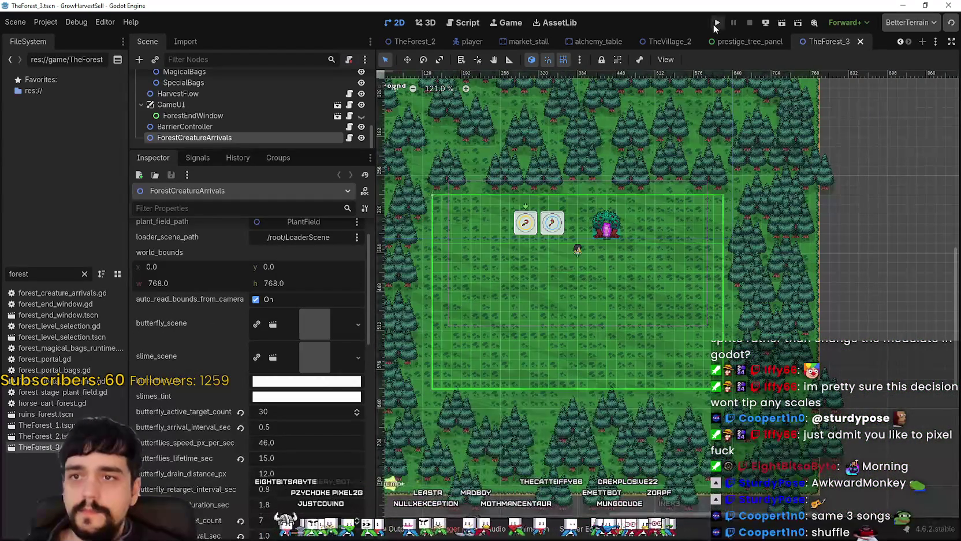
# Step: Launch the project, start a stacked game run, and enlarge the game window
pyautogui.click(716, 24)
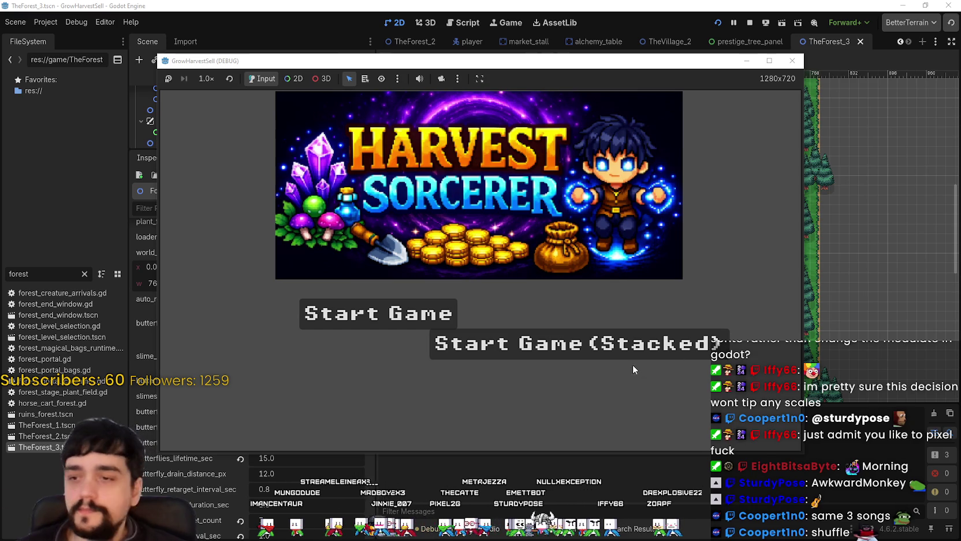
pyautogui.click(632, 346)
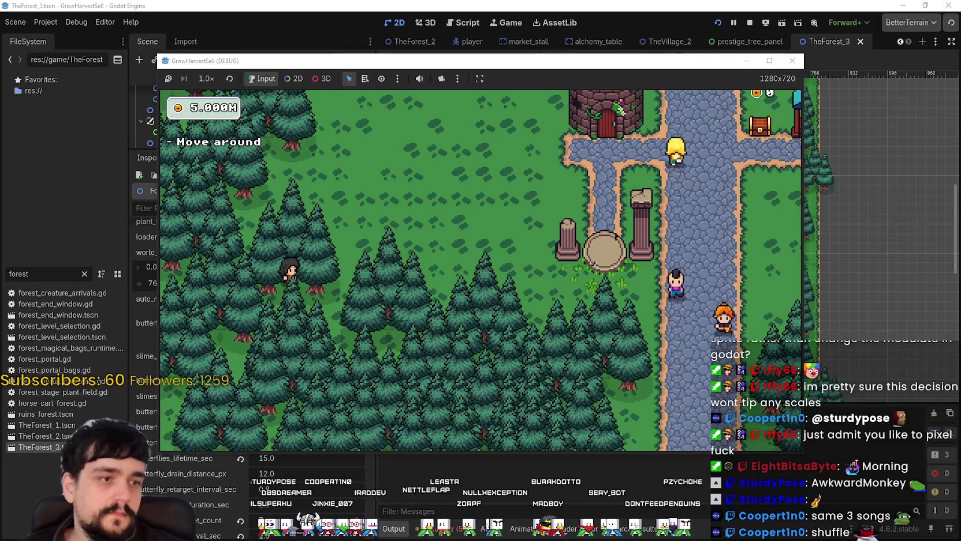
pyautogui.click(769, 61)
# Step: Walk to the prestige skill board and unlock the first few skill nodes
pyautogui.press('d')
pyautogui.press('w')
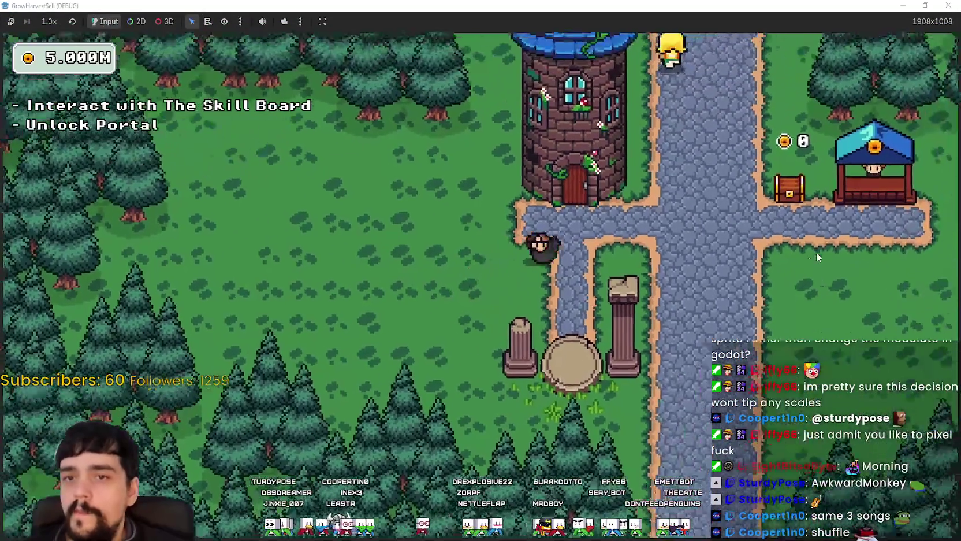
pyautogui.press('e')
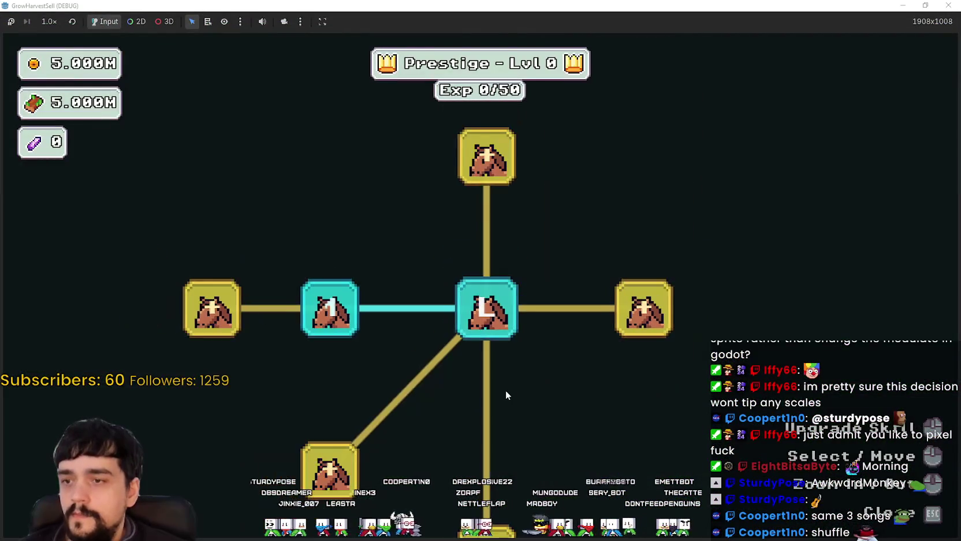
pyautogui.scroll(2, 540, 407)
pyautogui.moveTo(540, 408); pyautogui.dragTo(584, 303)
pyautogui.click(612, 219)
pyautogui.scroll(-1, 668, 370)
pyautogui.click(696, 349)
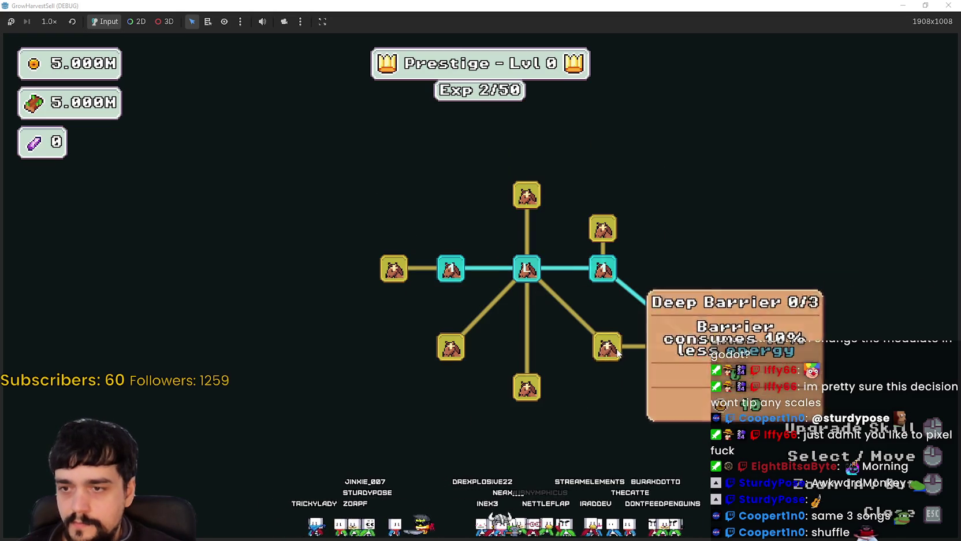
pyautogui.click(607, 347)
pyautogui.click(614, 409)
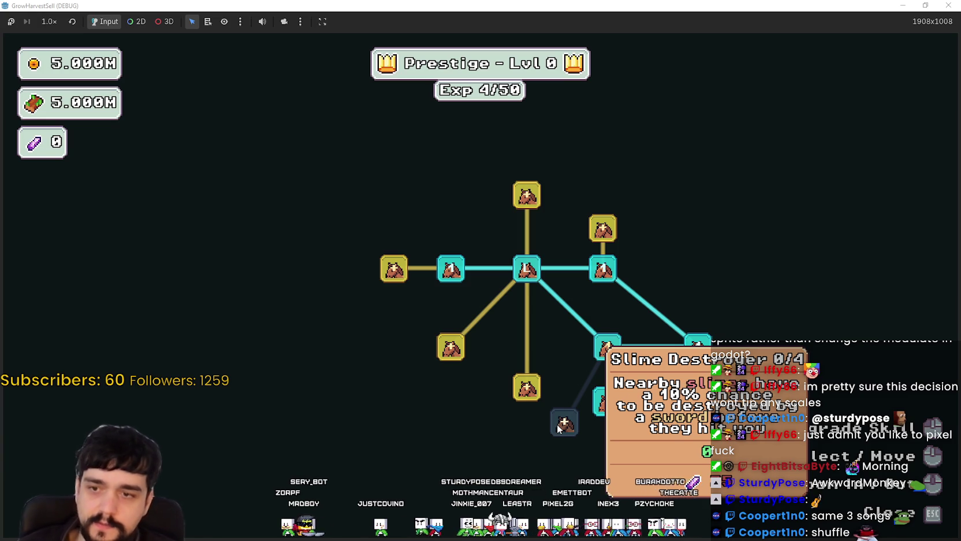
# Step: Buy several more connected prestige skill nodes, then close the running game
pyautogui.click(669, 399)
pyautogui.scroll(-1, 656, 409)
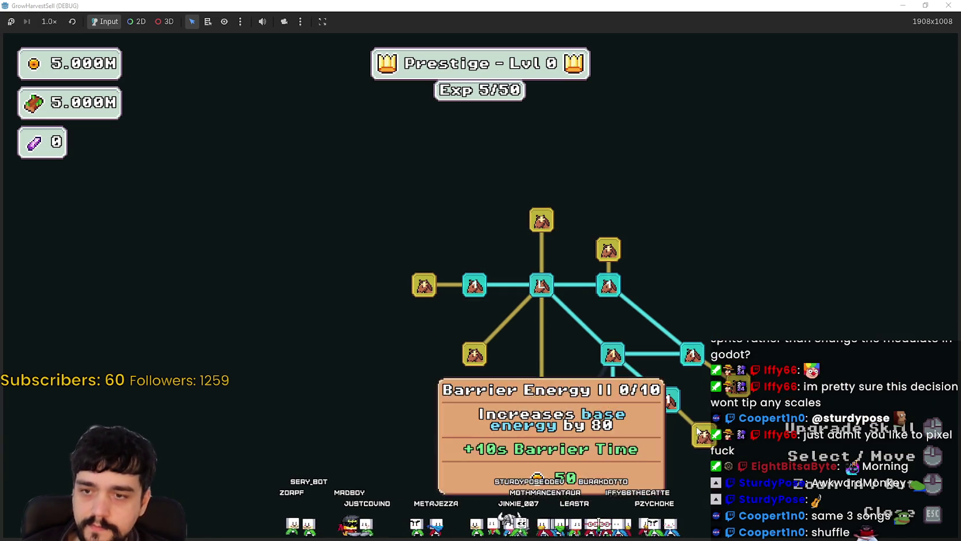
pyautogui.click(699, 430)
pyautogui.click(737, 382)
pyautogui.scroll(1, 575, 416)
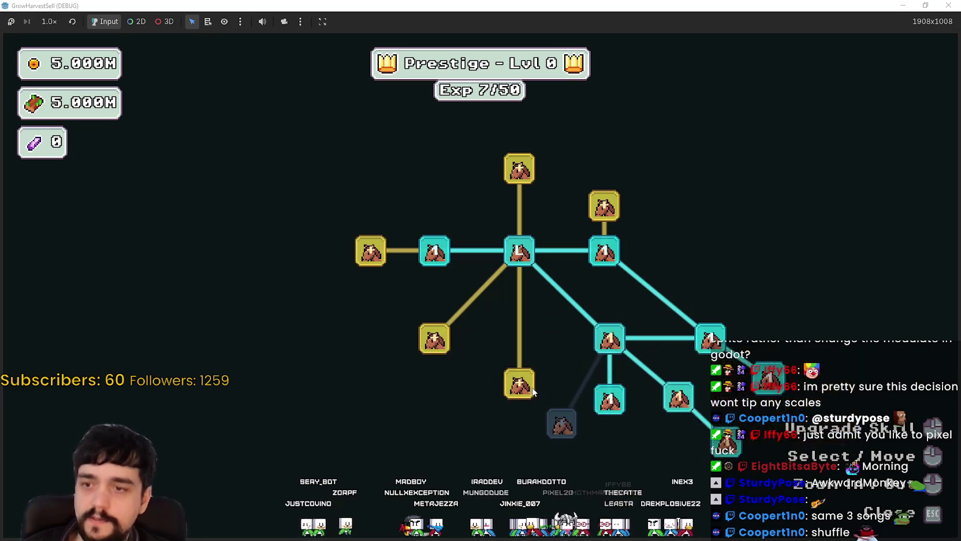
pyautogui.click(534, 391)
pyautogui.scroll(-1, 509, 457)
pyautogui.click(460, 355)
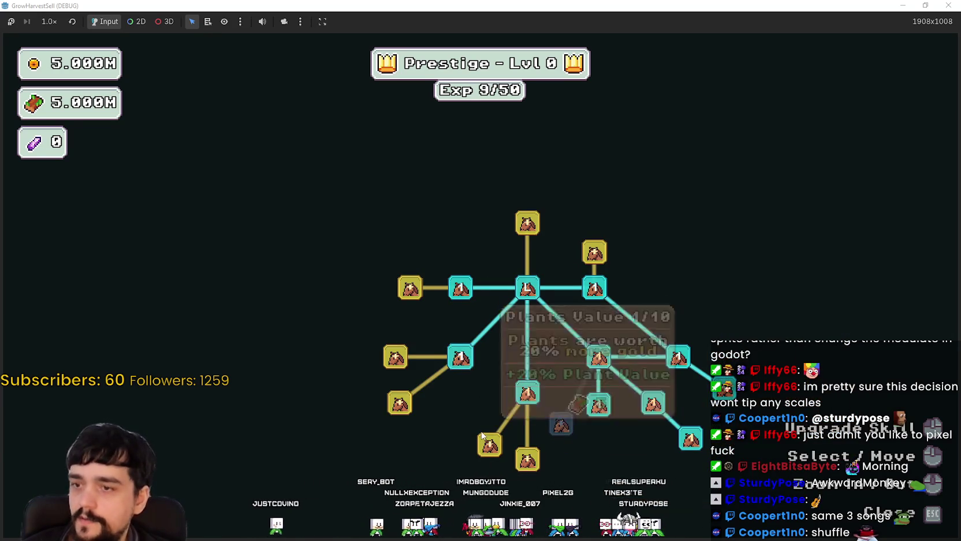
pyautogui.click(489, 445)
pyautogui.click(528, 459)
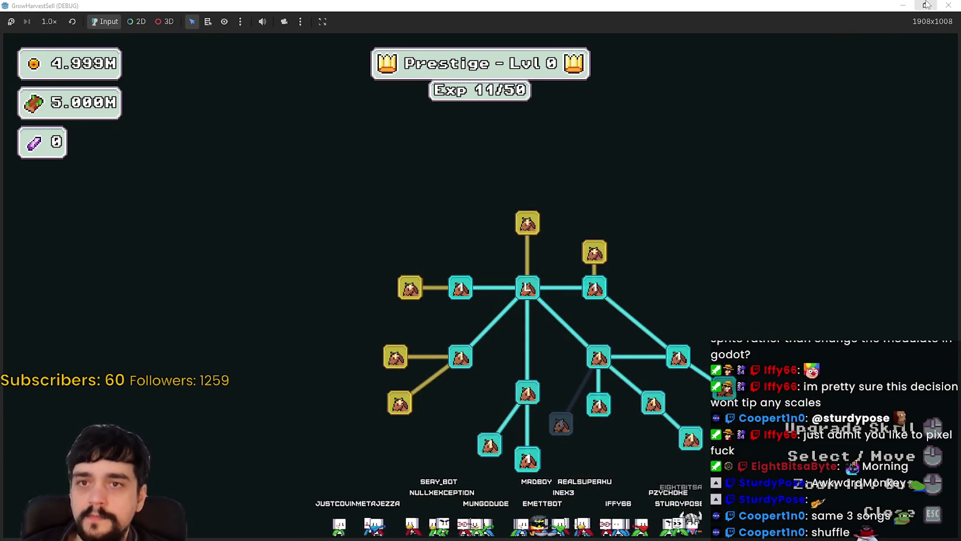
pyautogui.click(926, 5)
pyautogui.click(749, 23)
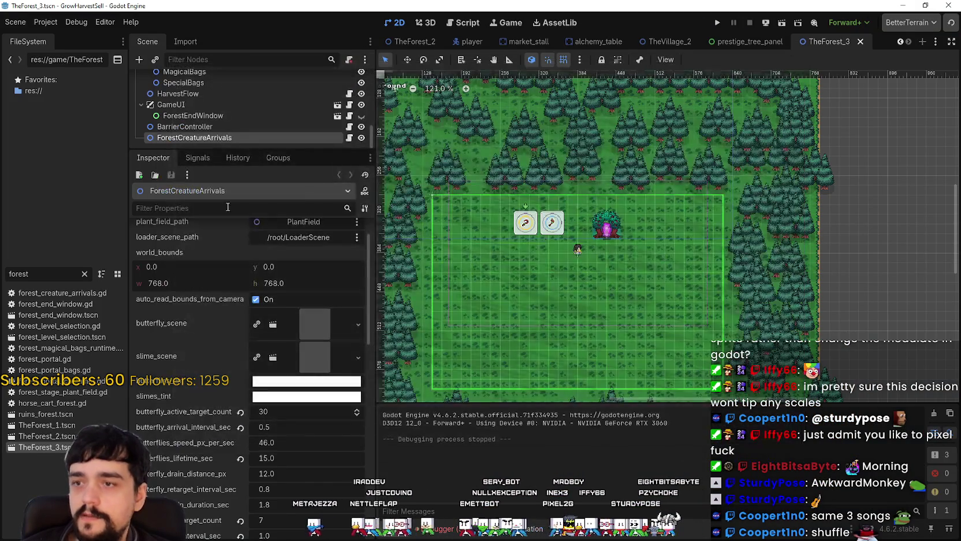
# Step: Find 50000 across the project files and open the main.gd match on line 10
pyautogui.scroll(3, 248, 110)
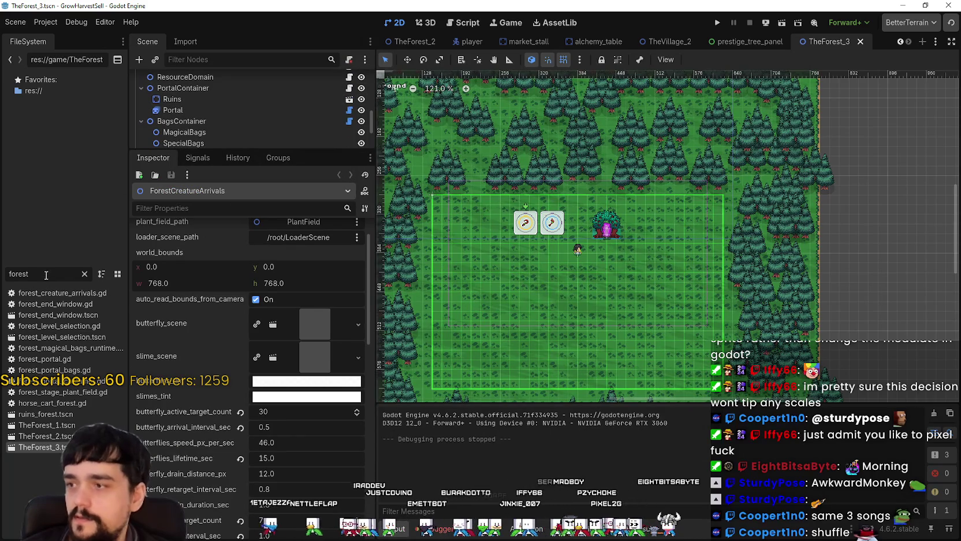
pyautogui.hotkey('ctrl', 'shift', 'f')
pyautogui.write('5')
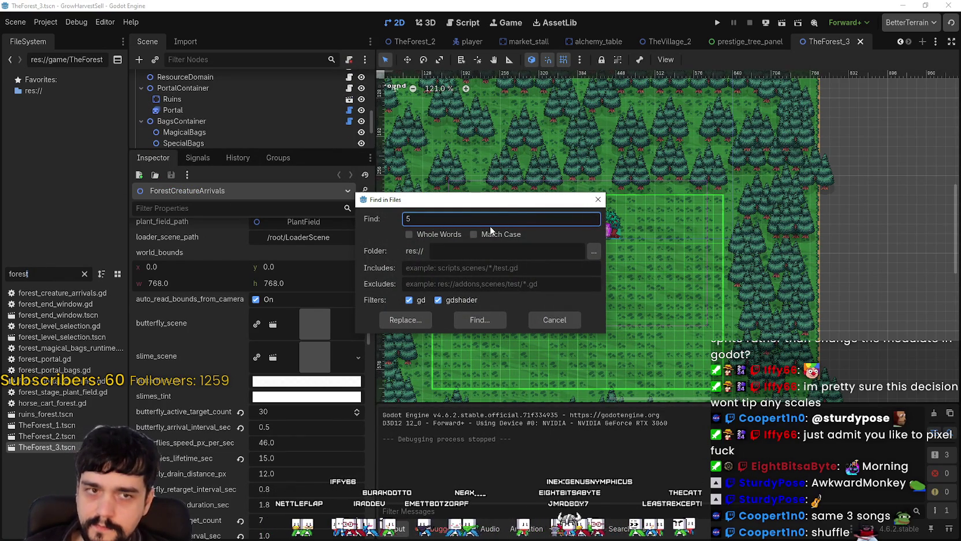
pyautogui.write('0000')
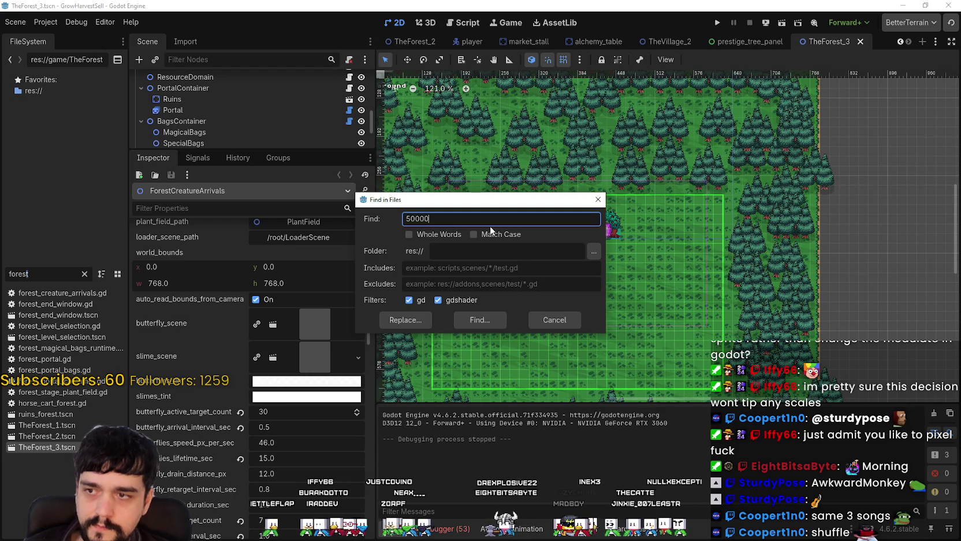
pyautogui.press('Return')
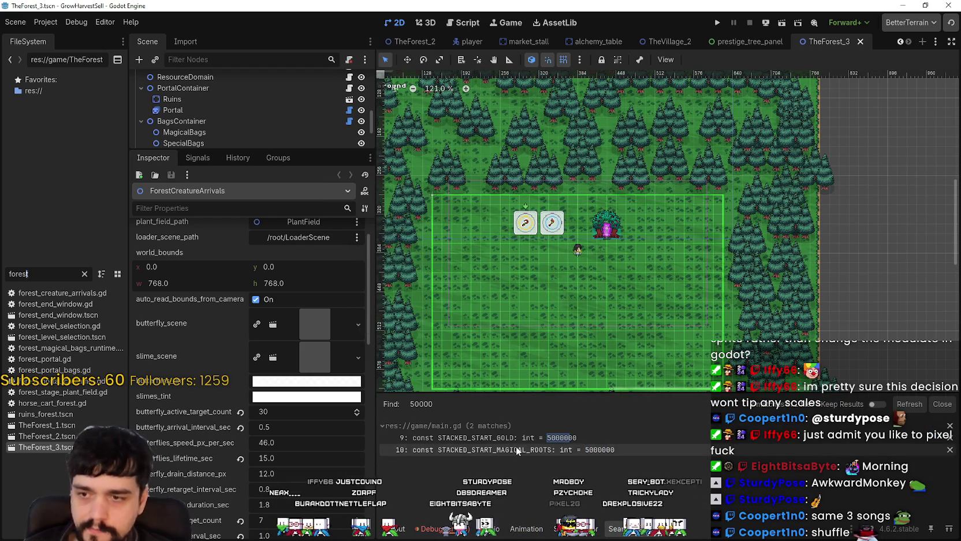
pyautogui.click(516, 450)
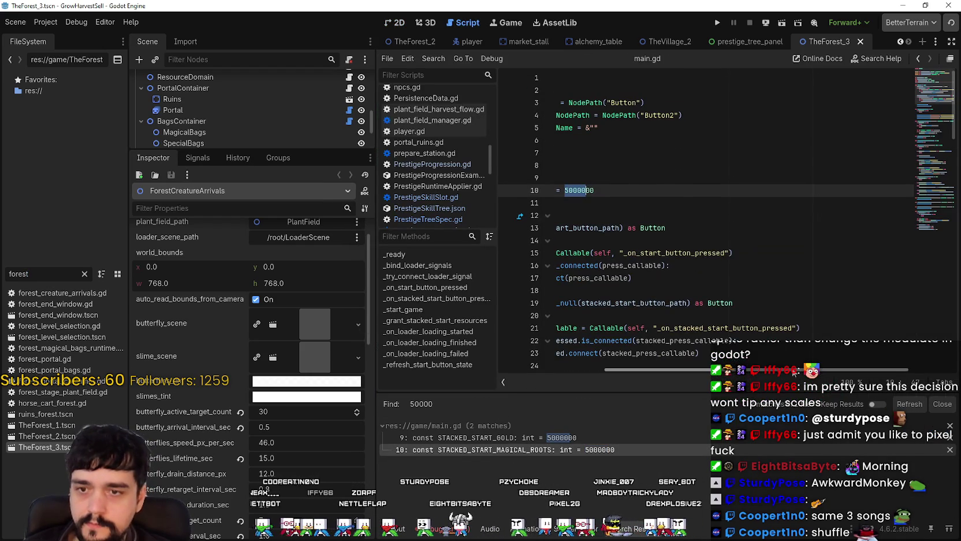
# Step: Duplicate the roots constant on line 11 as STACKED_START_MAGICAL_CRYSTALS = 5000000
pyautogui.hscroll(-3, 652, 248)
pyautogui.doubleClick(630, 187)
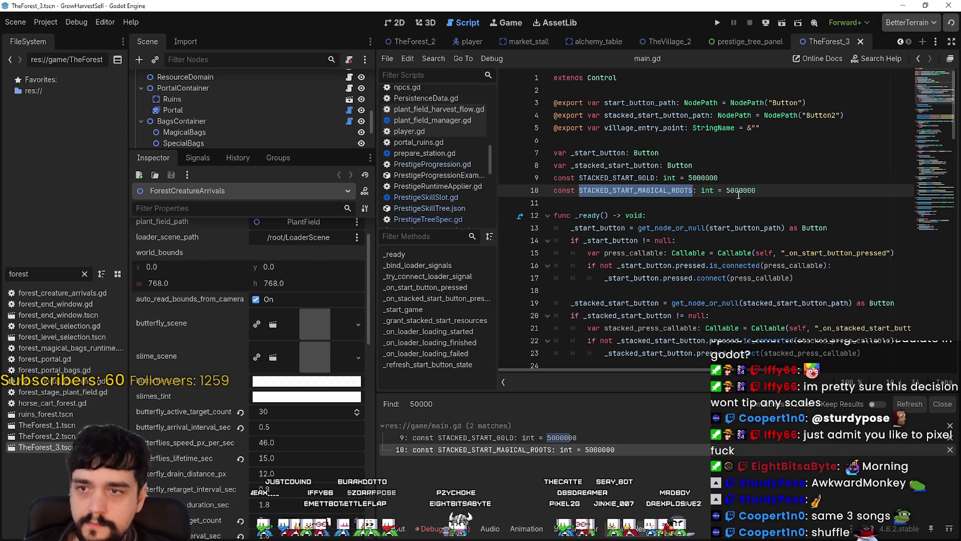
pyautogui.moveTo(767, 188); pyautogui.dragTo(530, 188)
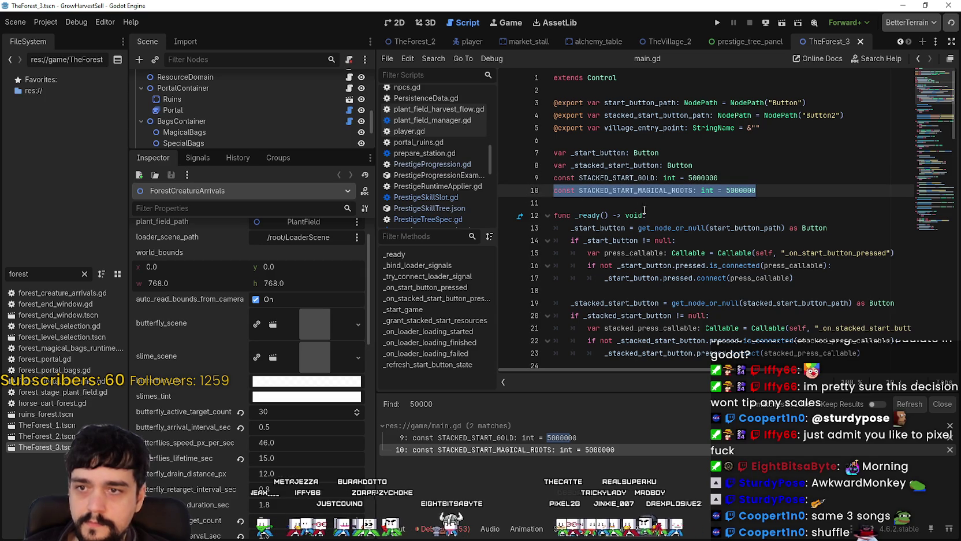
pyautogui.click(627, 205)
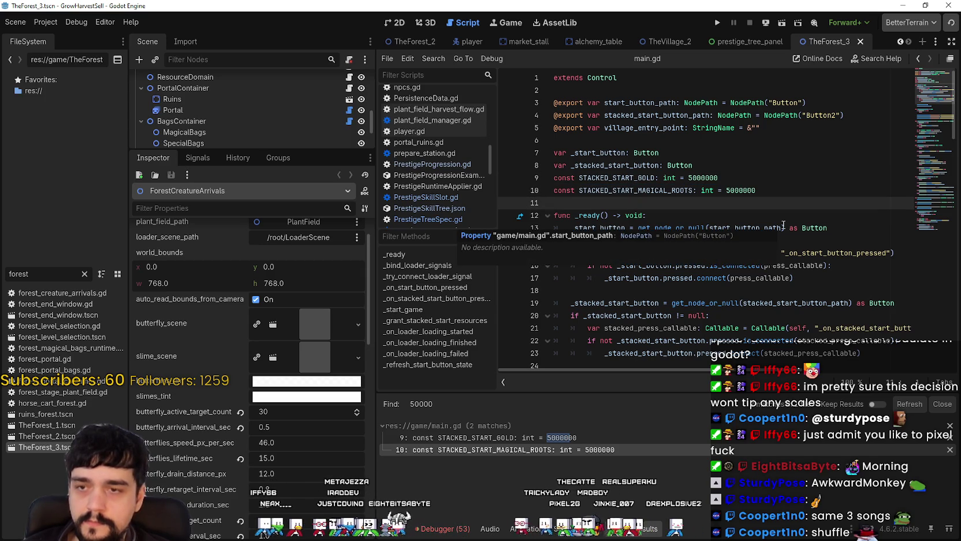
pyautogui.hotkey('ctrl', 'v')
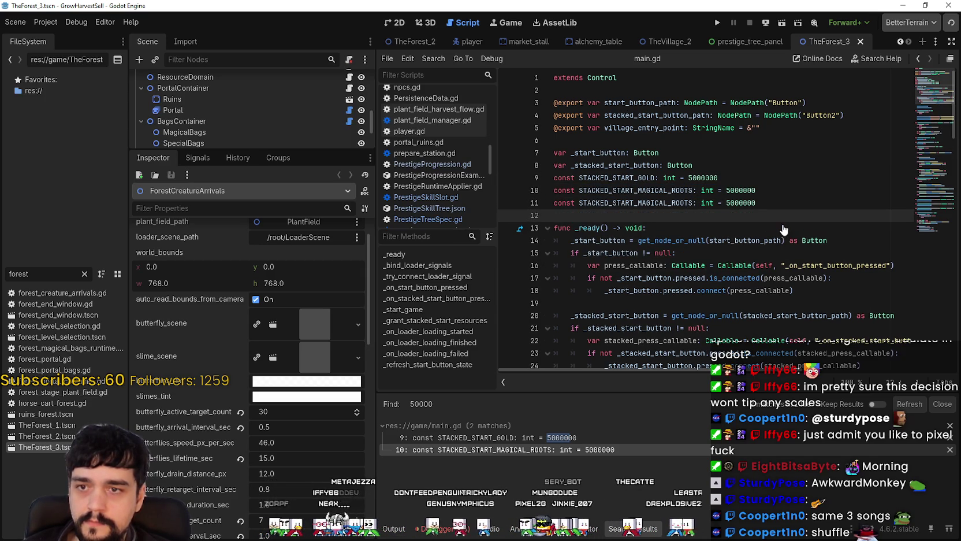
pyautogui.moveTo(692, 203); pyautogui.dragTo(678, 201)
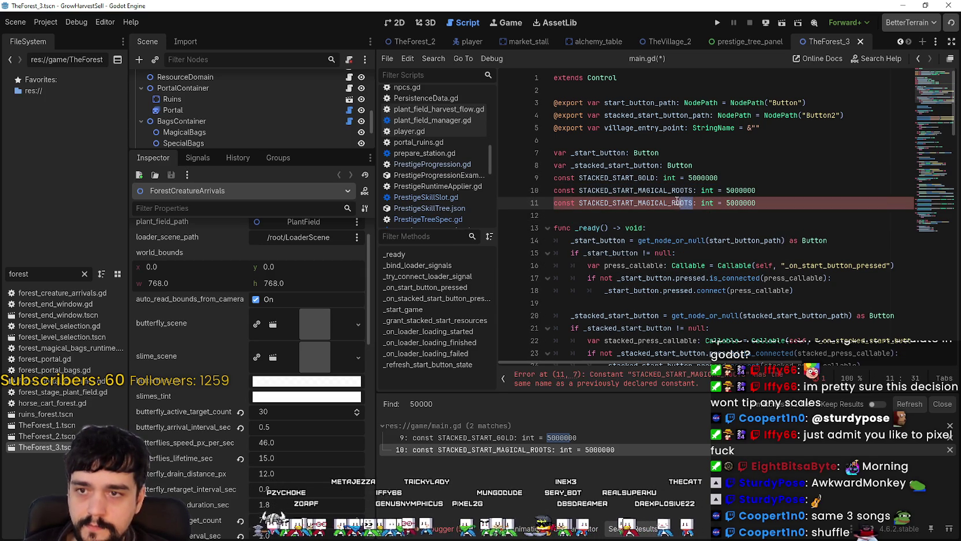
pyautogui.write('CRYSTAL')
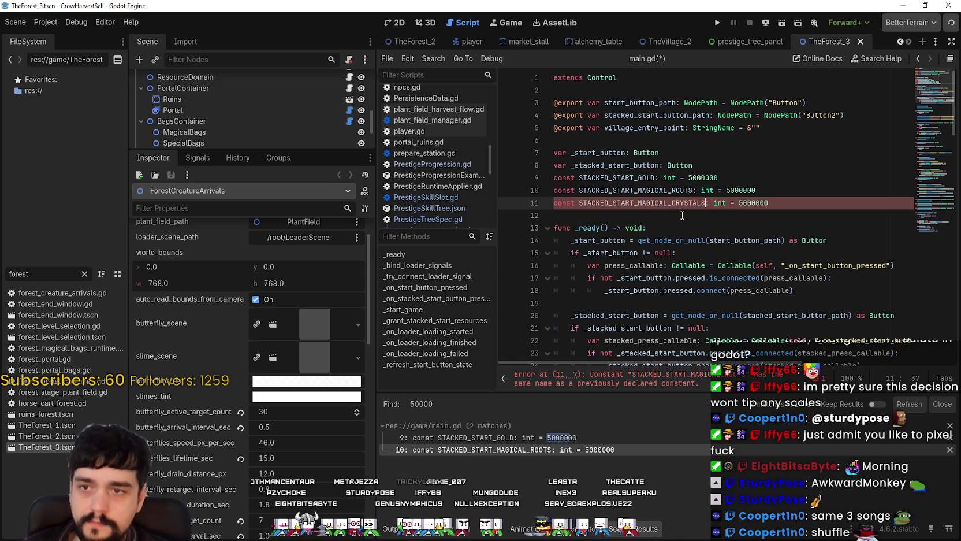
pyautogui.doubleClick(675, 202)
pyautogui.doubleClick(675, 190)
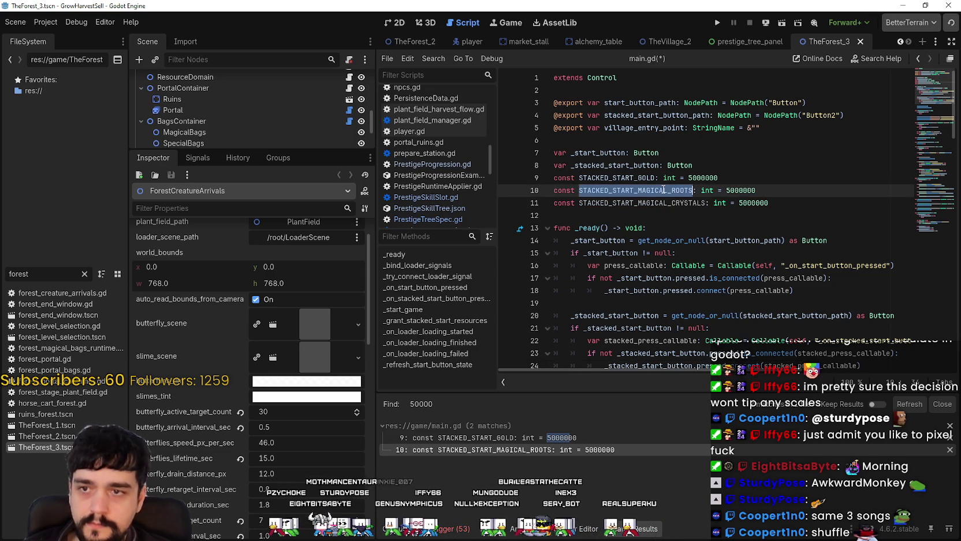
# Step: Search main.gd for the roots constant and jump to the starting-resources code
pyautogui.hotkey('ctrl', 'f')
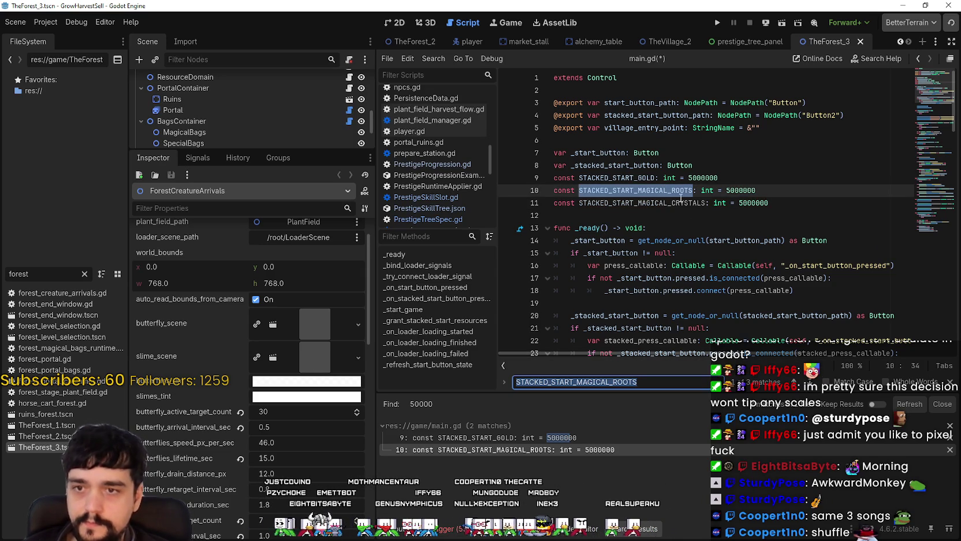
pyautogui.doubleClick(682, 202)
pyautogui.click(809, 383)
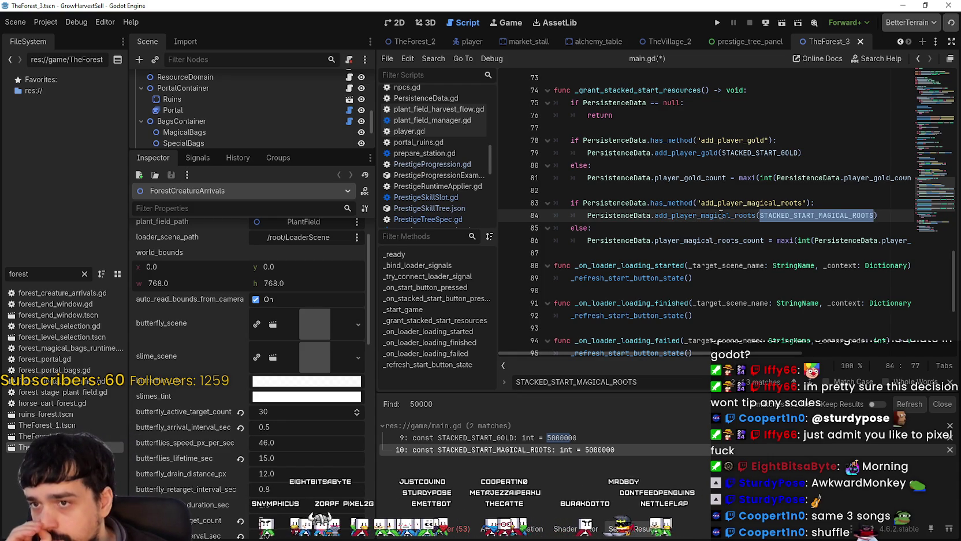
pyautogui.moveTo(721, 215)
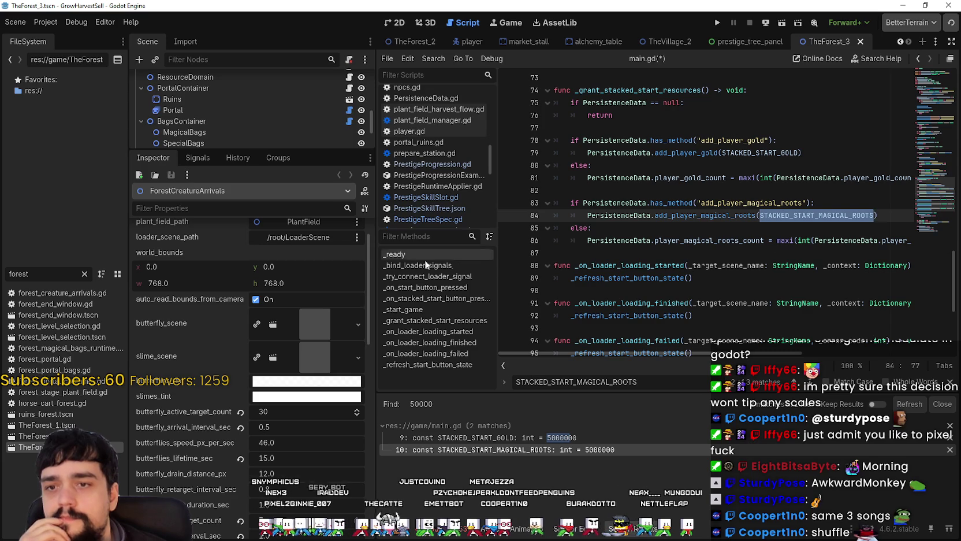
pyautogui.moveTo(370, 257); pyautogui.dragTo(136, 252)
pyautogui.moveTo(609, 352)
pyautogui.mouseDown()
pyautogui.moveTo(659, 355)
pyautogui.moveTo(542, 342)
pyautogui.mouseUp()
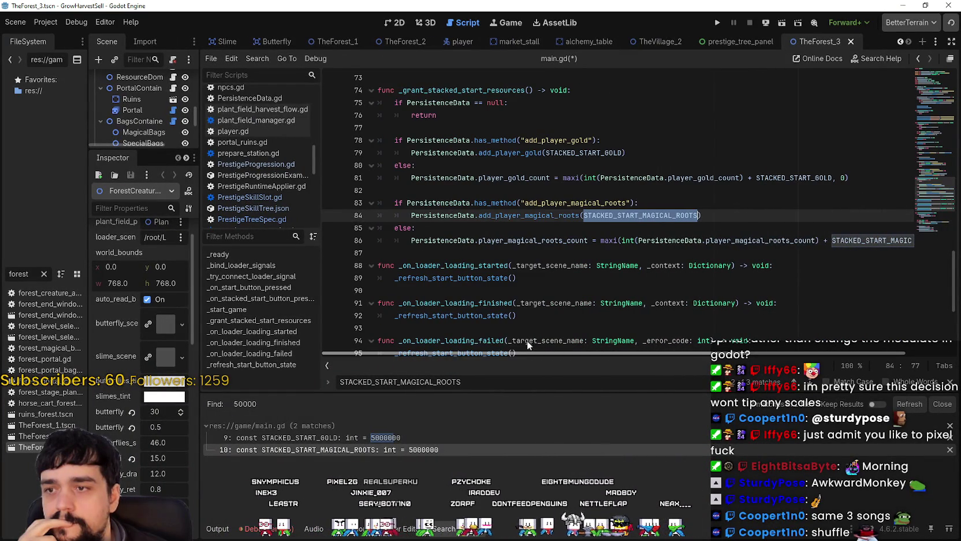
# Step: Look up the definition of player_magical_roots_count
pyautogui.rightClick(526, 240)
pyautogui.click(579, 403)
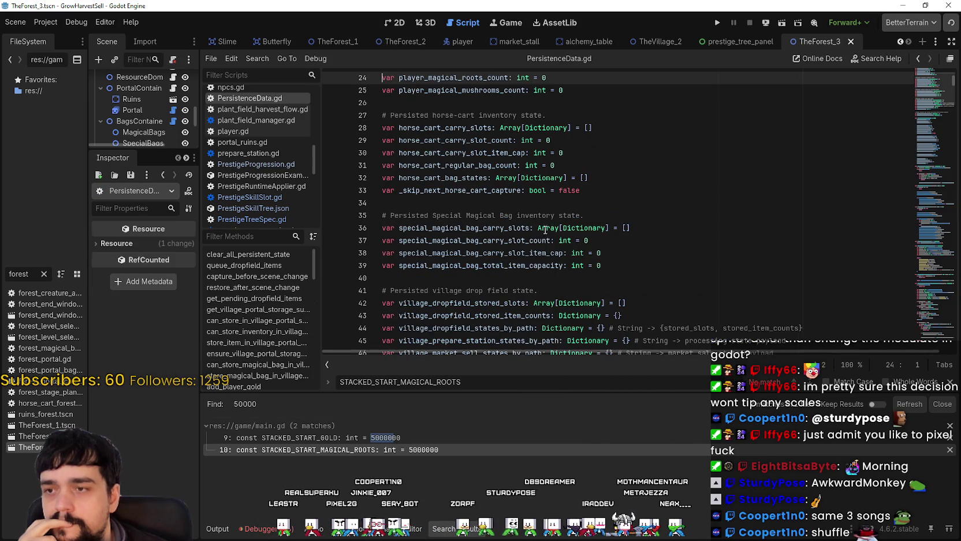
pyautogui.scroll(1, 544, 234)
pyautogui.scroll(3, 544, 234)
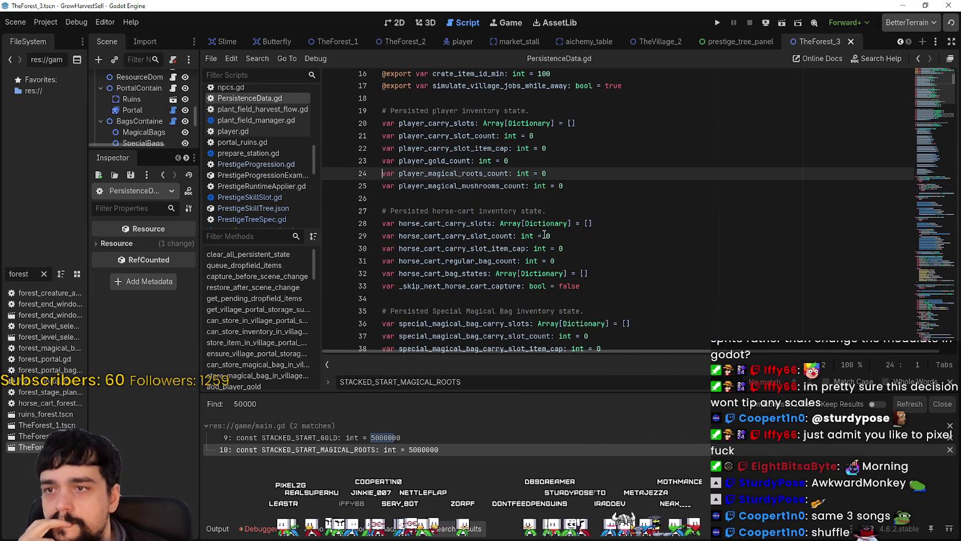
pyautogui.doubleClick(471, 172)
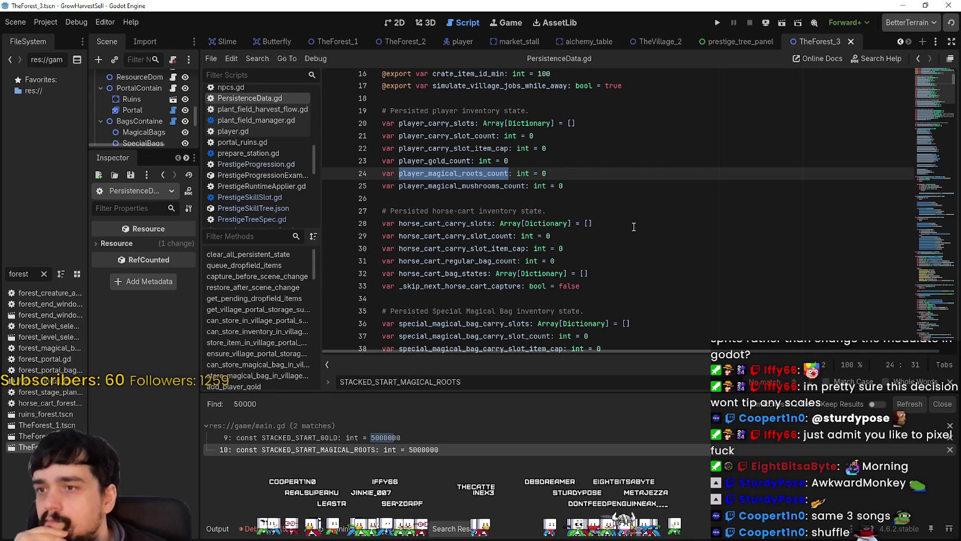
pyautogui.scroll(3, 632, 226)
pyautogui.scroll(-5, 620, 183)
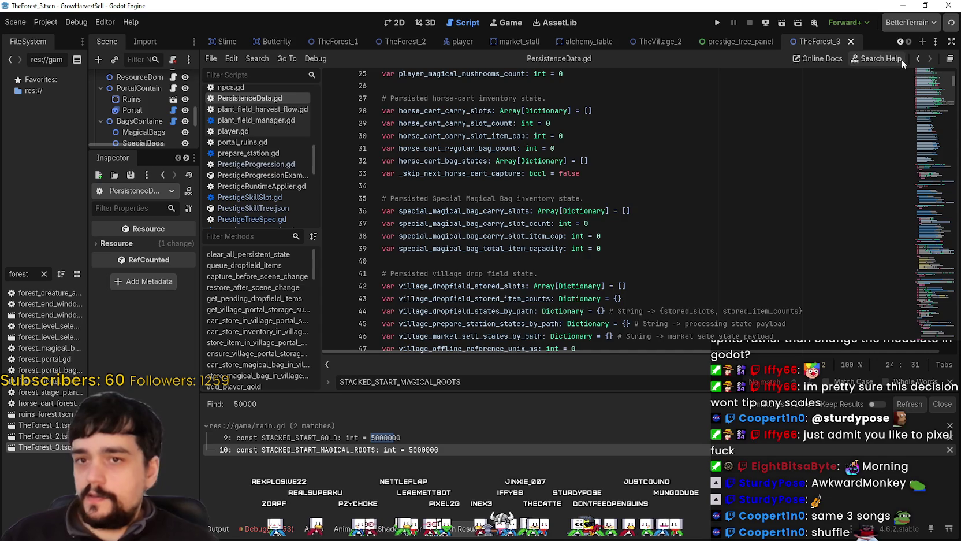
# Step: Remove the STACKED_START_MAGICAL_CRYSTALS constant from main.gd and save the script
pyautogui.click(917, 60)
pyautogui.click(917, 60)
pyautogui.click(917, 61)
pyautogui.scroll(4, 650, 214)
pyautogui.scroll(19, 650, 214)
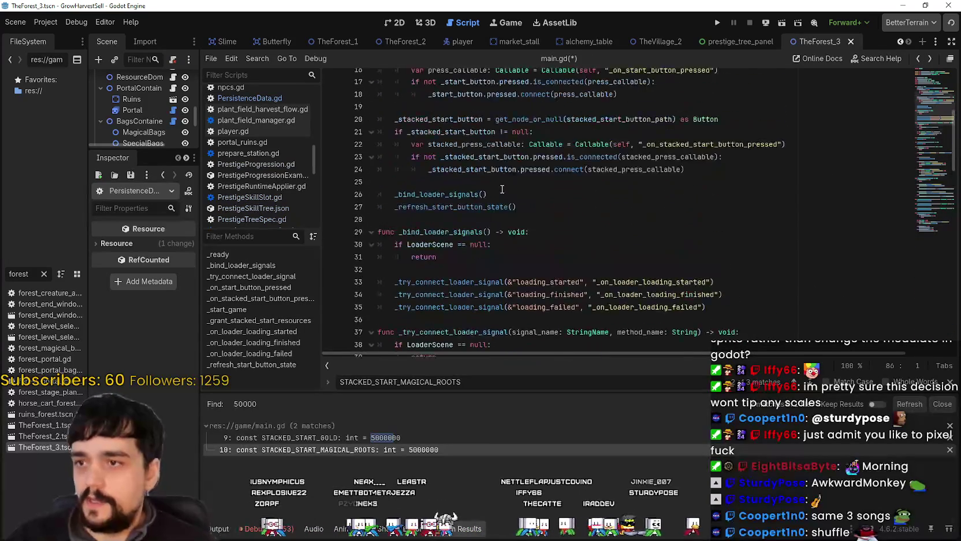
pyautogui.click(918, 59)
pyautogui.moveTo(632, 216); pyautogui.dragTo(601, 190)
pyautogui.press('BackSpace')
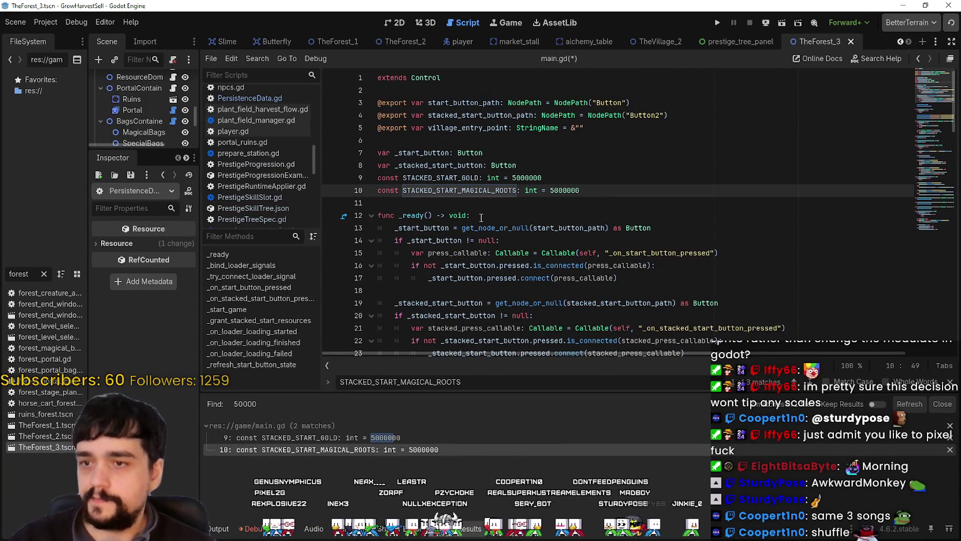
pyautogui.hotkey('ctrl', 's')
pyautogui.press('Down')
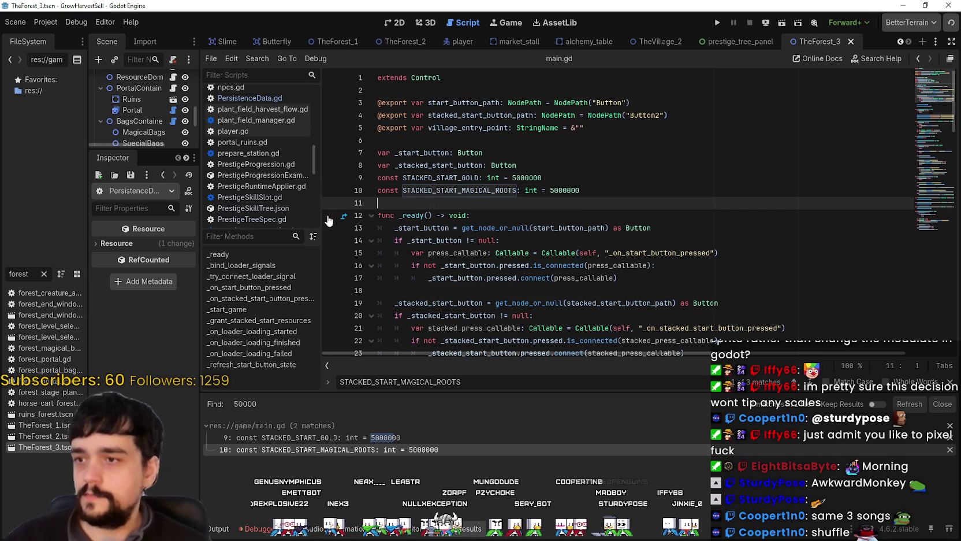
# Step: Widen the left-side docks and return to line 10 of main.gd
pyautogui.moveTo(199, 276); pyautogui.dragTo(366, 276)
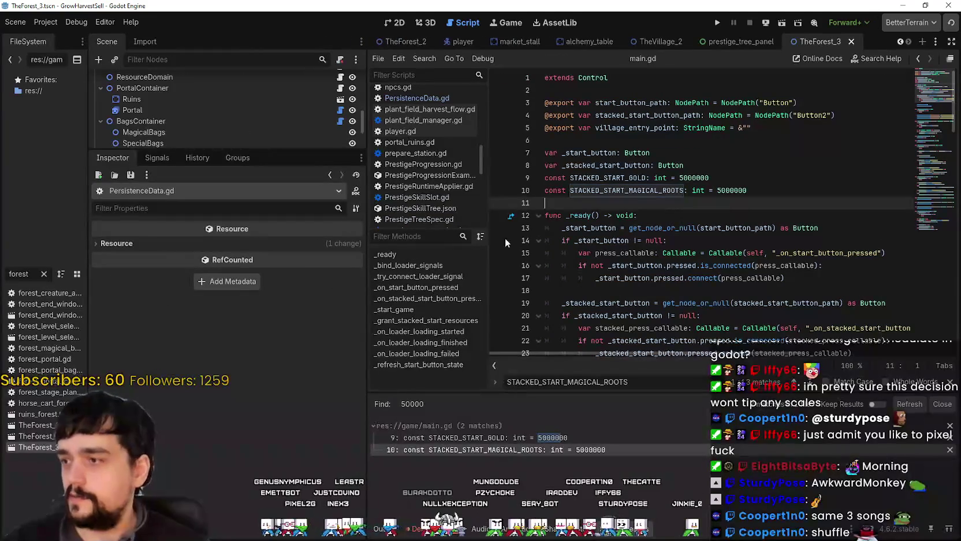
pyautogui.click(637, 191)
pyautogui.hotkey('ctrl', 'shift', 'f')
# Step: Search the project for 'slime destroyer', fixing the mistyped term
pyautogui.write('slime')
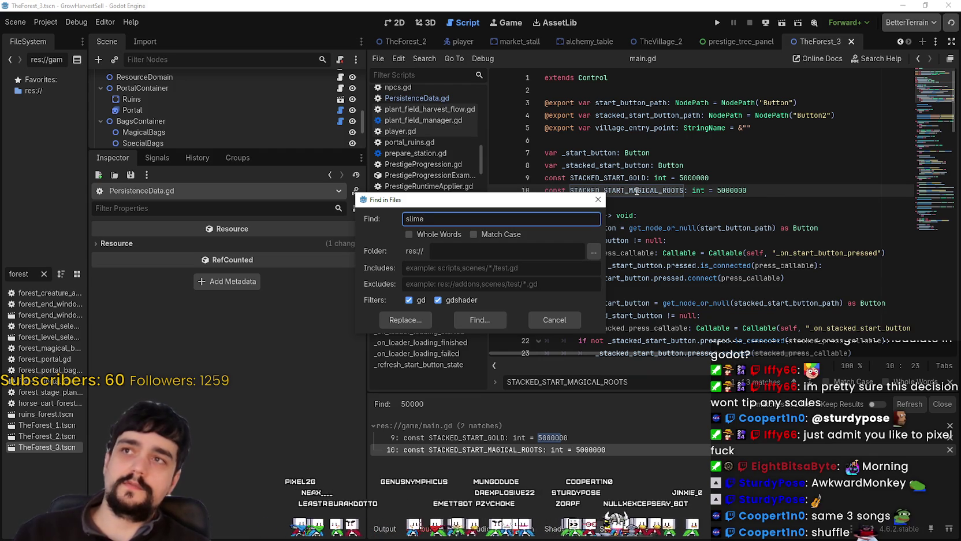
pyautogui.write('destroyerr')
pyautogui.press('Return')
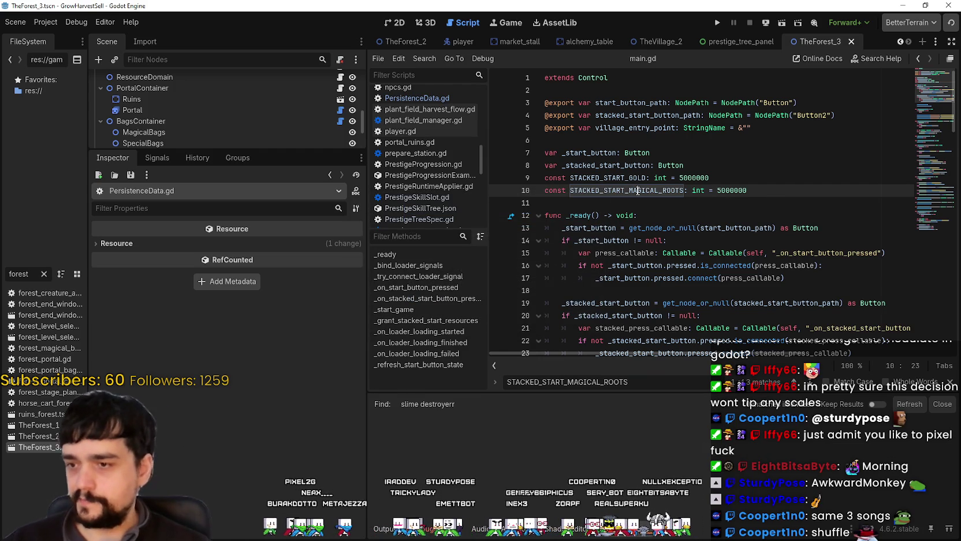
pyautogui.hotkey('ctrl', 'shift', 'f')
pyautogui.press('End')
pyautogui.press('BackSpace')
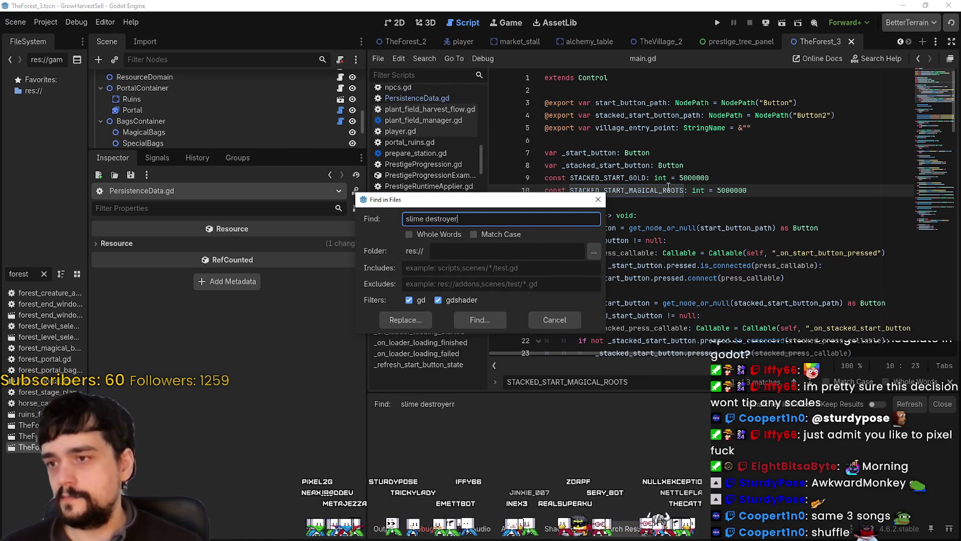
pyautogui.press('Return')
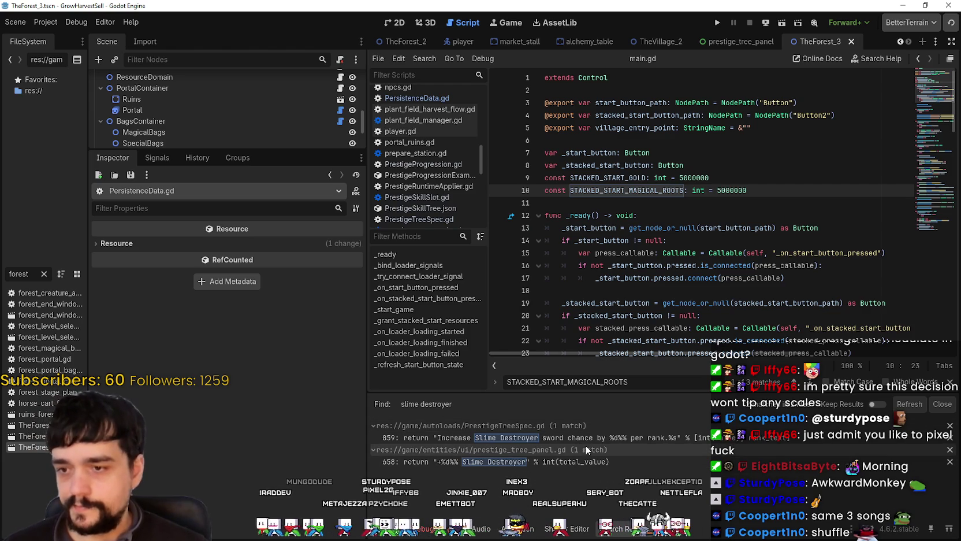
# Step: Open the PrestigeTreeSpec.gd match and search the project for slime_destroyer_pct
pyautogui.click(566, 462)
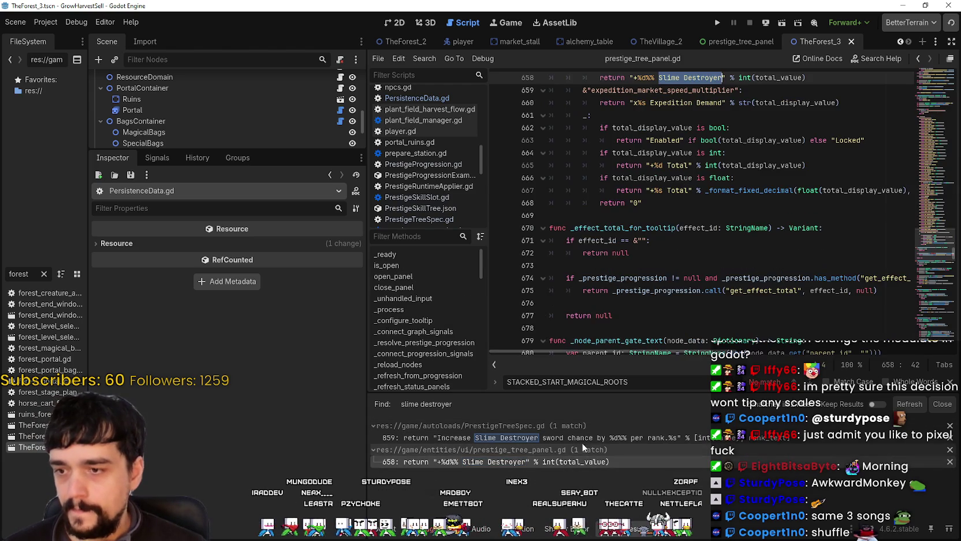
pyautogui.click(592, 436)
pyautogui.scroll(-8, 676, 266)
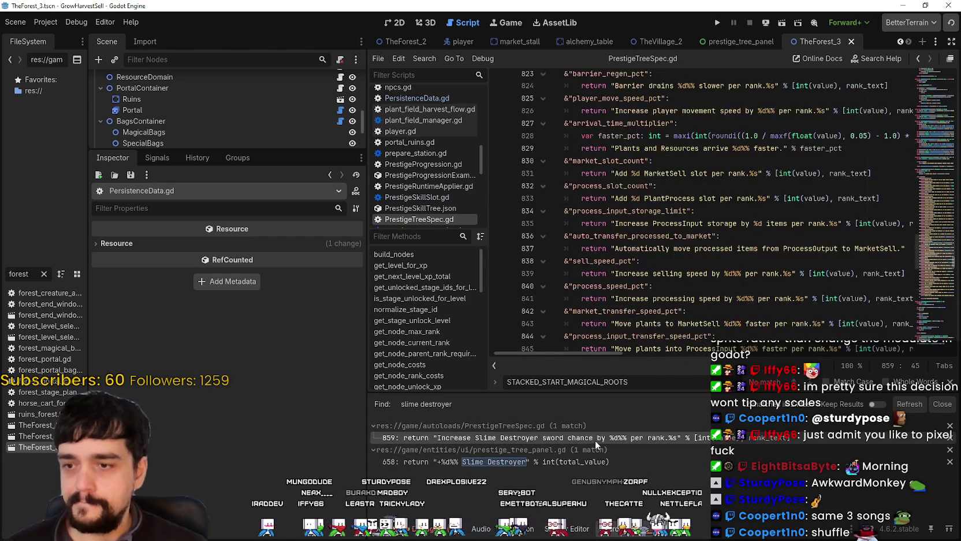
pyautogui.doubleClick(623, 254)
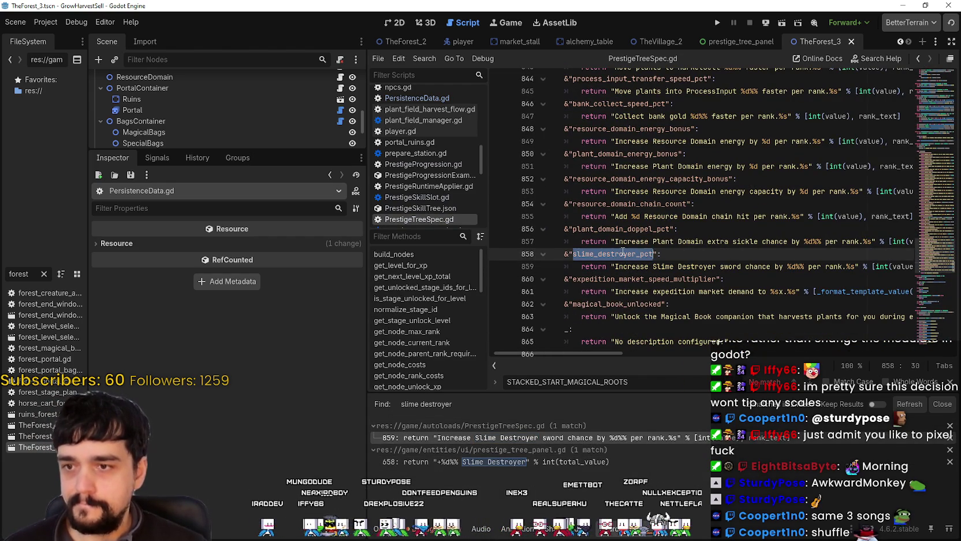
pyautogui.hotkey('ctrl', 'shift', 'f')
pyautogui.press('Return')
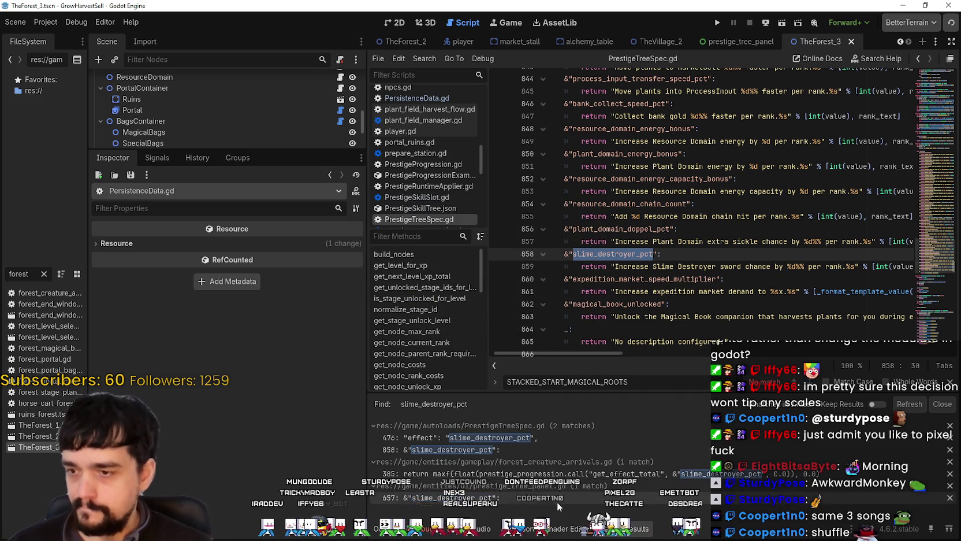
pyautogui.click(638, 280)
# Step: Search the project for 'slime destroyer' and then 'slime_destroyer'
pyautogui.hotkey('ctrl', 'shift', 'f')
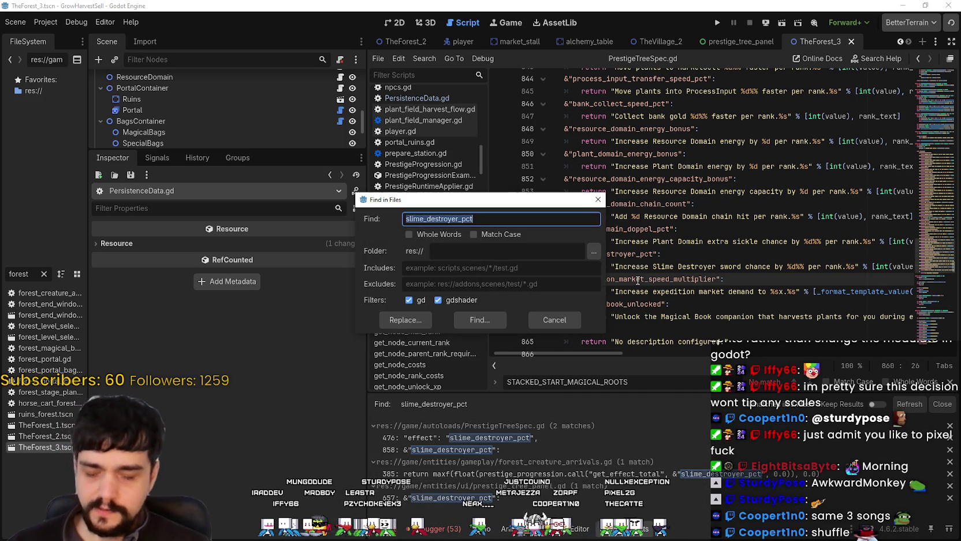
pyautogui.write('slime destroyer')
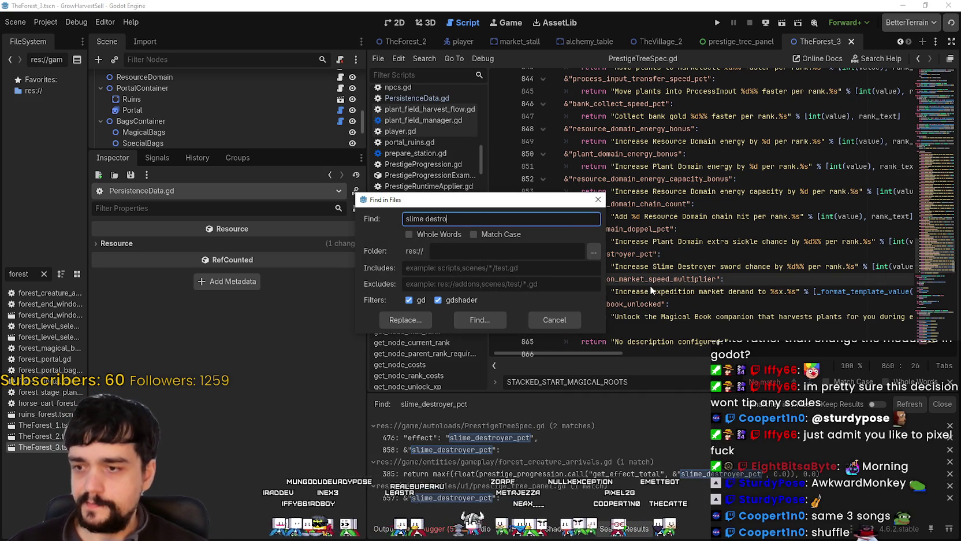
pyautogui.press('Return')
pyautogui.hotkey('ctrl', 'shift', 'f')
pyautogui.write('slime_destroyer')
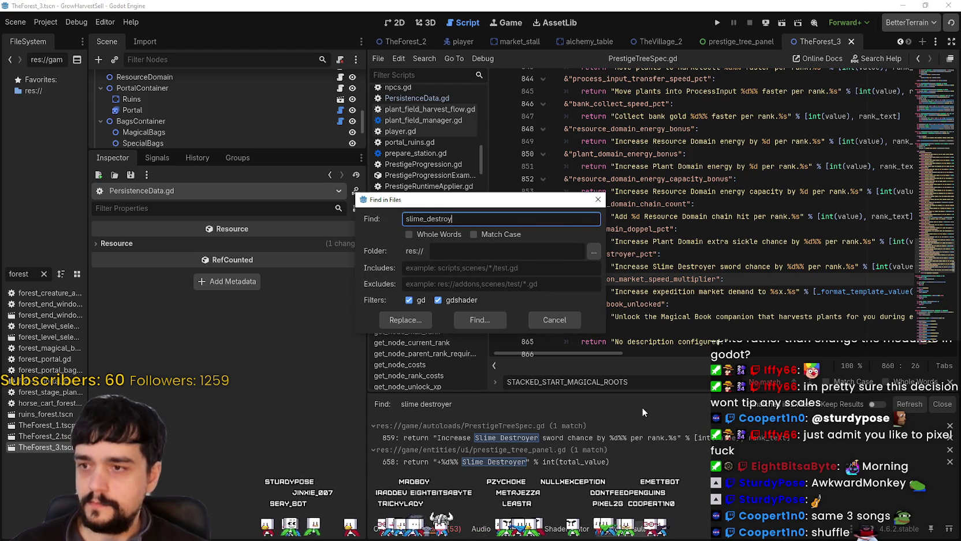
pyautogui.press('Return')
# Step: Open PrestigeTreeSpec.gd at line 491 and browse to the slime_destroyer skill definition
pyautogui.scroll(-2, 660, 450)
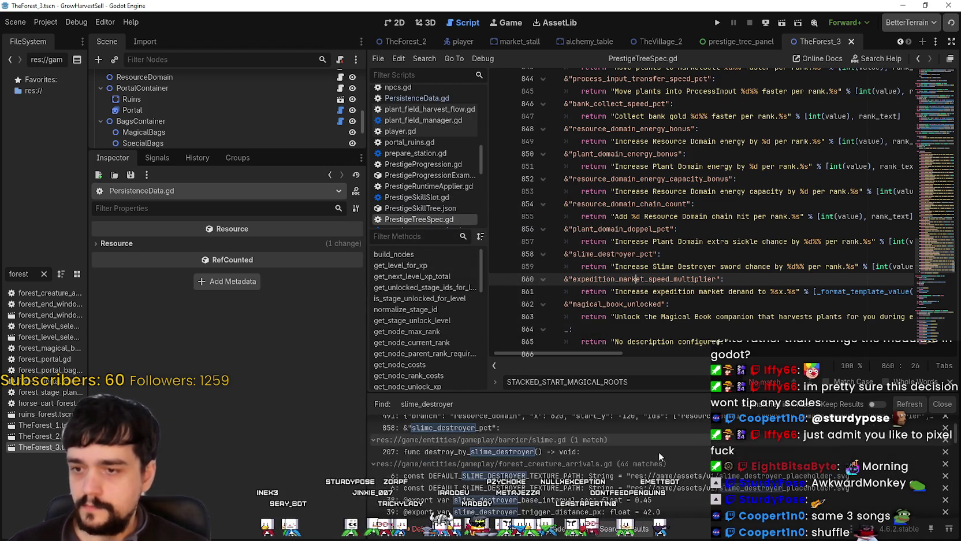
pyautogui.click(641, 427)
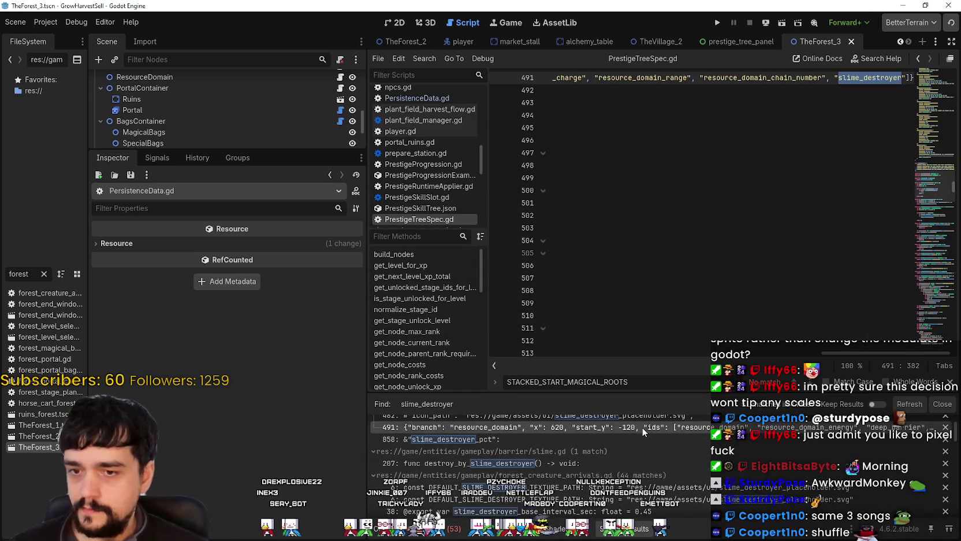
pyautogui.scroll(-1, 605, 484)
pyautogui.scroll(-3, 604, 485)
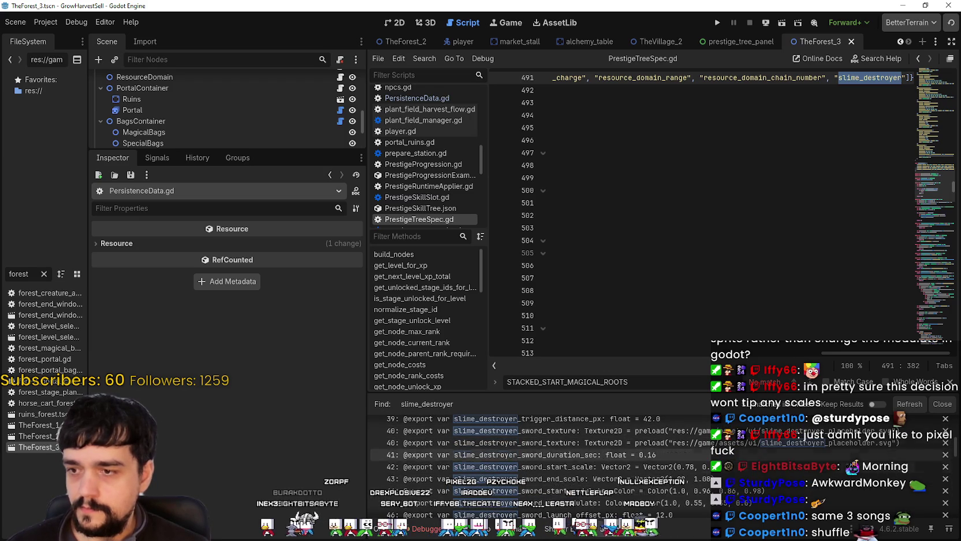
pyautogui.scroll(-2, 614, 466)
pyautogui.scroll(3, 635, 508)
pyautogui.scroll(-5, 638, 486)
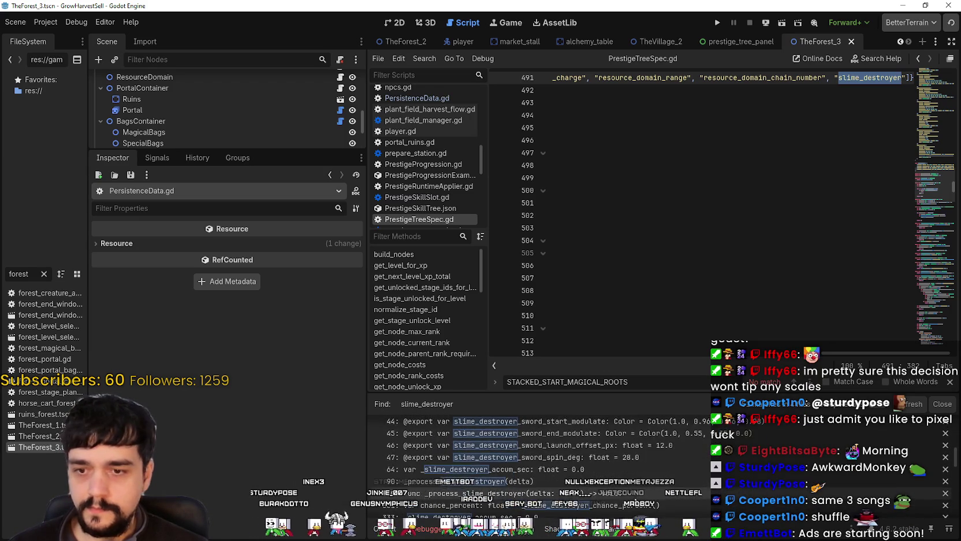
pyautogui.scroll(-5, 638, 486)
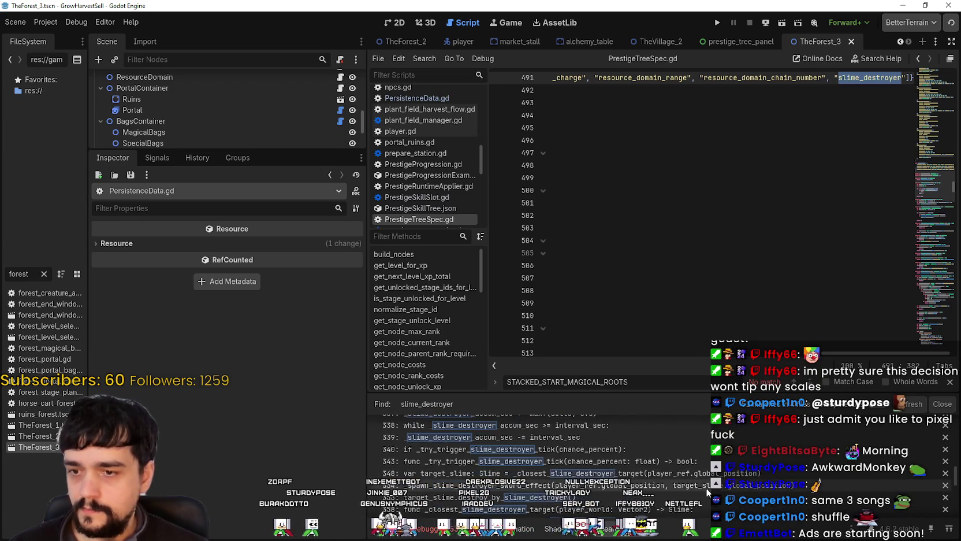
pyautogui.scroll(1, 706, 490)
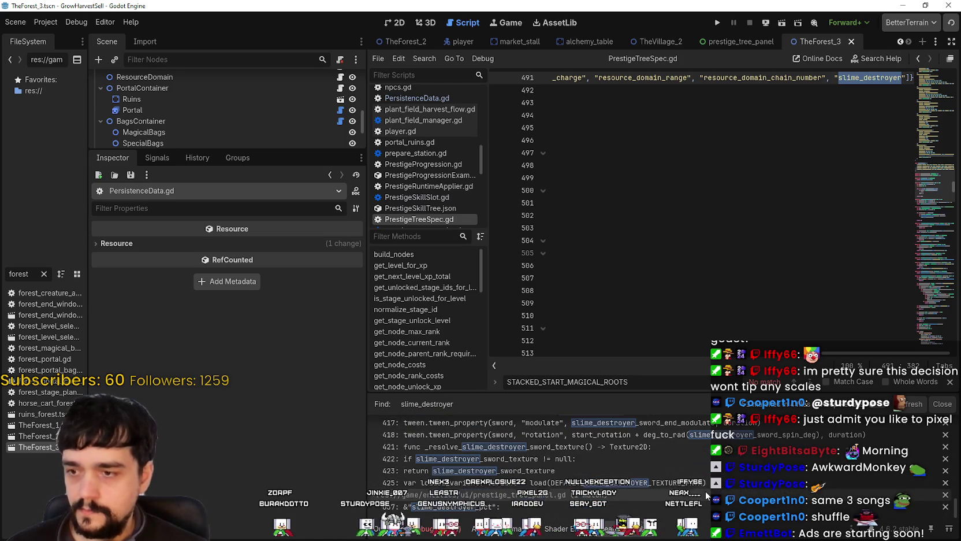
pyautogui.scroll(1, 796, 497)
pyautogui.scroll(10, 792, 491)
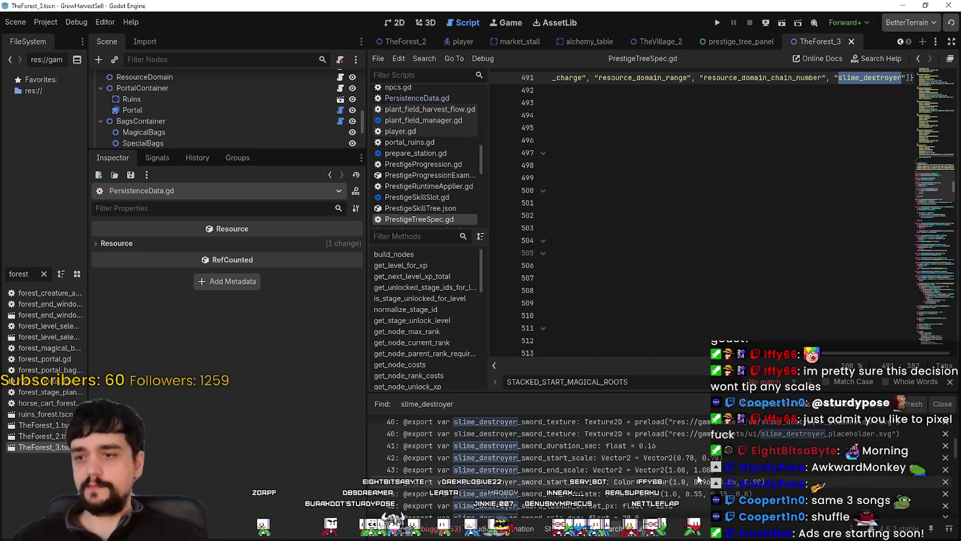
pyautogui.scroll(-5, 722, 480)
pyautogui.scroll(3, 763, 483)
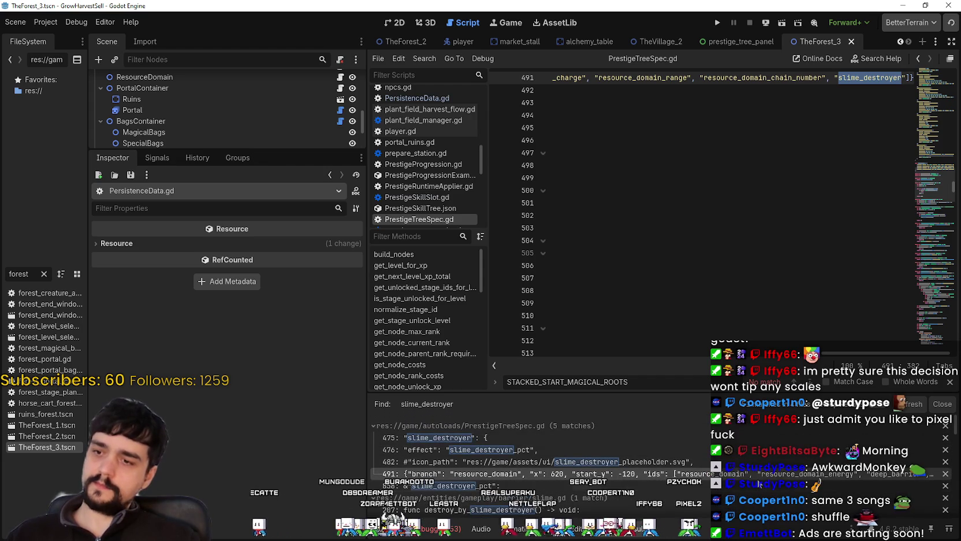
pyautogui.click(700, 461)
# Step: Locate slime_destroyer in PrestigeTreeSpec.gd and copy the word 'gold' from an existing cost
pyautogui.scroll(4, 664, 289)
pyautogui.click(660, 219)
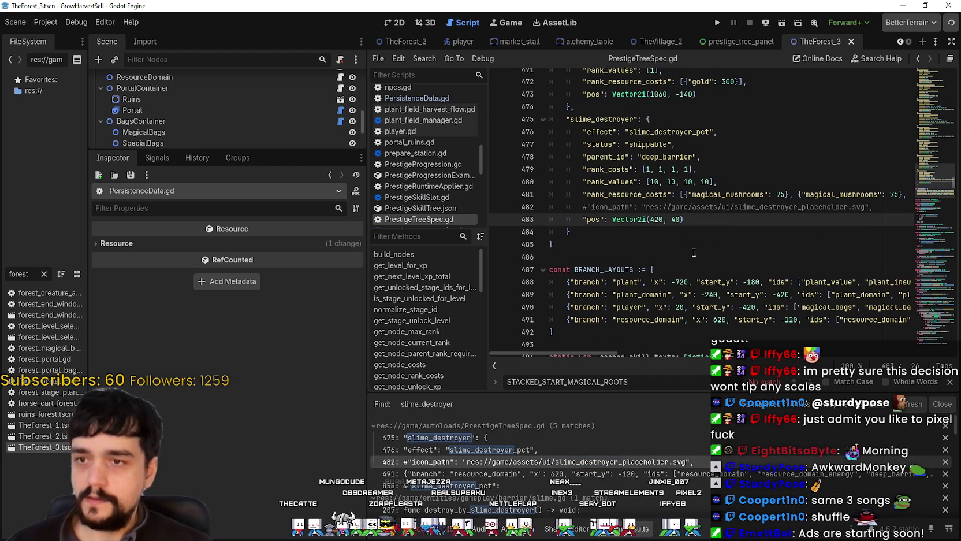
pyautogui.scroll(2, 737, 221)
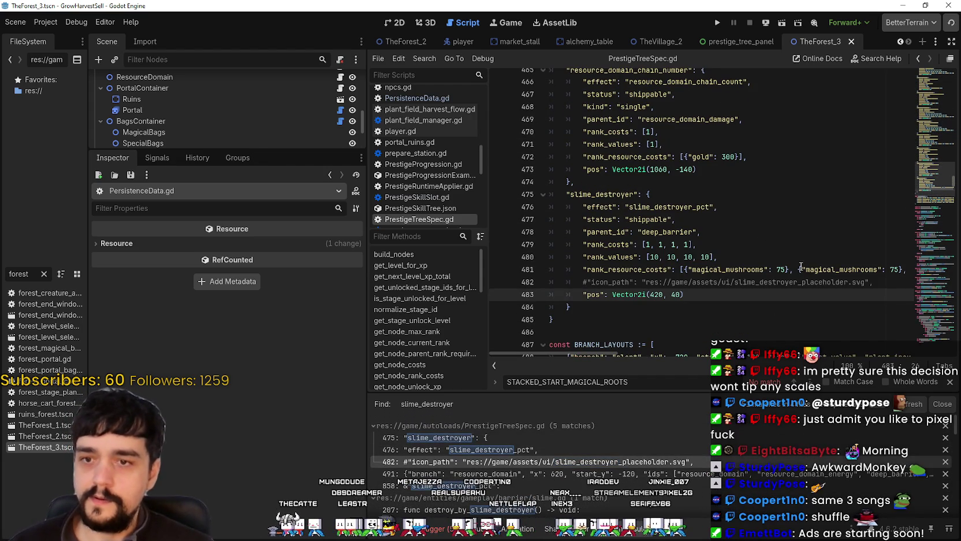
pyautogui.moveTo(614, 352)
pyautogui.mouseDown()
pyautogui.moveTo(694, 342)
pyautogui.moveTo(347, 273)
pyautogui.moveTo(260, 278)
pyautogui.mouseUp()
pyautogui.scroll(5, 660, 209)
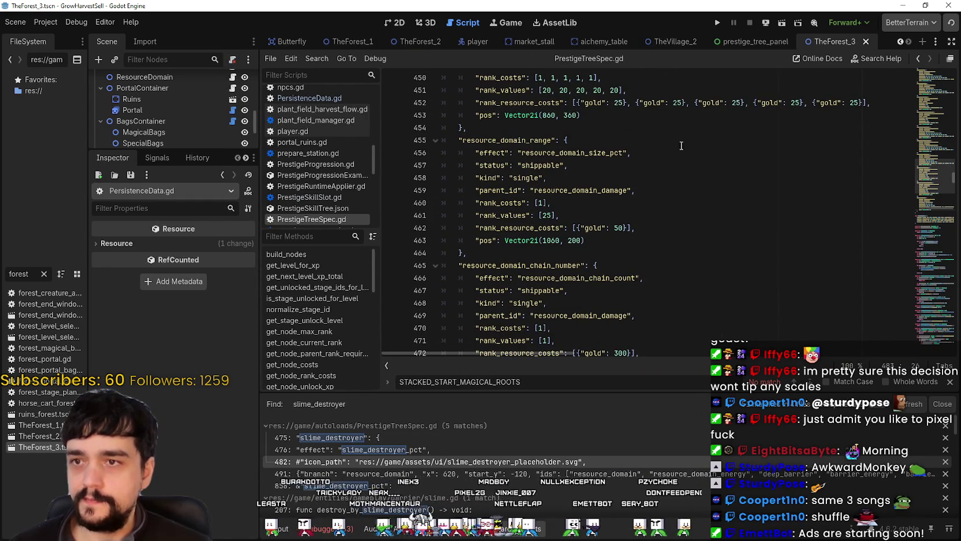
pyautogui.scroll(5, 702, 180)
pyautogui.scroll(3, 658, 205)
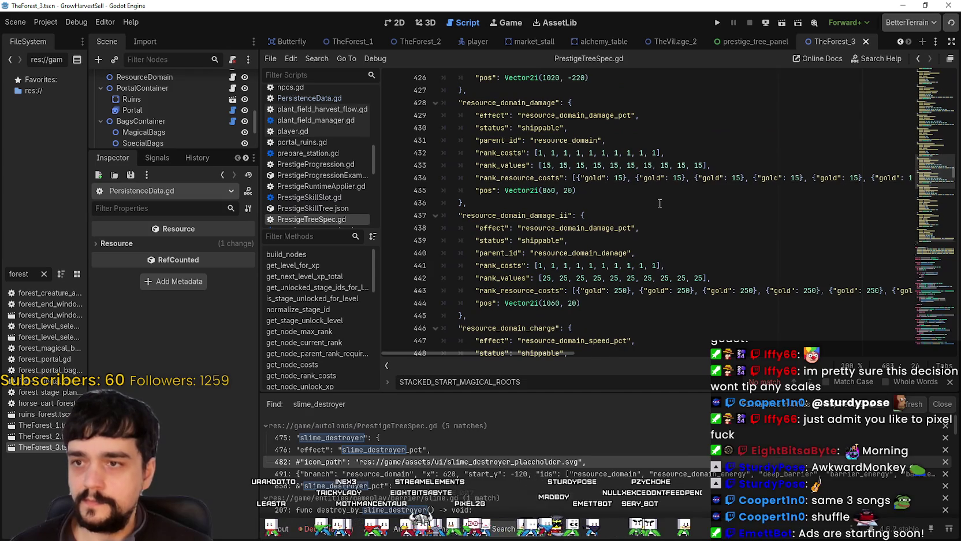
pyautogui.scroll(-5, 657, 204)
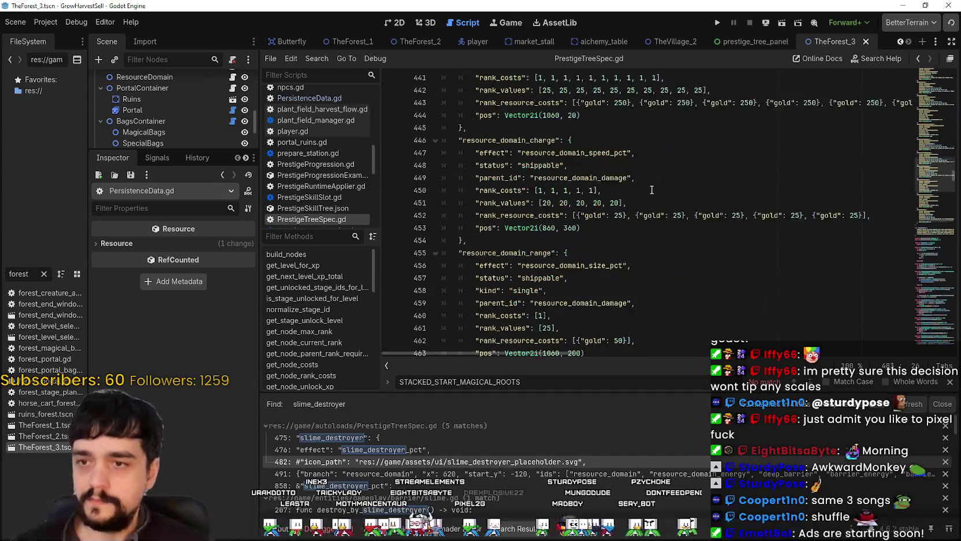
pyautogui.doubleClick(649, 215)
pyautogui.hotkey('ctrl', 'c')
# Step: Replace all three magical_mushrooms keys in slime_destroyer's rank_resource_costs with gold
pyautogui.scroll(-9, 647, 246)
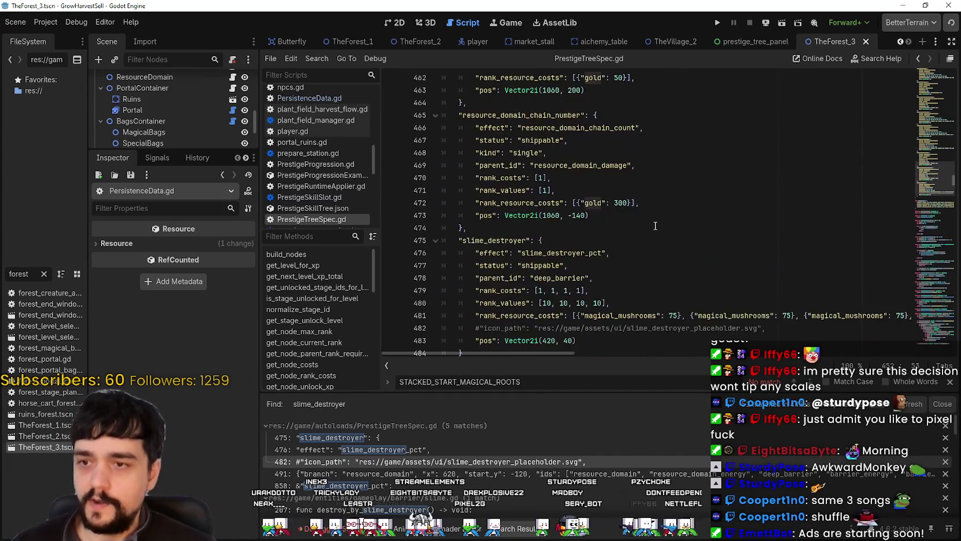
pyautogui.doubleClick(613, 240)
pyautogui.hotkey('ctrl', 'v')
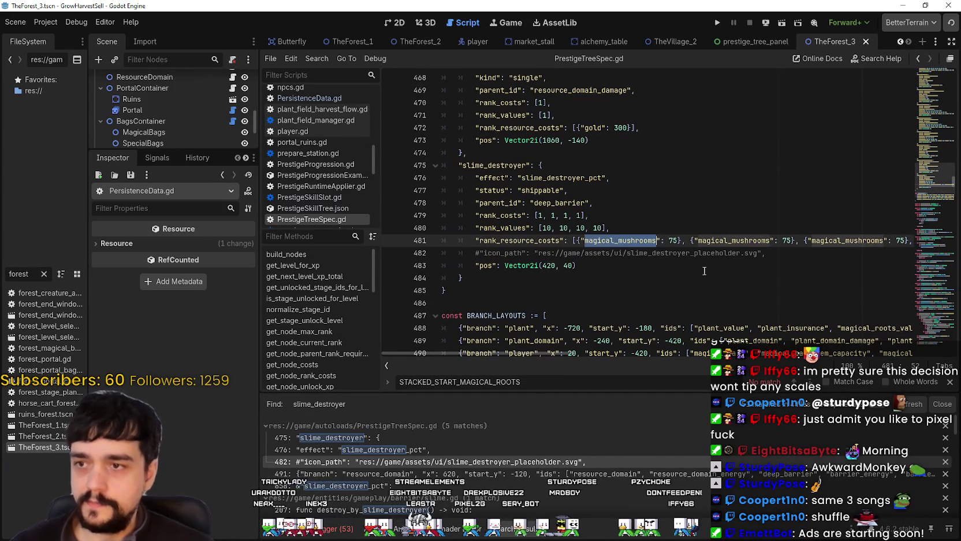
pyautogui.doubleClick(699, 241)
pyautogui.hotkey('ctrl', 'v')
pyautogui.doubleClick(744, 240)
pyautogui.hotkey('ctrl', 'v')
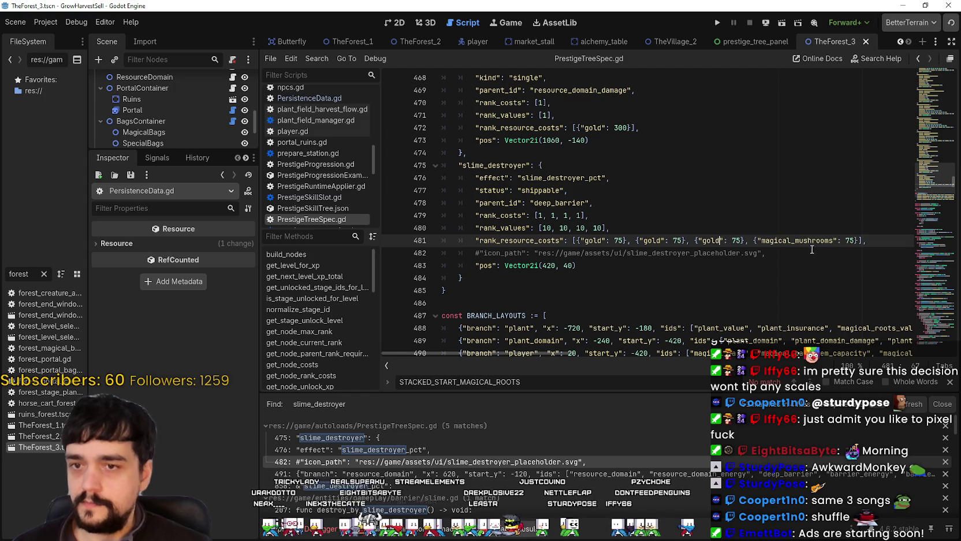
# Step: Save PrestigeTreeSpec.gd and run the project to playtest the change
pyautogui.click(804, 264)
pyautogui.hotkey('ctrl', 's')
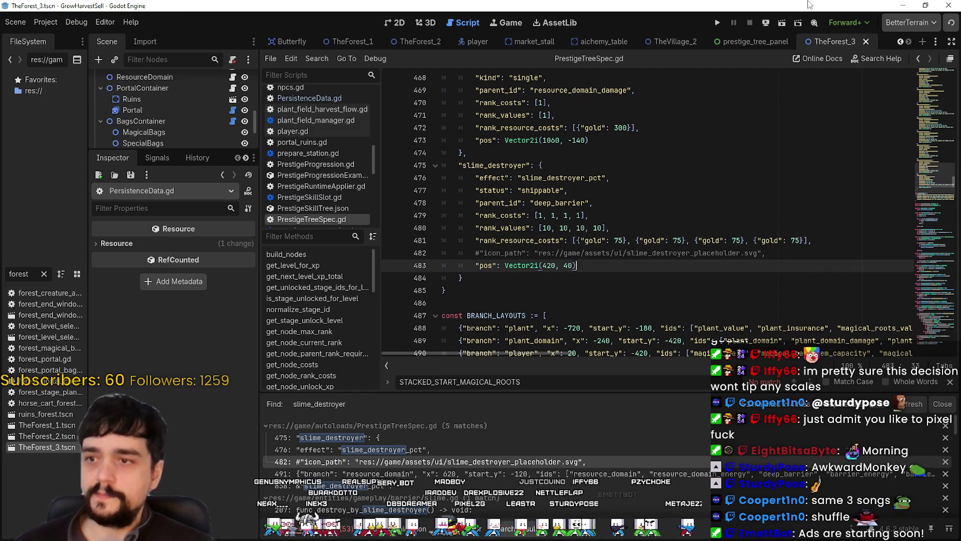
pyautogui.click(721, 22)
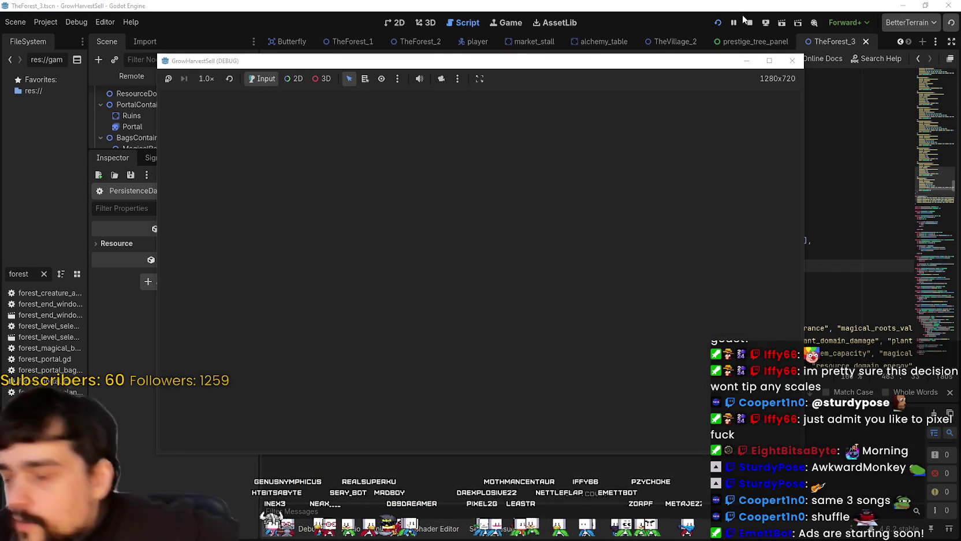
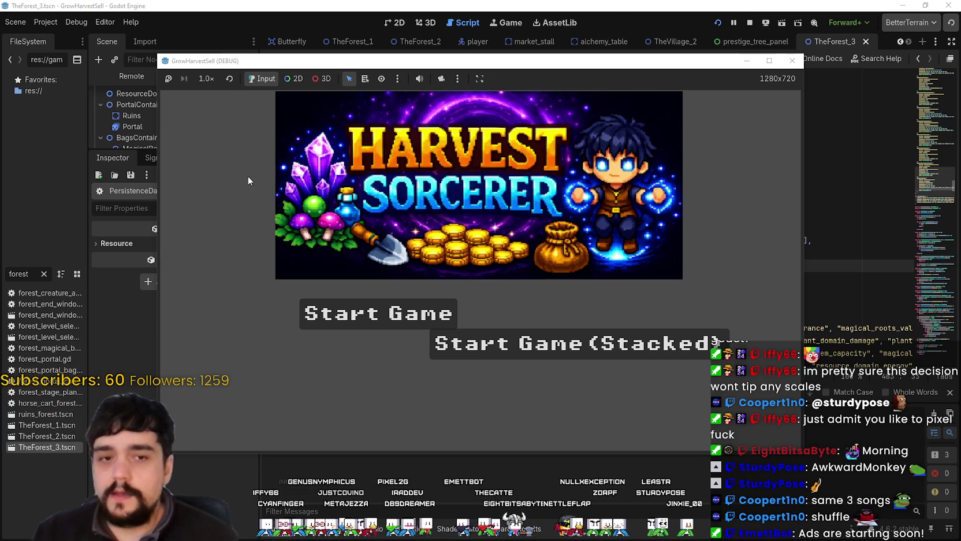
# Step: Start the game in stacked mode, maximize its window and walk right through the village
pyautogui.click(632, 346)
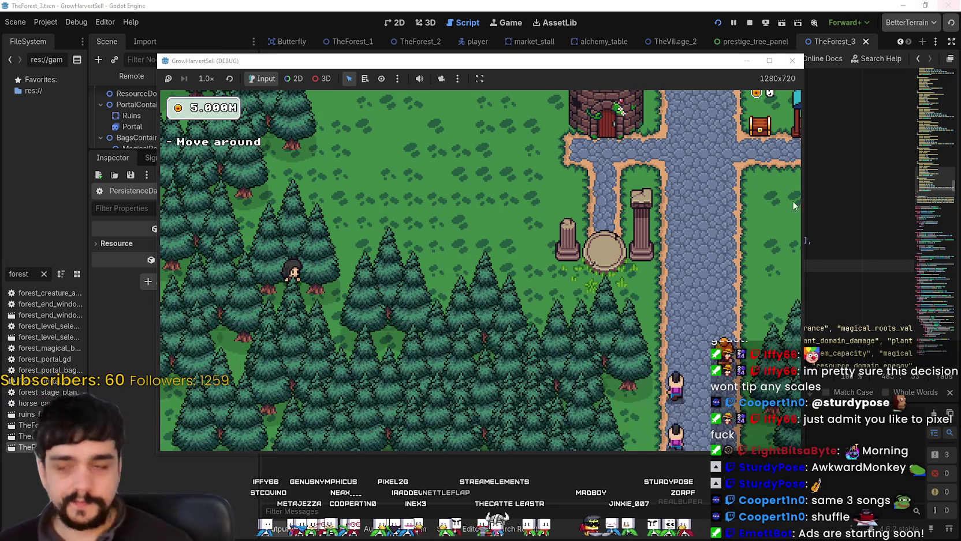
pyautogui.press('d')
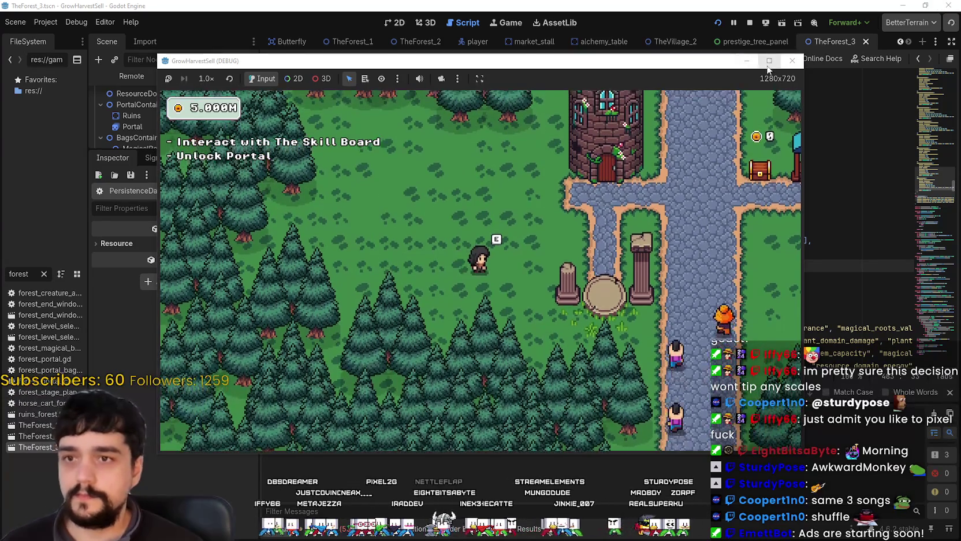
pyautogui.press('super+Up')
# Step: Walk back to the Skill Board and open the Prestige skill tree
pyautogui.press('d')
pyautogui.press('w')
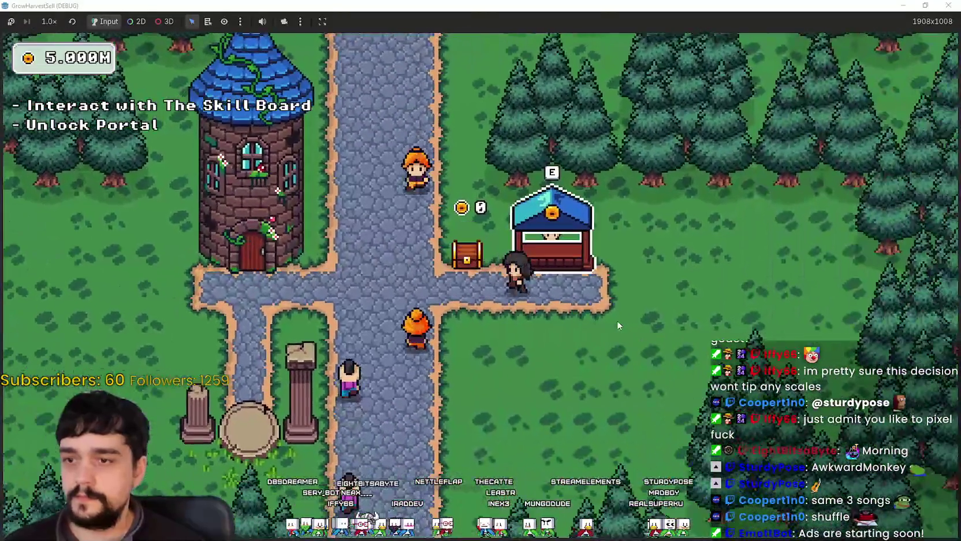
pyautogui.press('a')
pyautogui.press('e')
pyautogui.moveTo(502, 306)
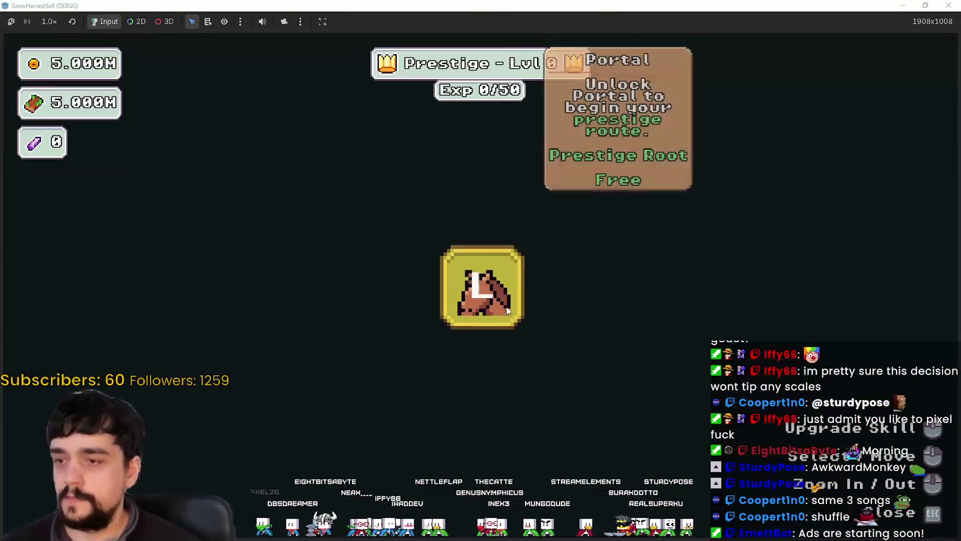
pyautogui.scroll(-5, 501, 306)
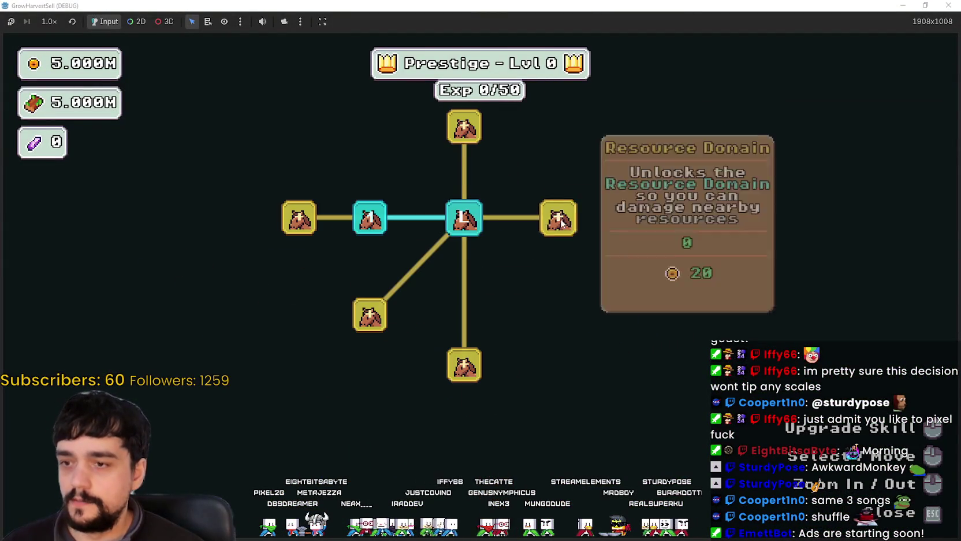
# Step: Buy the nodes around the root and Plant Domain Energy, and max out Slime Destroyer
pyautogui.click(548, 255)
pyautogui.click(621, 316)
pyautogui.click(551, 316)
pyautogui.scroll(4, 551, 316)
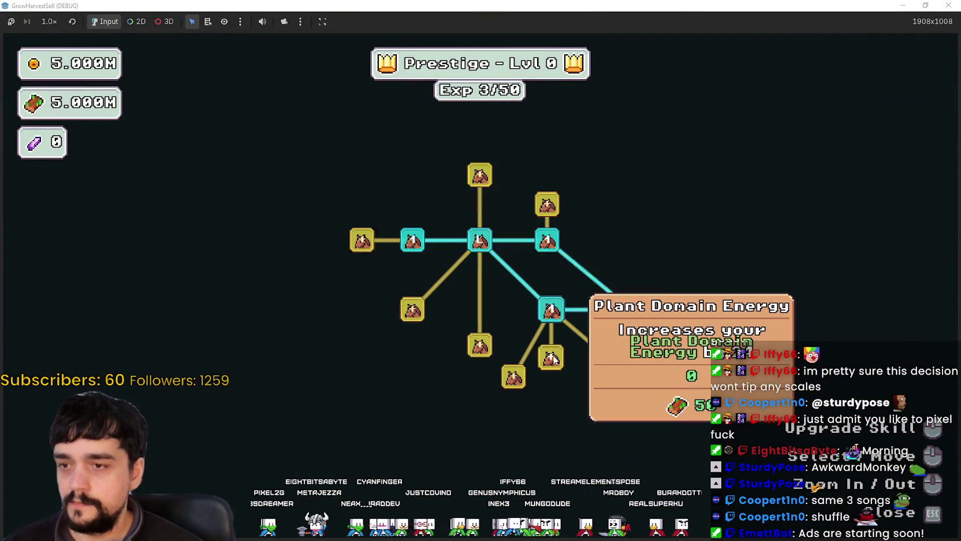
pyautogui.click(552, 359)
pyautogui.click(503, 382)
pyautogui.click(504, 382)
pyautogui.click(504, 382)
pyautogui.click(504, 382)
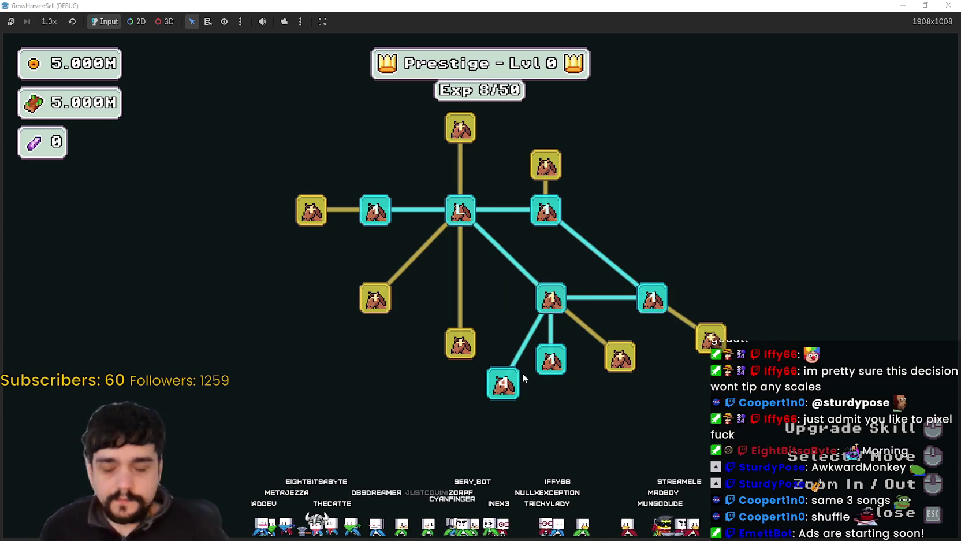
pyautogui.moveTo(504, 383)
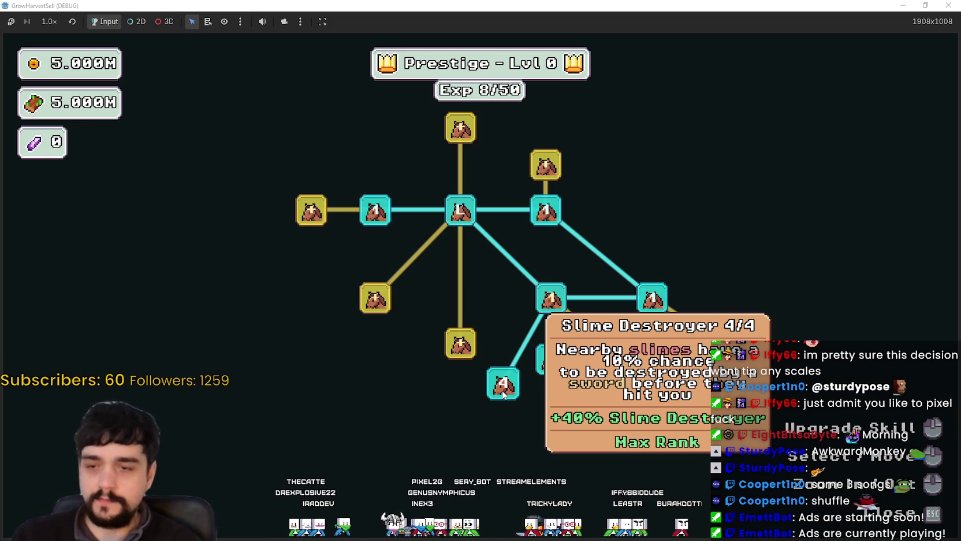
# Step: Buy the Barrier Energy node
pyautogui.scroll(-2, 441, 310)
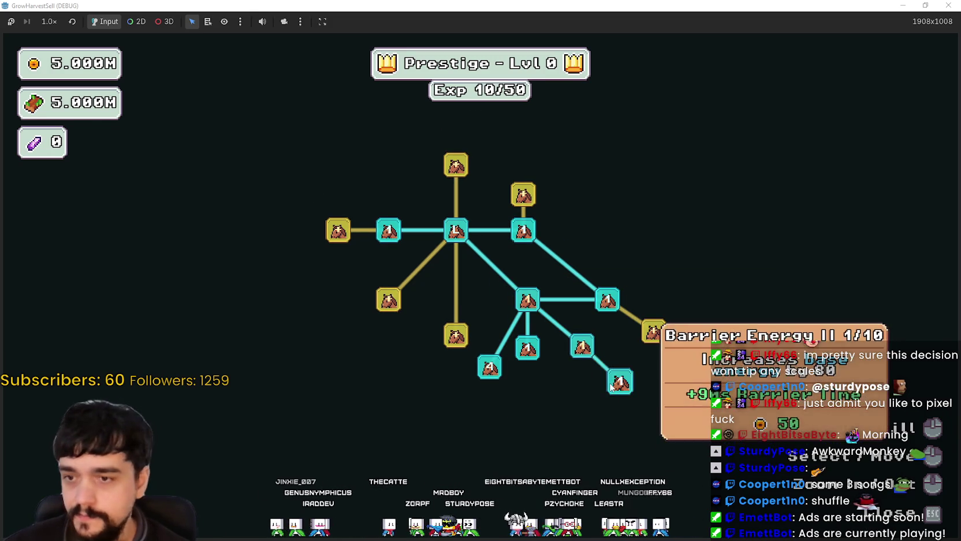
pyautogui.click(658, 335)
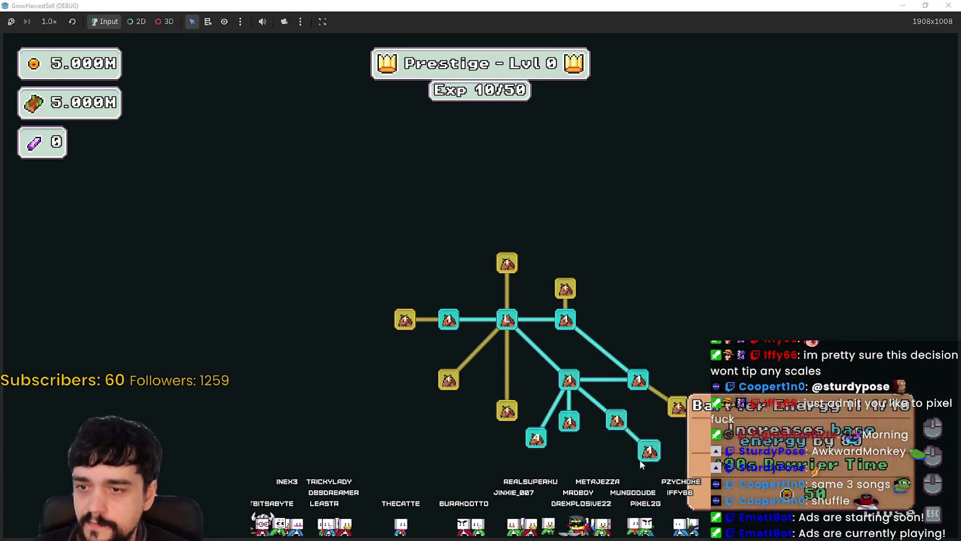
pyautogui.moveTo(648, 452)
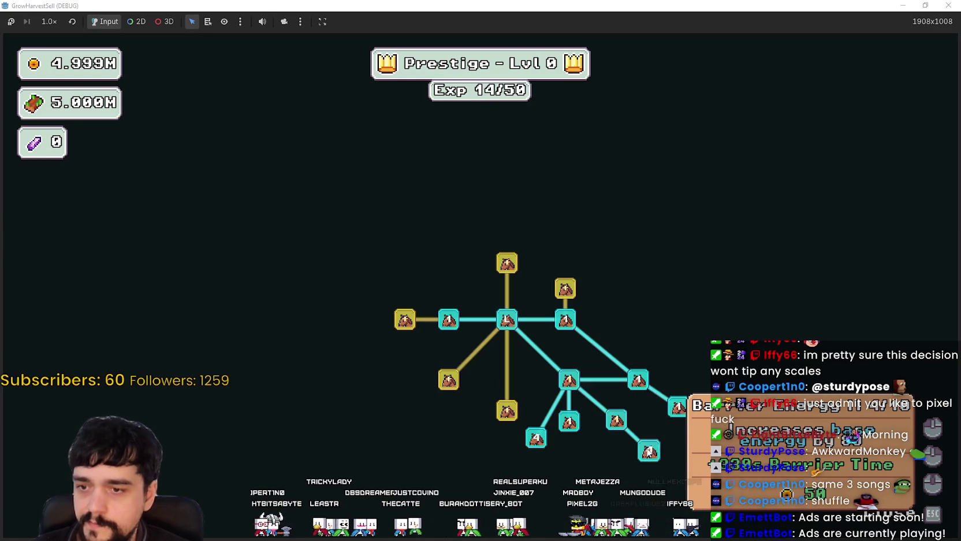
pyautogui.moveTo(616, 421)
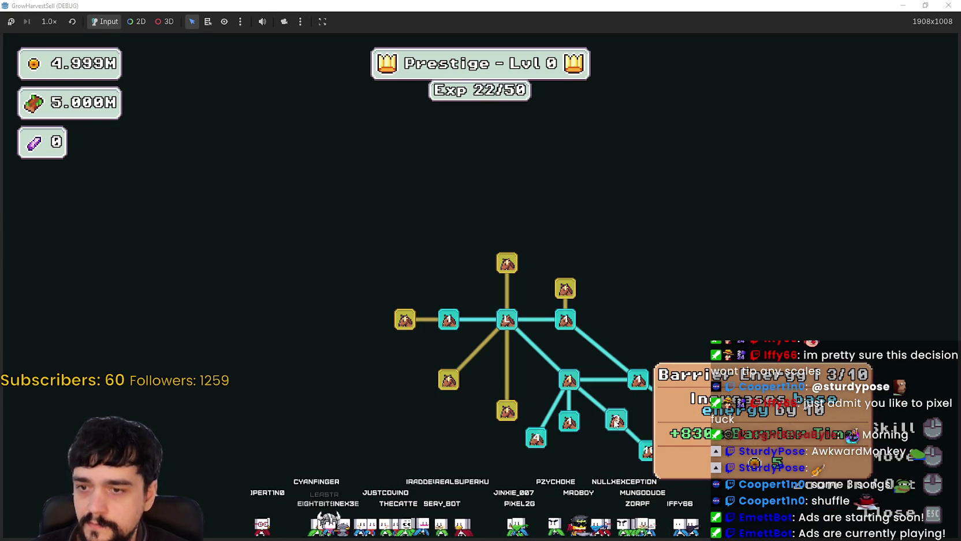
# Step: Close the board, check the stage travel choices, then reopen the Prestige tree
pyautogui.press('Escape')
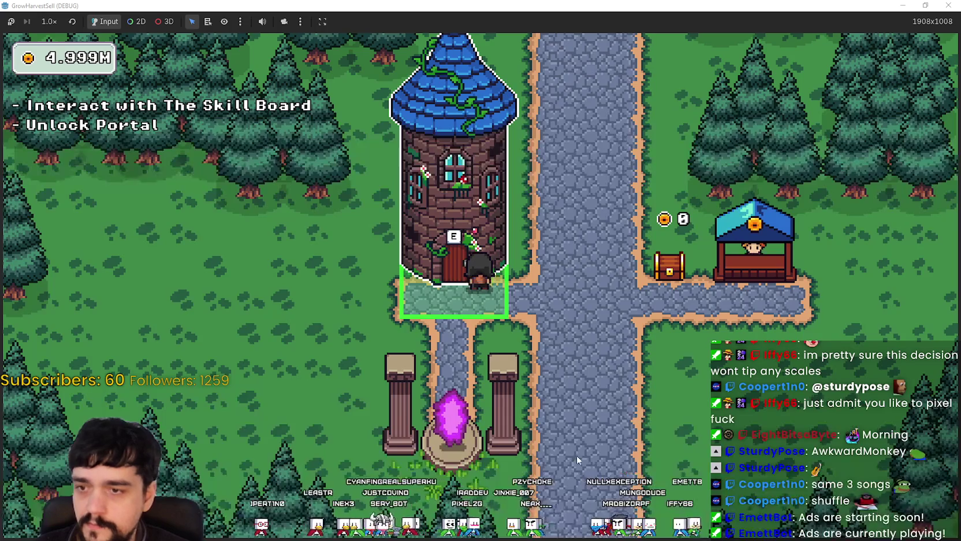
pyautogui.press('e')
pyautogui.press('Escape')
pyautogui.press('w')
pyautogui.press('e')
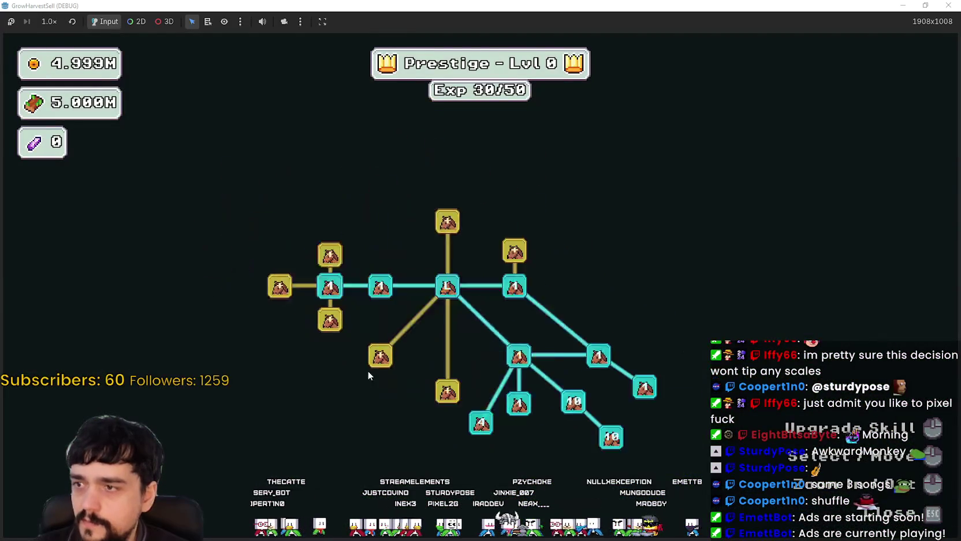
# Step: Max both Plant Domain Damage nodes at 10/10 and buy the gold node to reach Prestige level 1
pyautogui.doubleClick(384, 279)
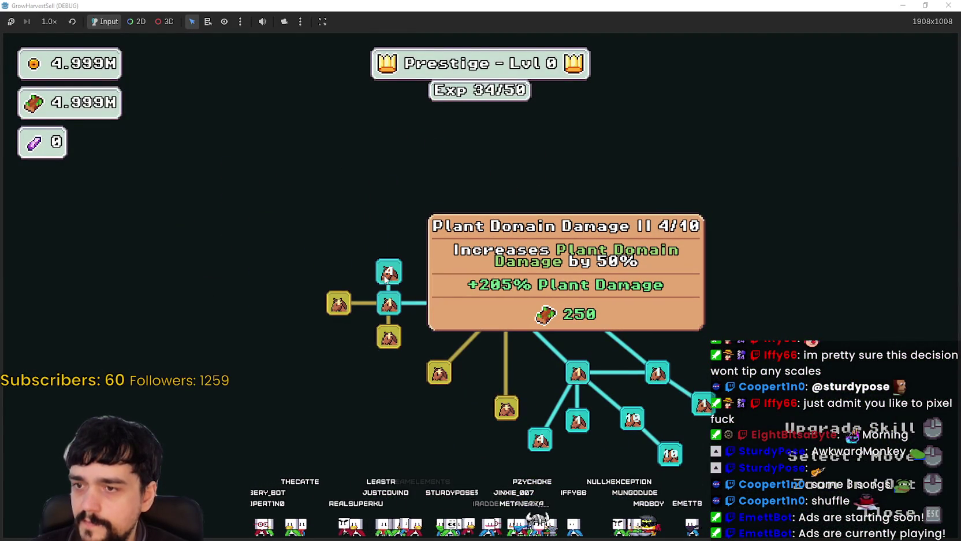
pyautogui.click(386, 280)
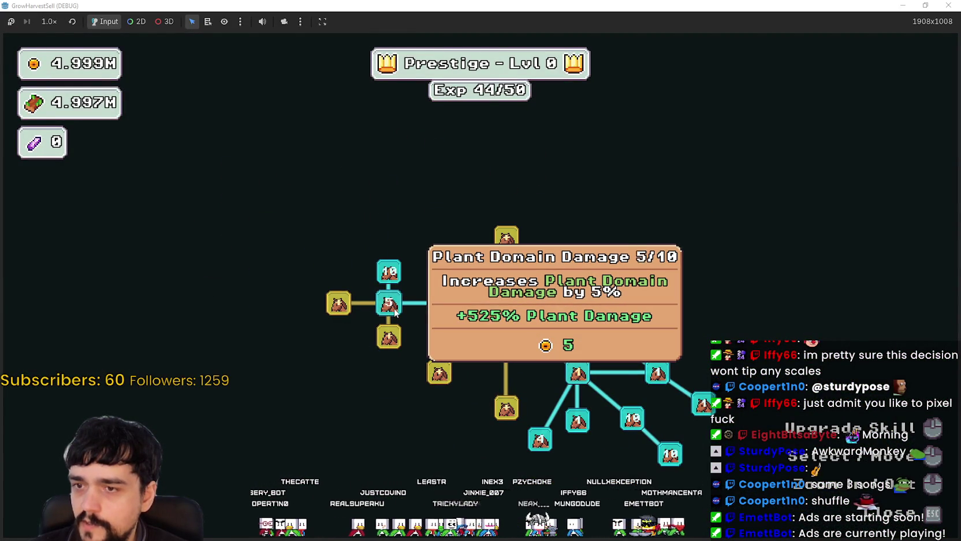
pyautogui.doubleClick(392, 310)
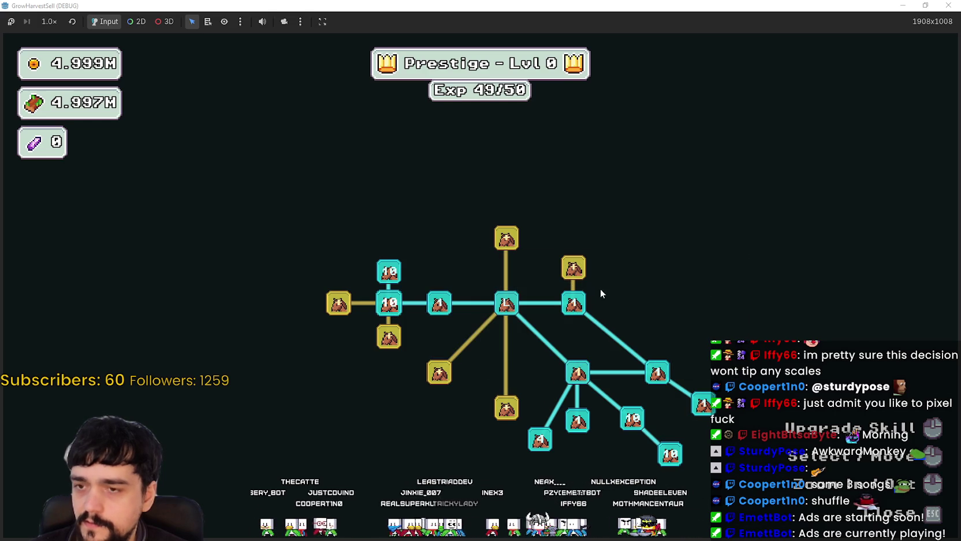
pyautogui.click(580, 267)
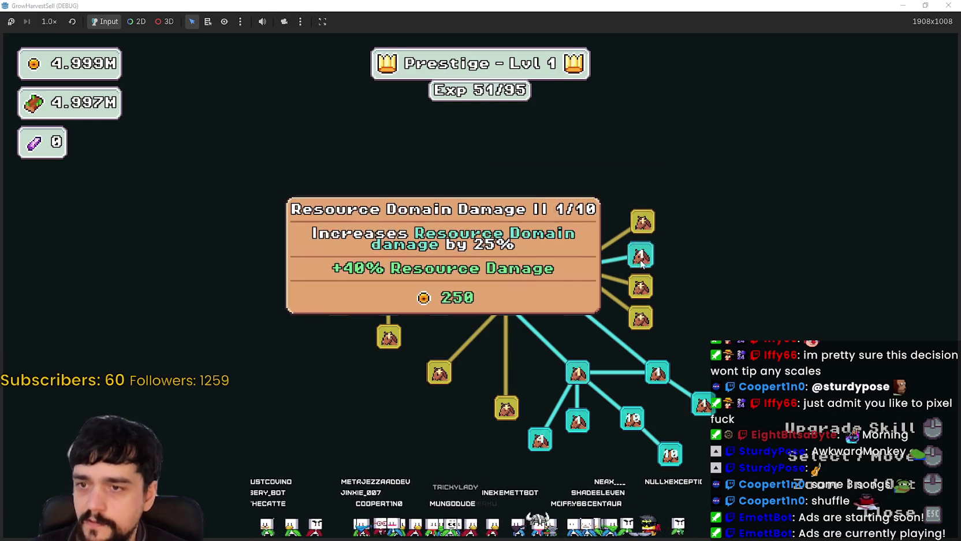
# Step: Unlock Domain Range, max Resource Domain Damage, and buy Domain Expansion and Dopple Sickle
pyautogui.click(646, 318)
pyautogui.click(645, 263)
pyautogui.doubleClick(645, 263)
pyautogui.click(644, 263)
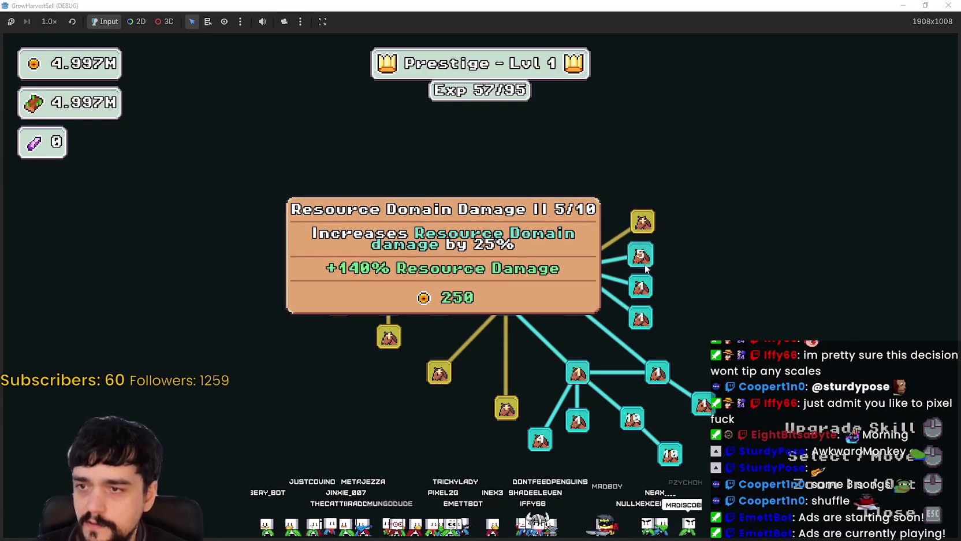
pyautogui.doubleClick(645, 265)
pyautogui.click(646, 264)
pyautogui.click(571, 271)
pyautogui.doubleClick(569, 275)
pyautogui.click(569, 275)
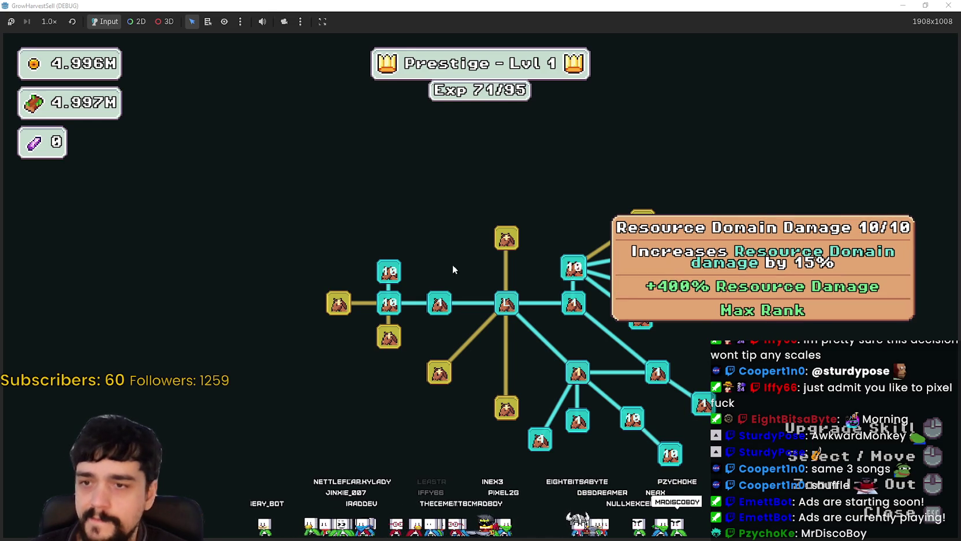
pyautogui.click(338, 303)
pyautogui.click(389, 335)
# Step: Close the skill board and travel to the forest stage
pyautogui.press('Escape')
pyautogui.press('e')
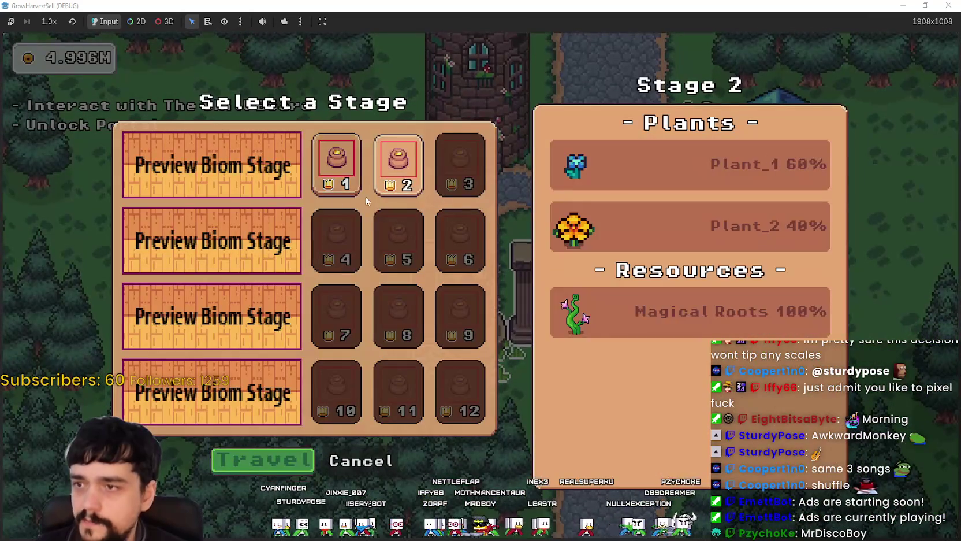
pyautogui.press('Return')
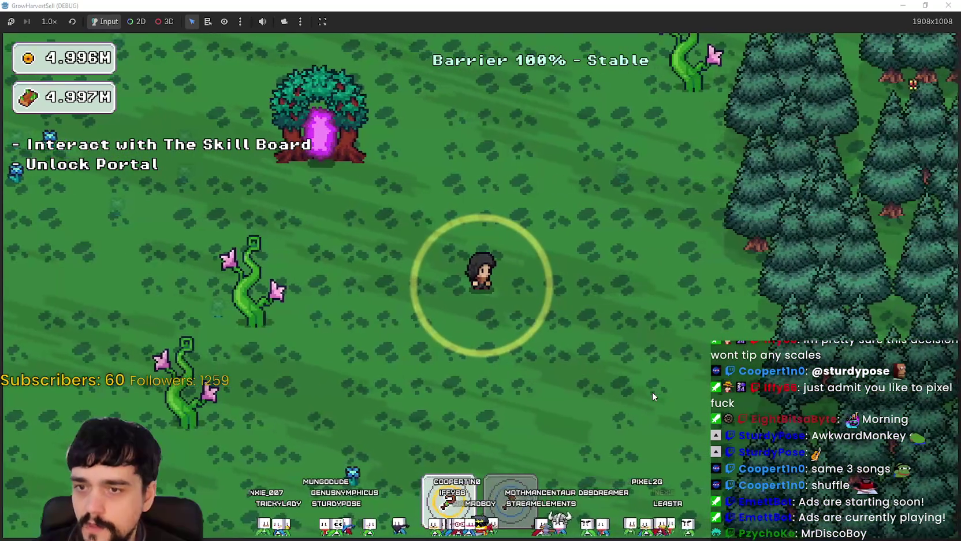
# Step: Walk the player around the forest past plants and slimes, then close the game window
pyautogui.press('s')
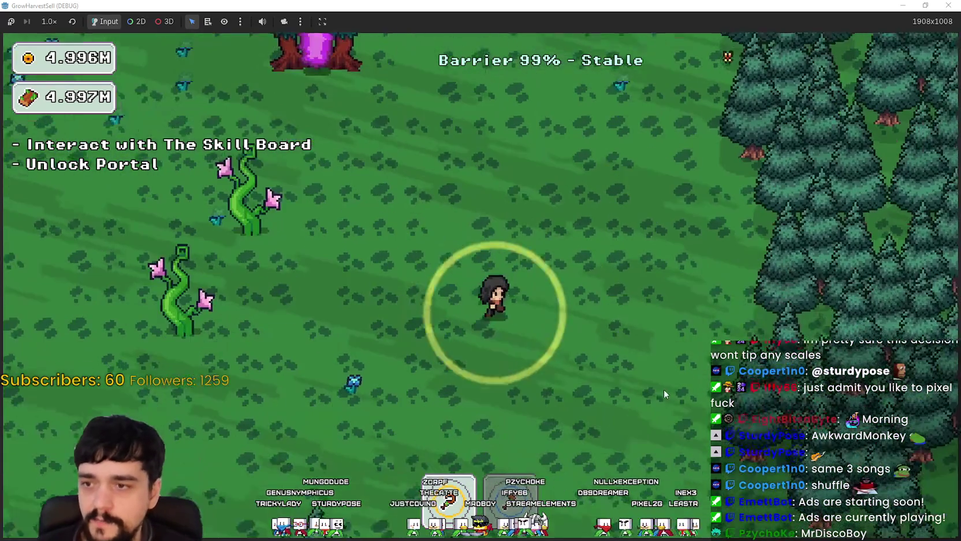
pyautogui.press('a')
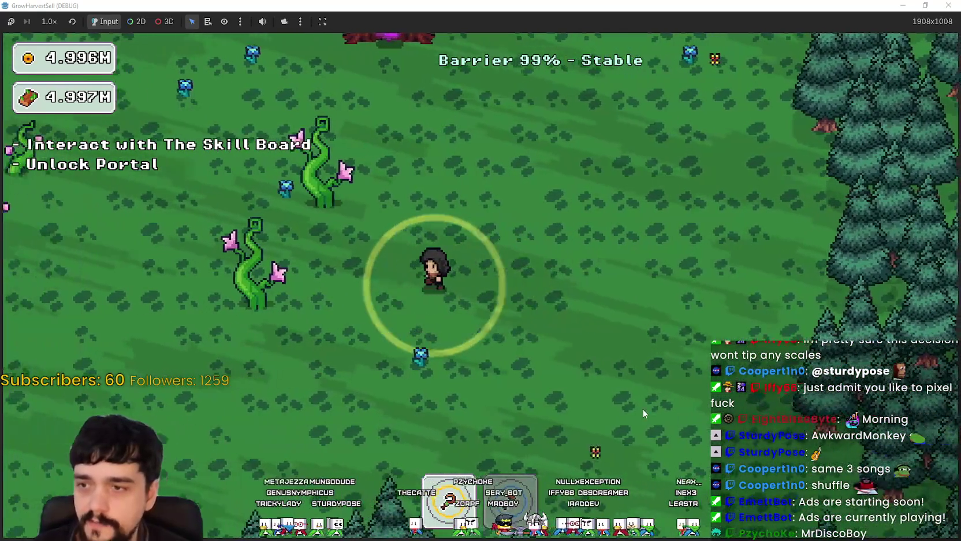
pyautogui.press('w')
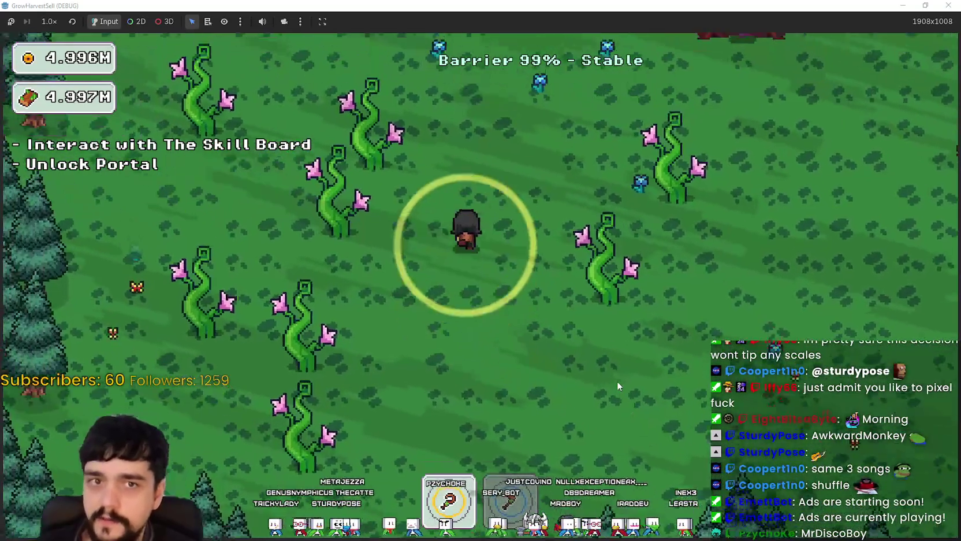
pyautogui.press('w')
pyautogui.press('a')
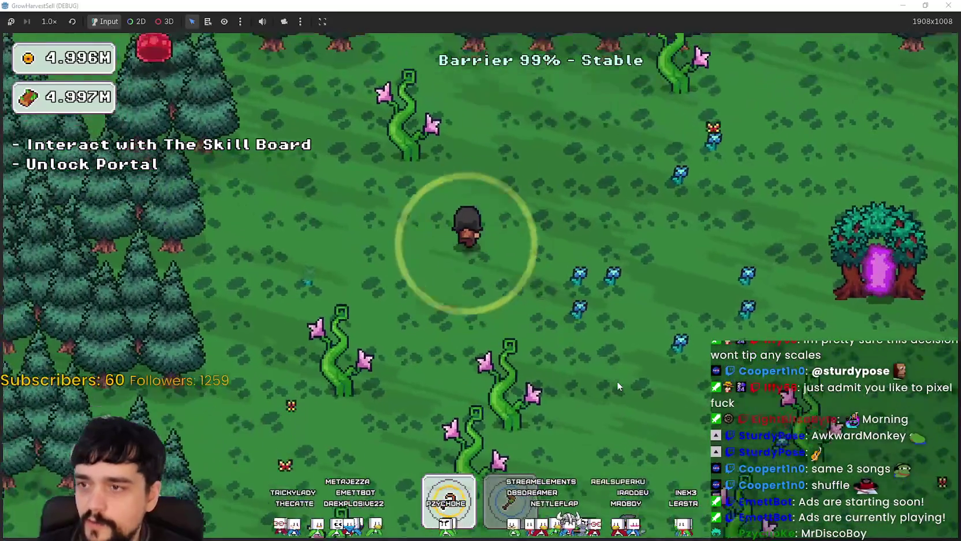
pyautogui.press('a')
pyautogui.press('s')
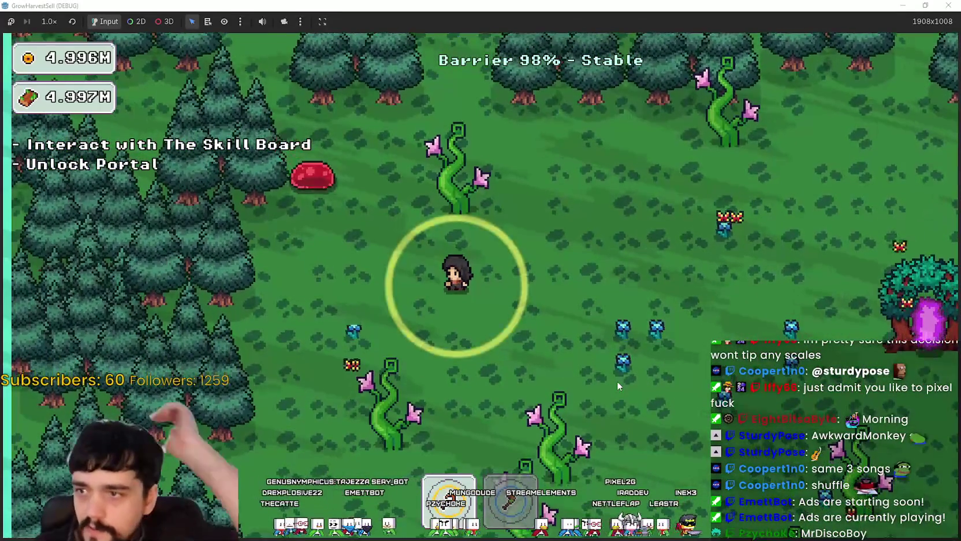
pyautogui.press('d')
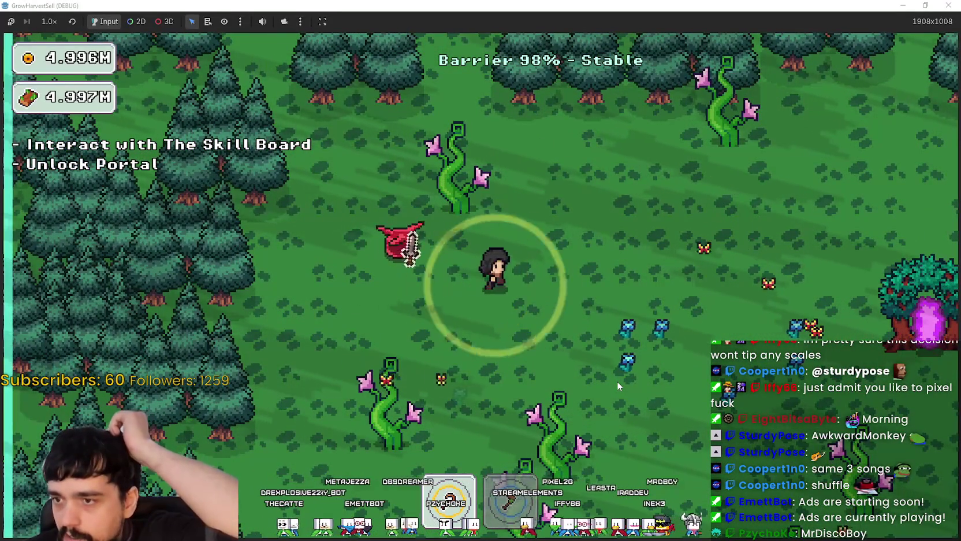
pyautogui.press('d')
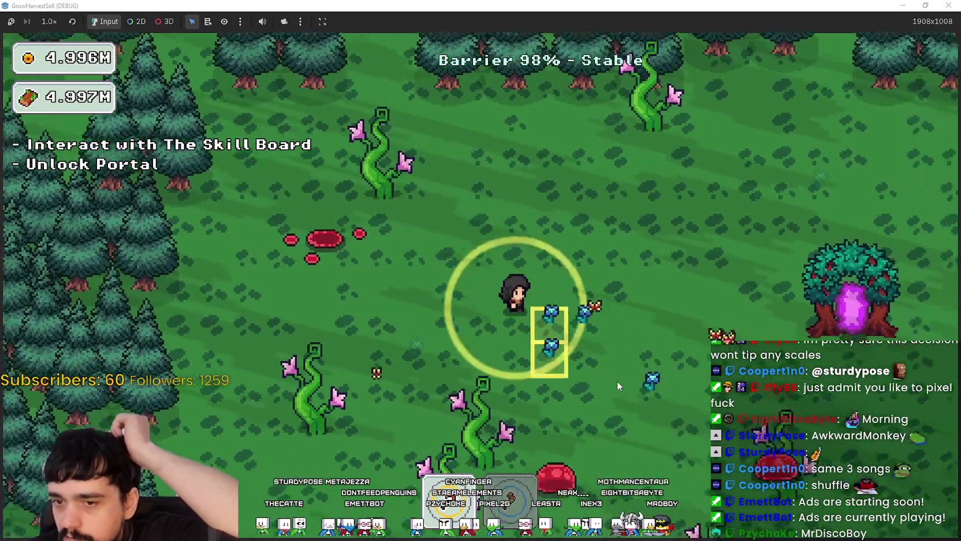
pyautogui.press('s')
pyautogui.press('w')
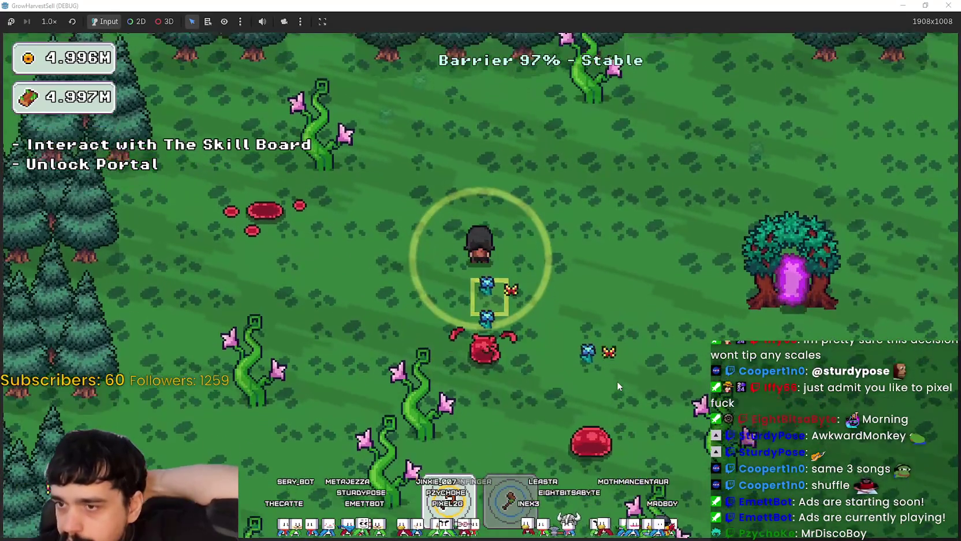
pyautogui.press('d')
pyautogui.press('d')
pyautogui.press('s')
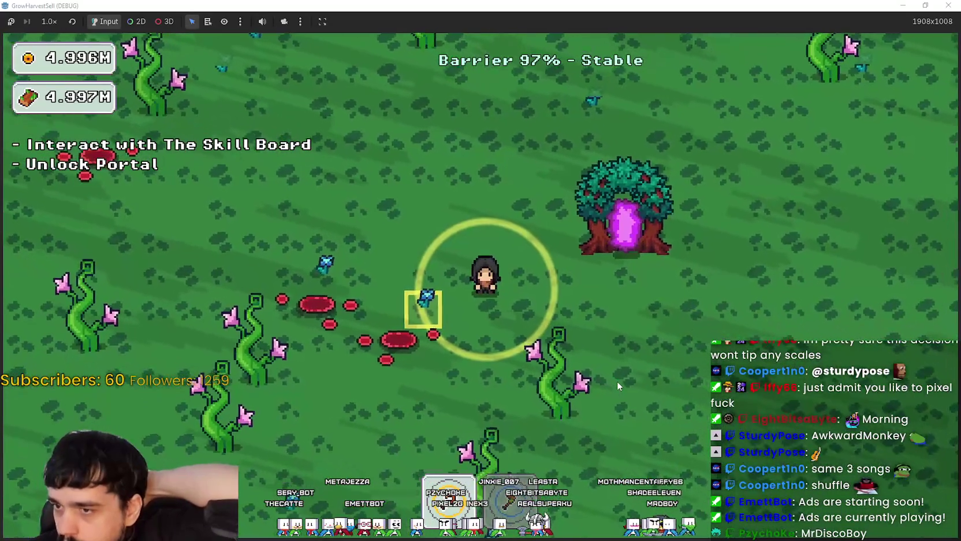
pyautogui.press('d')
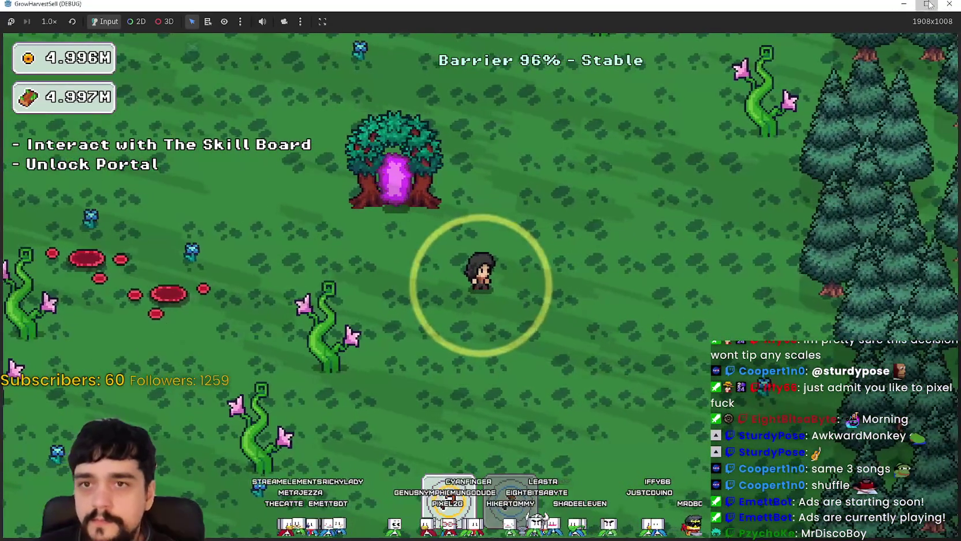
pyautogui.hotkey('alt', 'F4')
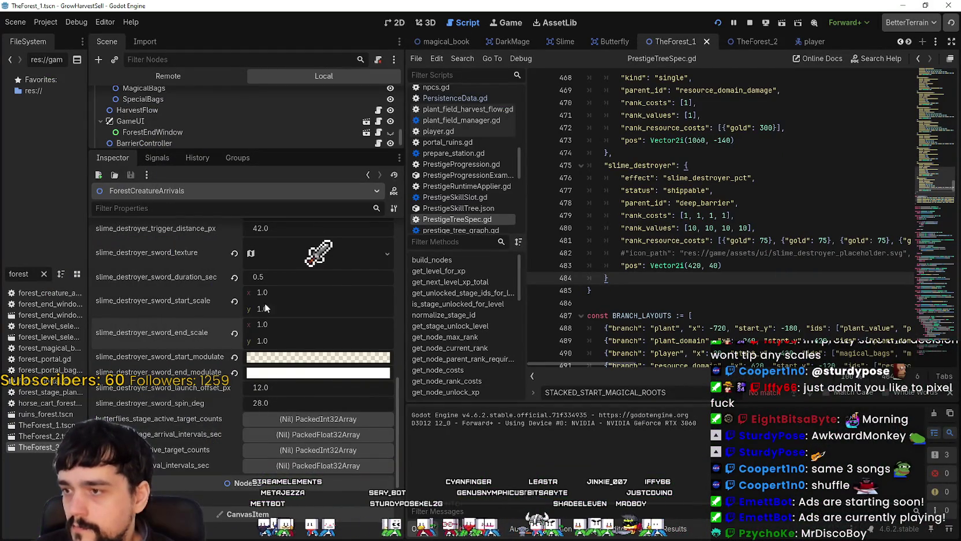
# Step: Set slime destroyer trigger distance to 68 and base interval to 0.5 in the Inspector
pyautogui.scroll(5, 258, 405)
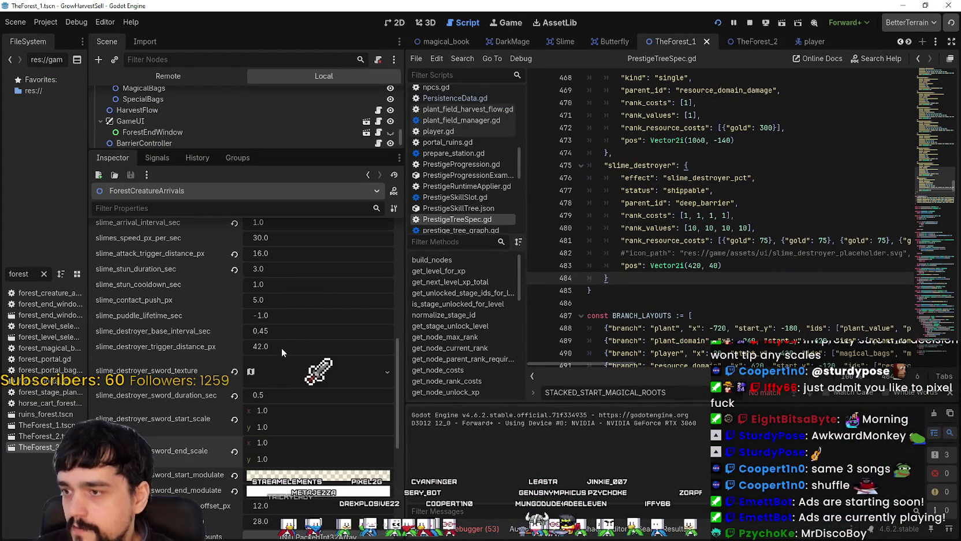
pyautogui.click(277, 350)
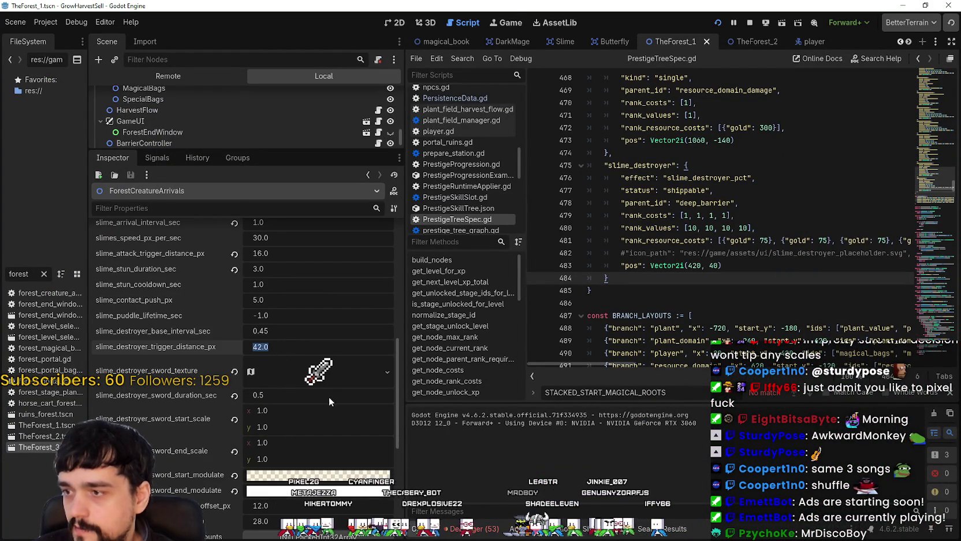
pyautogui.click(296, 333)
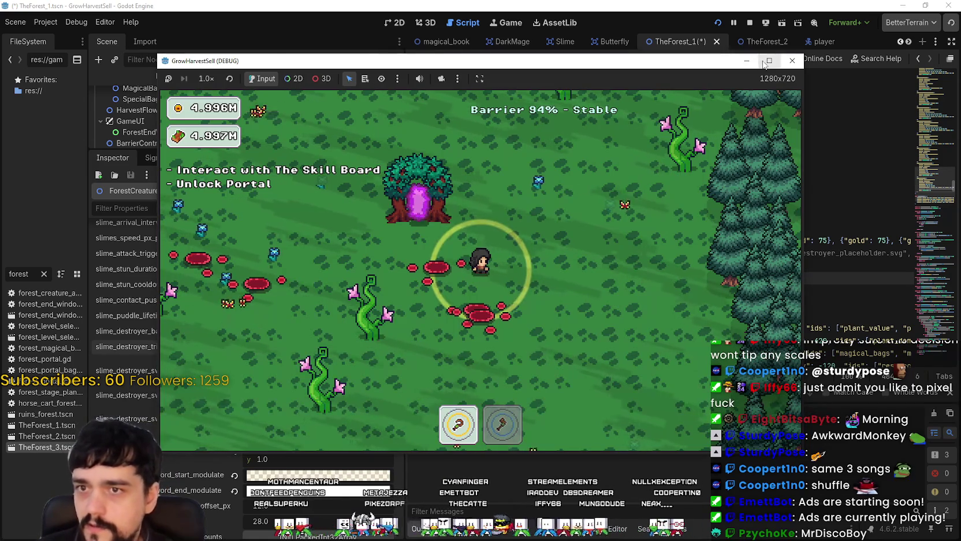
# Step: Maximize the game window and walk through the forest harvesting plants and approaching slimes
pyautogui.click(763, 63)
pyautogui.press('a')
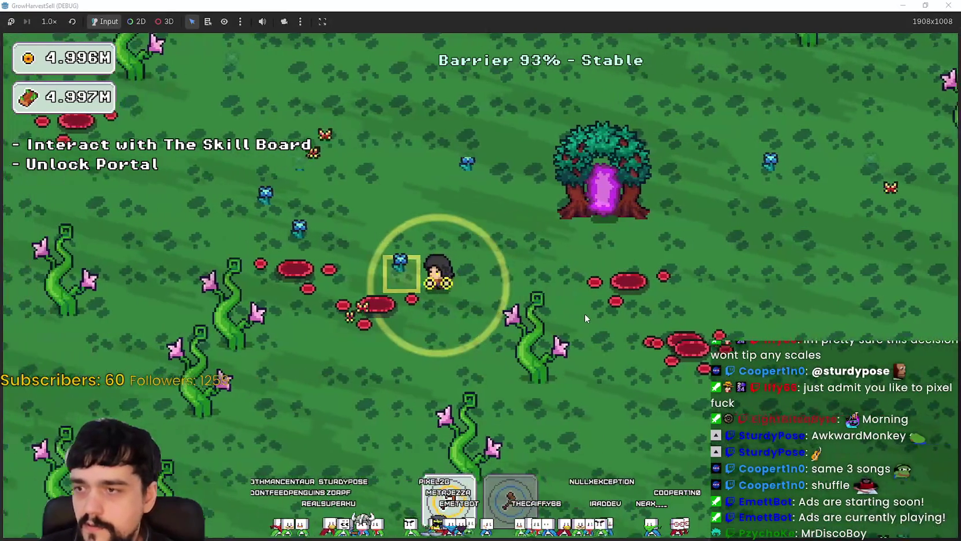
pyautogui.press('w')
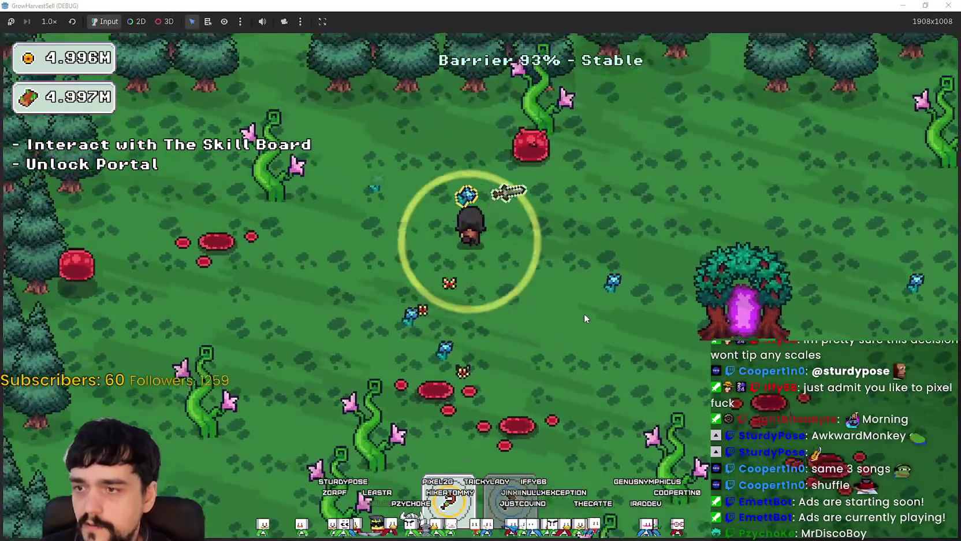
pyautogui.press('a')
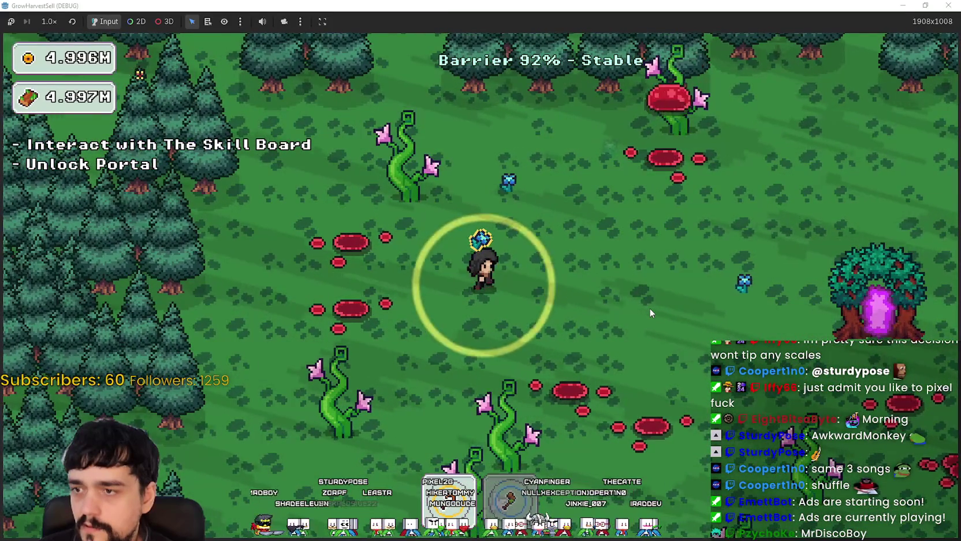
pyautogui.press('d')
pyautogui.press('a')
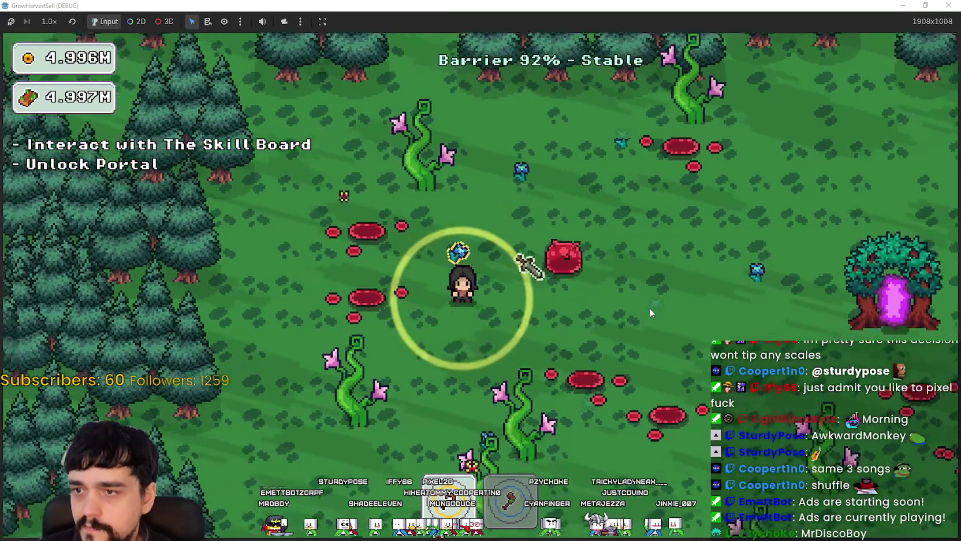
pyautogui.press('s')
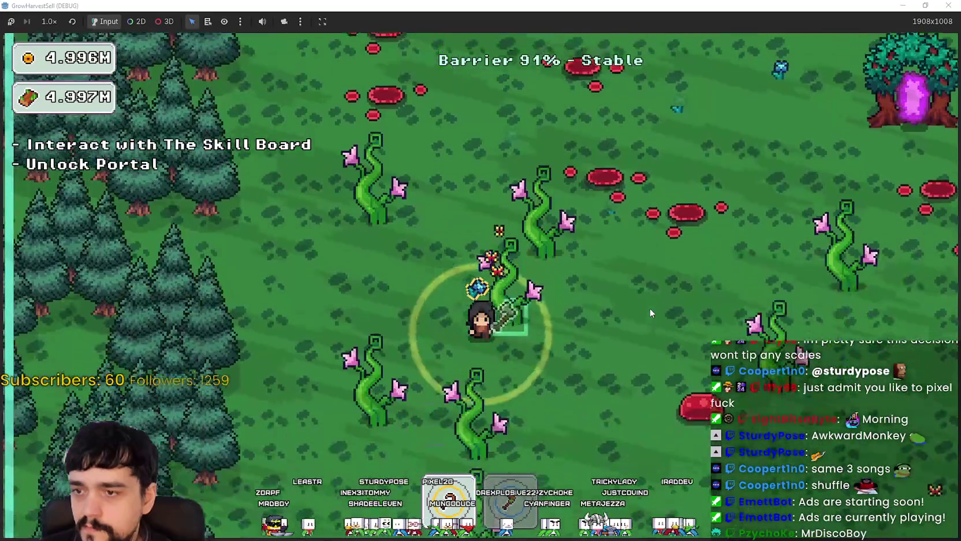
pyautogui.press('d')
pyautogui.press('w')
pyautogui.press('d')
pyautogui.press('d')
pyautogui.press('d')
# Step: Keep roaming the forest while swords destroy slimes and the barrier falls to 86%
pyautogui.press('s')
pyautogui.press('w')
pyautogui.press('a')
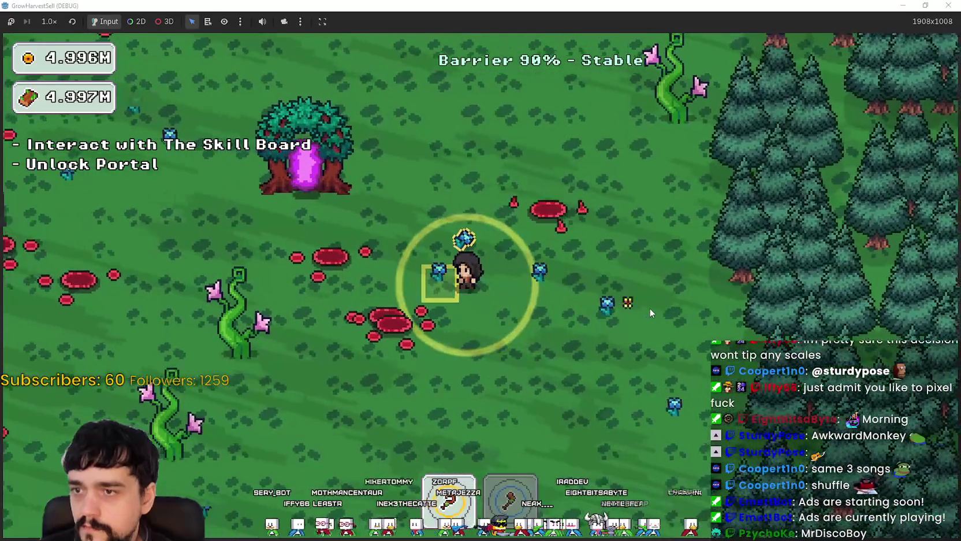
pyautogui.press('a')
pyautogui.press('d')
pyautogui.press('s')
pyautogui.press('a')
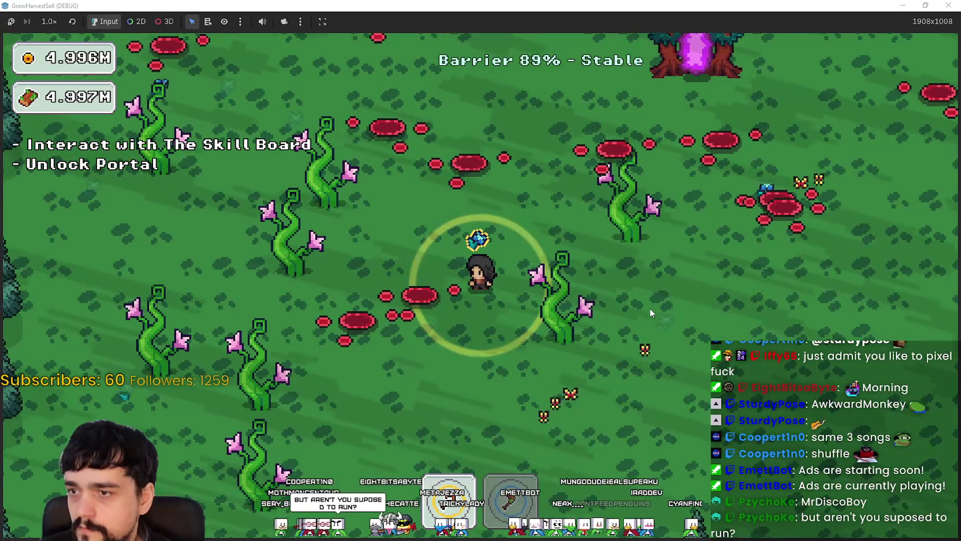
pyautogui.press('s')
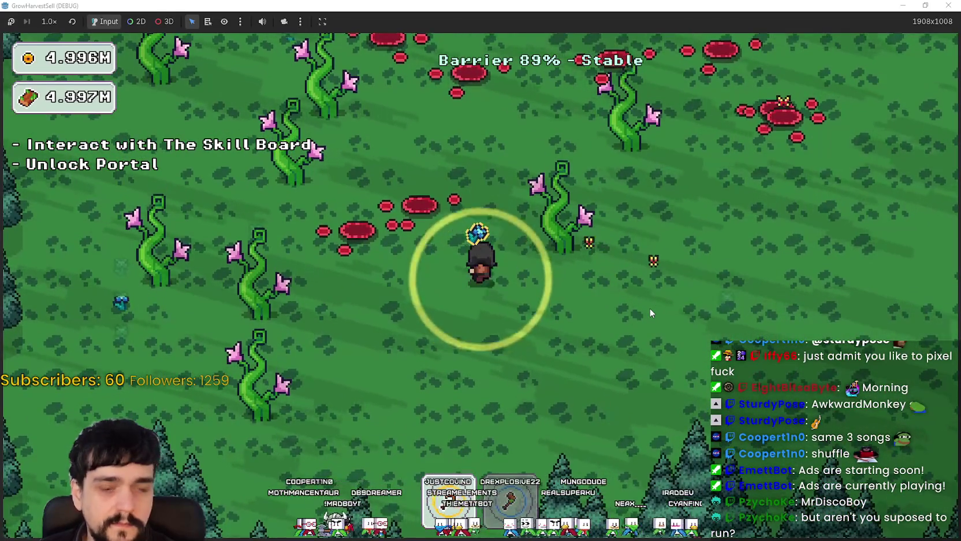
pyautogui.press('w')
pyautogui.press('d')
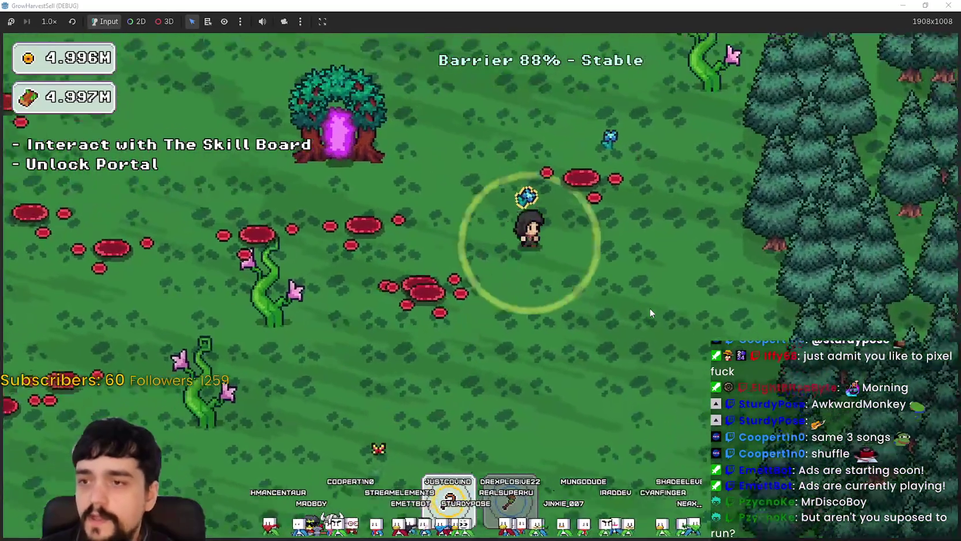
# Step: Walk around the slime puddles to the portal and travel back to the village
pyautogui.press('a')
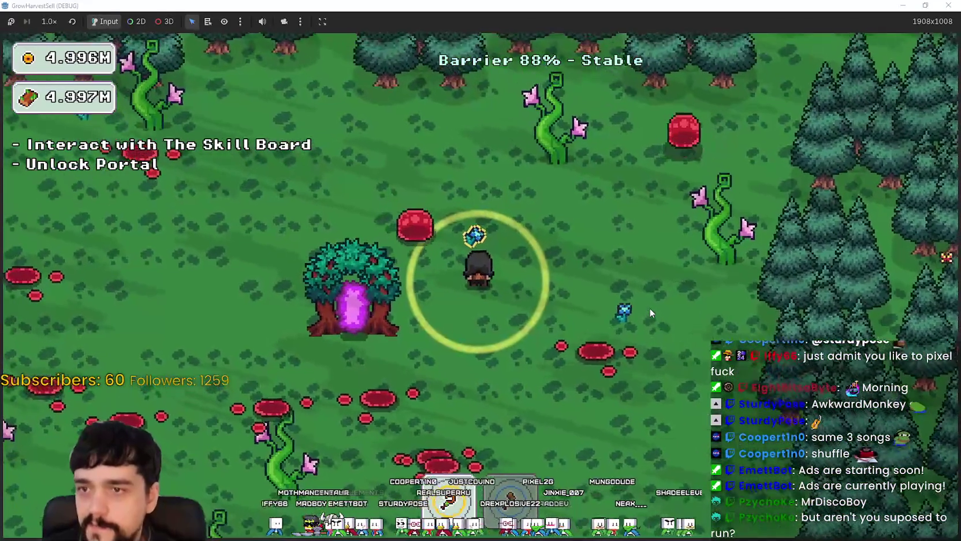
pyautogui.press('w')
pyautogui.press('d')
pyautogui.press('s')
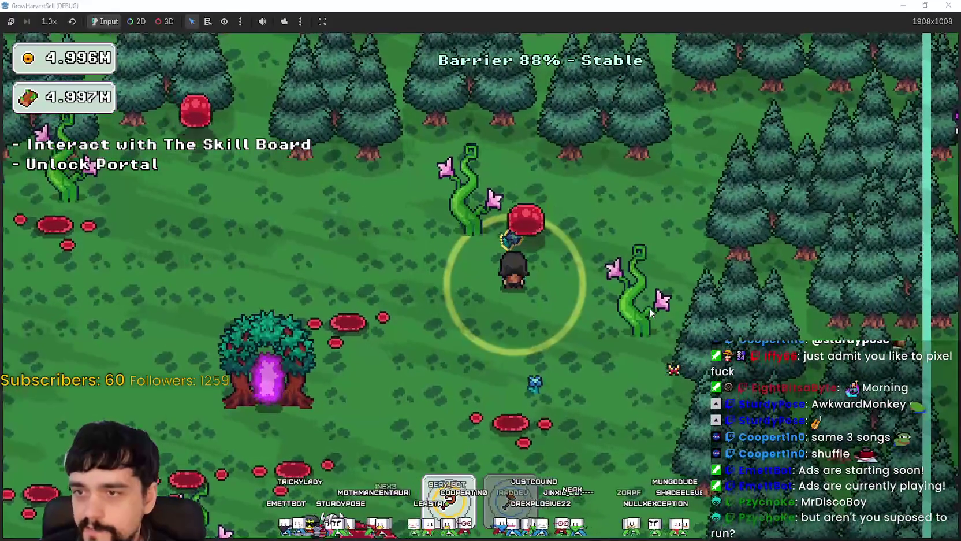
pyautogui.press('s')
pyautogui.press('a')
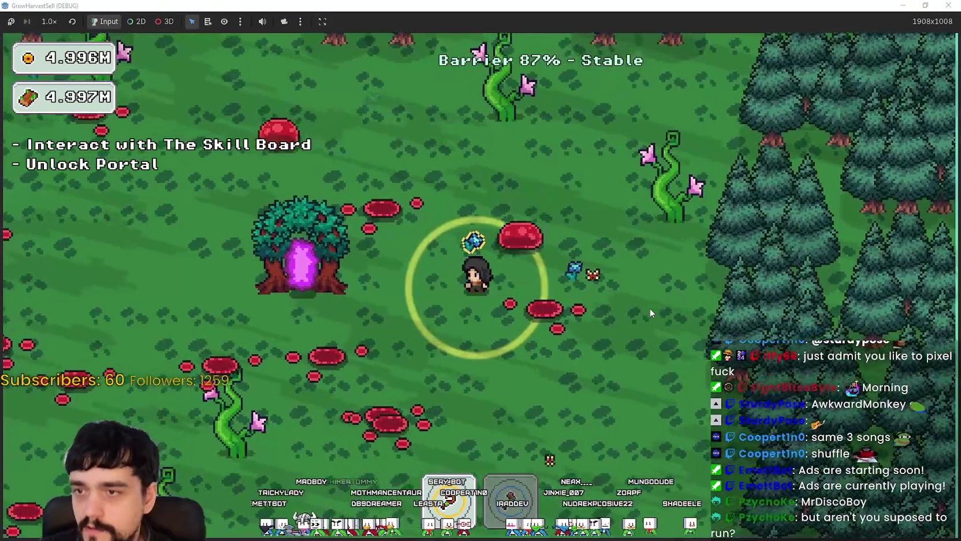
pyautogui.press('s')
pyautogui.press('d')
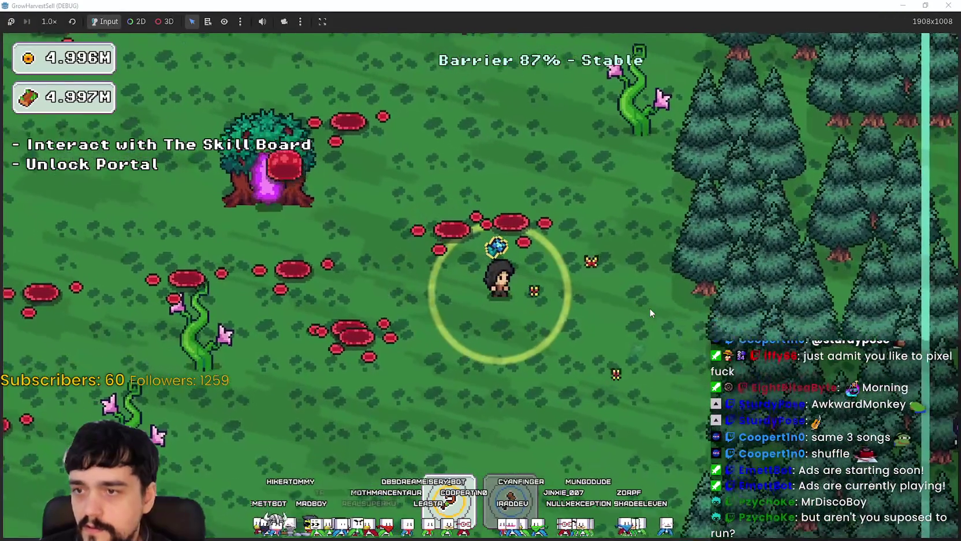
pyautogui.press('a')
pyautogui.press('w')
pyautogui.press('d')
pyautogui.press('w')
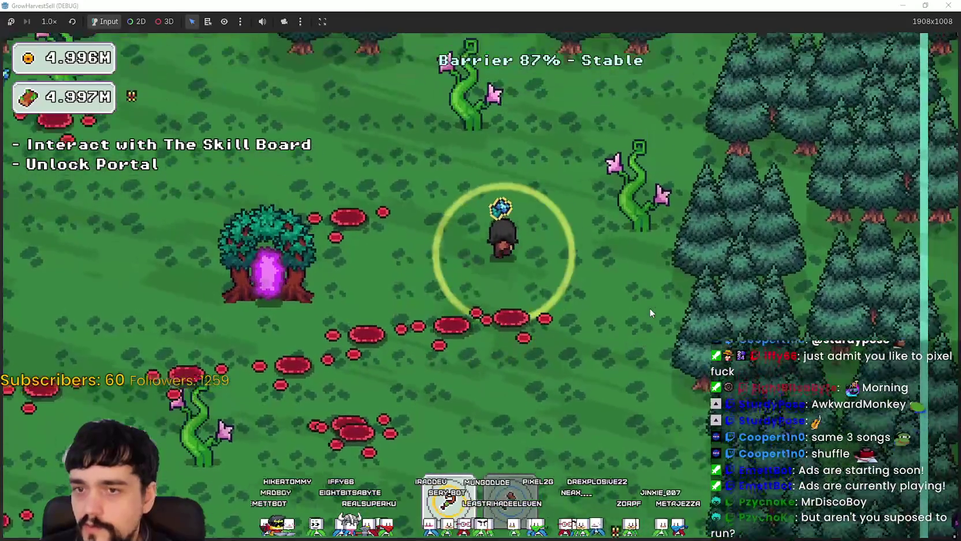
pyautogui.press('w')
pyautogui.press('s')
pyautogui.press('a')
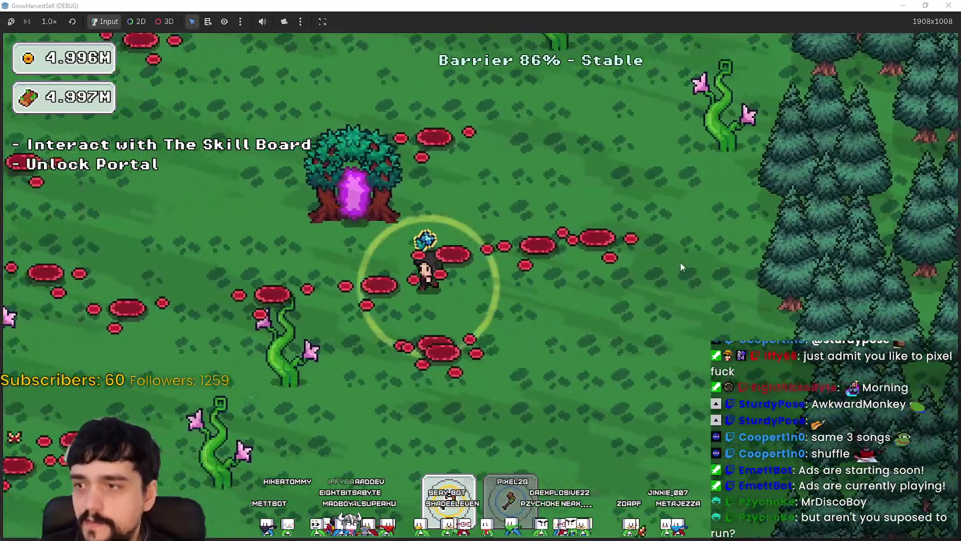
pyautogui.press('w')
pyautogui.press('e')
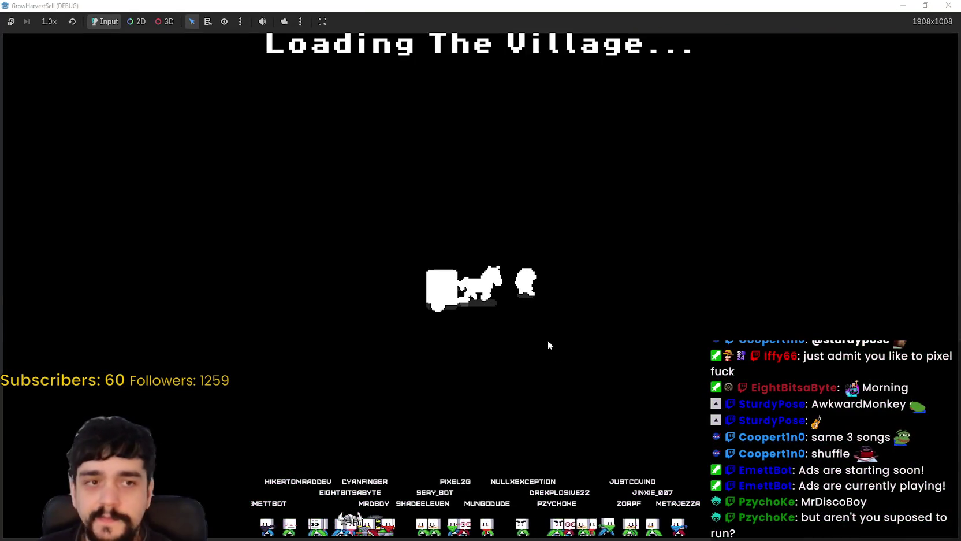
# Step: Open the Prestige board at the tower, check Slime Destroyer at Max Rank 4/4, and close it
pyautogui.press('w')
pyautogui.press('a')
pyautogui.press('e')
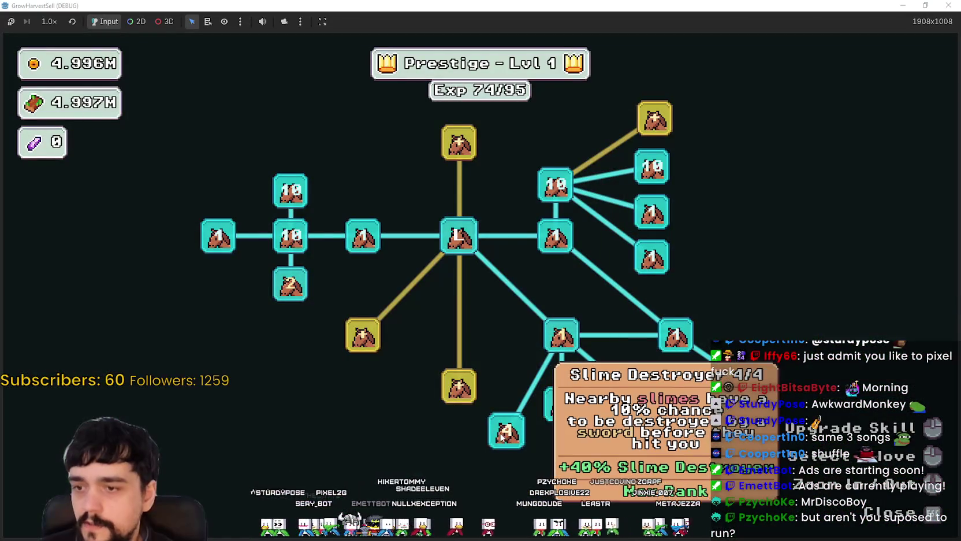
pyautogui.moveTo(500, 431); pyautogui.dragTo(468, 256)
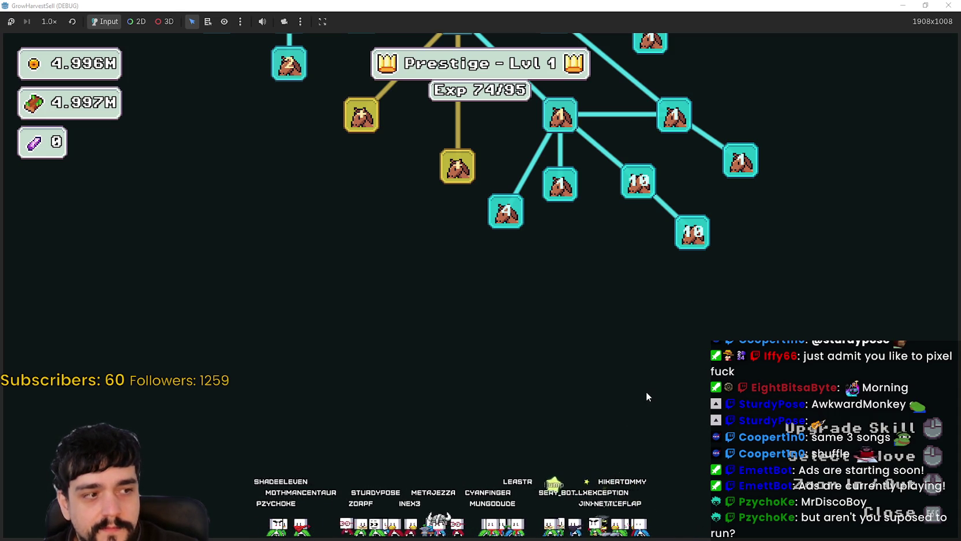
pyautogui.moveTo(514, 214)
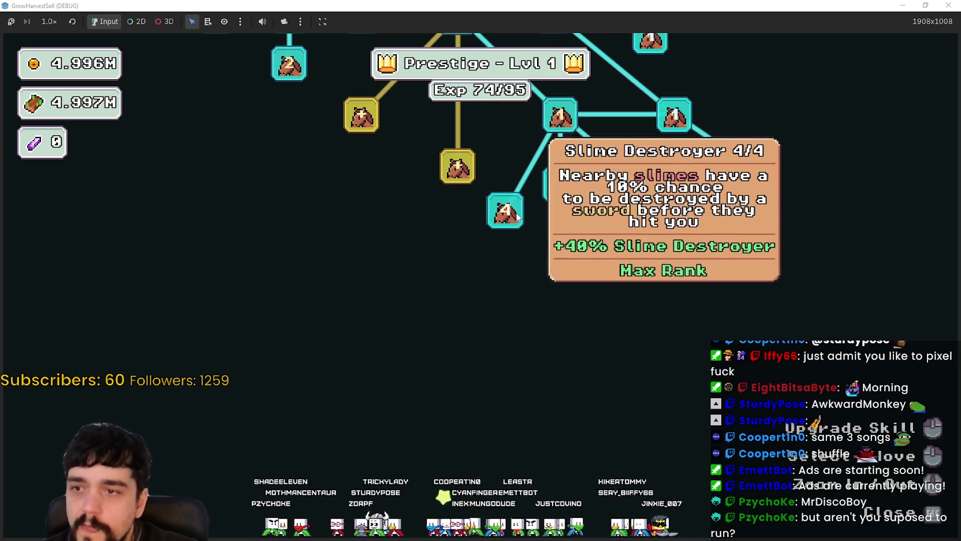
pyautogui.moveTo(537, 263); pyautogui.dragTo(564, 308)
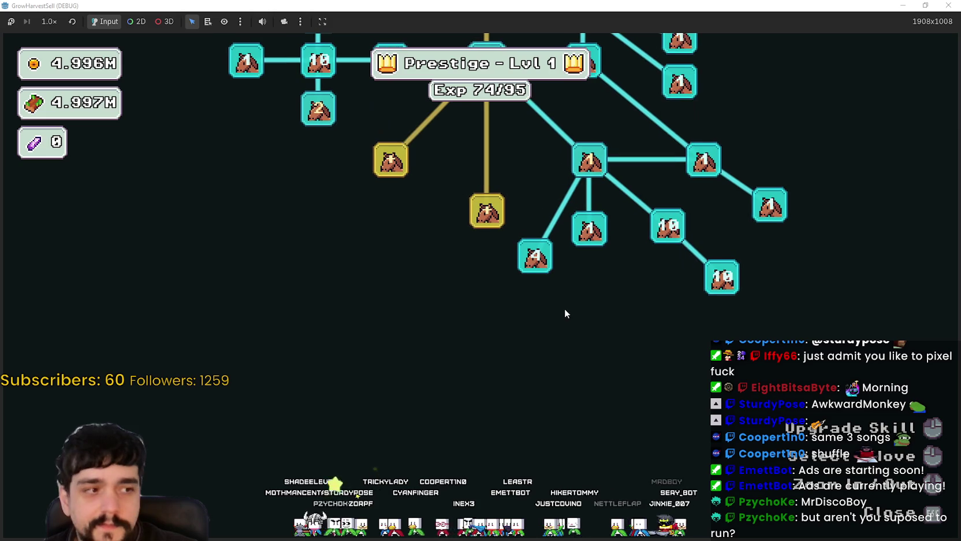
pyautogui.moveTo(553, 263)
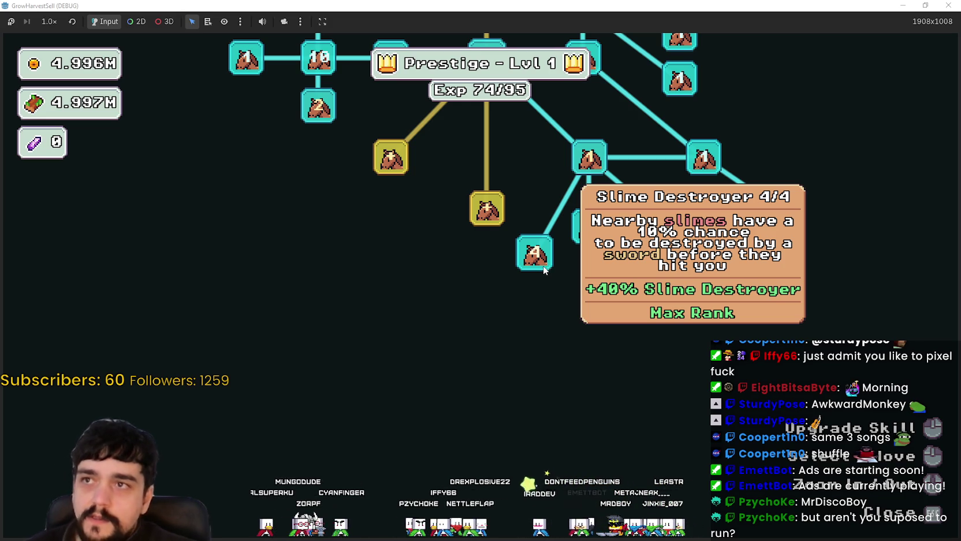
pyautogui.press('Escape')
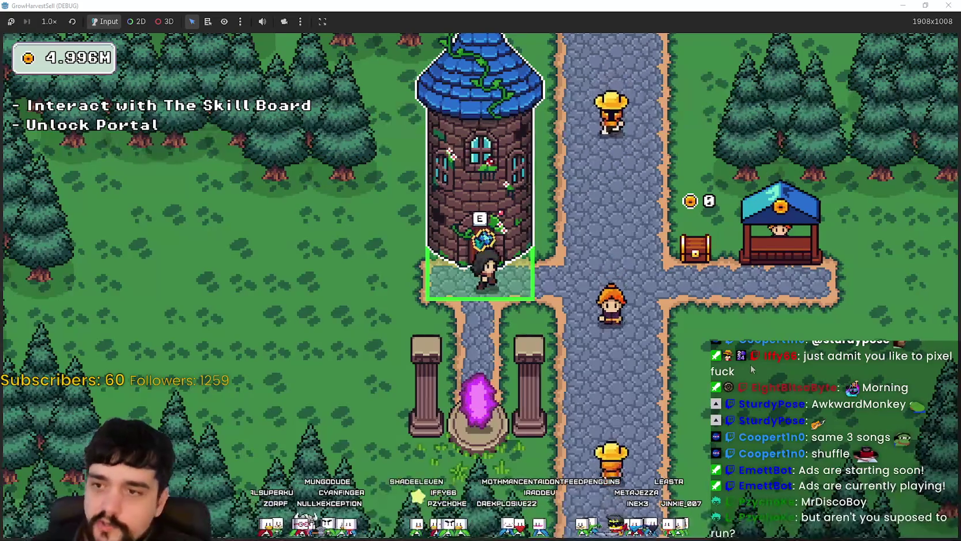
# Step: Choose Stage 2 at the portal and travel to the forest
pyautogui.press('s')
pyautogui.press('e')
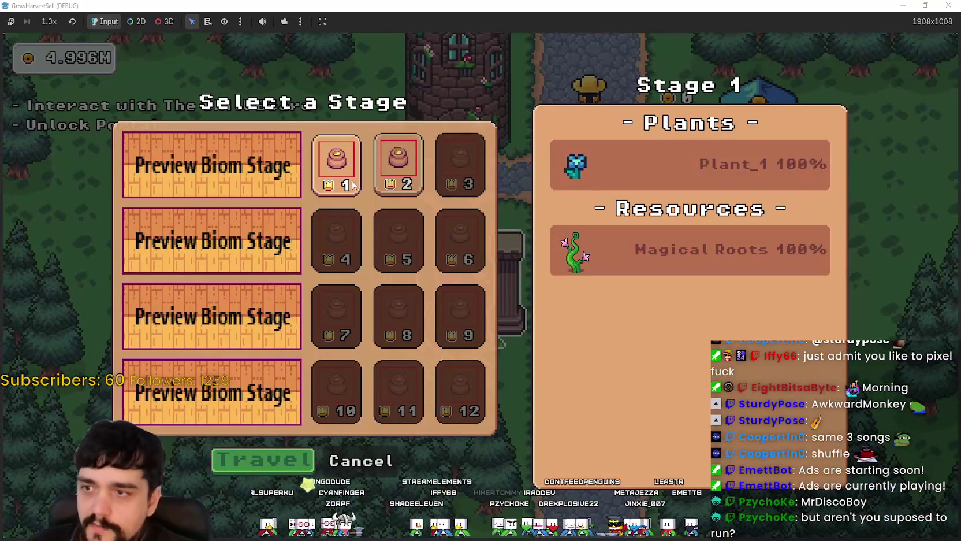
pyautogui.click(399, 165)
pyautogui.click(288, 460)
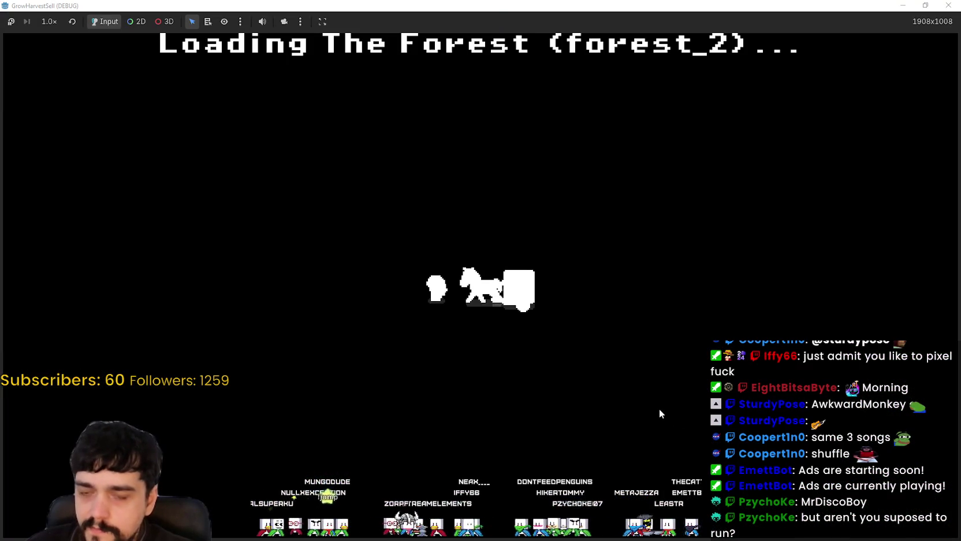
# Step: Cross the forest past the slimes to the portal tree, enter it, and stop the game
pyautogui.press('d')
pyautogui.press('w')
pyautogui.press('d')
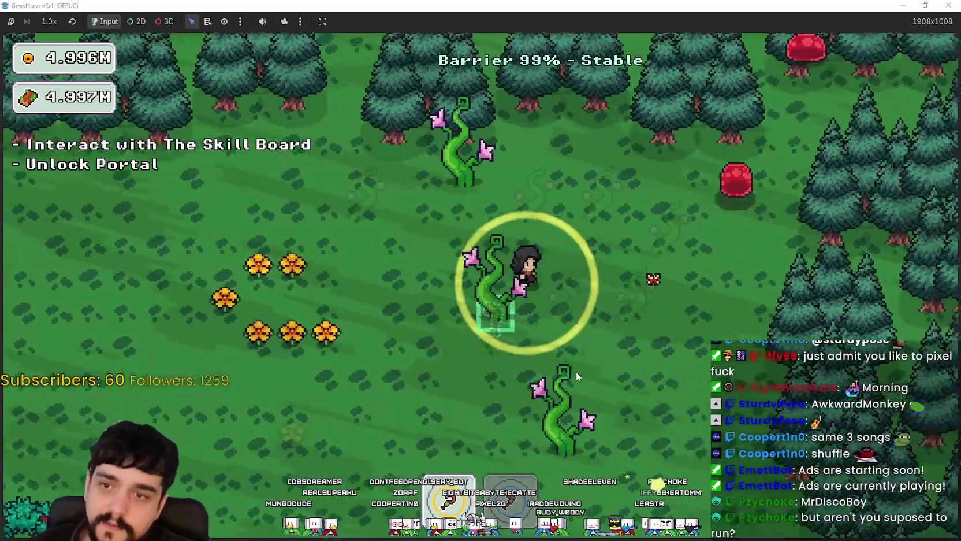
pyautogui.press('s')
pyautogui.press('w')
pyautogui.press('a')
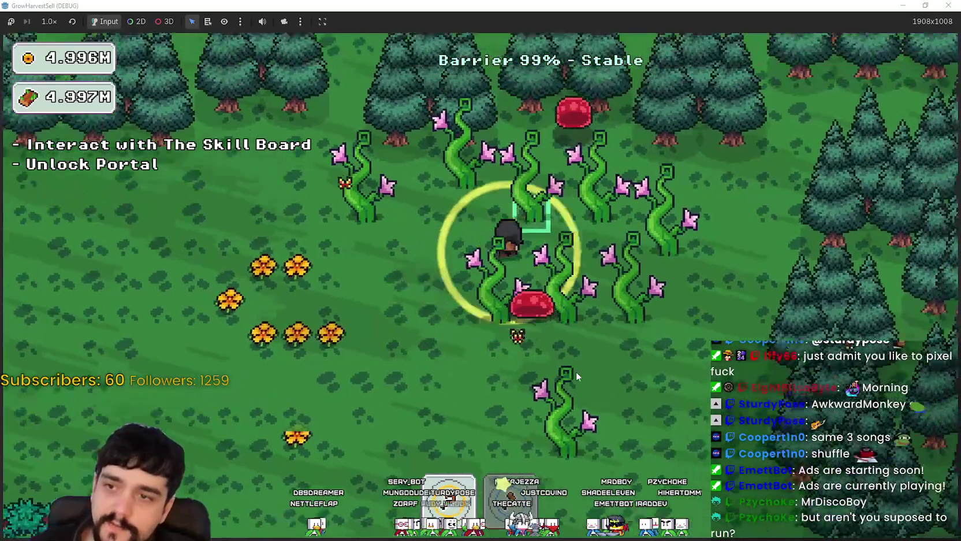
pyautogui.press('w')
pyautogui.press('a')
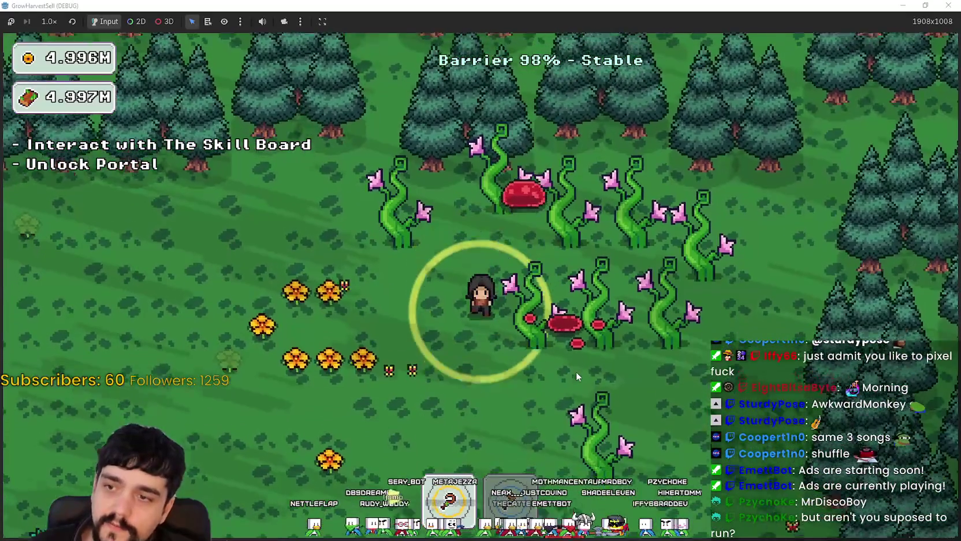
pyautogui.press('s')
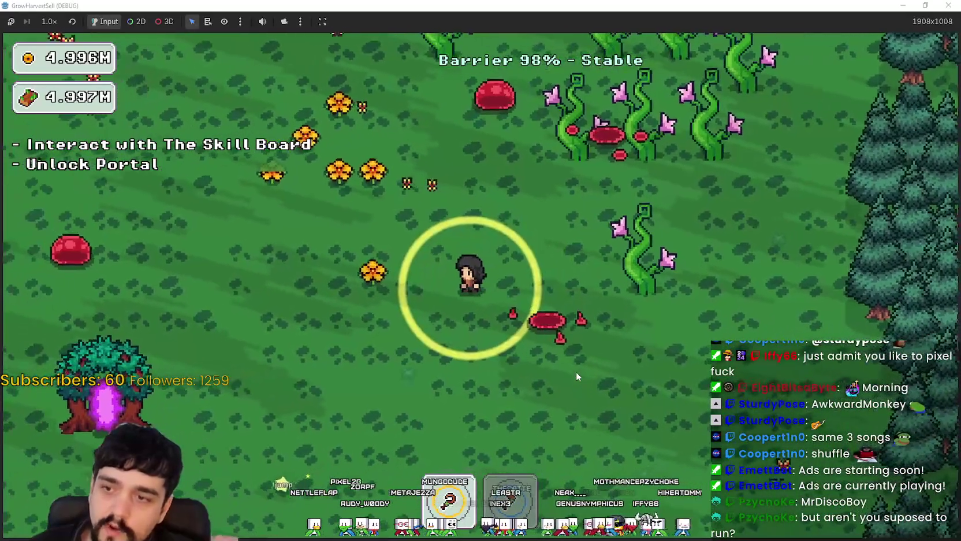
pyautogui.press('w')
pyautogui.press('a')
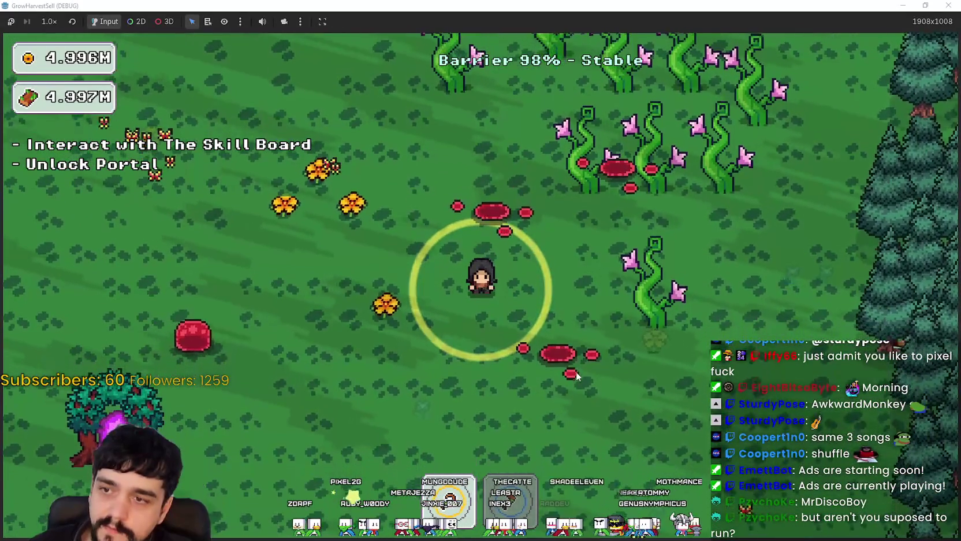
pyautogui.press('s')
pyautogui.press('a')
pyautogui.press('d')
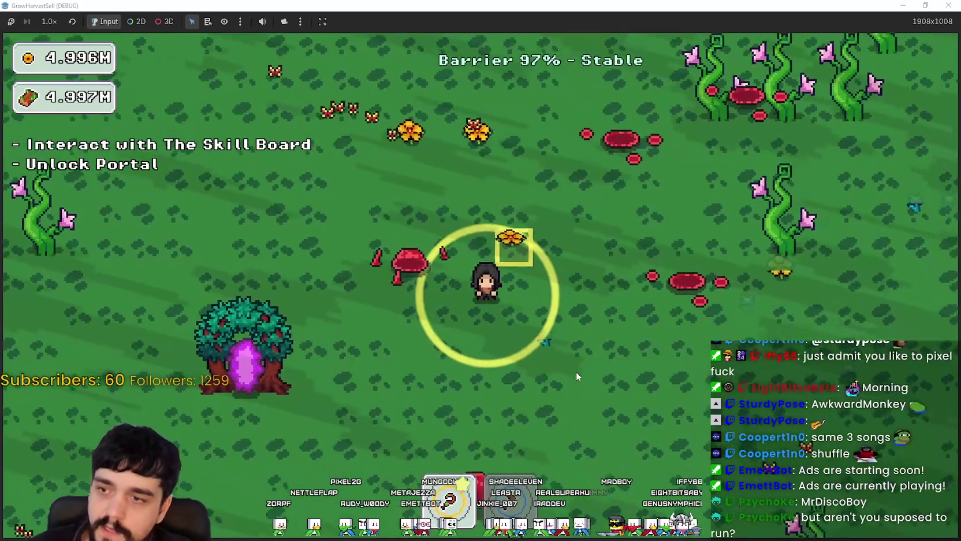
pyautogui.press('s')
pyautogui.press('a')
pyautogui.press('w')
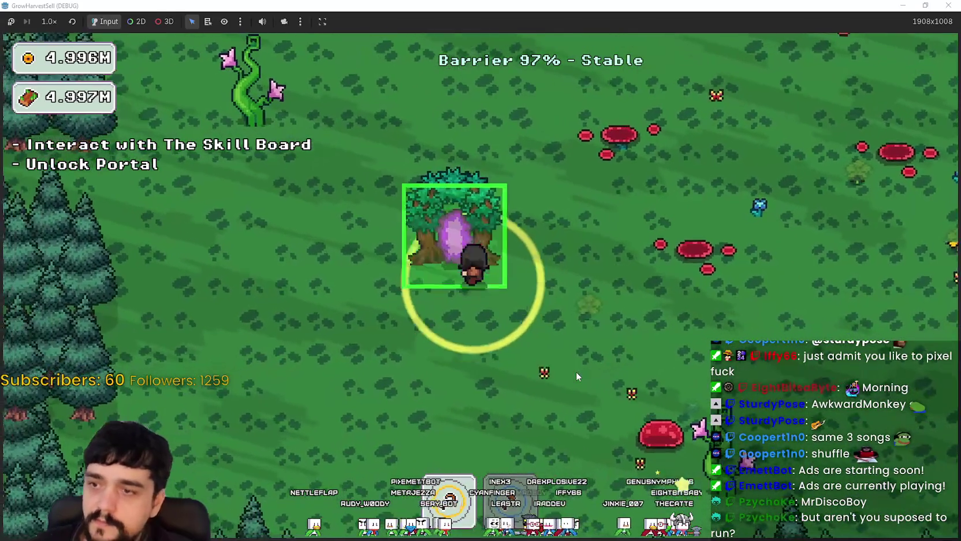
pyautogui.press('e')
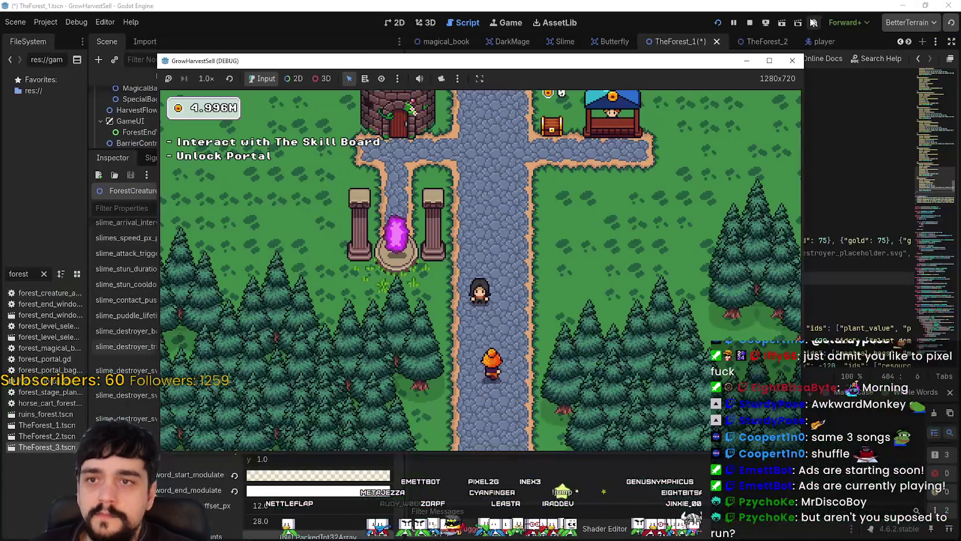
pyautogui.click(748, 26)
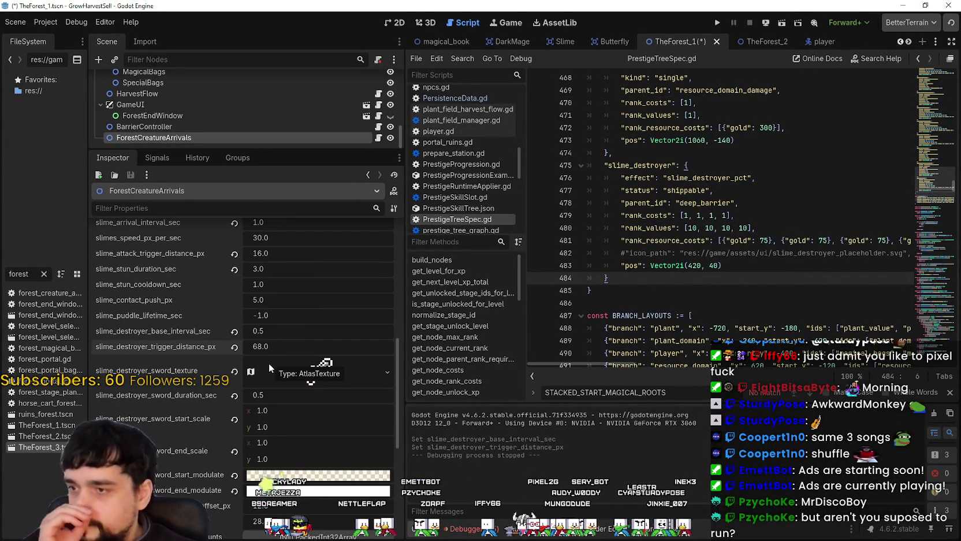
# Step: Screenshot the slime destroyer settings, then save the TheForest_1 scene
pyautogui.scroll(-3, 201, 462)
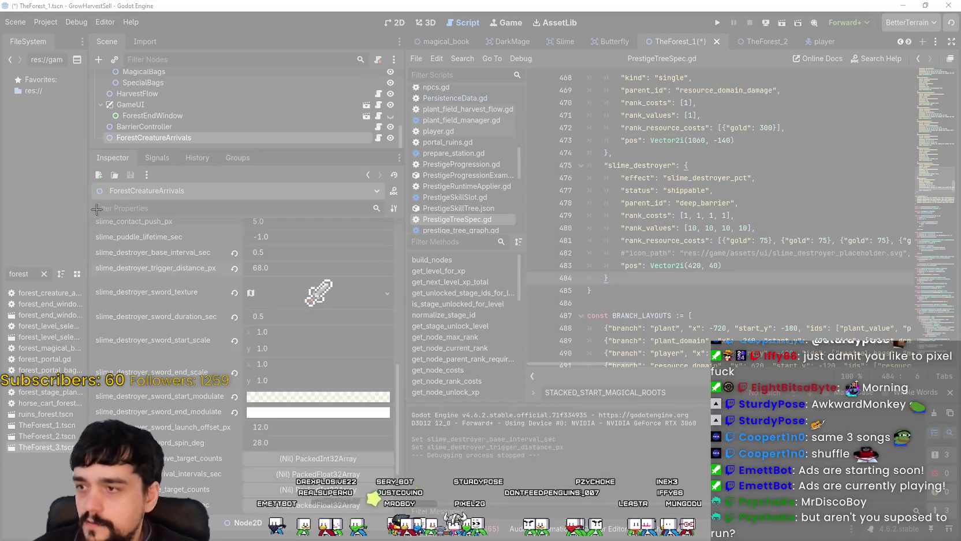
pyautogui.moveTo(95, 214); pyautogui.dragTo(407, 476)
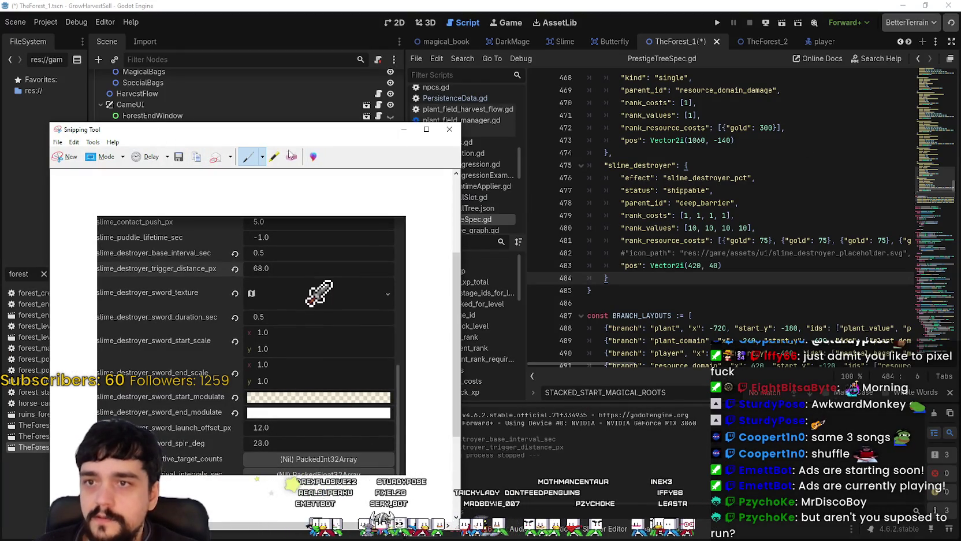
pyautogui.click(404, 129)
pyautogui.click(687, 194)
pyautogui.hotkey('ctrl', 's')
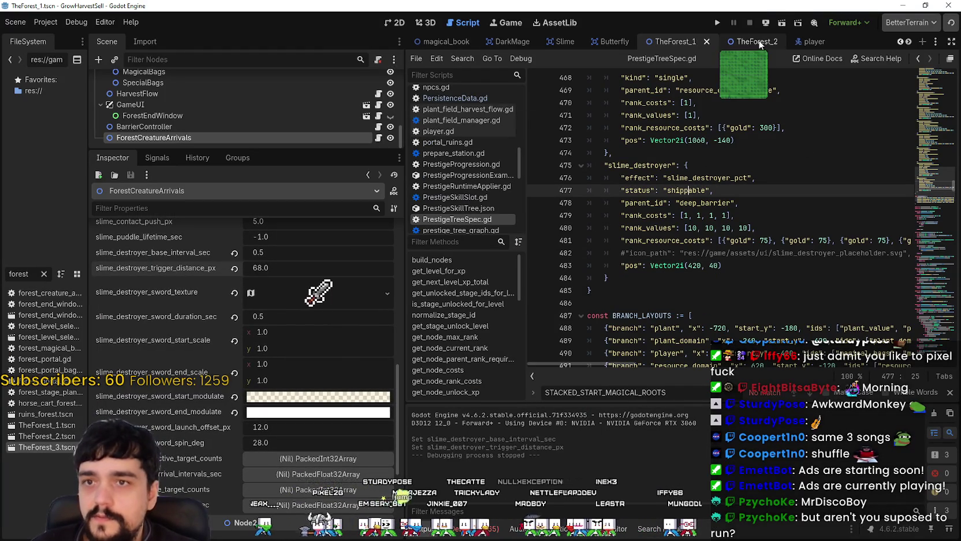
# Step: In TheForest_2, set the slime destroyer's base interval 0.5, trigger distance 68 and sword duration 0.5
pyautogui.click(742, 41)
pyautogui.scroll(-3, 254, 409)
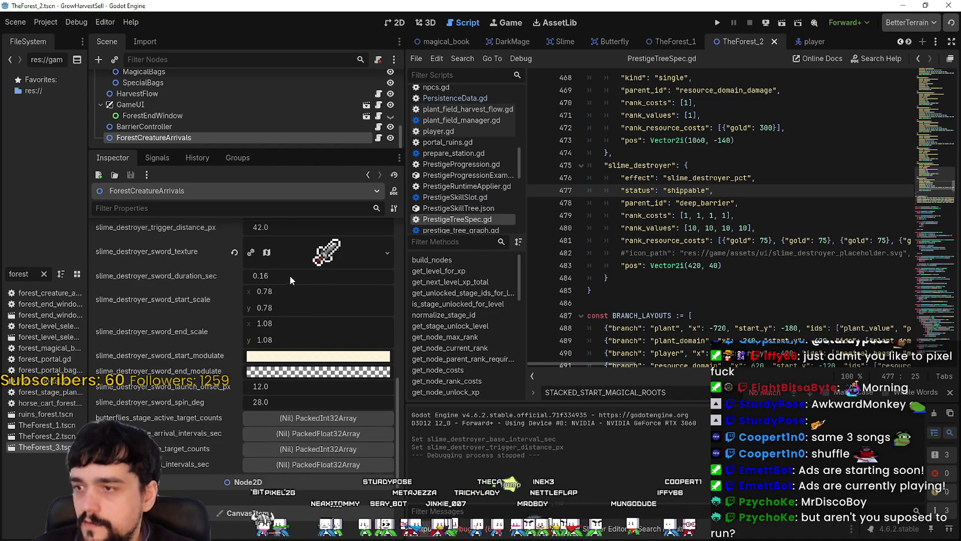
pyautogui.scroll(4, 289, 276)
pyautogui.click(283, 384)
pyautogui.write('68')
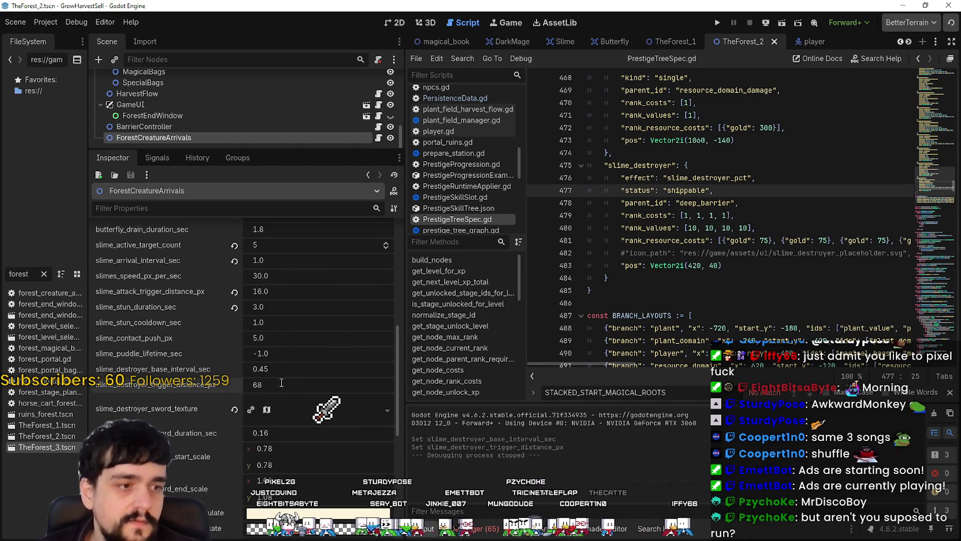
pyautogui.click(293, 369)
pyautogui.write('0')
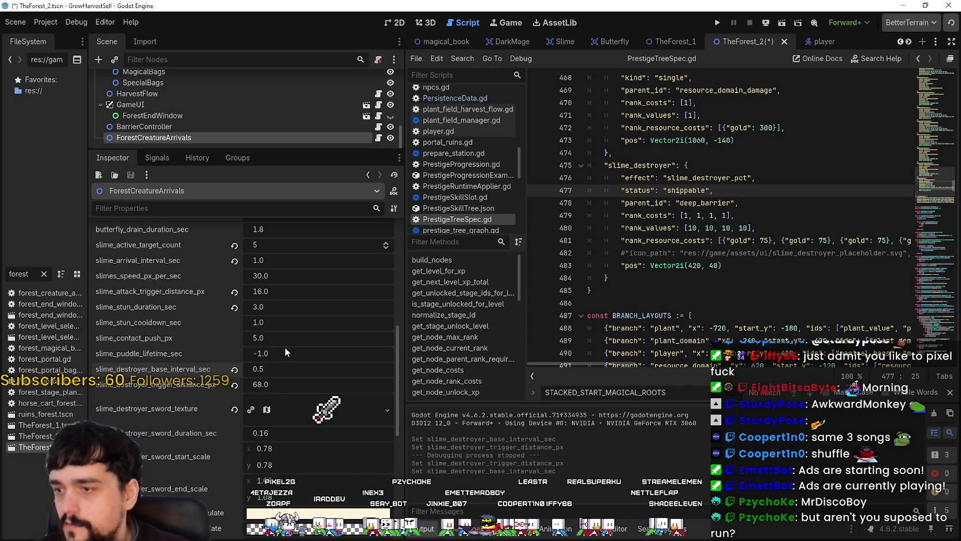
pyautogui.scroll(-2, 271, 362)
pyautogui.click(283, 351)
pyautogui.write('.5')
pyautogui.press('Return')
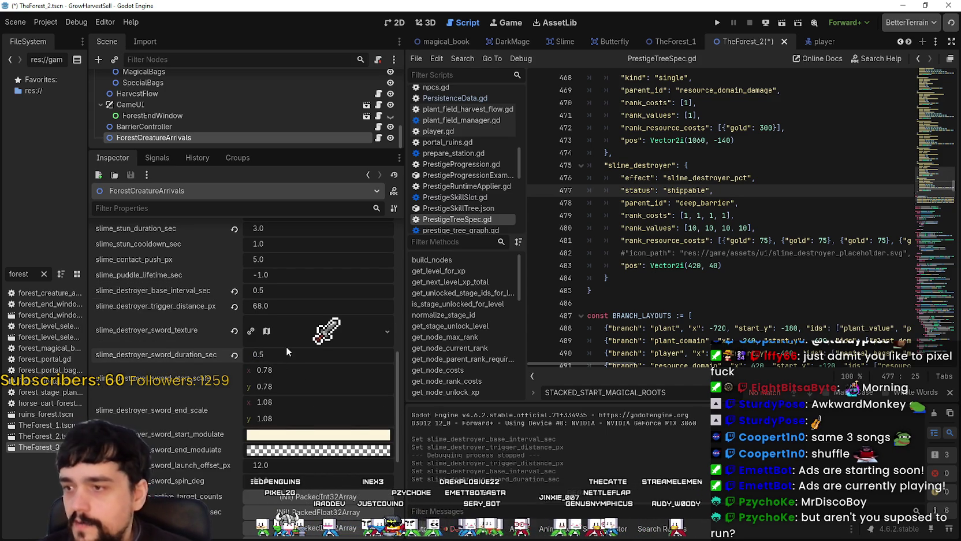
# Step: Set the sword start scale and end scale values to 1.0
pyautogui.click(288, 370)
pyautogui.write('1')
pyautogui.press('Return')
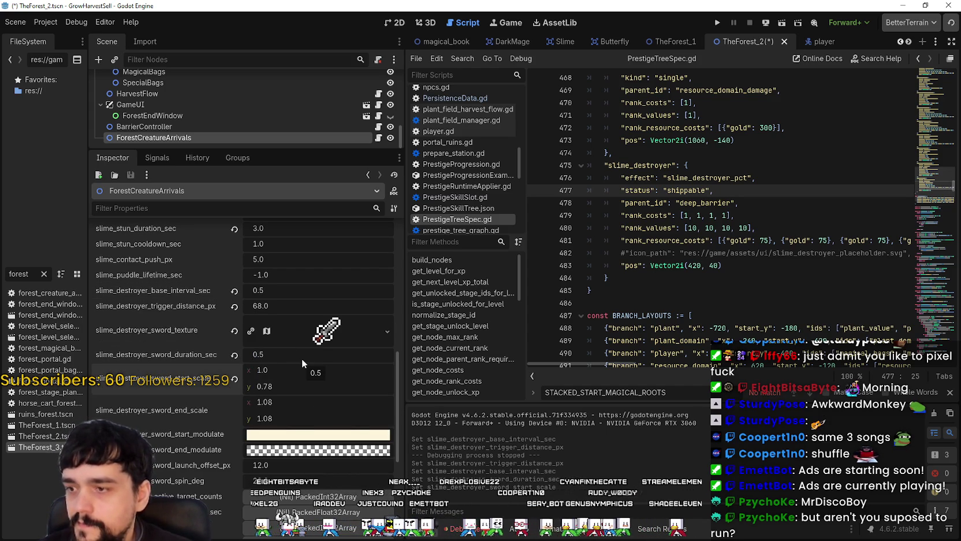
pyautogui.click(297, 384)
pyautogui.write('1')
pyautogui.press('Return')
pyautogui.click(291, 423)
pyautogui.write('1')
pyautogui.press('Return')
# Step: Paste the copied colour into sword_end_modulate and check the sword_start_modulate colour
pyautogui.rightClick(218, 442)
pyautogui.click(190, 452)
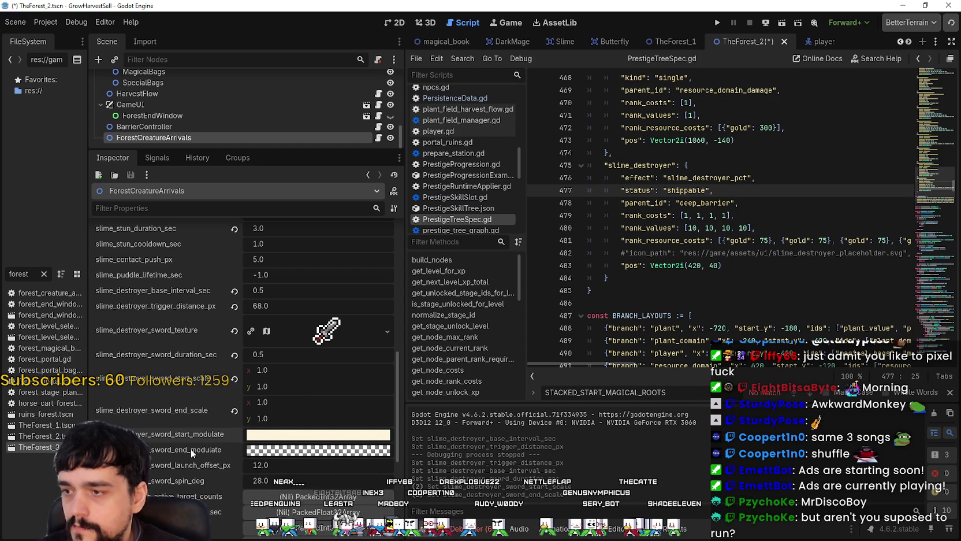
pyautogui.rightClick(191, 449)
pyautogui.click(238, 471)
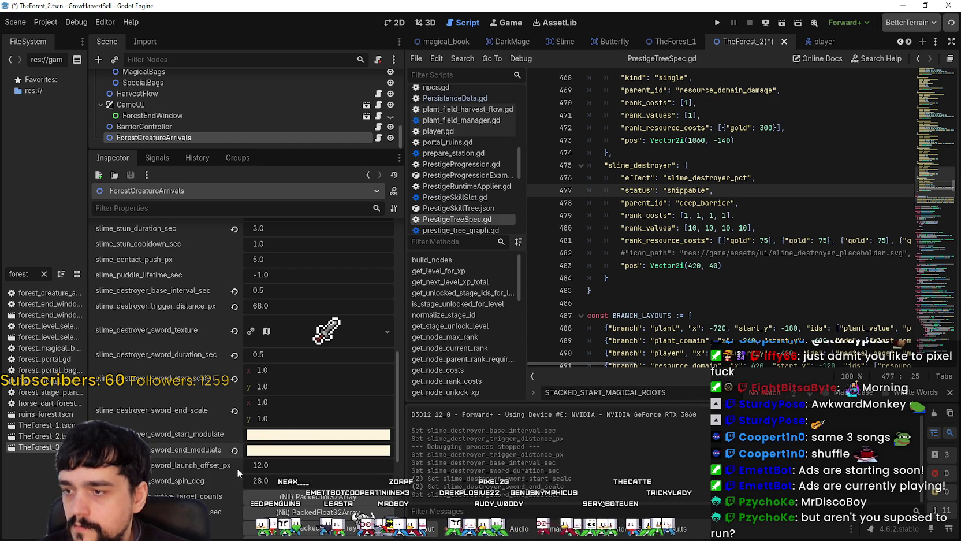
pyautogui.click(278, 435)
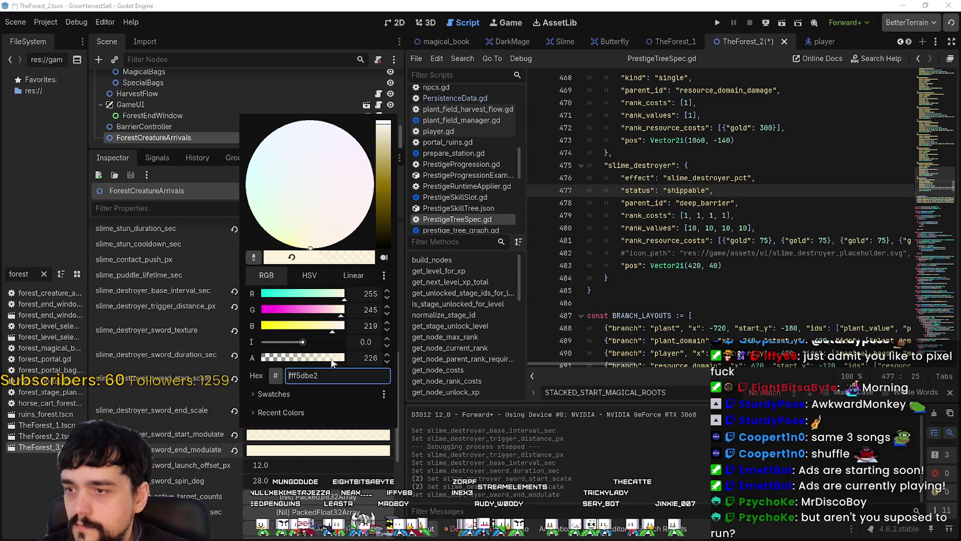
pyautogui.scroll(-3, 179, 450)
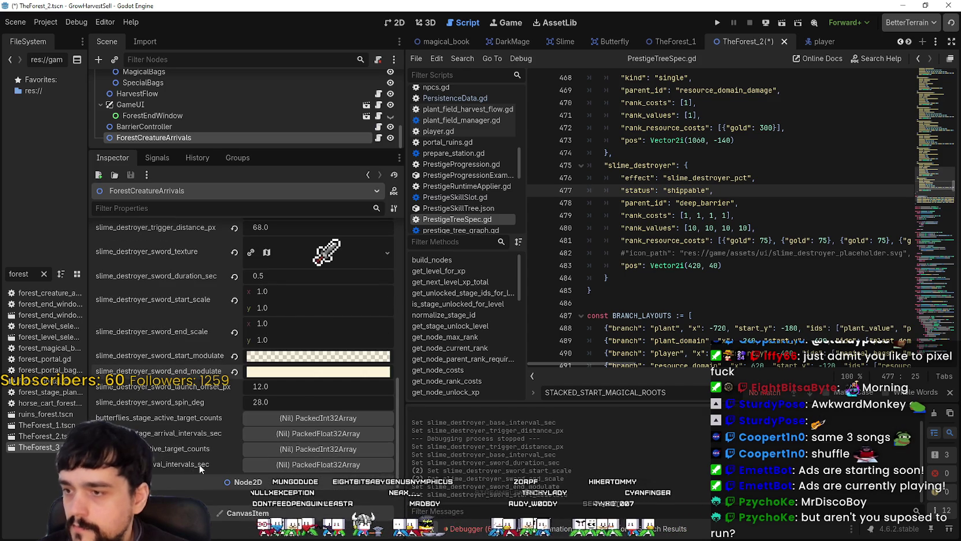
# Step: Save TheForest_2 and open TheForest_3.tscn
pyautogui.hotkey('ctrl', 's')
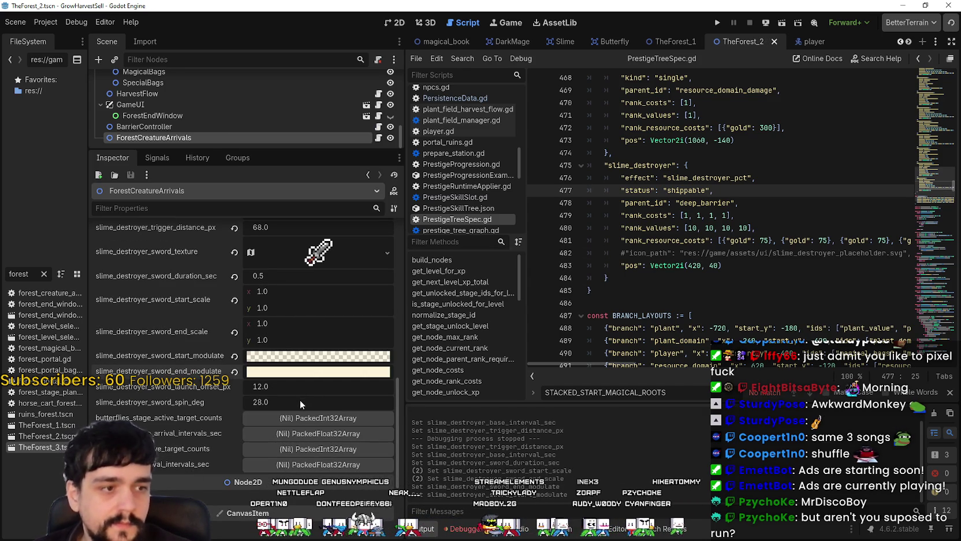
pyautogui.scroll(-2, 297, 401)
pyautogui.scroll(5, 296, 404)
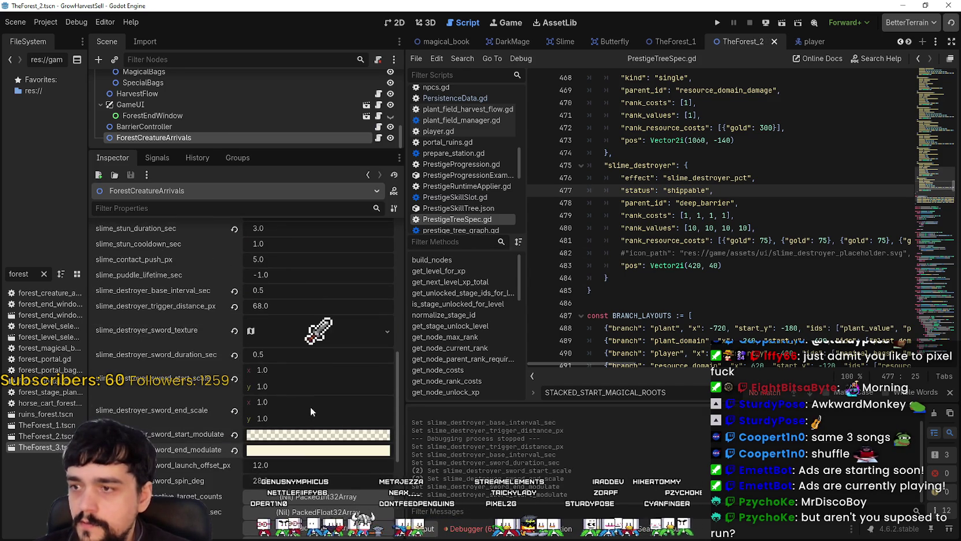
pyautogui.doubleClick(32, 448)
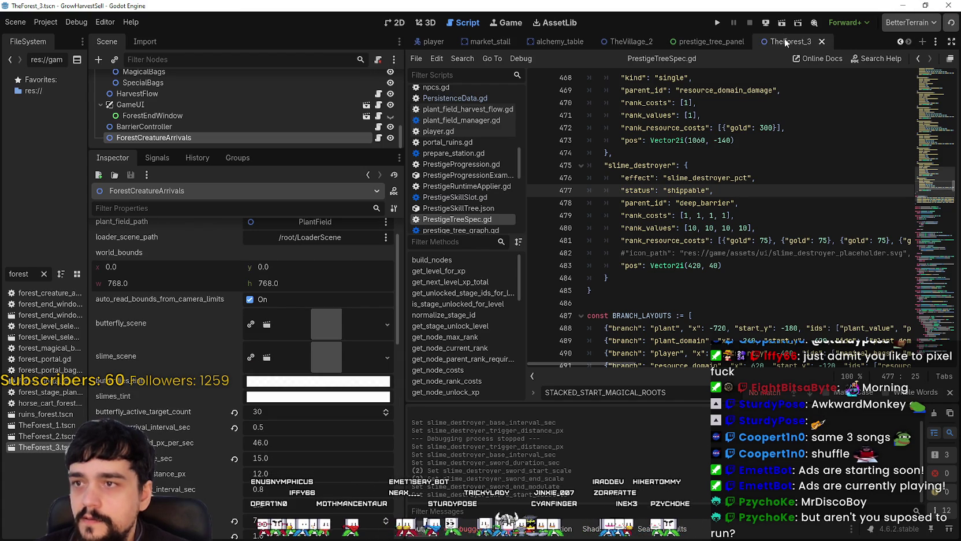
# Step: Move the TheForest_3 scene tab beside the other forest scene tabs
pyautogui.moveTo(783, 44); pyautogui.dragTo(456, 42)
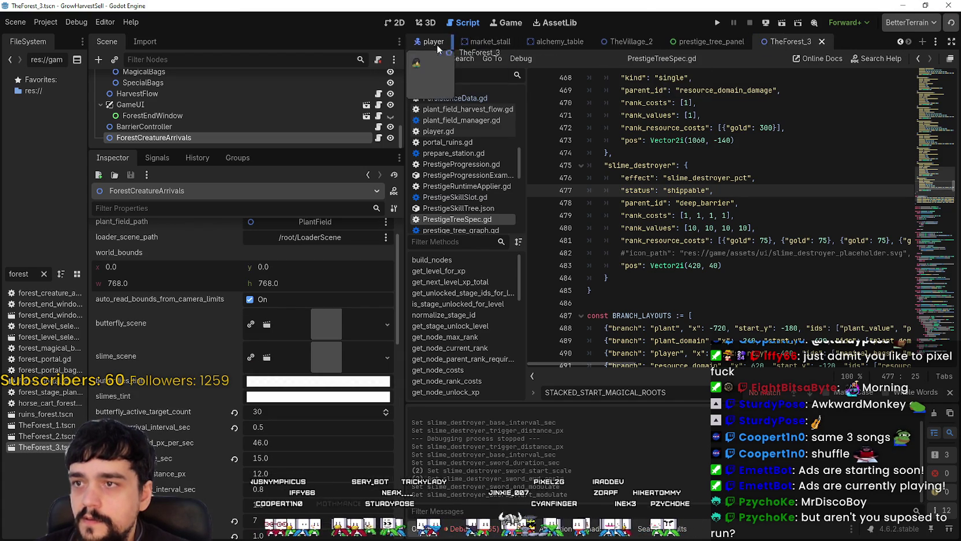
pyautogui.click(900, 42)
pyautogui.click(899, 42)
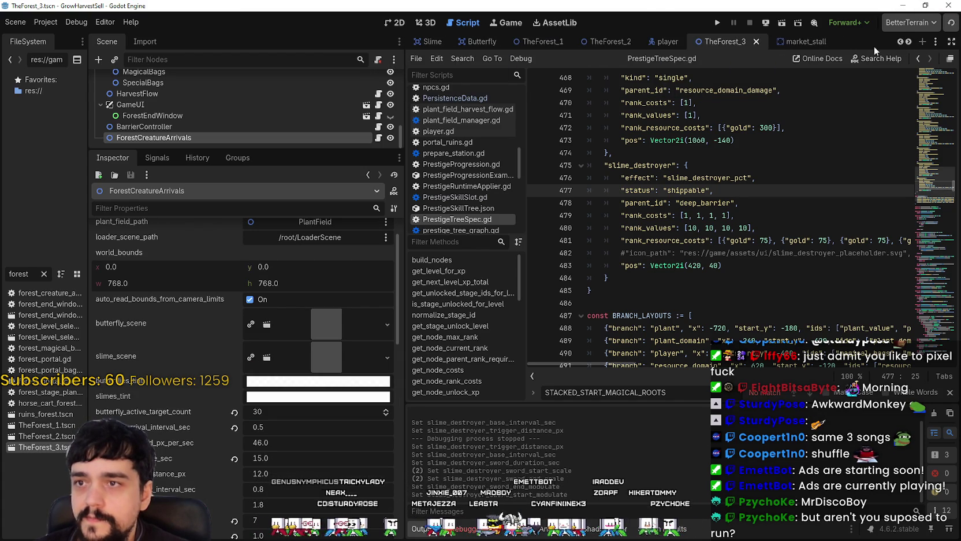
pyautogui.moveTo(713, 40); pyautogui.dragTo(682, 42)
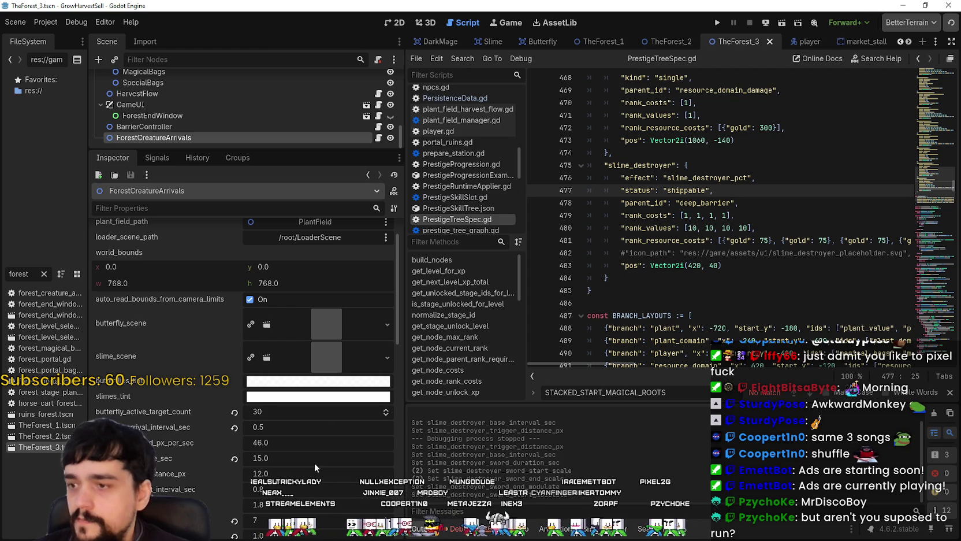
pyautogui.scroll(-5, 277, 415)
pyautogui.scroll(-2, 260, 326)
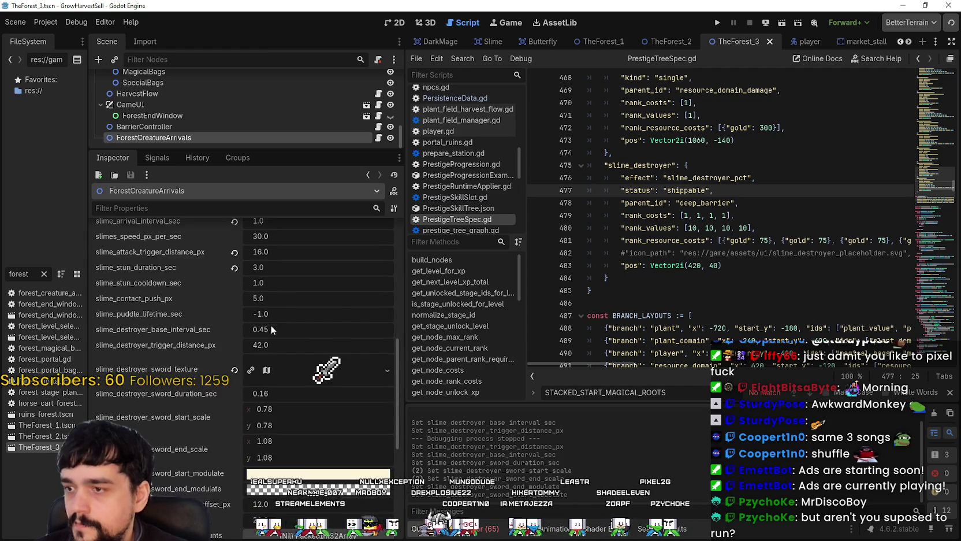
pyautogui.scroll(1, 274, 322)
# Step: Give TheForest_3's slime destroyer base interval 0.5, trigger distance 68 and sword duration 0.5
pyautogui.click(282, 370)
pyautogui.write('0.5')
pyautogui.press('Return')
pyautogui.click(277, 387)
pyautogui.write('6')
pyautogui.click(282, 436)
pyautogui.write('0.5')
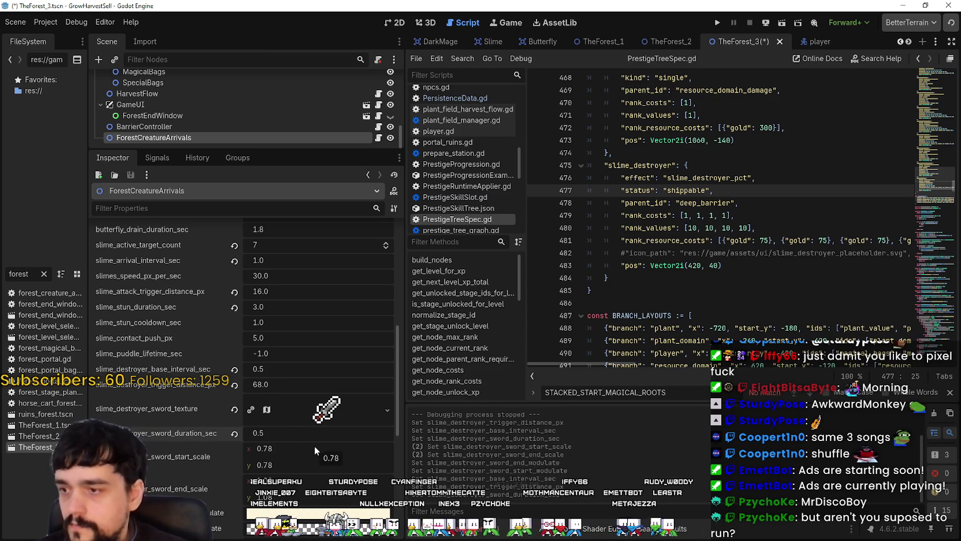
# Step: Set the sword start and end scale x and y values all to 1
pyautogui.click(314, 448)
pyautogui.write('1')
pyautogui.press('Tab')
pyautogui.write('1')
pyautogui.press('Tab')
pyautogui.write('1')
pyautogui.press('Tab')
pyautogui.write('1')
pyautogui.press('Return')
# Step: Paste the copied colour into sword_end_modulate and lower sword_start_modulate opacity to 163
pyautogui.scroll(-5, 203, 427)
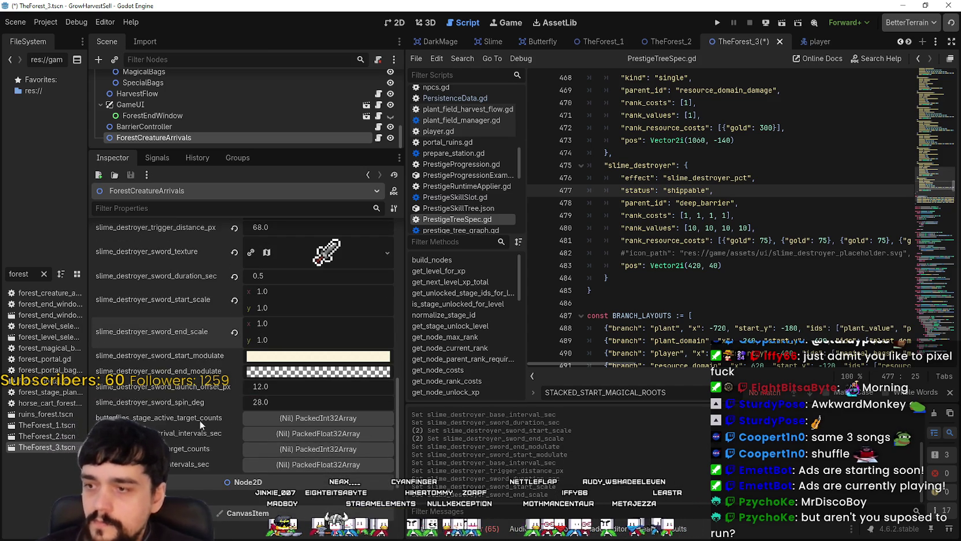
pyautogui.rightClick(193, 376)
pyautogui.rightClick(183, 351)
pyautogui.rightClick(183, 352)
pyautogui.rightClick(196, 364)
pyautogui.rightClick(206, 374)
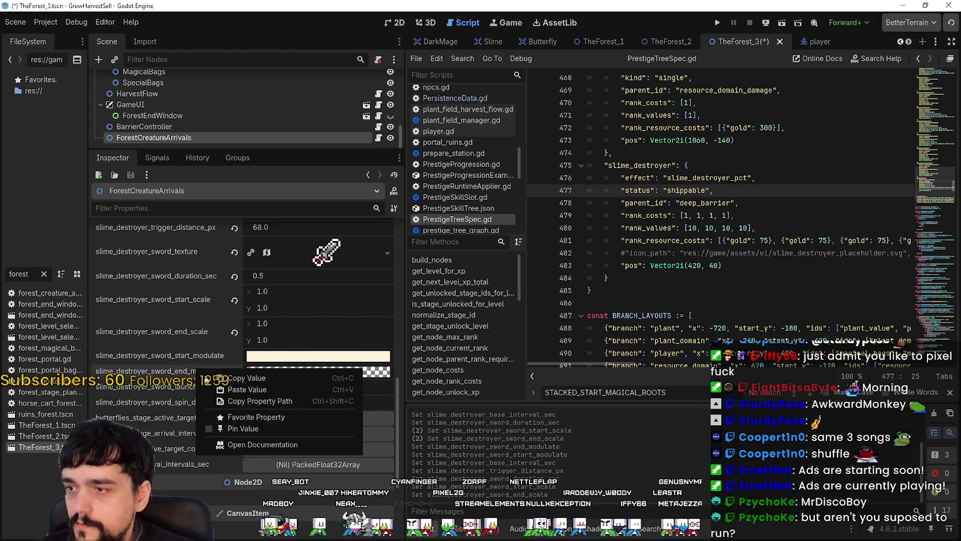
pyautogui.click(247, 389)
pyautogui.click(318, 370)
pyautogui.moveTo(340, 279); pyautogui.dragTo(314, 282)
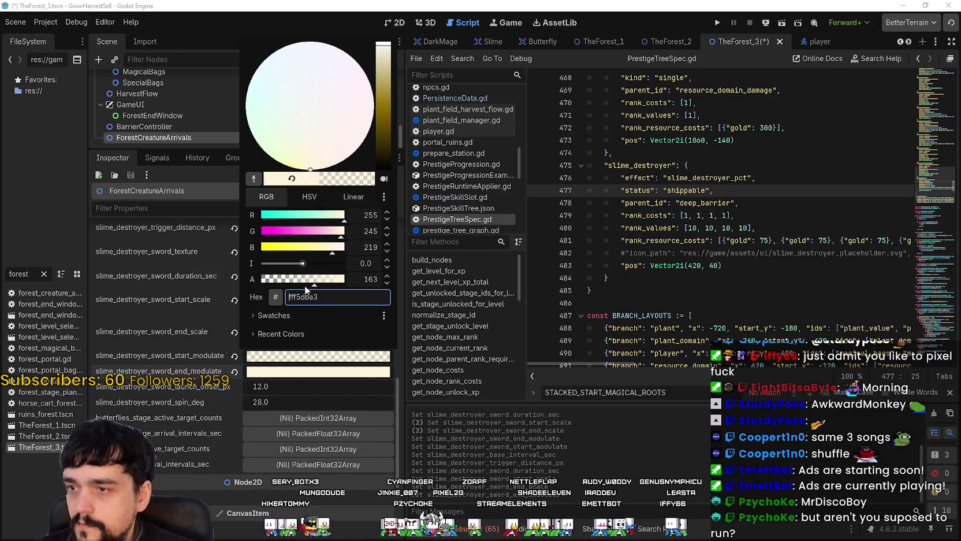
pyautogui.click(190, 376)
# Step: Save TheForest_3, switch to TheForest_2 and run the project
pyautogui.hotkey('ctrl', 's')
pyautogui.scroll(5, 180, 439)
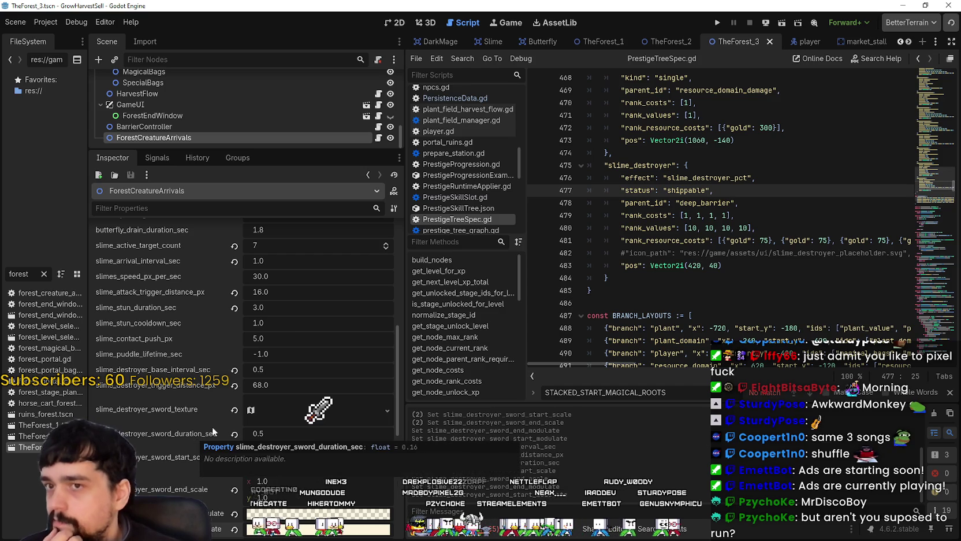
pyautogui.click(603, 42)
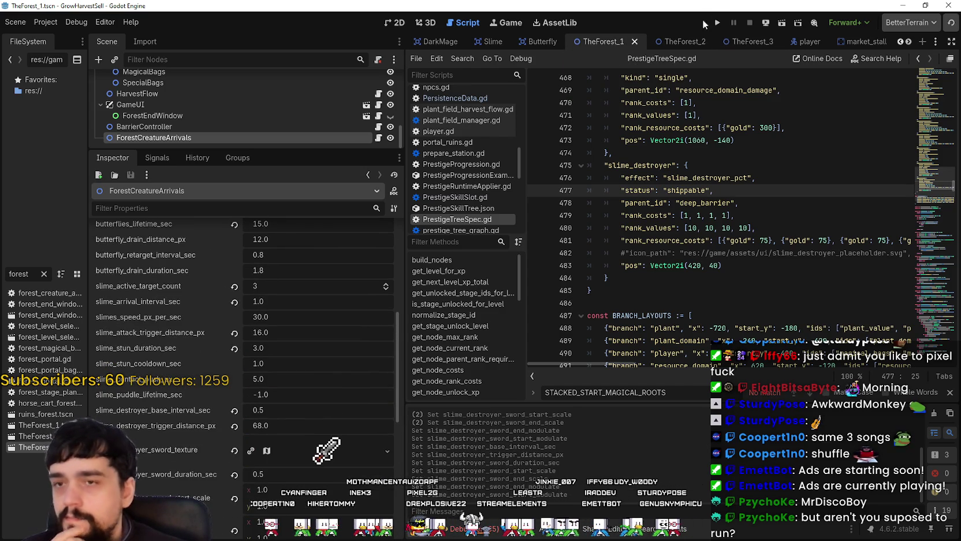
pyautogui.click(682, 42)
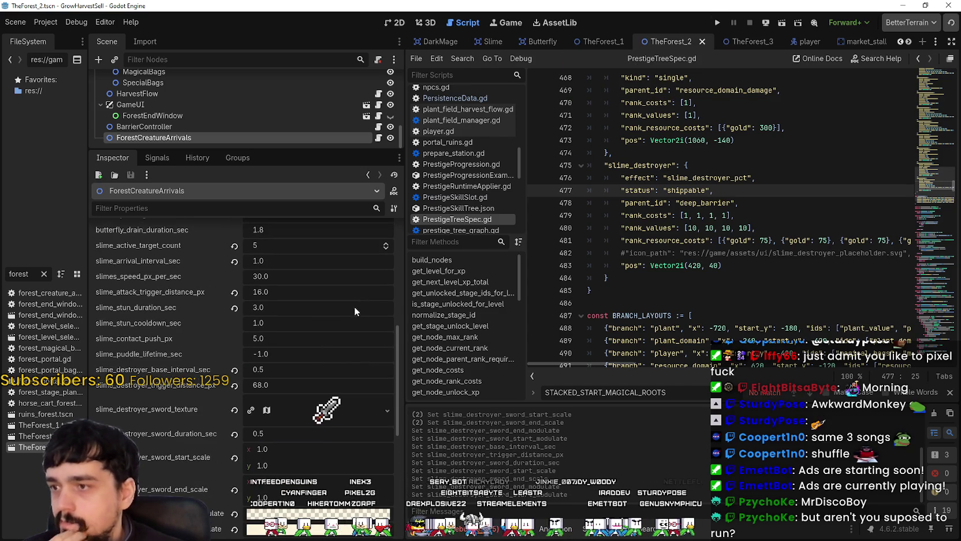
pyautogui.click(718, 23)
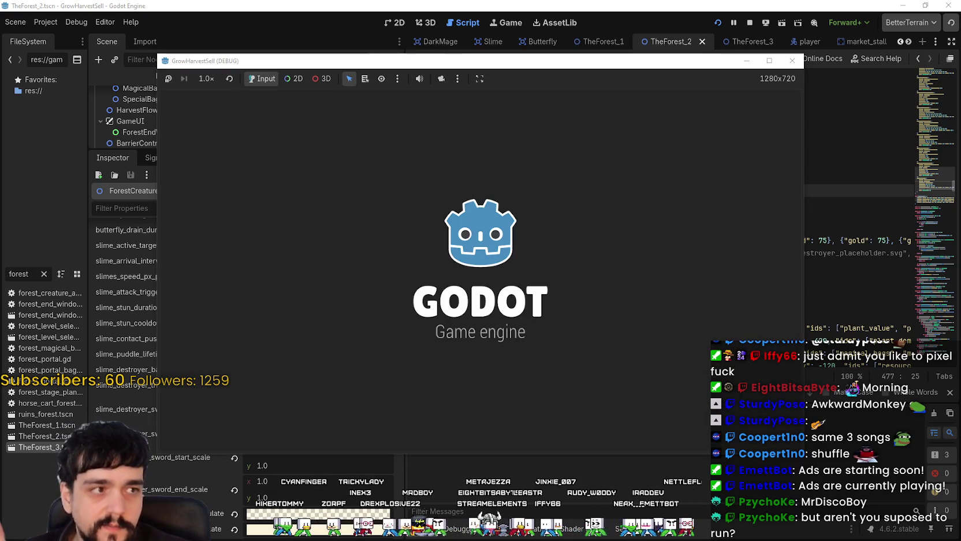
# Step: Maximize the game window, start a Stacked game, and walk to open the skill board
pyautogui.click(768, 61)
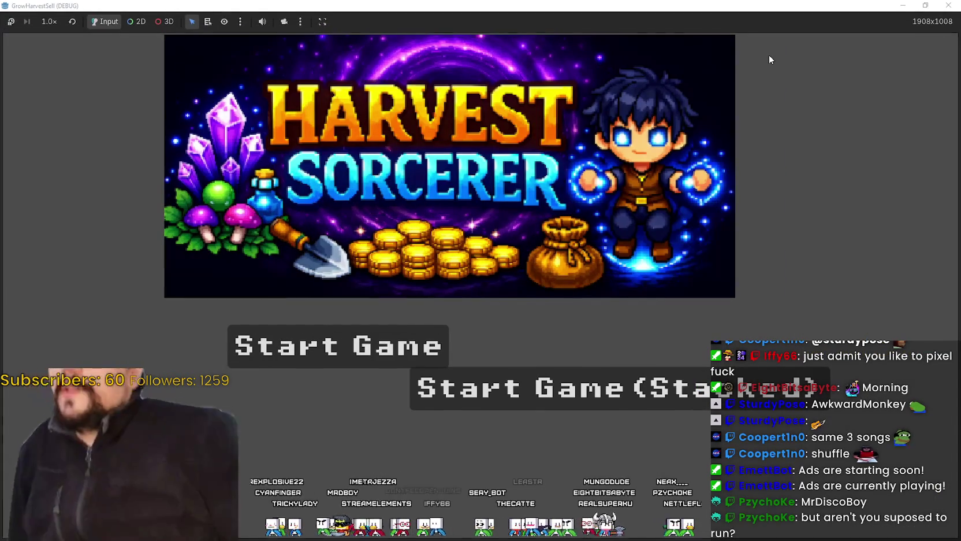
pyautogui.click(660, 393)
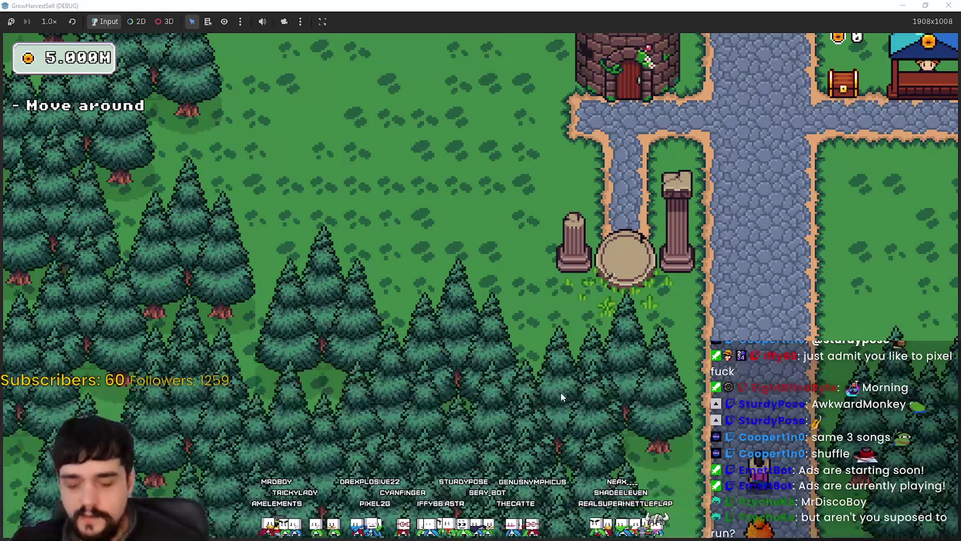
pyautogui.press('d')
pyautogui.press('w')
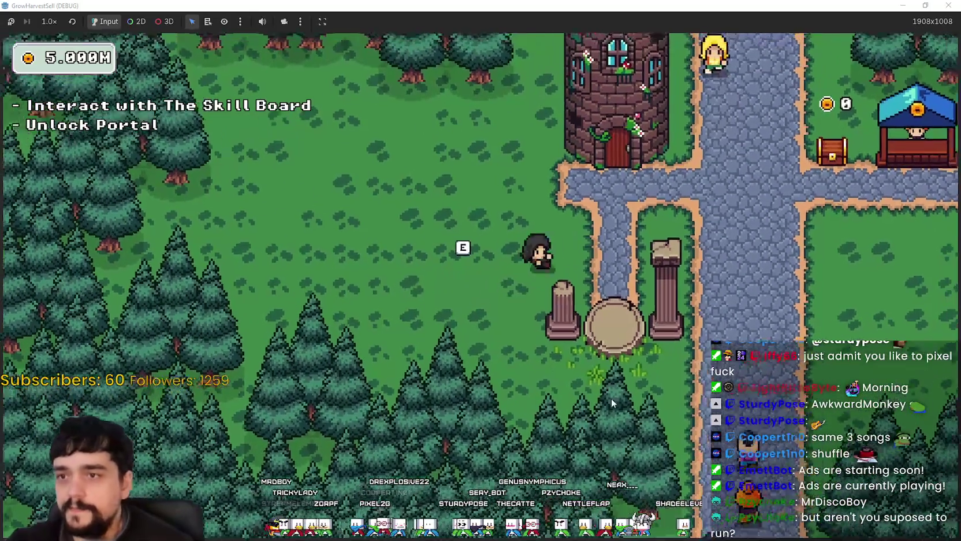
pyautogui.press('e')
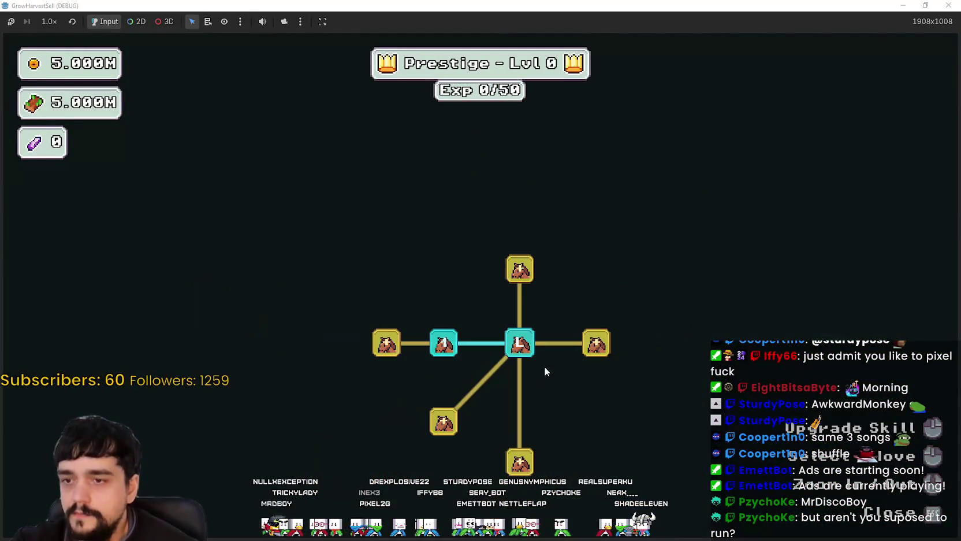
# Step: Buy skills toward Deep Barrier and raise Slime Destroyer to max rank
pyautogui.click(582, 346)
pyautogui.scroll(3, 580, 440)
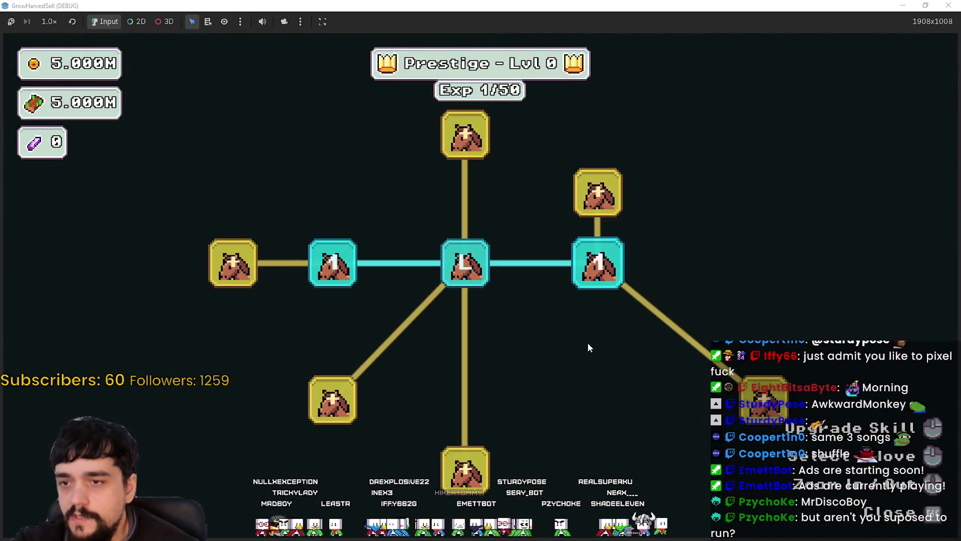
pyautogui.click(716, 398)
pyautogui.click(582, 312)
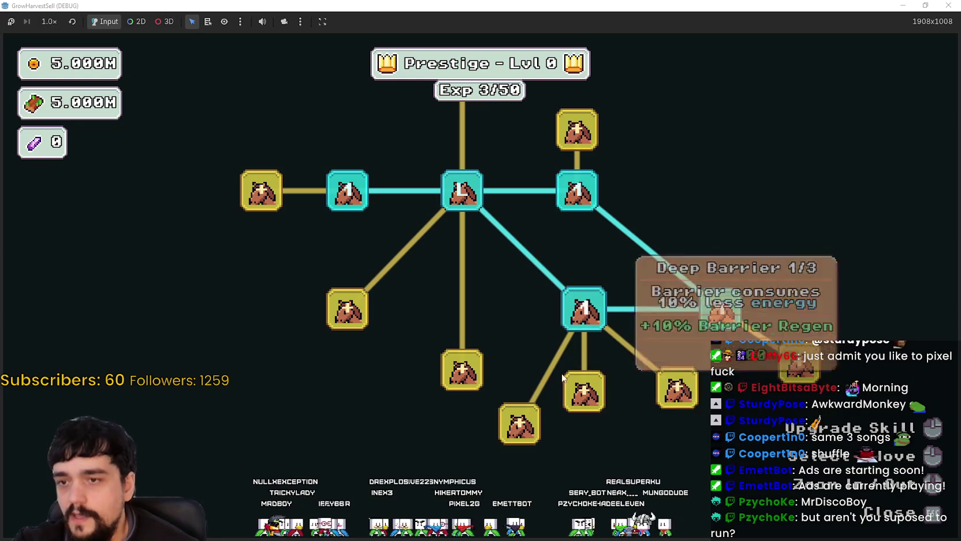
pyautogui.click(511, 353)
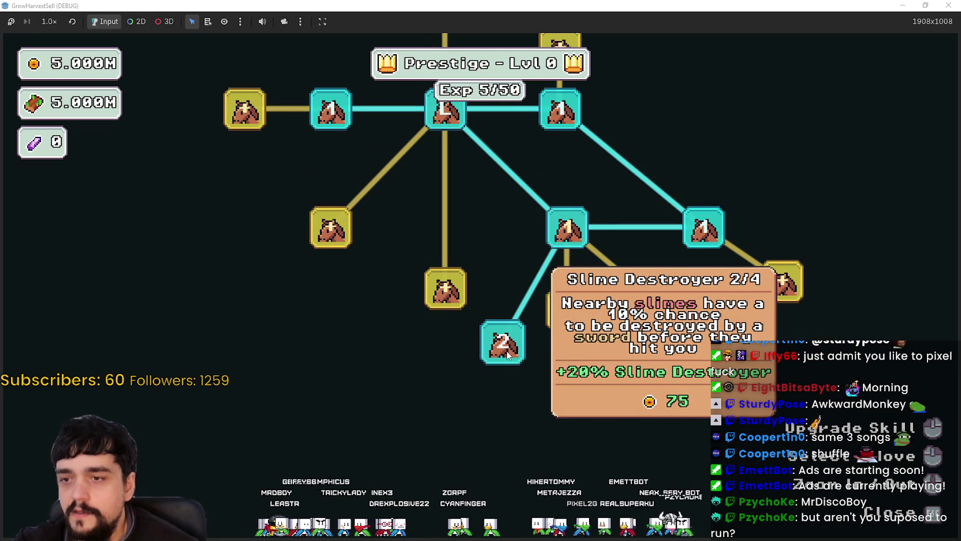
pyautogui.click(507, 351)
pyautogui.click(506, 350)
# Step: Buy the lower-branch nodes and max out Barrier Energy I and II
pyautogui.scroll(-5, 485, 274)
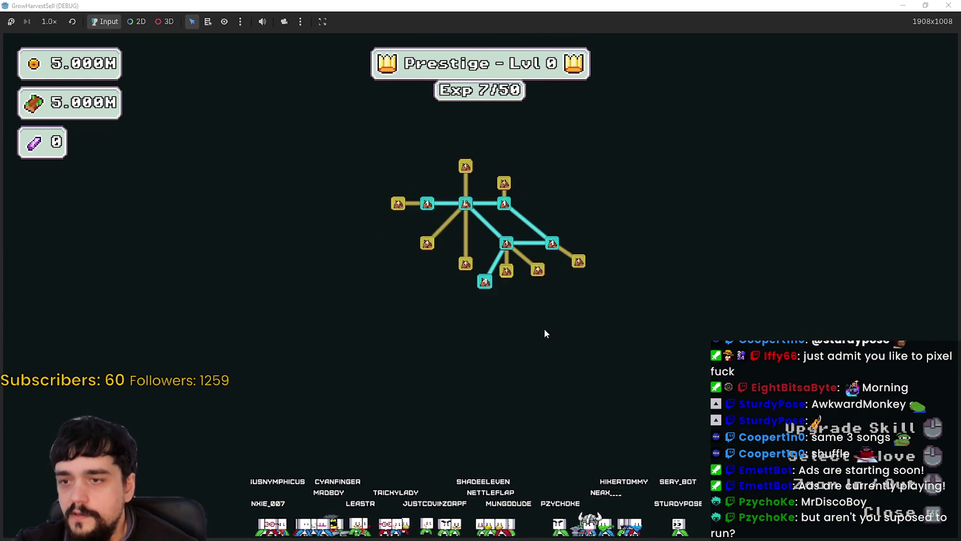
pyautogui.scroll(2, 523, 281)
pyautogui.click(480, 254)
pyautogui.click(533, 257)
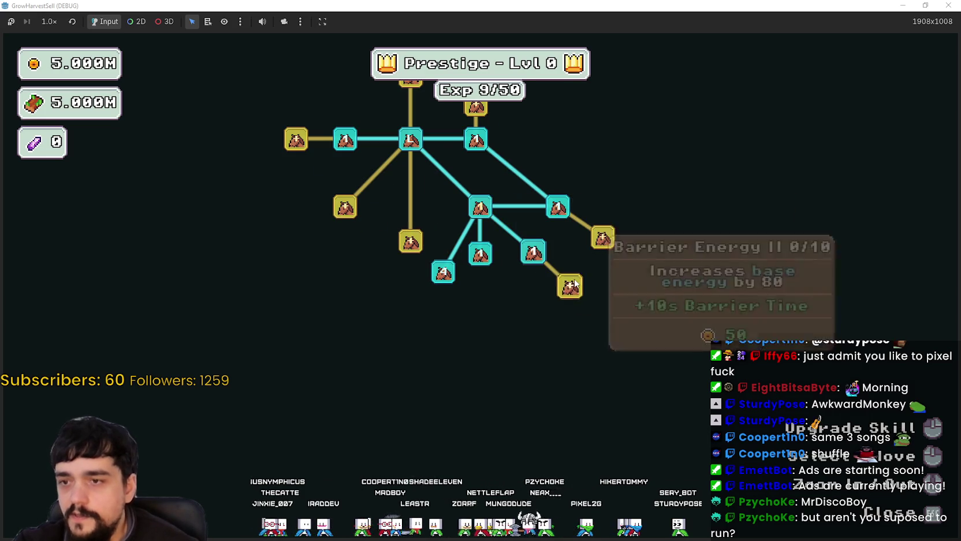
pyautogui.click(570, 286)
pyautogui.click(602, 236)
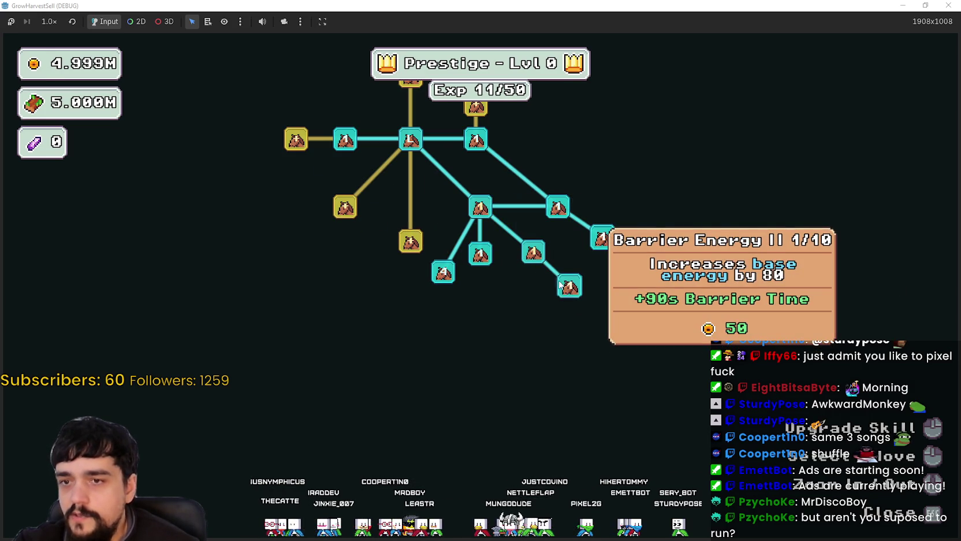
pyautogui.click(602, 237)
pyautogui.click(559, 283)
pyautogui.click(534, 252)
pyautogui.click(535, 252)
pyautogui.click(534, 251)
pyautogui.click(534, 252)
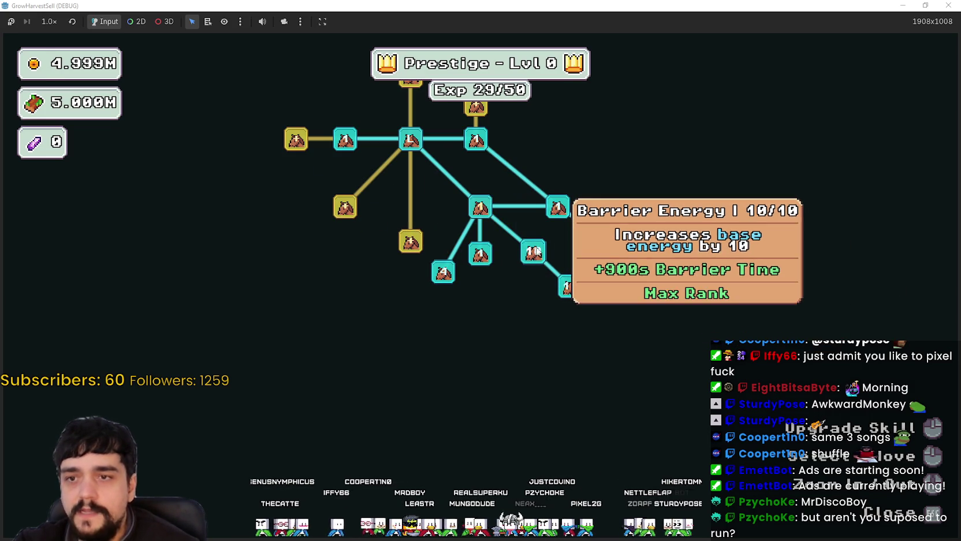
# Step: Max Deep Barrier, buy Resource Domain Damage, the right-column domain skills and Magical Bags
pyautogui.moveTo(473, 206)
pyautogui.mouseDown()
pyautogui.moveTo(492, 328)
pyautogui.moveTo(523, 381)
pyautogui.mouseUp()
pyautogui.click(482, 266)
pyautogui.click(483, 266)
pyautogui.click(526, 280)
pyautogui.click(592, 260)
pyautogui.click(592, 298)
pyautogui.click(591, 329)
pyautogui.click(594, 235)
pyautogui.click(594, 235)
pyautogui.click(468, 262)
# Step: Buy Plant Value, Forest spawn, Plant Merchant and the path to Plant Domain Damage
pyautogui.click(395, 381)
pyautogui.click(395, 381)
pyautogui.click(332, 384)
pyautogui.click(337, 427)
pyautogui.click(494, 448)
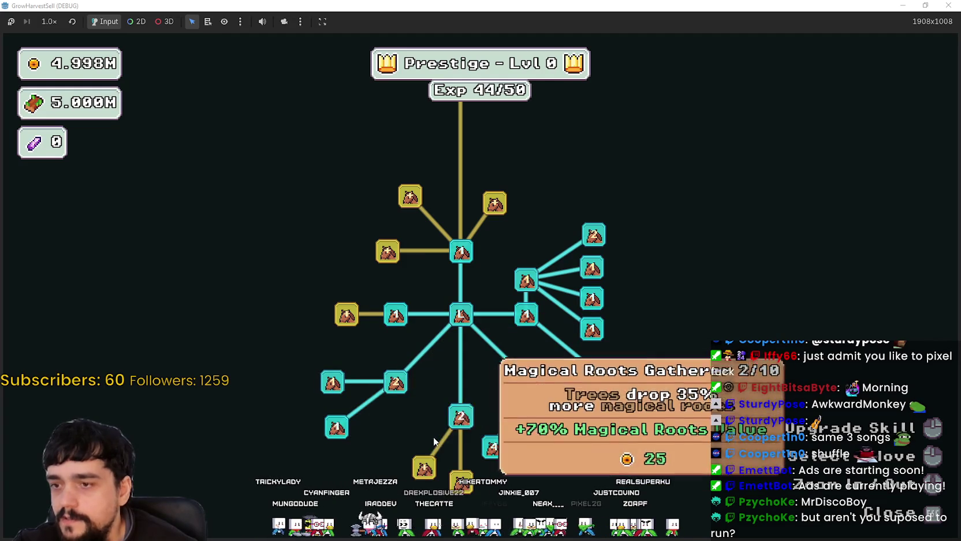
pyautogui.click(460, 416)
pyautogui.click(461, 416)
pyautogui.moveTo(357, 305); pyautogui.dragTo(378, 361)
pyautogui.click(378, 361)
# Step: Buy the remaining nodes to reach prestige level 1 and the newly revealed upper nodes
pyautogui.click(408, 307)
pyautogui.click(367, 340)
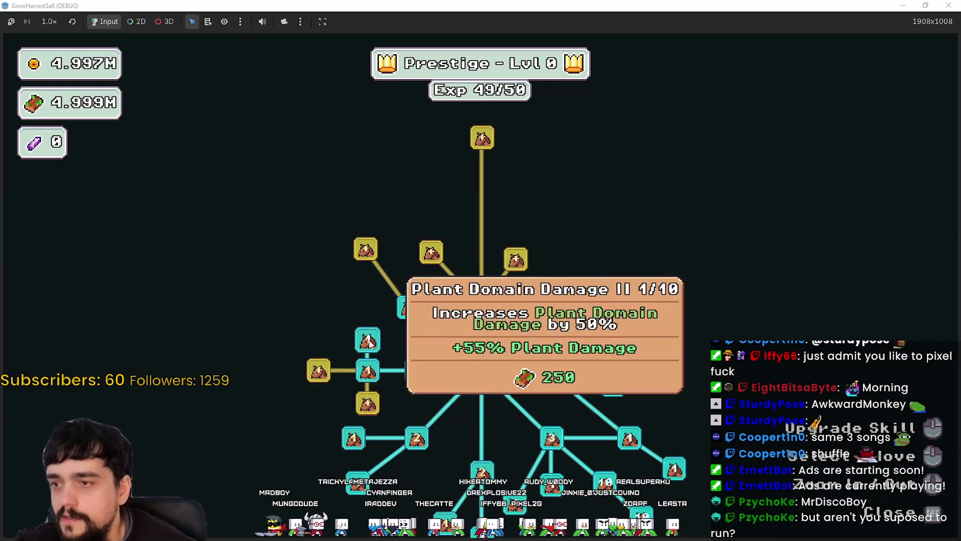
pyautogui.click(368, 402)
pyautogui.click(318, 370)
pyautogui.click(365, 249)
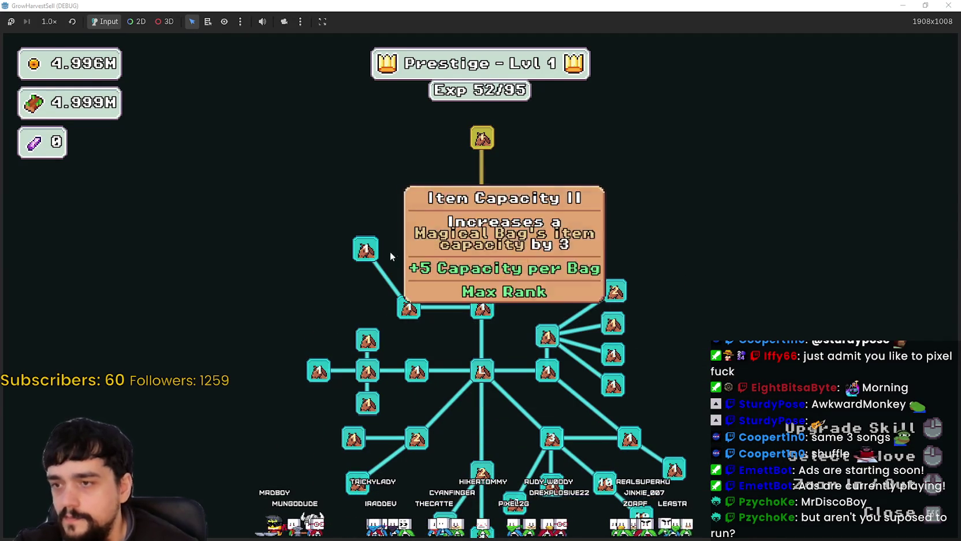
pyautogui.click(431, 252)
# Step: Unlock the chest branch, max out Chest Speed, and buy three more nodes
pyautogui.click(520, 263)
pyautogui.click(515, 197)
pyautogui.click(572, 211)
pyautogui.click(572, 261)
pyautogui.click(572, 207)
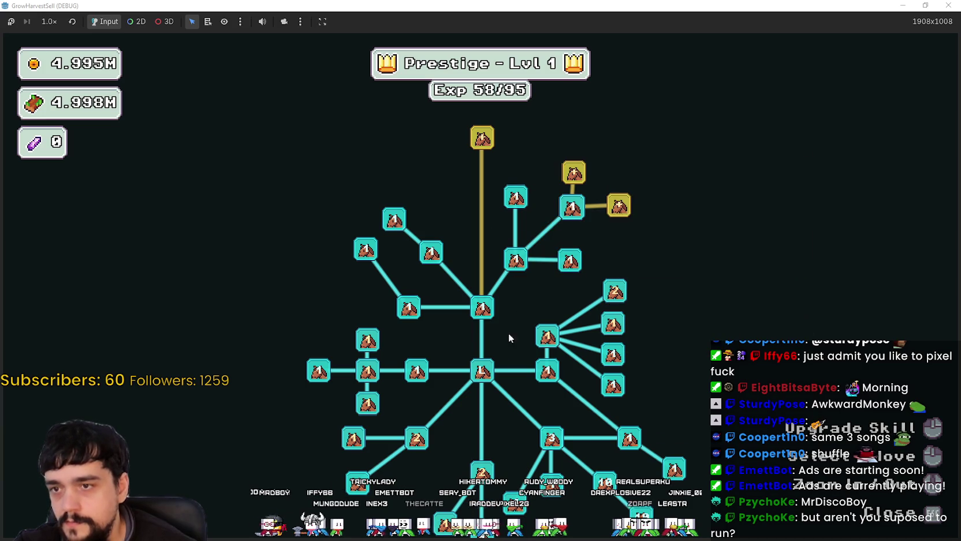
pyautogui.click(619, 205)
pyautogui.click(574, 171)
# Step: Max out Plants Value, buy Plant Insurance, and max Light Feet at 4/4
pyautogui.scroll(2, 487, 358)
pyautogui.scroll(-2, 431, 359)
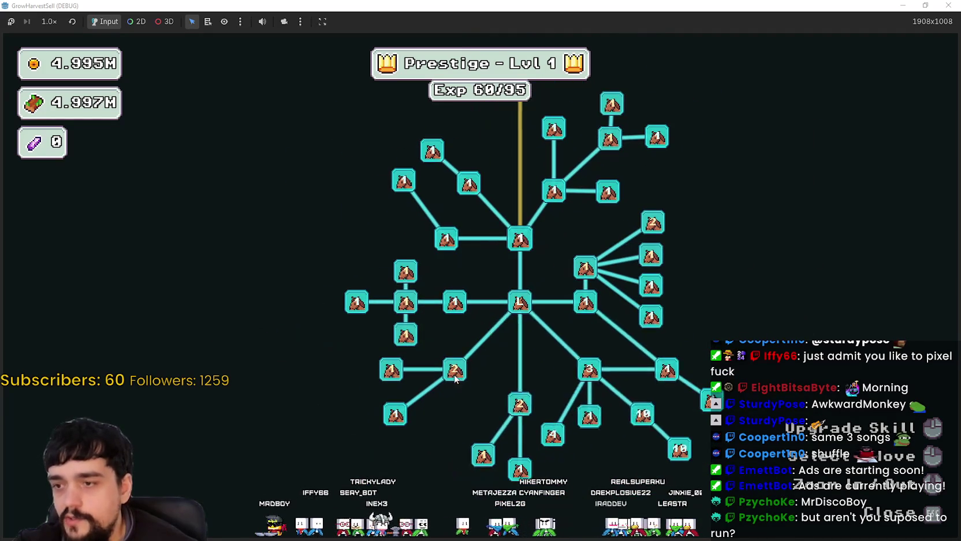
pyautogui.click(454, 375)
pyautogui.click(453, 376)
pyautogui.click(519, 347)
pyautogui.click(471, 407)
pyautogui.click(471, 407)
pyautogui.click(469, 410)
pyautogui.click(469, 410)
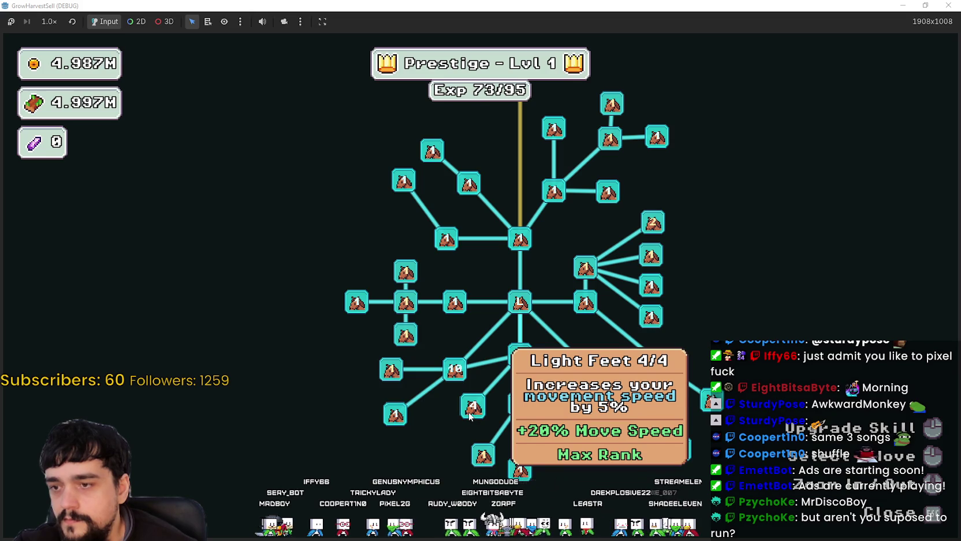
# Step: Max out Magical Roots Gatherer and Magical Roots Increase
pyautogui.click(521, 404)
pyautogui.click(520, 405)
pyautogui.click(522, 404)
pyautogui.click(523, 404)
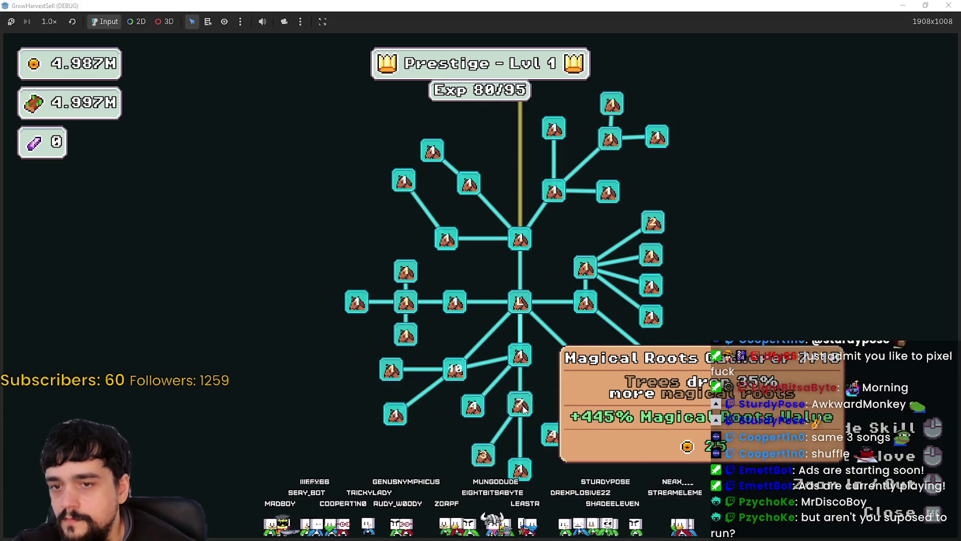
pyautogui.click(522, 405)
pyautogui.click(488, 462)
pyautogui.click(490, 463)
pyautogui.click(491, 465)
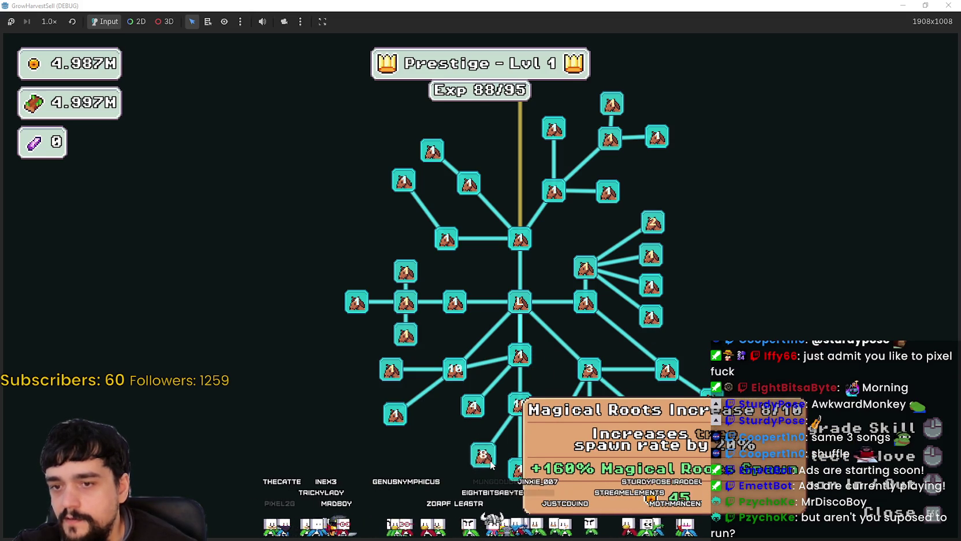
pyautogui.click(490, 465)
pyautogui.click(494, 466)
# Step: Upgrade Forest 1-3 Spawn Rate and close the skill board
pyautogui.click(391, 374)
pyautogui.click(392, 375)
pyautogui.click(392, 377)
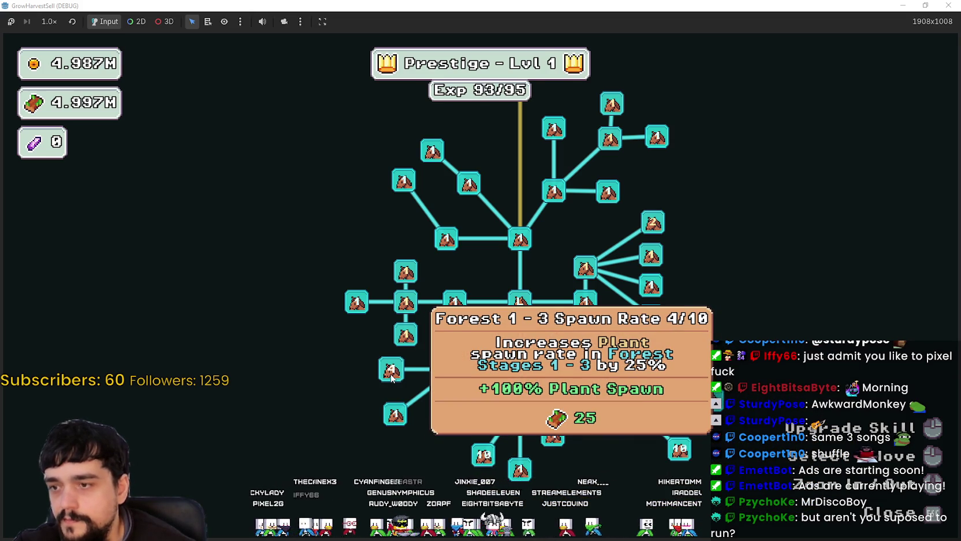
pyautogui.press('Escape')
# Step: Travel from the village portal to forest Stage 1 and start walking left
pyautogui.press('e')
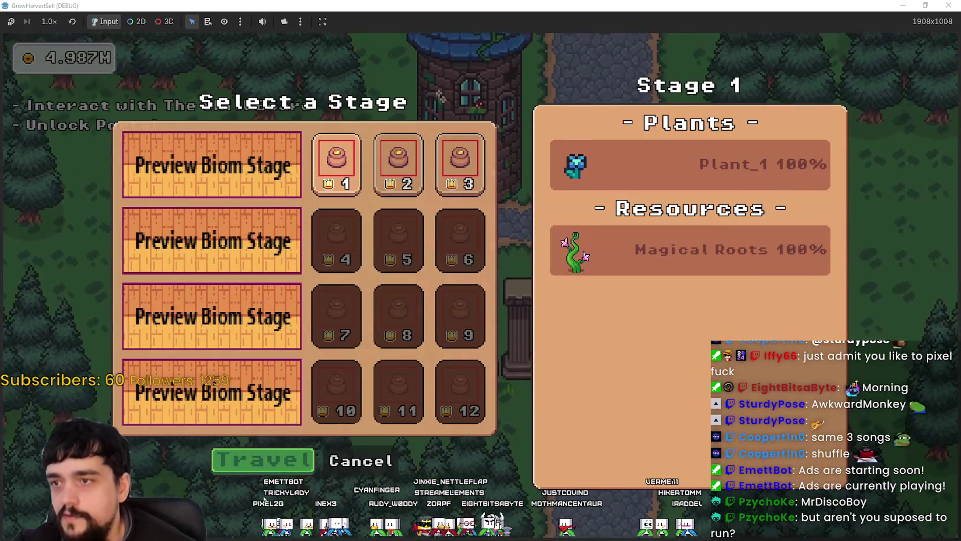
pyautogui.press('Return')
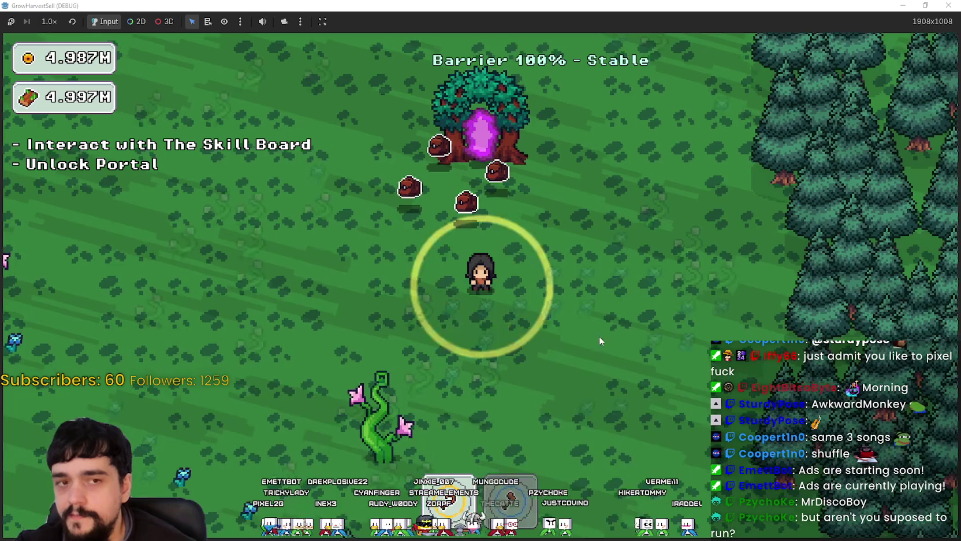
pyautogui.press('a')
pyautogui.press('d')
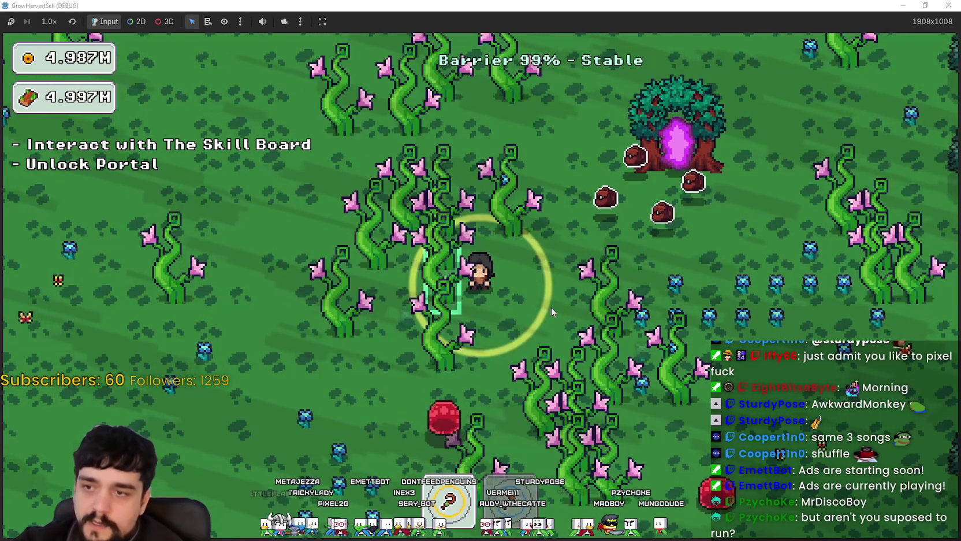
# Step: Roam down and across the forest field, then up toward the slimes, harvesting plants
pyautogui.press('s')
pyautogui.press('a')
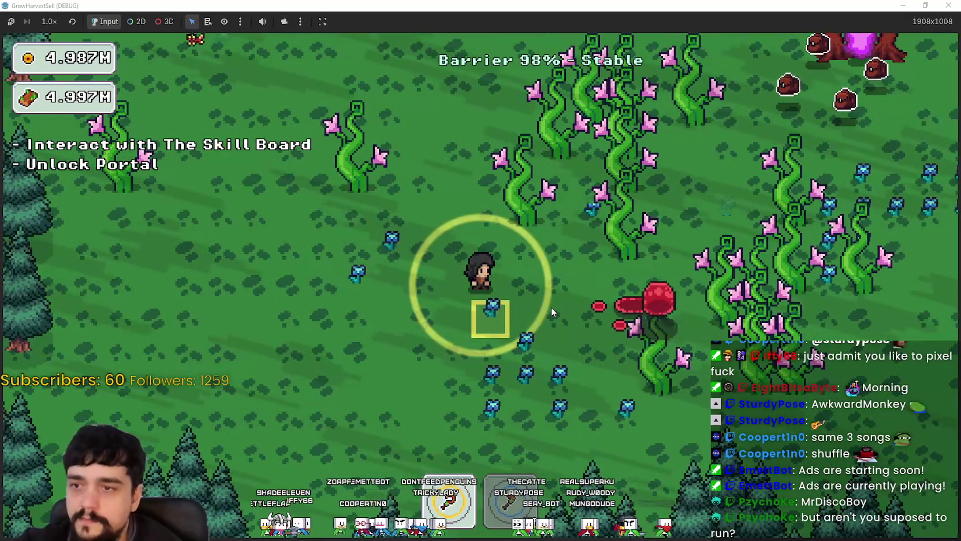
pyautogui.press('d')
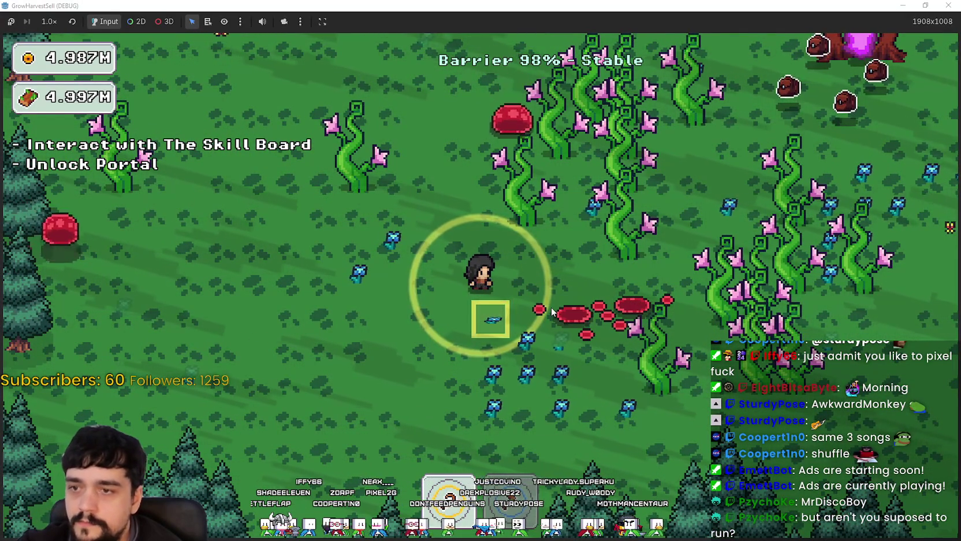
pyautogui.press('w')
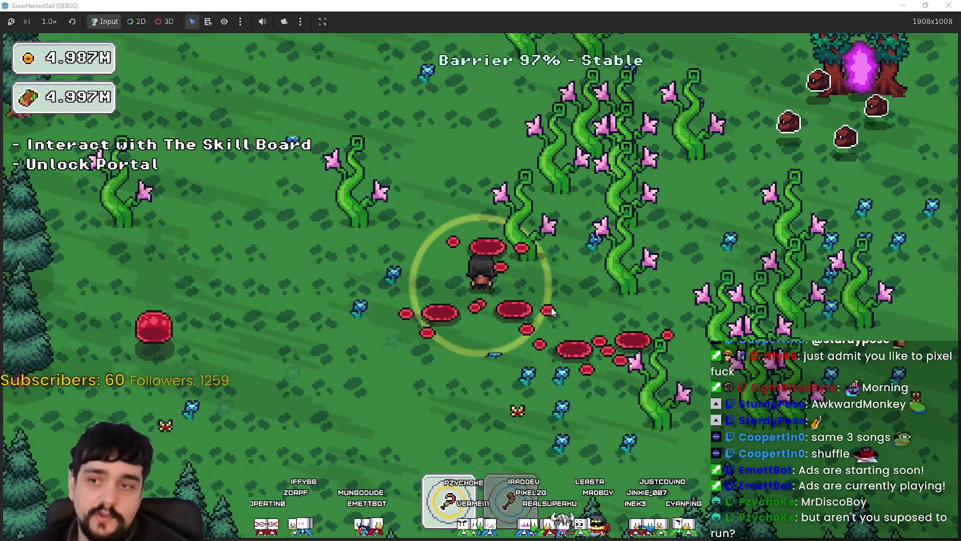
pyautogui.press('s')
pyautogui.press('a')
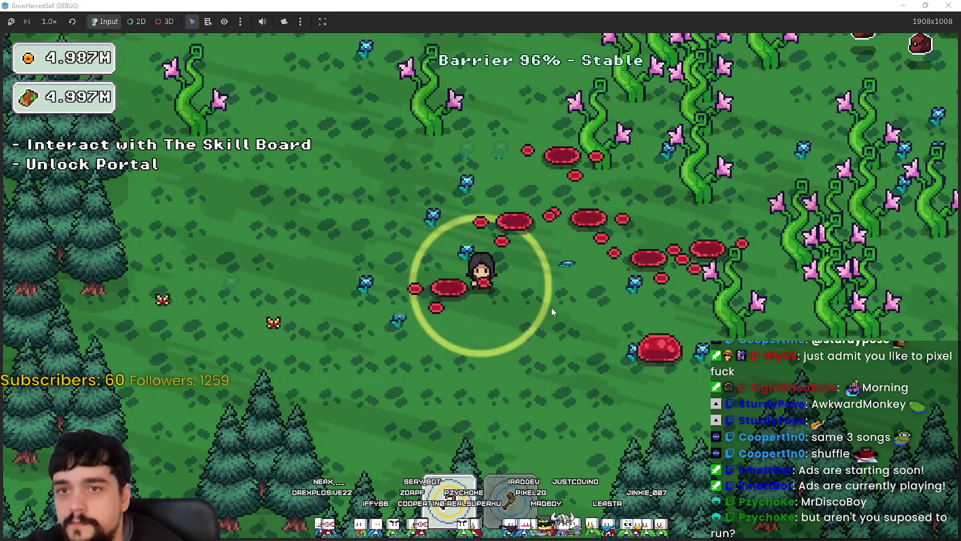
pyautogui.press('w')
pyautogui.press('d')
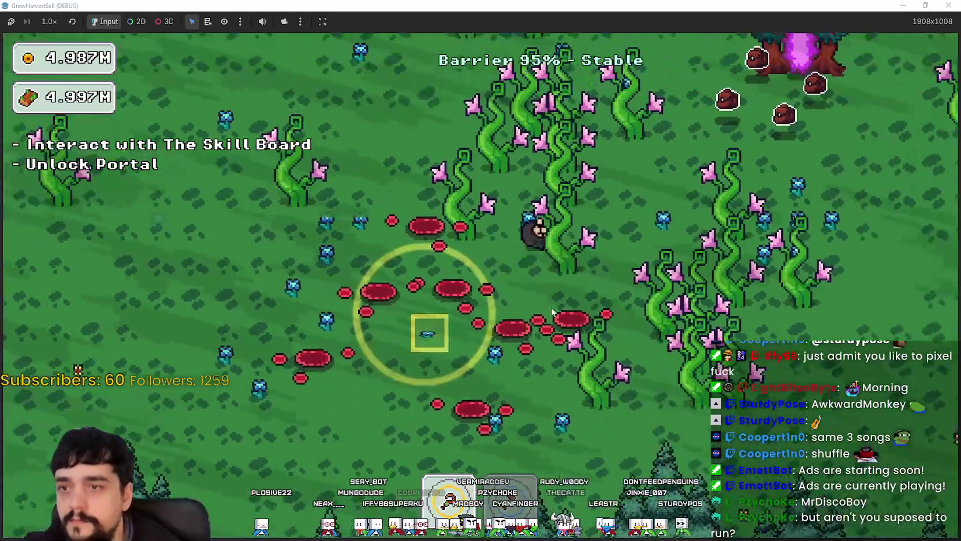
# Step: Leave through the forest portal, reach the village portal and open stage selection
pyautogui.press('w')
pyautogui.press('d')
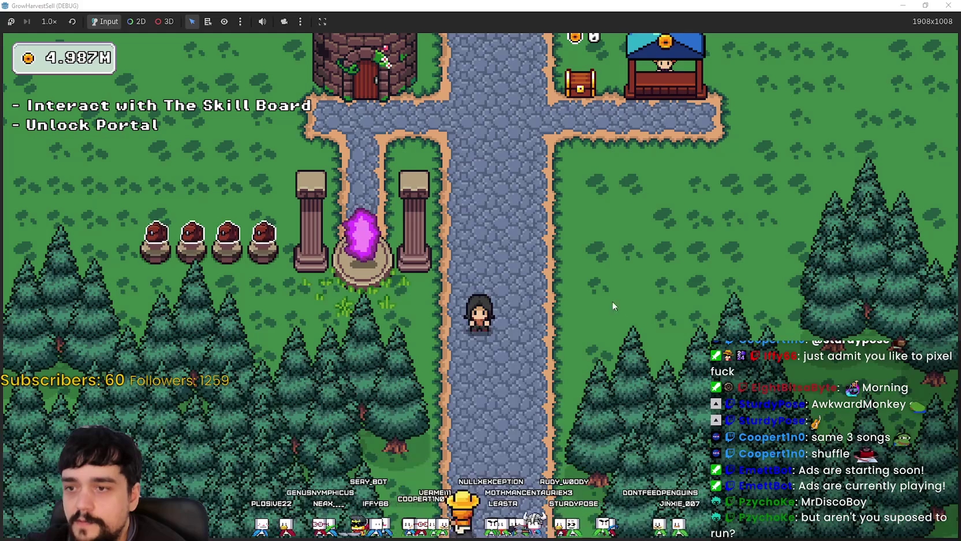
pyautogui.press('w')
pyautogui.press('a')
pyautogui.press('e')
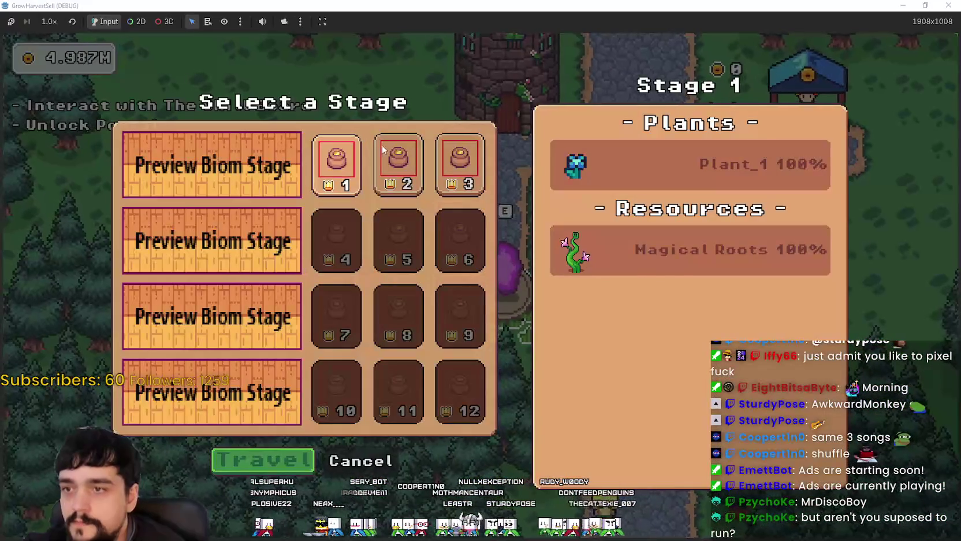
pyautogui.press('Right')
# Step: Travel to the chosen forest stage and walk up-left into the plant field among slimes
pyautogui.click(293, 462)
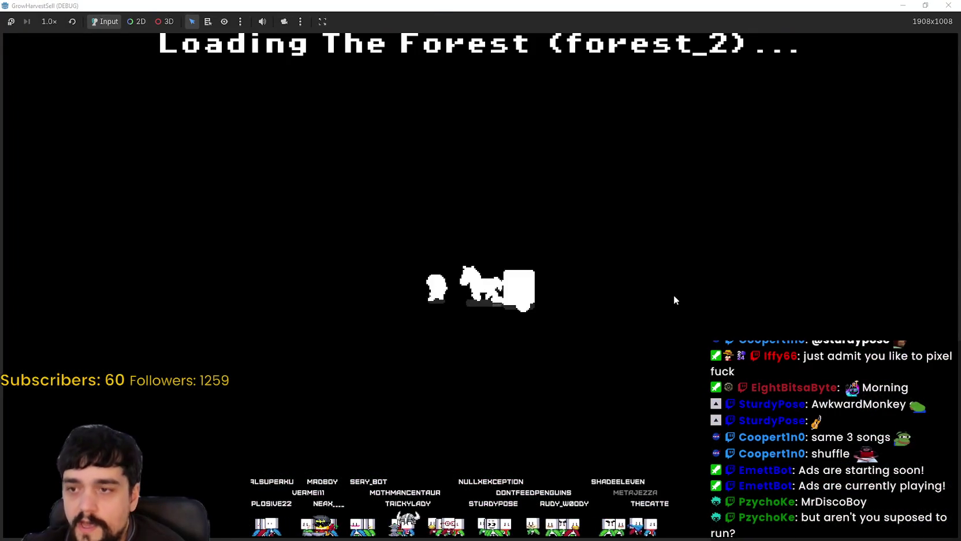
pyautogui.press('w')
pyautogui.press('a')
pyautogui.press('w')
pyautogui.press('a')
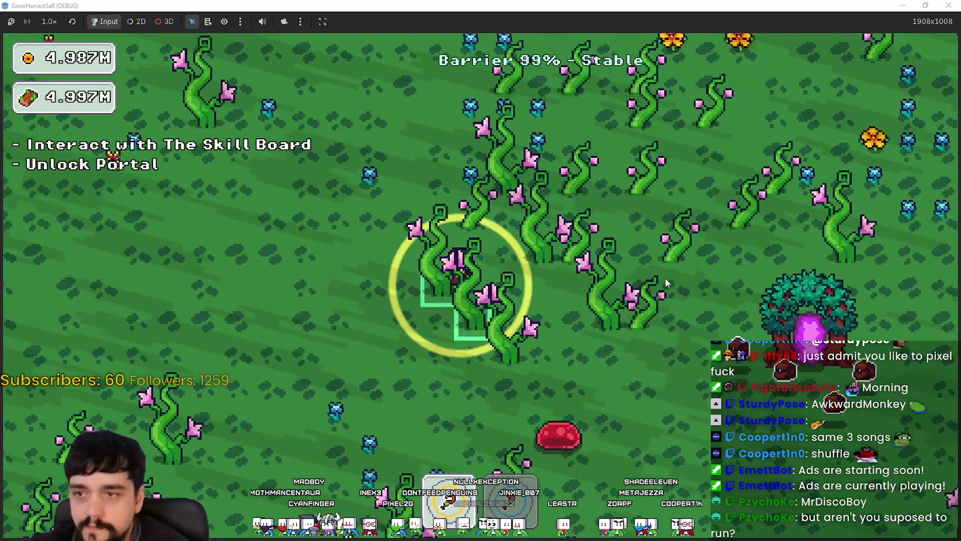
pyautogui.press('a')
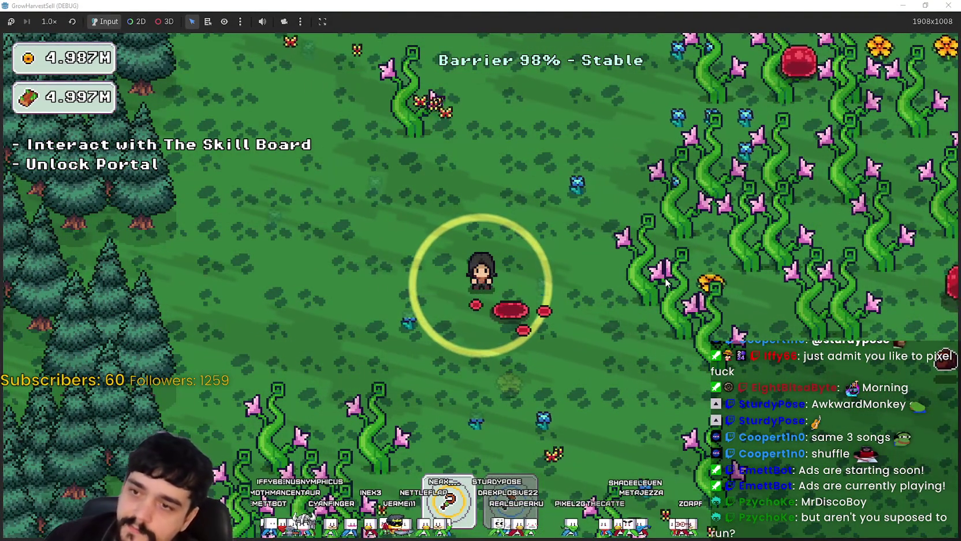
pyautogui.press('w')
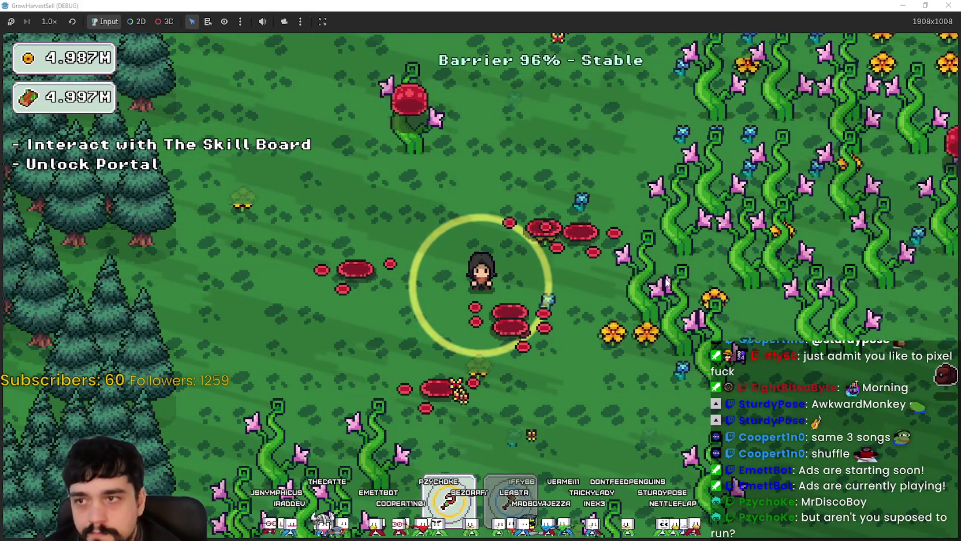
pyautogui.press('w')
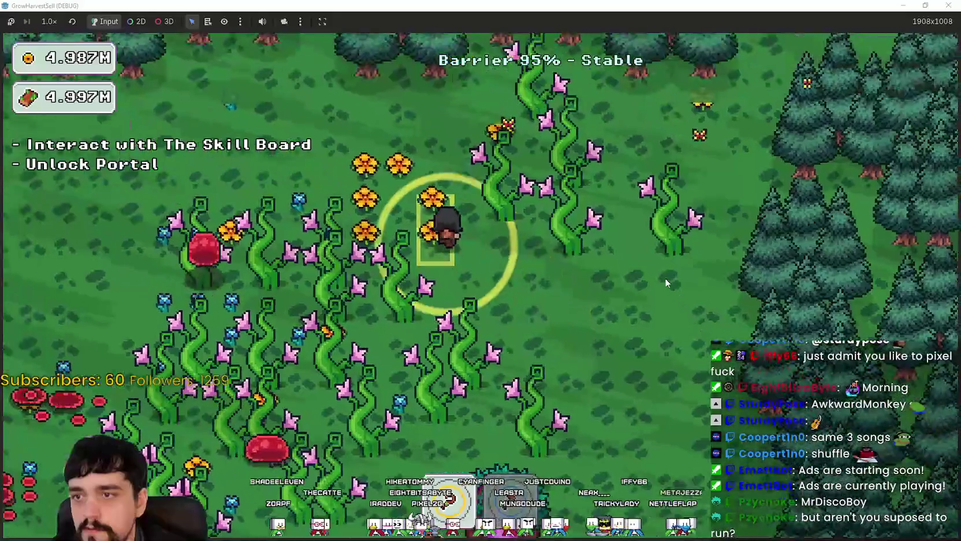
# Step: Roam the flower field and forest edge around the portal tree, harvesting plants and squashing a slime
pyautogui.press('s')
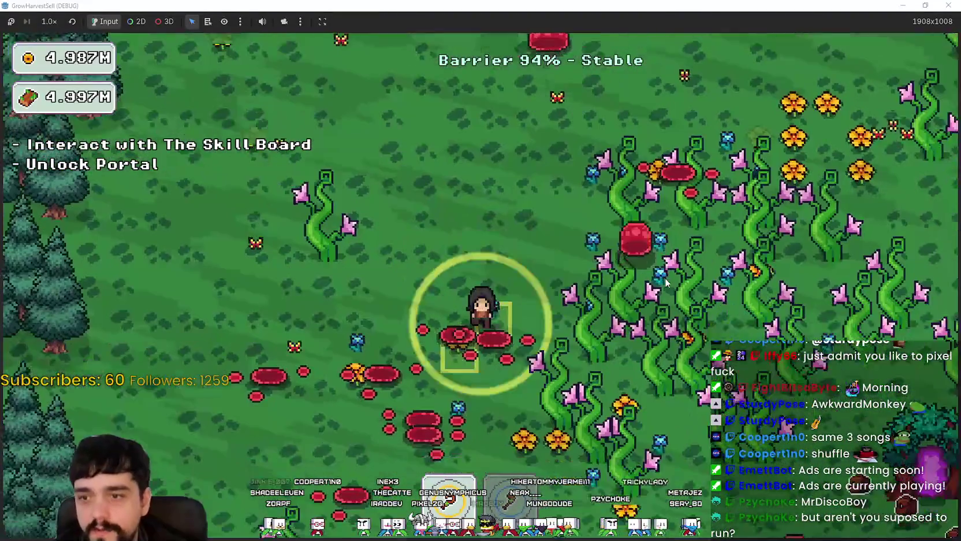
pyautogui.press('a')
pyautogui.press('w')
pyautogui.press('a')
pyautogui.press('s')
pyautogui.press('s')
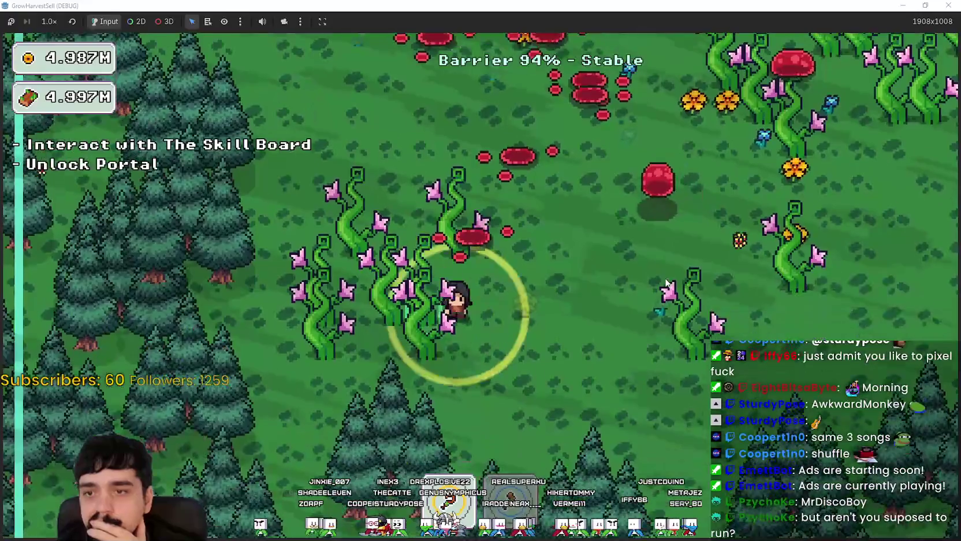
pyautogui.press('d')
pyautogui.press('w')
pyautogui.press('d')
pyautogui.press('w')
pyautogui.press('d')
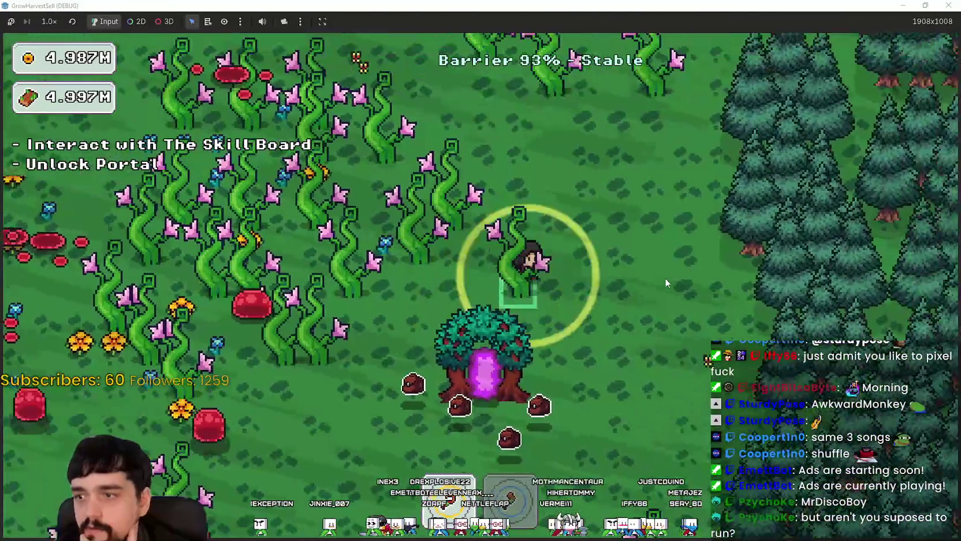
pyautogui.press('s')
pyautogui.press('d')
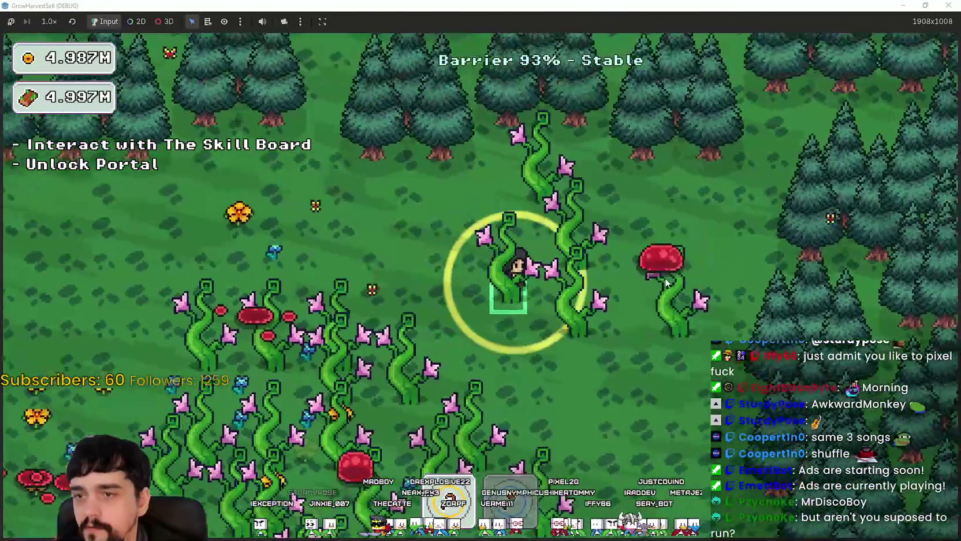
pyautogui.press('s')
pyautogui.press('a')
pyautogui.press('a')
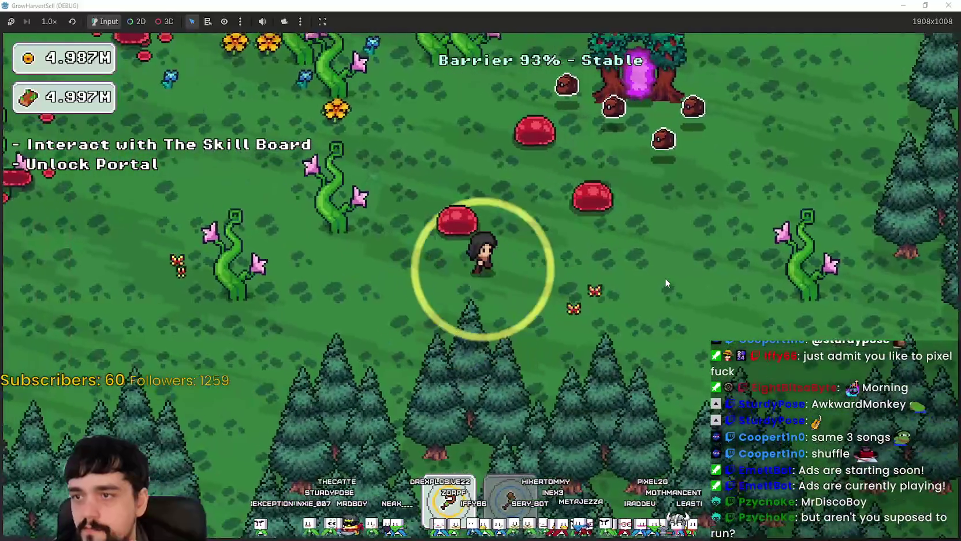
pyautogui.press('d')
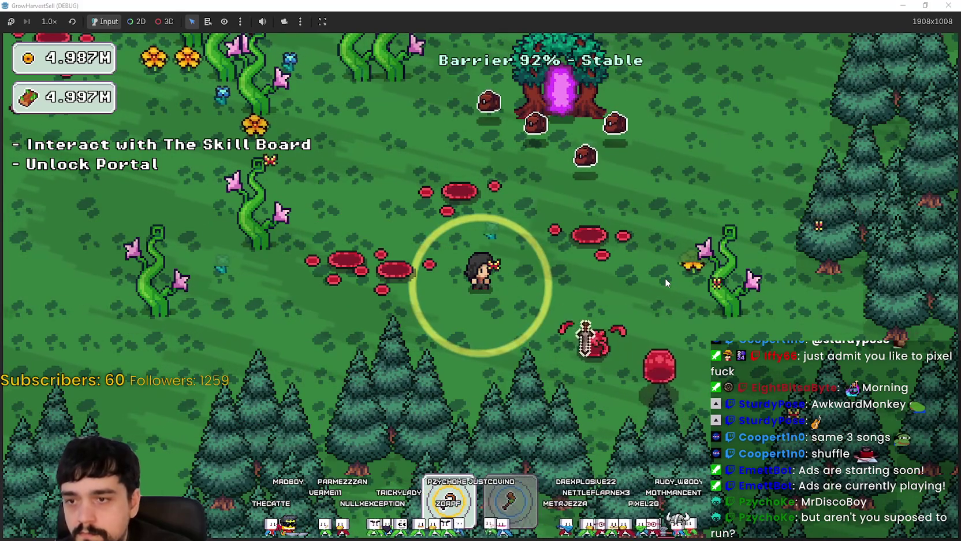
# Step: Return through the portal to the village, choose Stage 3 and travel to it
pyautogui.hotkey('w', 'd')
pyautogui.press('w')
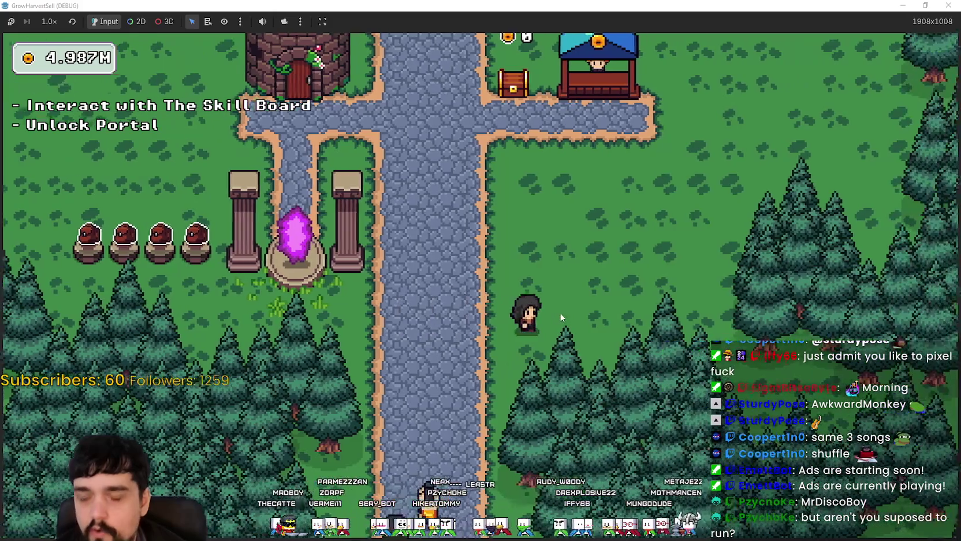
pyautogui.hotkey('w', 'a')
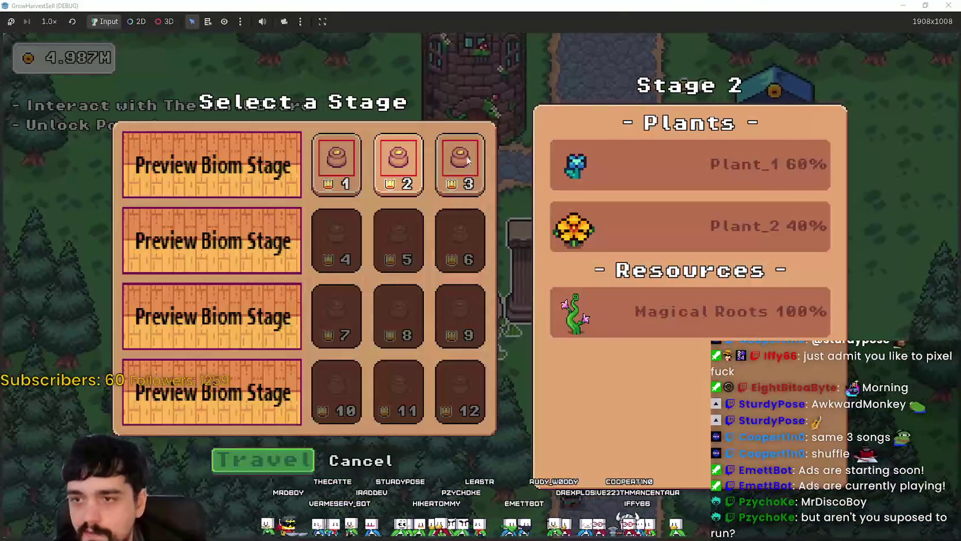
pyautogui.click(459, 165)
pyautogui.click(267, 460)
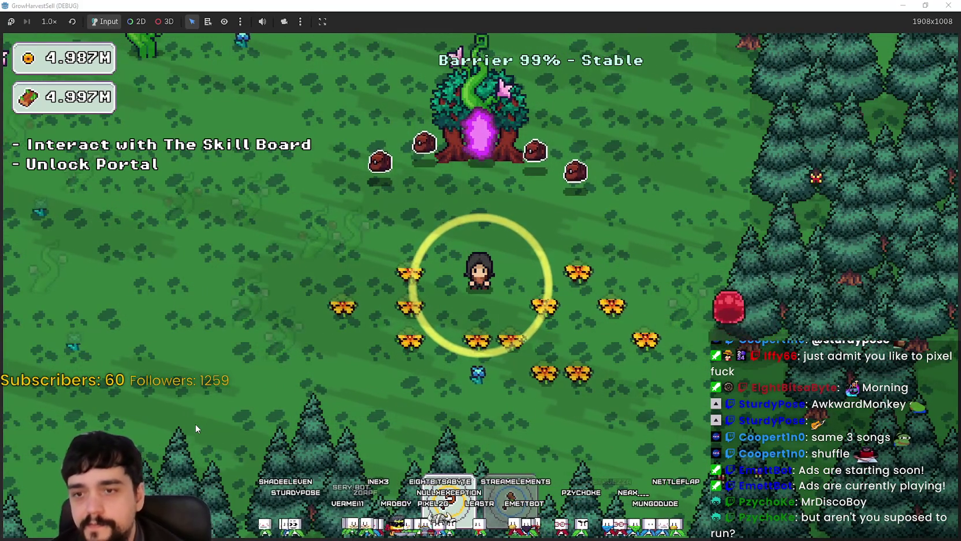
# Step: Walk up-left into the Stage 3 plants, then down among the slimes by the pine trees
pyautogui.press('a')
pyautogui.press('w')
pyautogui.press('a')
pyautogui.press('w')
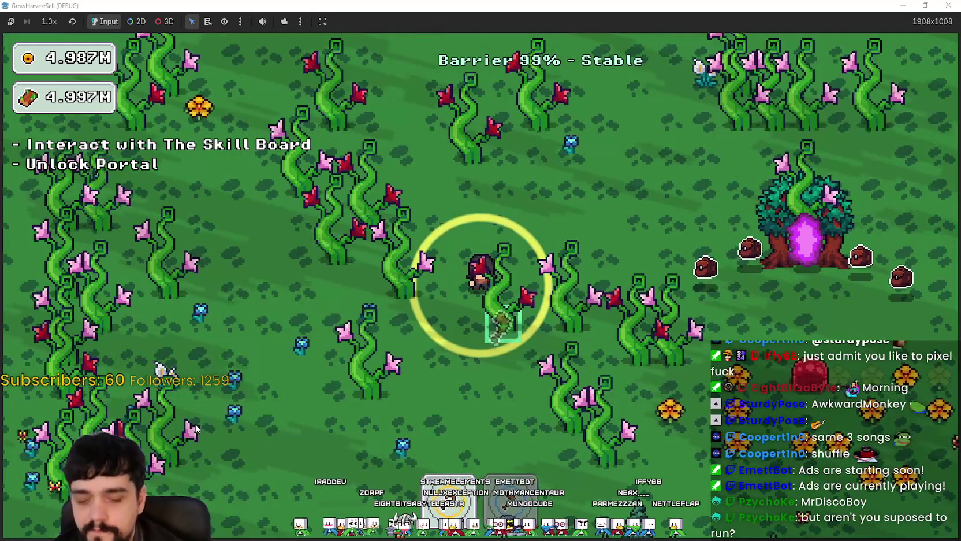
pyautogui.press('s')
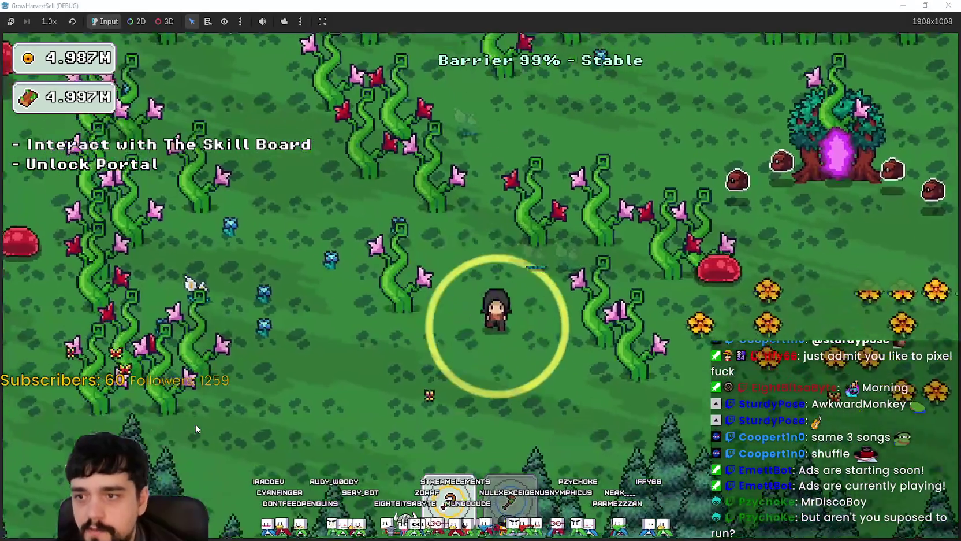
pyautogui.press('a')
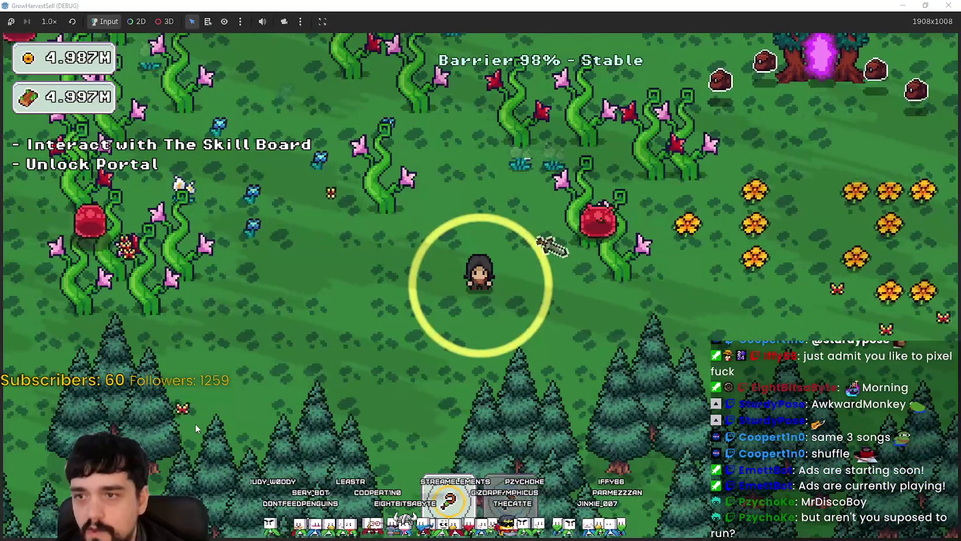
pyautogui.press('s')
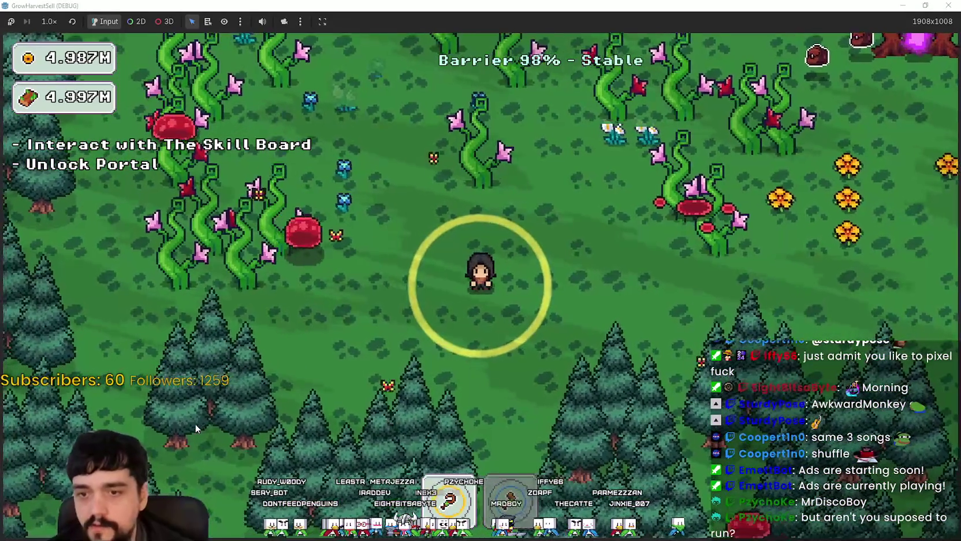
pyautogui.press('d')
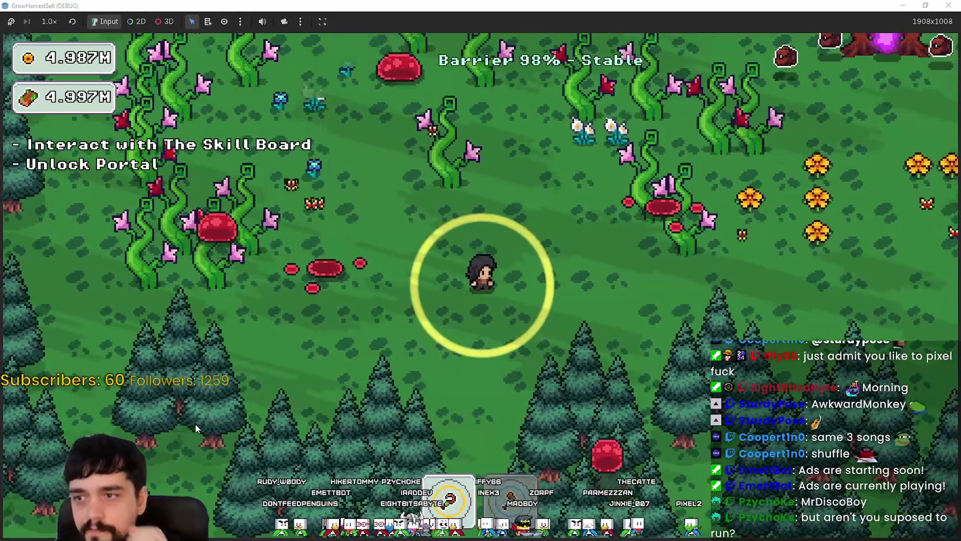
pyautogui.press('w')
pyautogui.press('a')
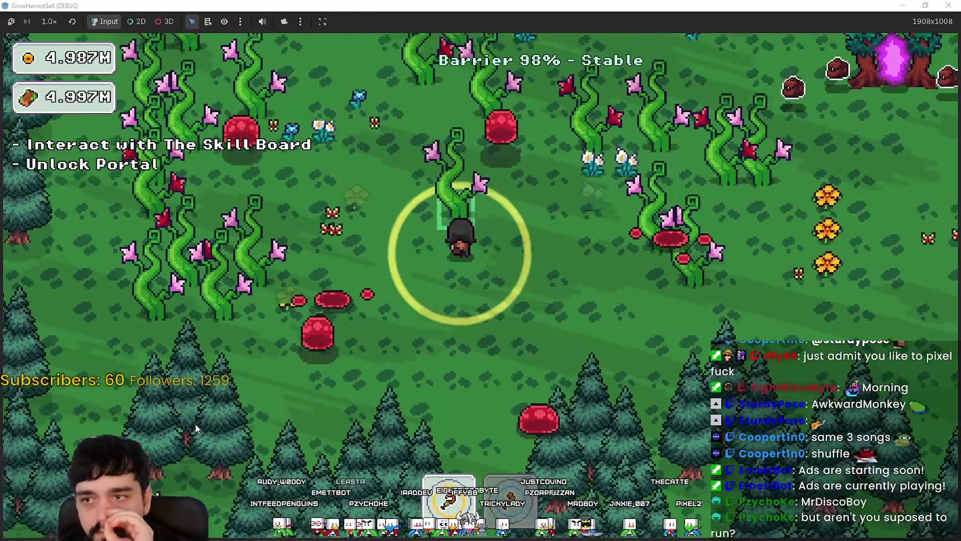
pyautogui.press('s')
pyautogui.press('d')
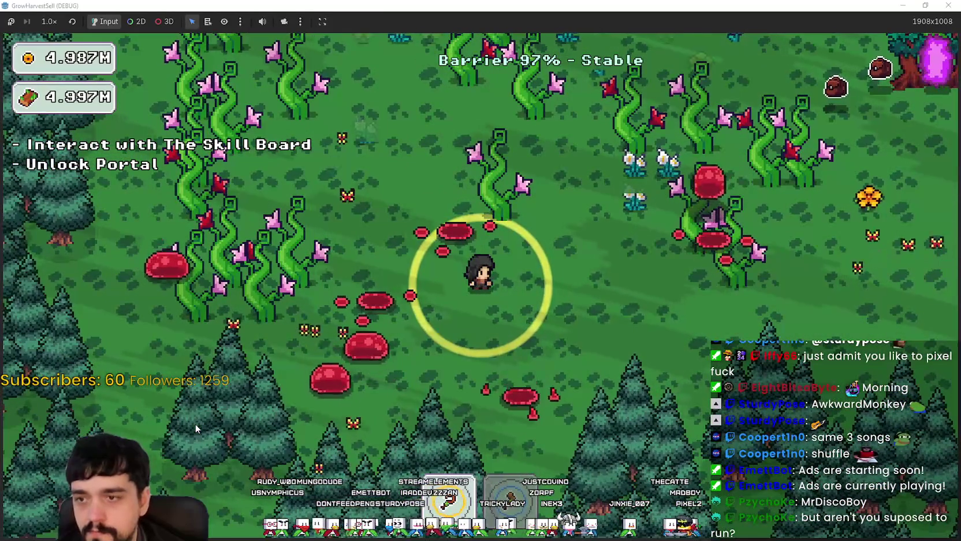
pyautogui.press('s')
pyautogui.press('d')
pyautogui.press('d')
pyautogui.press('s')
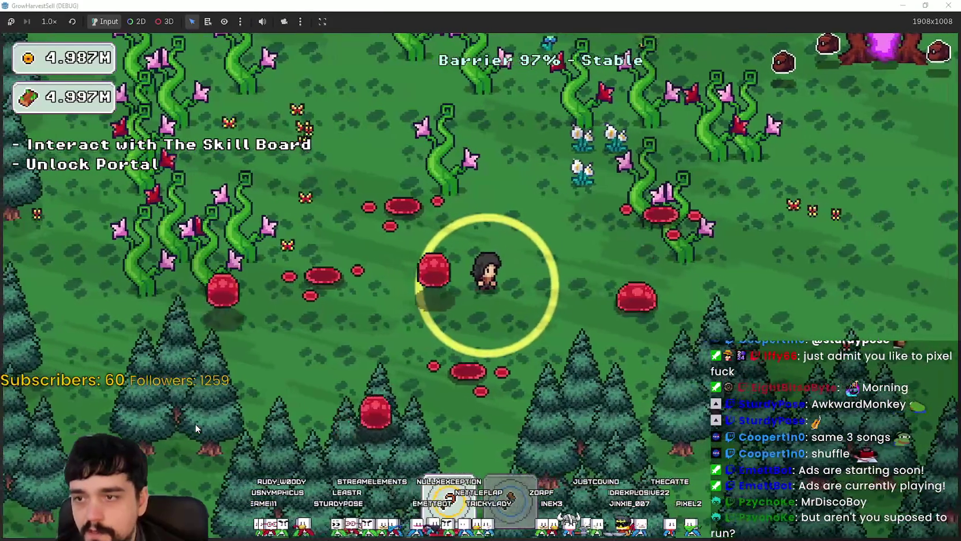
# Step: Criss-cross the clearing between the portal tree and pine forest, harvesting plants and hitting slimes
pyautogui.press('a')
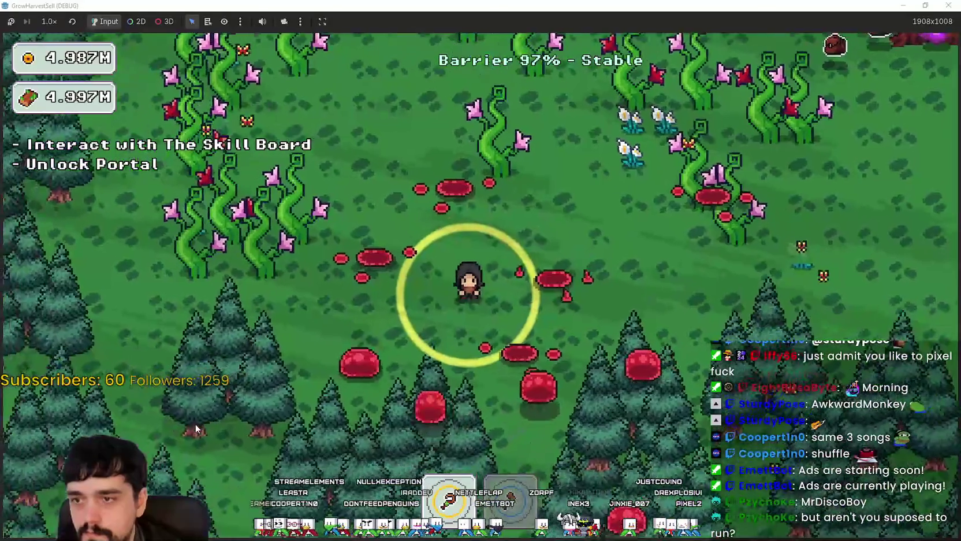
pyautogui.press('w')
pyautogui.press('d')
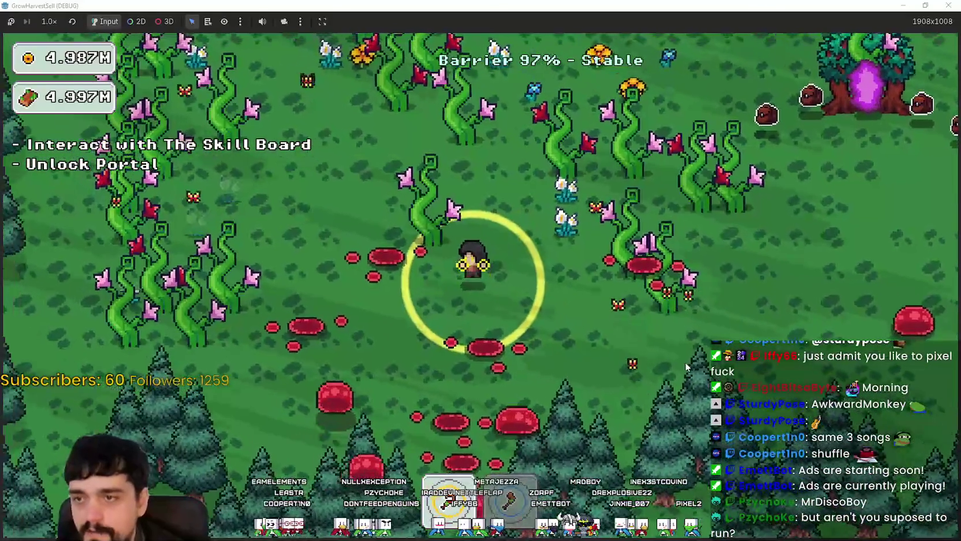
pyautogui.press('w')
pyautogui.press('a')
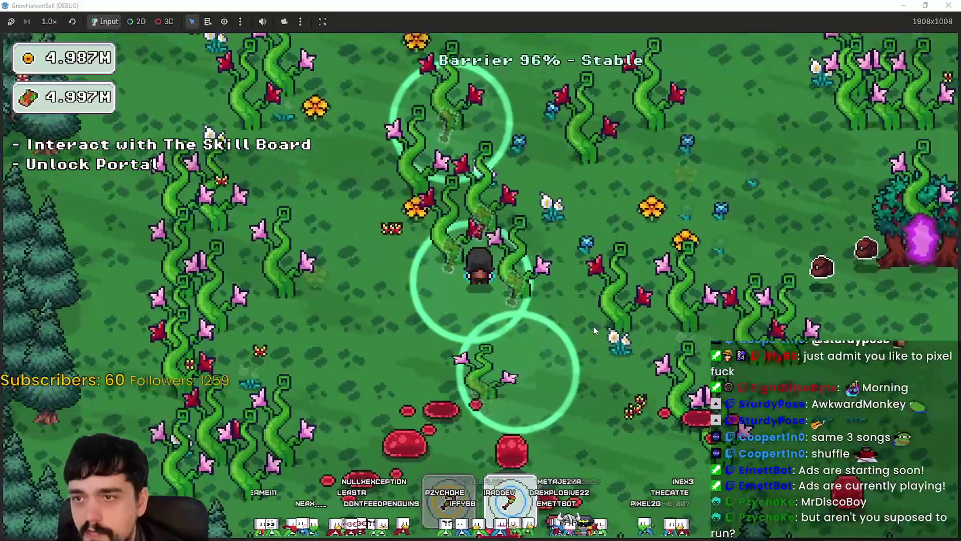
pyautogui.press('s')
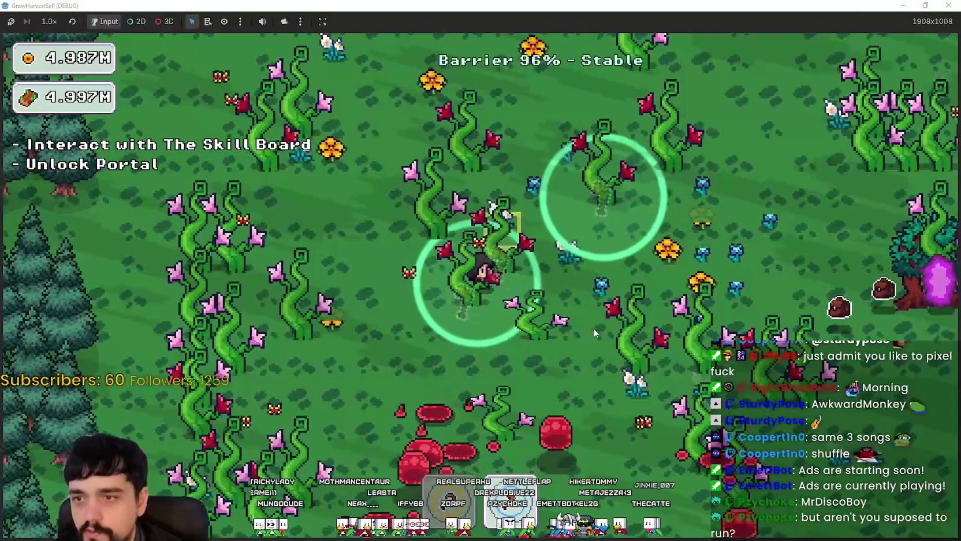
pyautogui.press('s')
pyautogui.press('d')
pyautogui.press('a')
pyautogui.press('w')
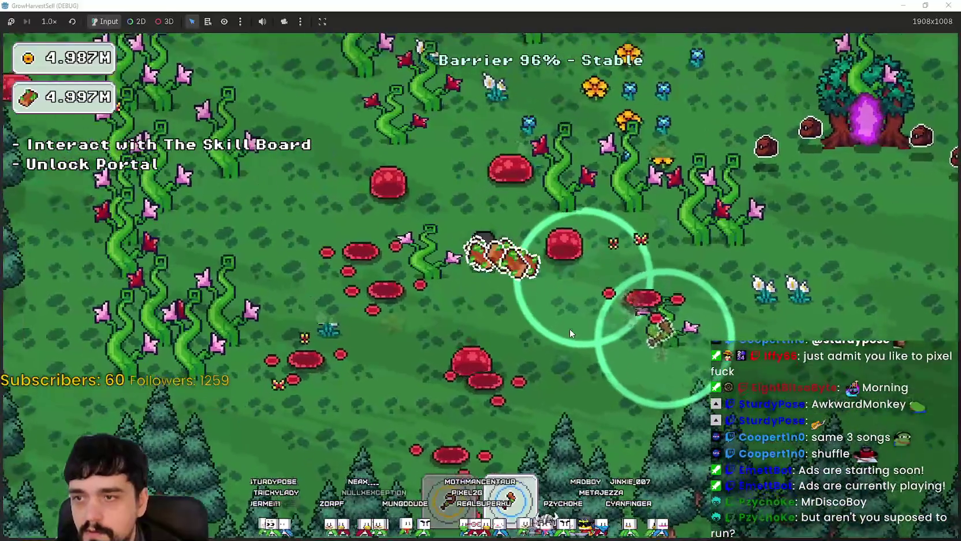
pyautogui.press('w')
pyautogui.press('a')
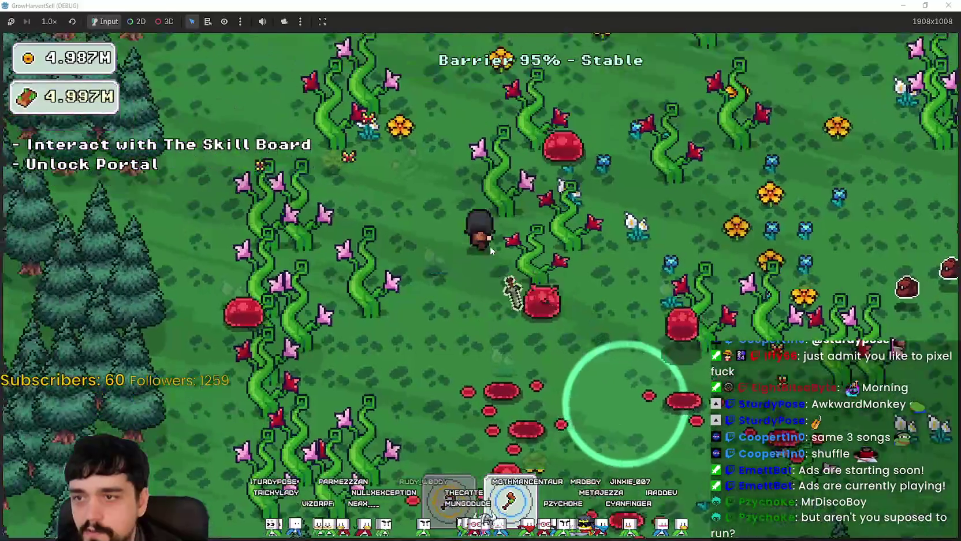
pyautogui.press('d')
pyautogui.press('s')
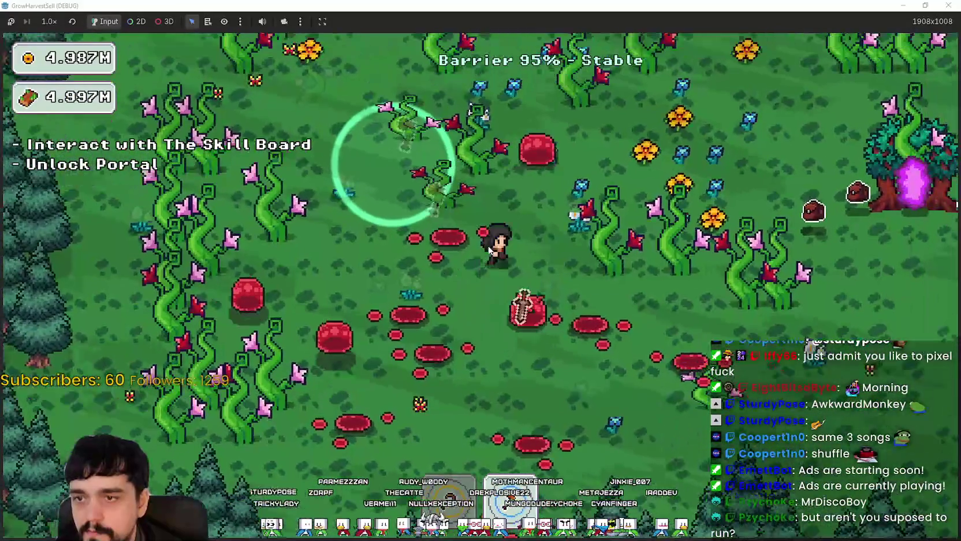
# Step: Sweep through the vines and across the field, auto-harvesting plants along the way
pyautogui.press('s')
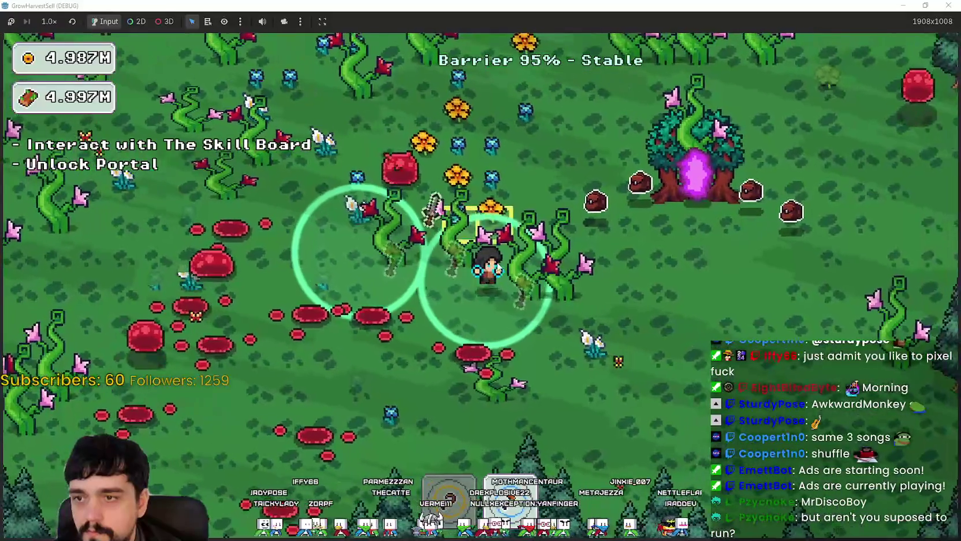
pyautogui.press('a')
pyautogui.press('w')
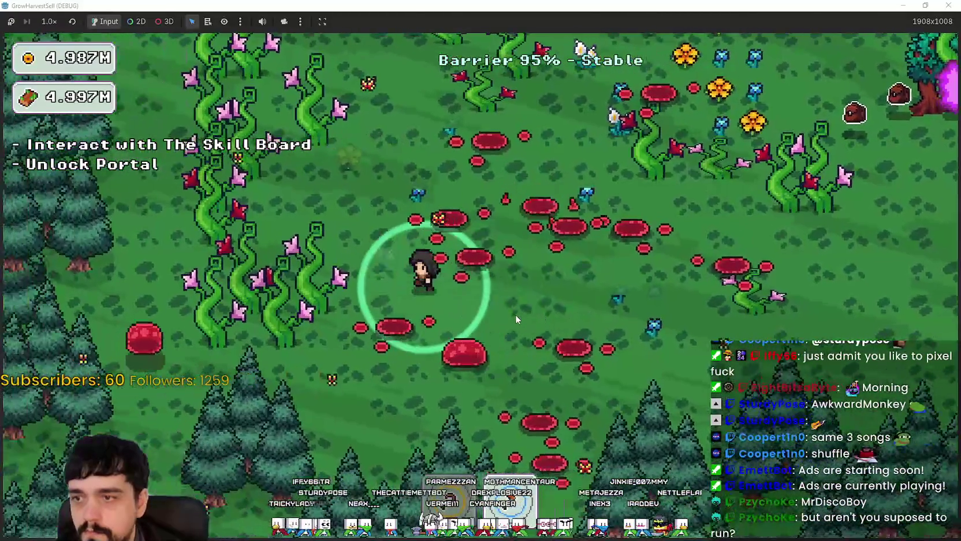
pyautogui.press('w')
pyautogui.press('d')
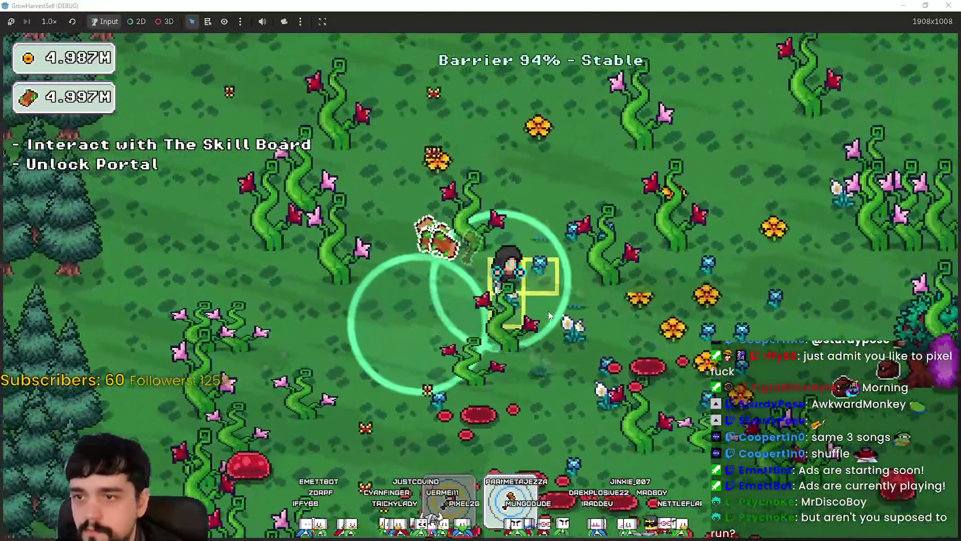
pyautogui.press('s')
pyautogui.press('d')
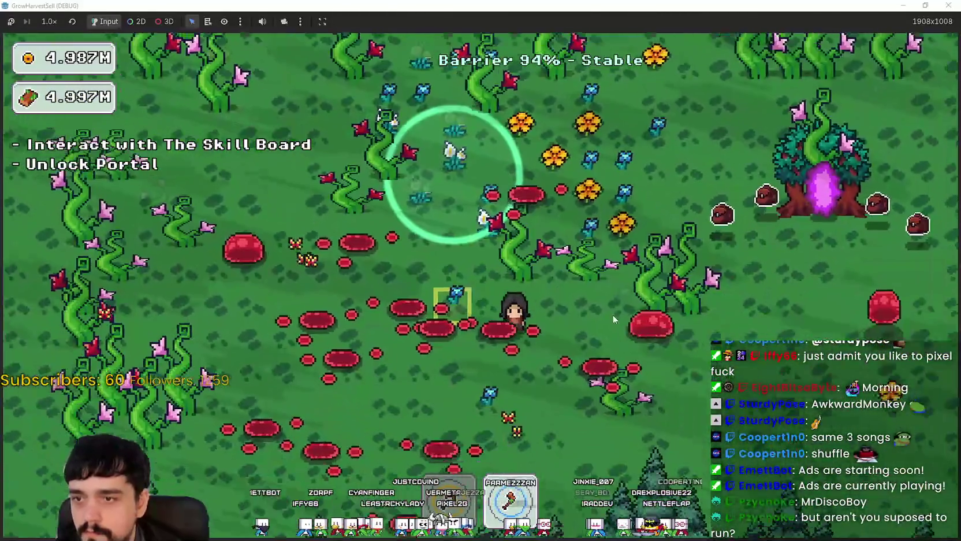
pyautogui.press('d')
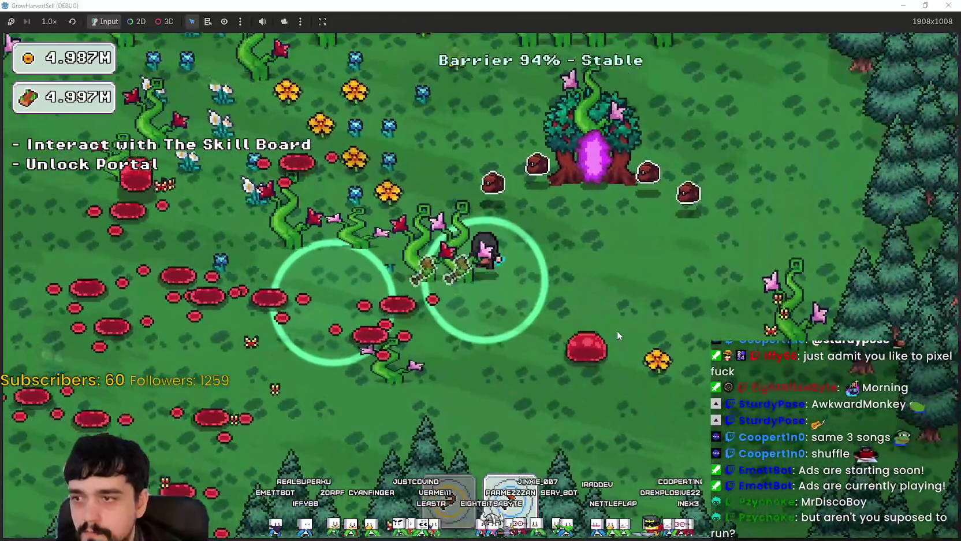
pyautogui.press('s')
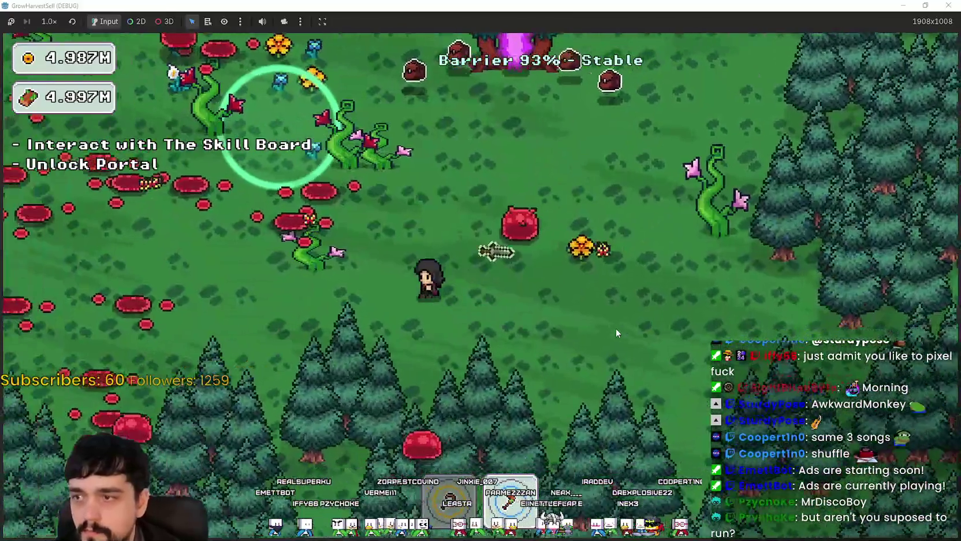
pyautogui.press('a')
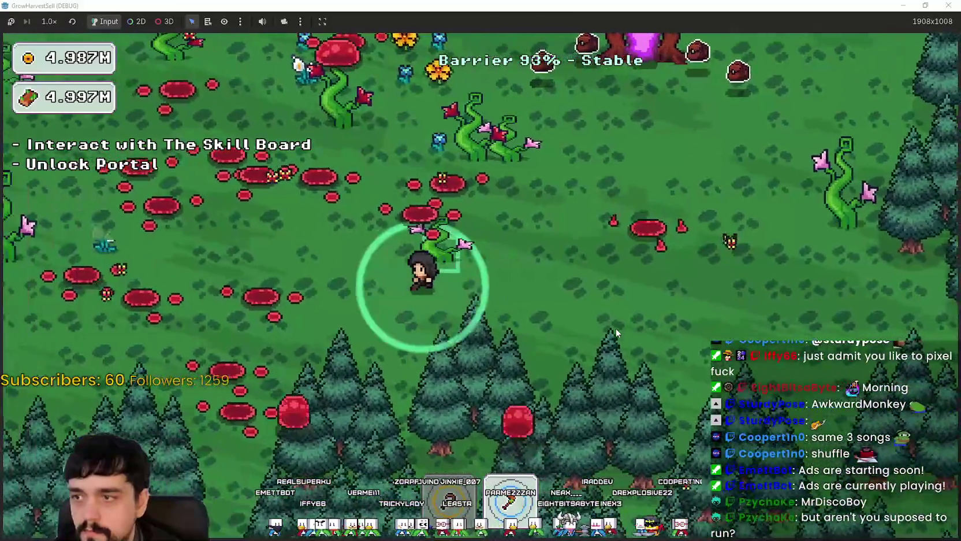
pyautogui.press('w')
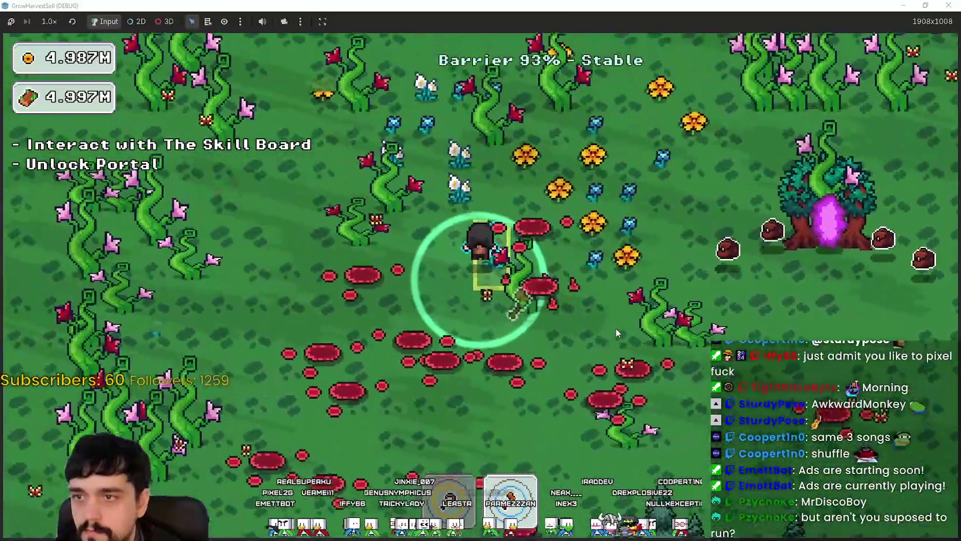
pyautogui.press('a')
pyautogui.press('w')
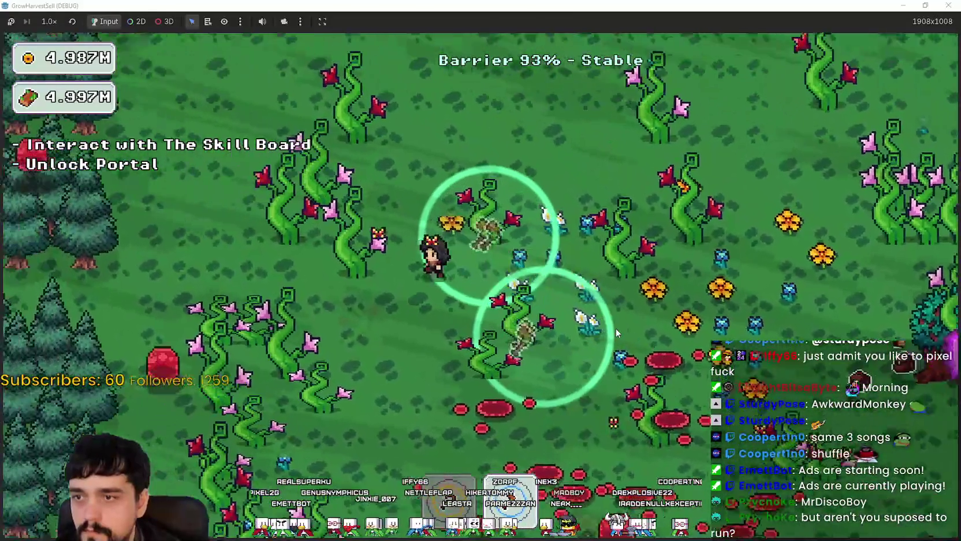
# Step: Keep roaming around the portal area, harvesting nearby plants while the barrier falls to 90%
pyautogui.press('s')
pyautogui.press('a')
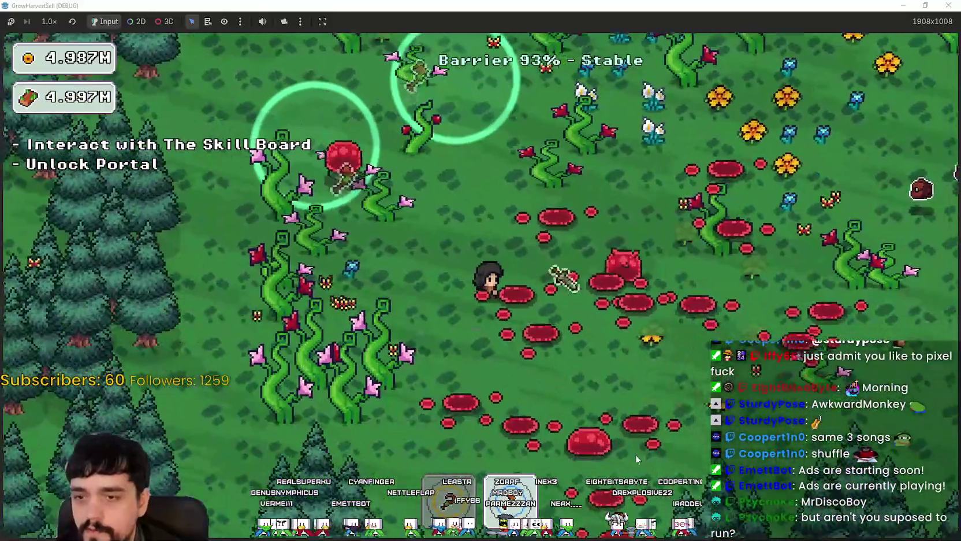
pyautogui.press('s')
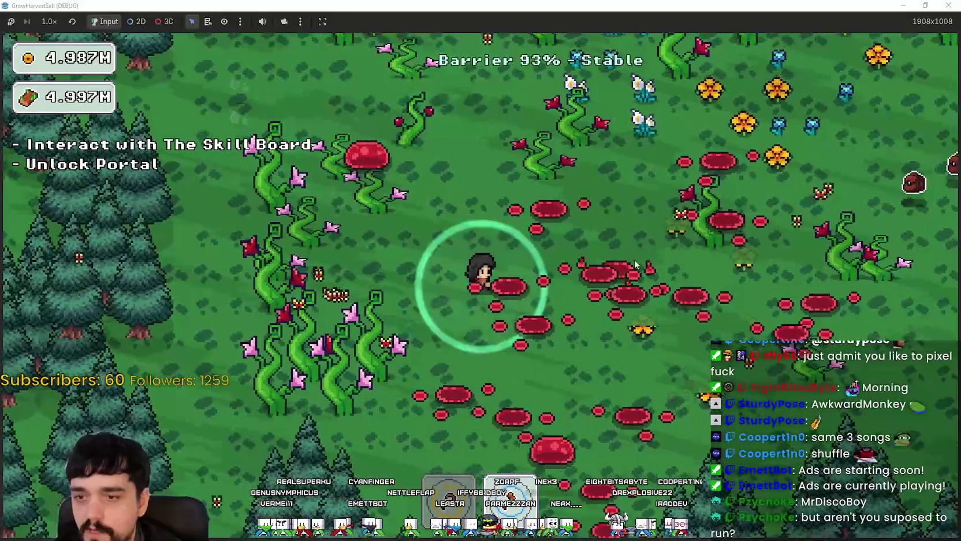
pyautogui.press('d')
pyautogui.press('d')
pyautogui.press('w')
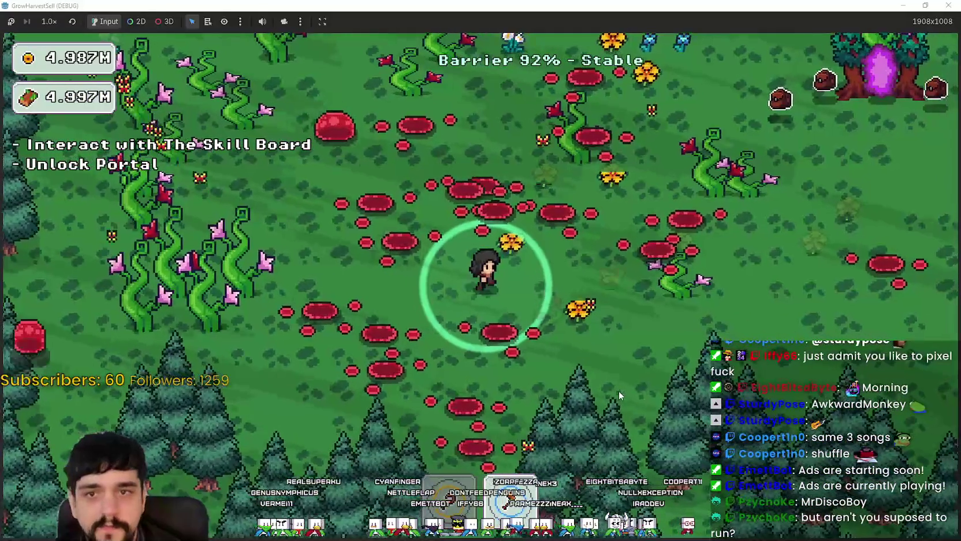
pyautogui.press('a')
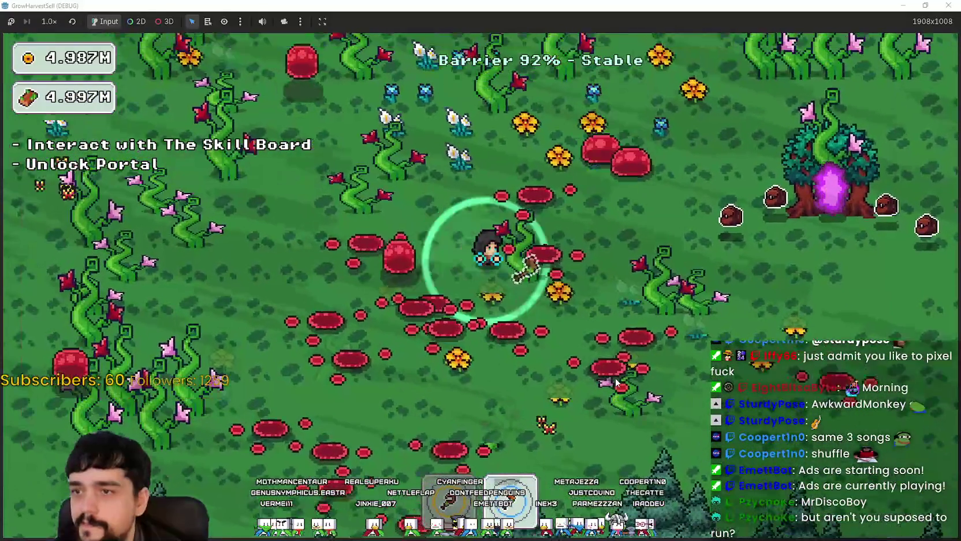
pyautogui.press('d')
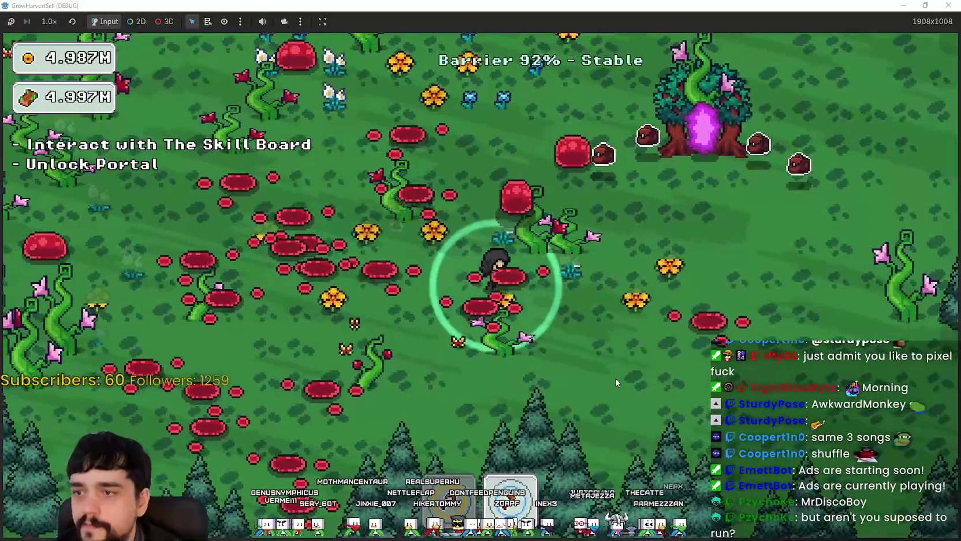
pyautogui.press('d')
pyautogui.press('w')
pyautogui.press('s')
pyautogui.press('a')
pyautogui.press('a')
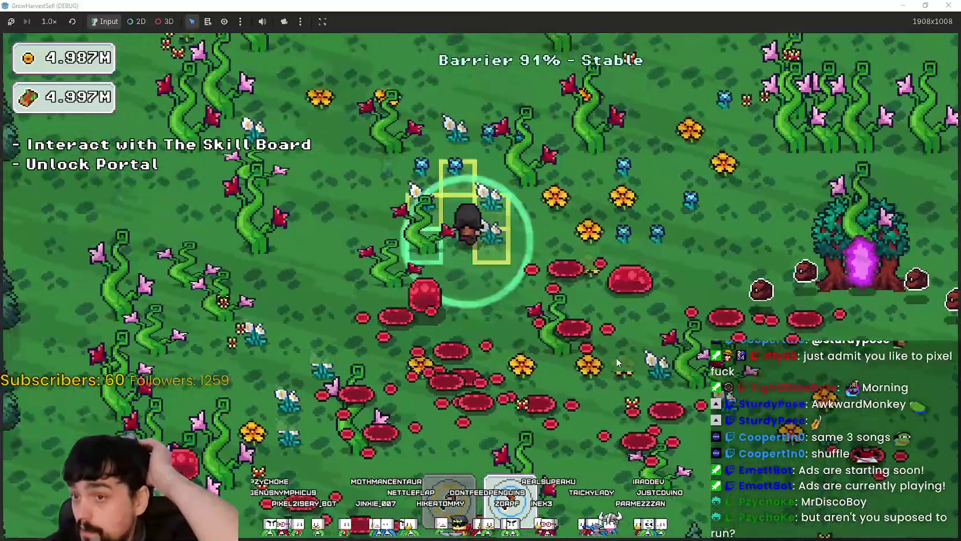
pyautogui.press('d')
pyautogui.press('s')
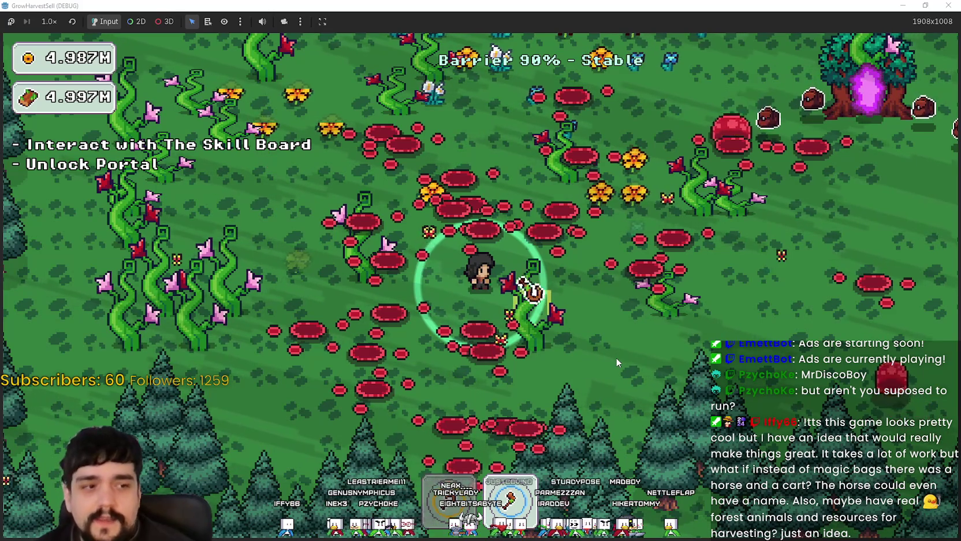
# Step: Roam between the pine trees and slime puddles fighting slimes, then head north back toward the portal
pyautogui.press('w')
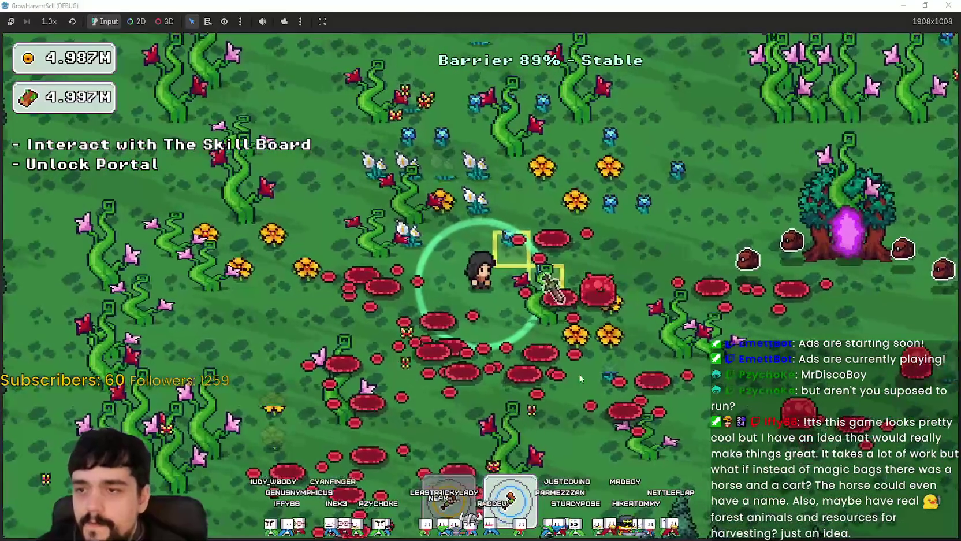
pyautogui.press('s')
pyautogui.press('d')
pyautogui.press('s')
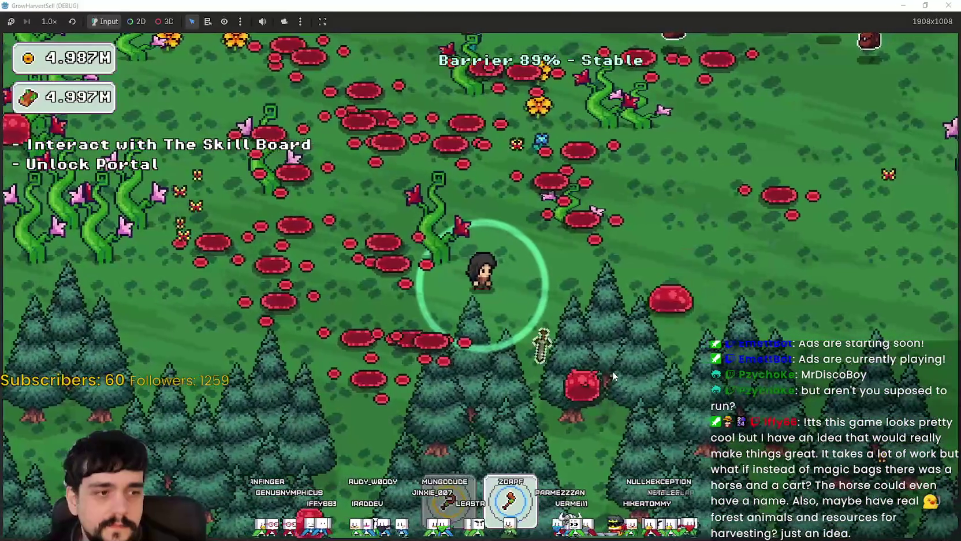
pyautogui.press('w')
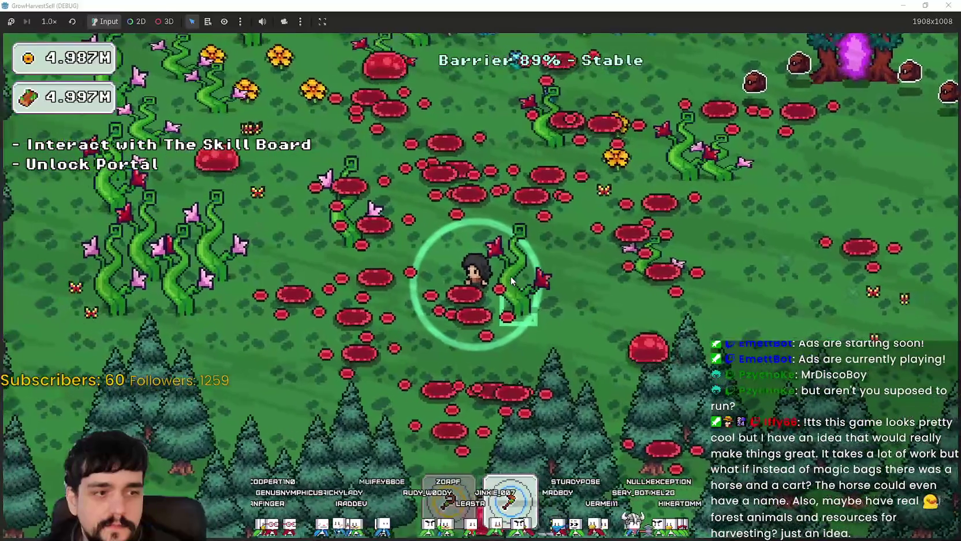
pyautogui.press('w')
pyautogui.press('d')
pyautogui.press('d')
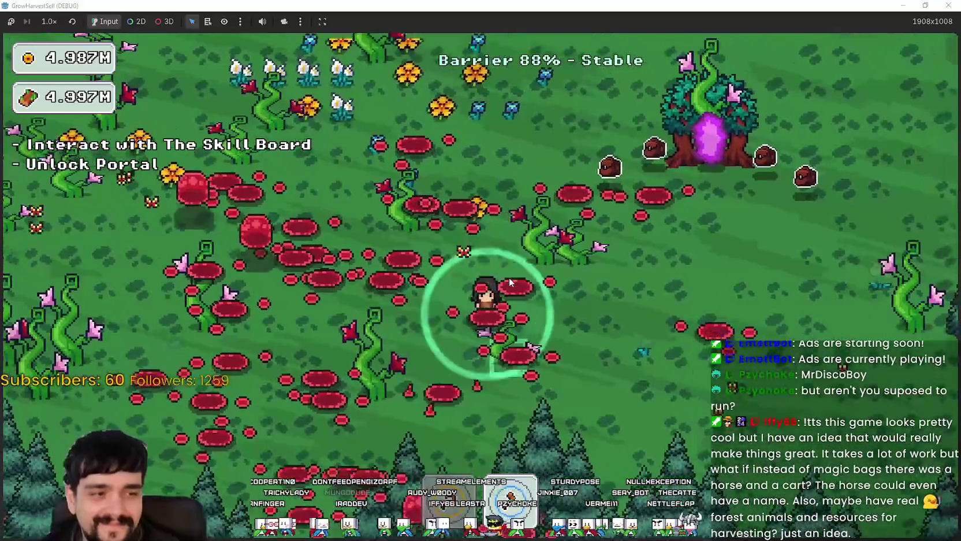
pyautogui.press('s')
pyautogui.press('d')
pyautogui.press('a')
pyautogui.press('w')
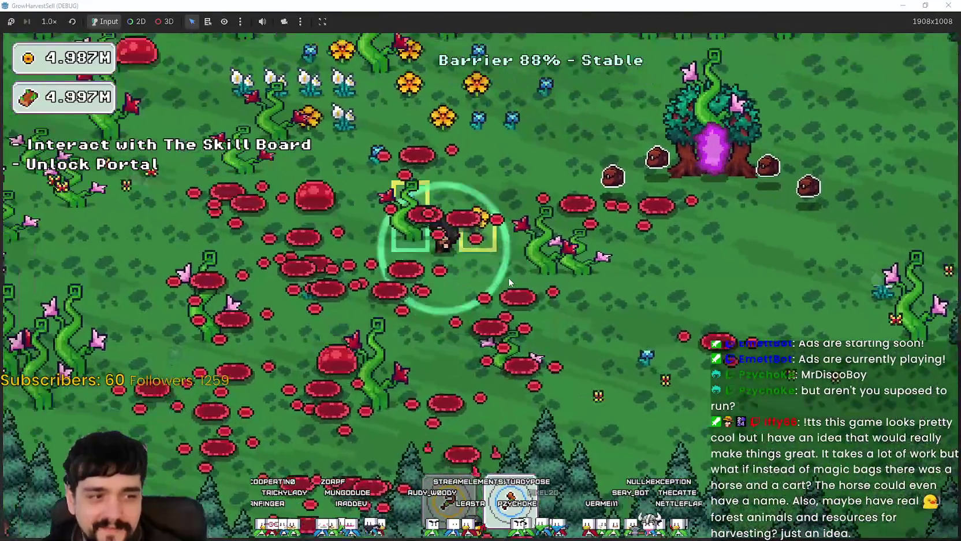
pyautogui.press('s')
pyautogui.press('s')
pyautogui.press('a')
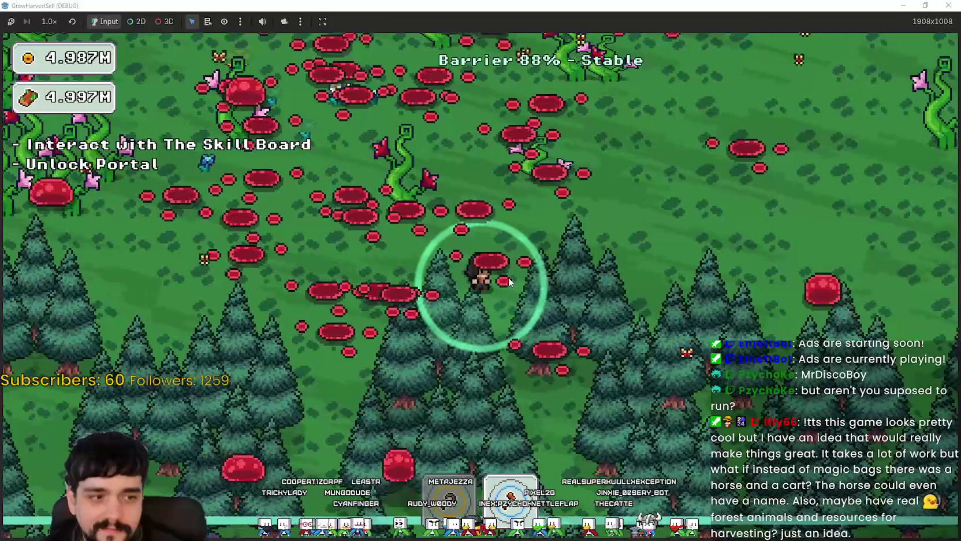
pyautogui.press('w')
pyautogui.press('w')
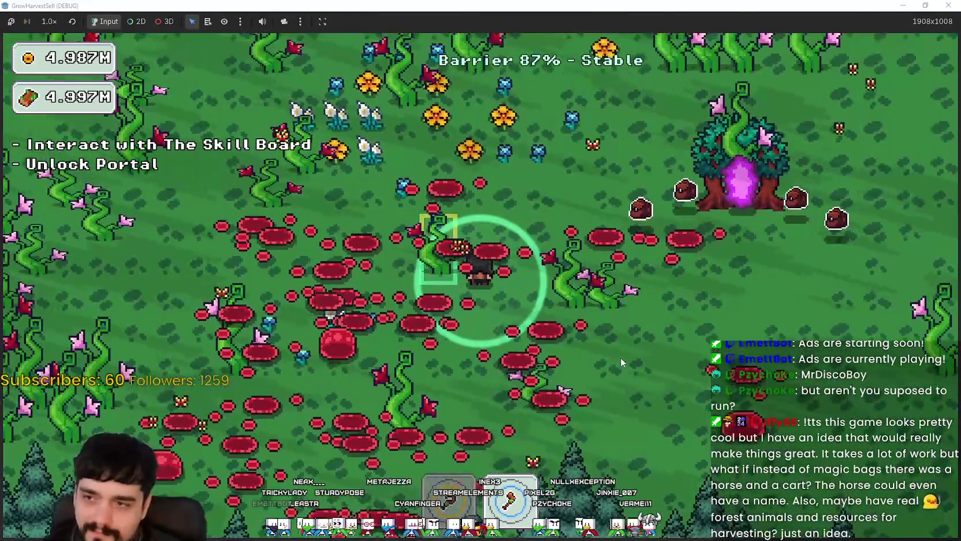
# Step: Attack slimes around the portal, then line up and walk into it to return to the village
pyautogui.press('a')
pyautogui.press('d')
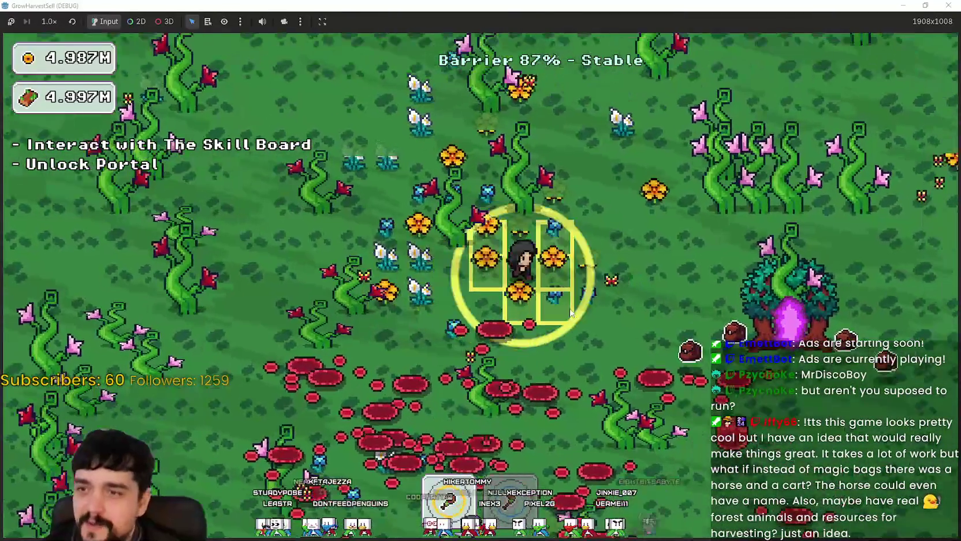
pyautogui.press('s')
pyautogui.press('a')
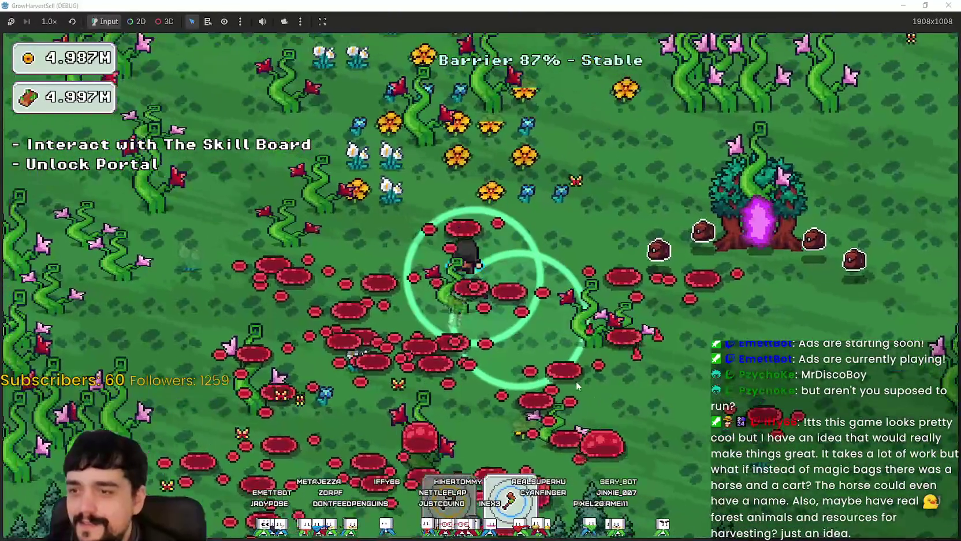
pyautogui.press('s')
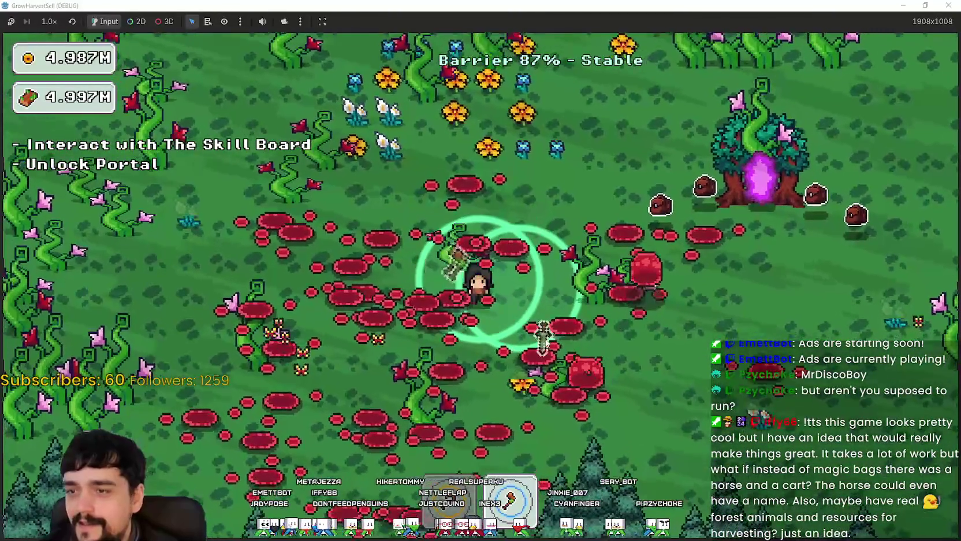
pyautogui.press('d')
pyautogui.press('d')
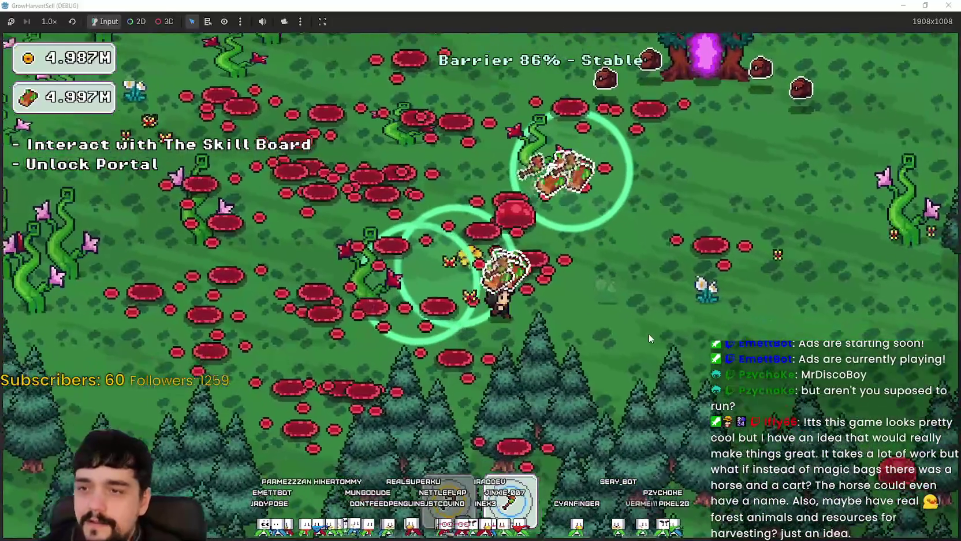
pyautogui.press('w')
pyautogui.press('a')
pyautogui.press('s')
pyautogui.press('w')
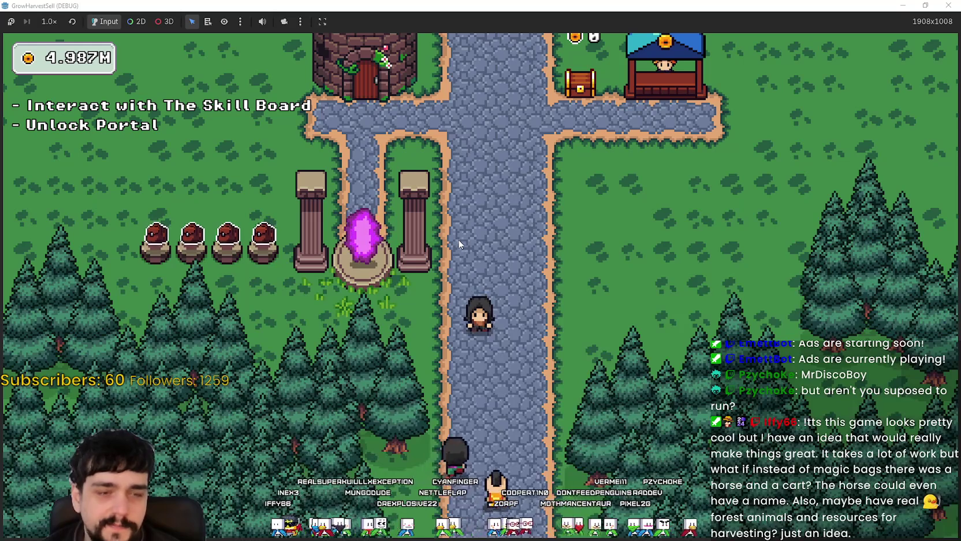
# Step: Walk west along the village path to the tower door, then back up the main path
pyautogui.press('w')
pyautogui.press('a')
pyautogui.press('s')
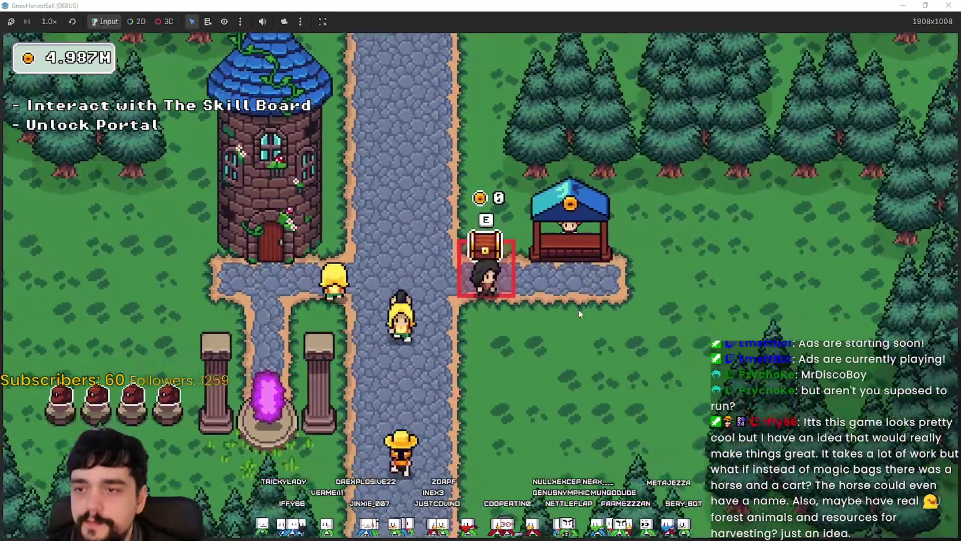
pyautogui.press('a')
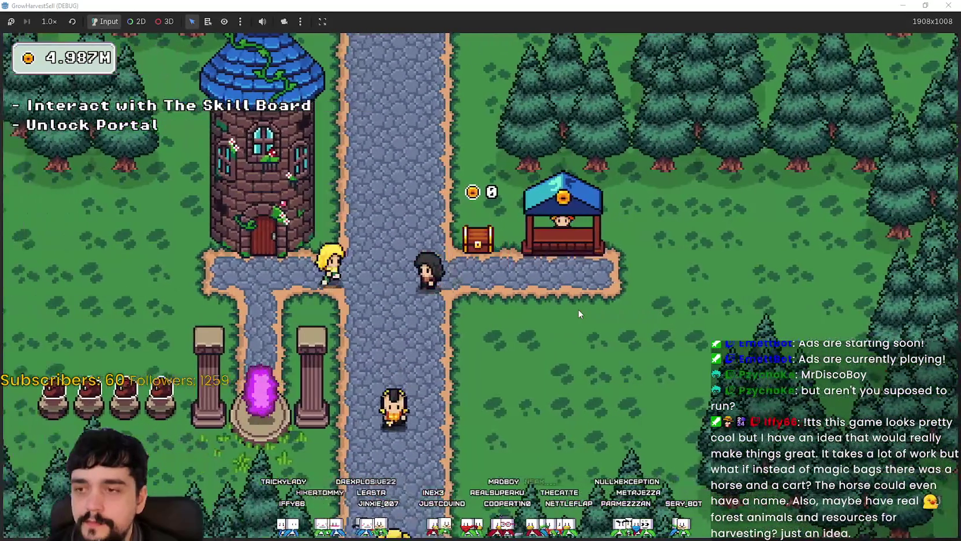
pyautogui.press('d')
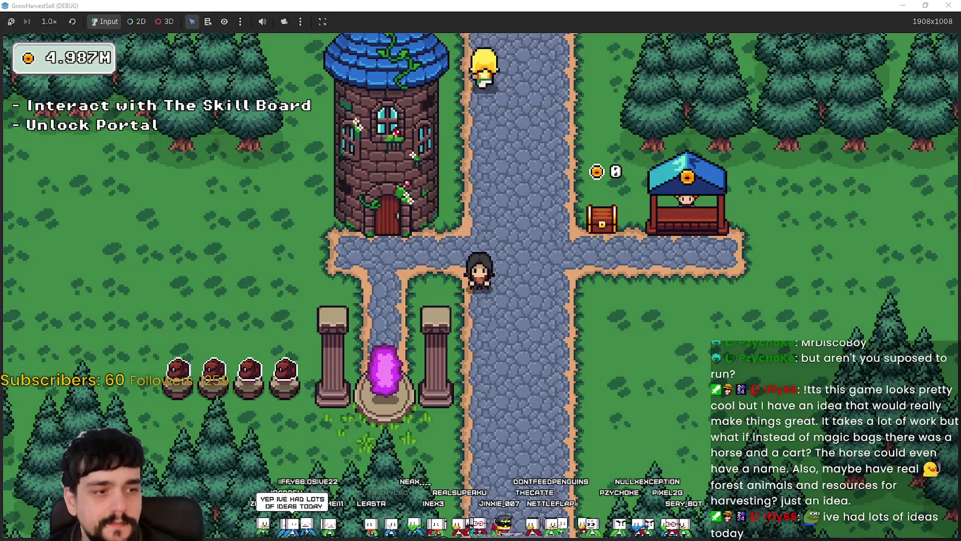
pyautogui.press('d')
pyautogui.press('w')
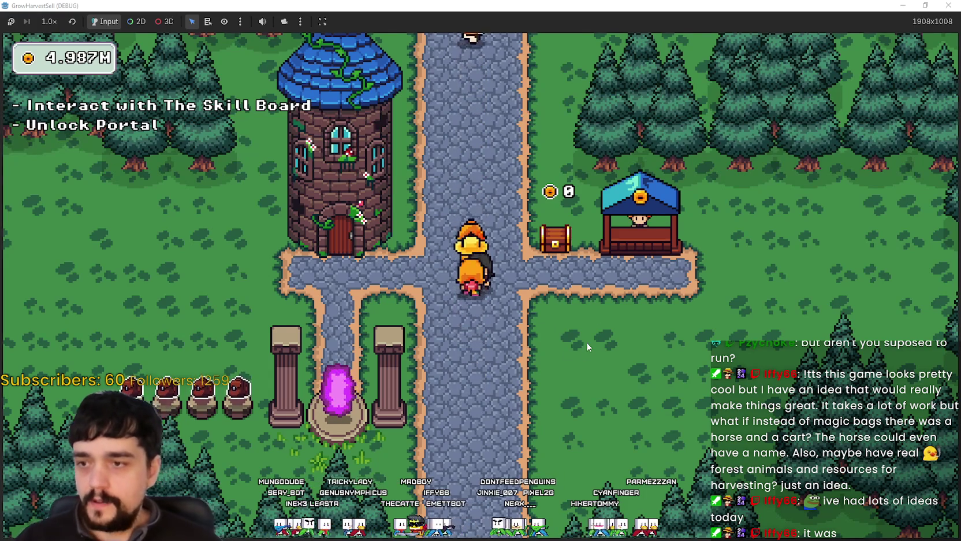
# Step: At the tower, dismiss the Prestige skill tree, open stage selection and pick Stage 2
pyautogui.press('a')
pyautogui.press('e')
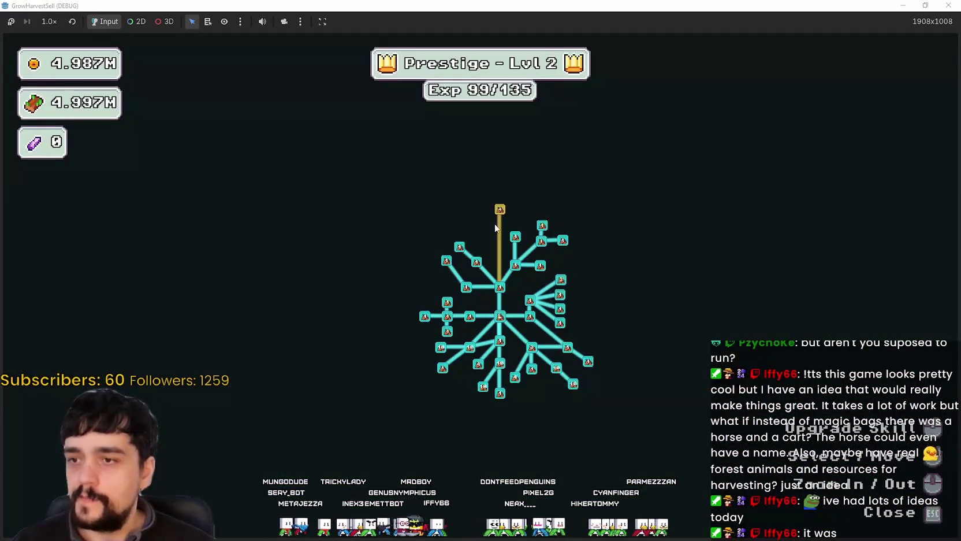
pyautogui.press('Escape')
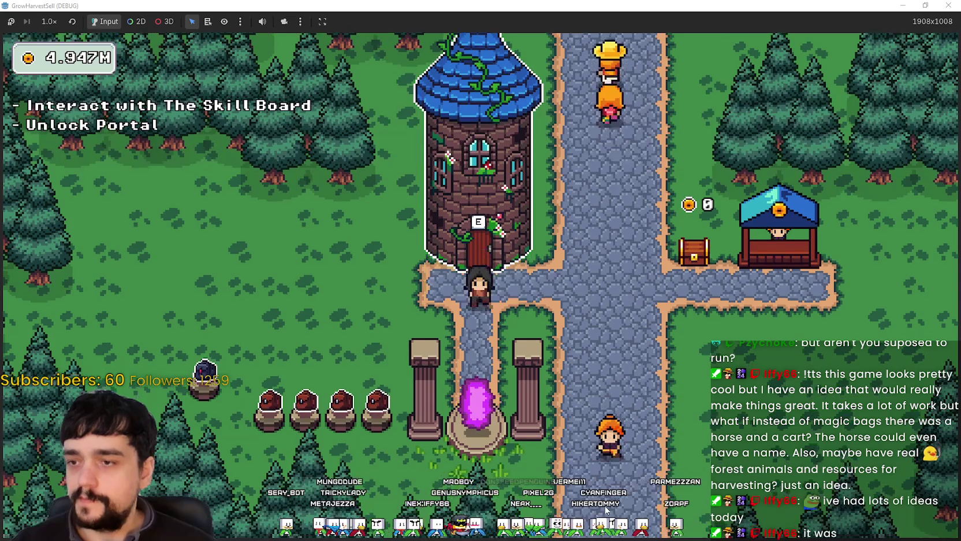
pyautogui.press('e')
pyautogui.press('Left')
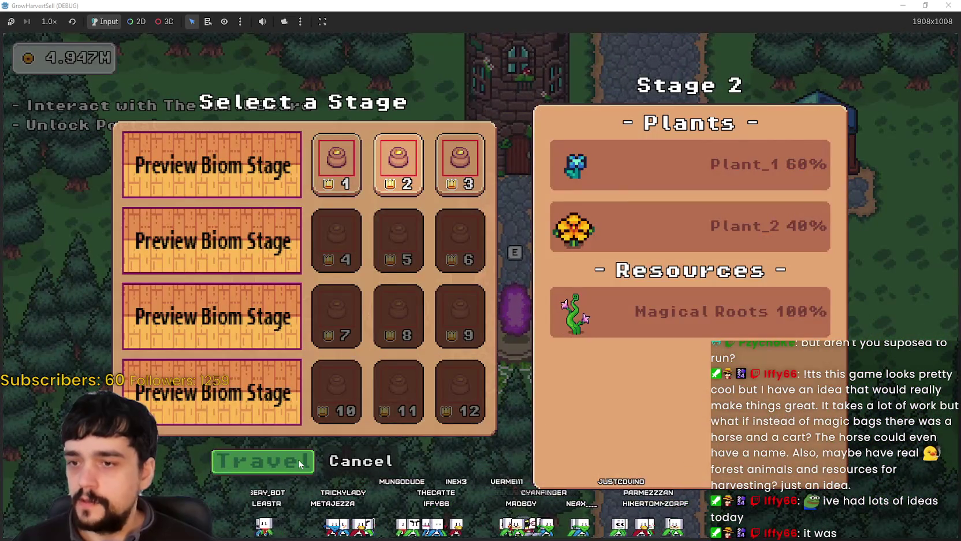
# Step: Travel to the Stage 2 forest and walk the character right toward the tree line
pyautogui.click(299, 467)
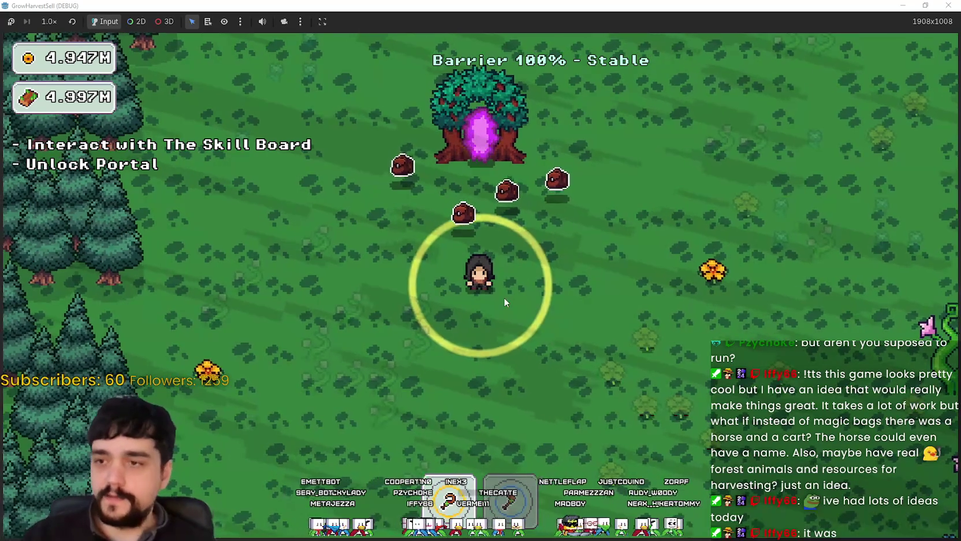
pyautogui.press('d')
pyautogui.press('w')
pyautogui.press('s')
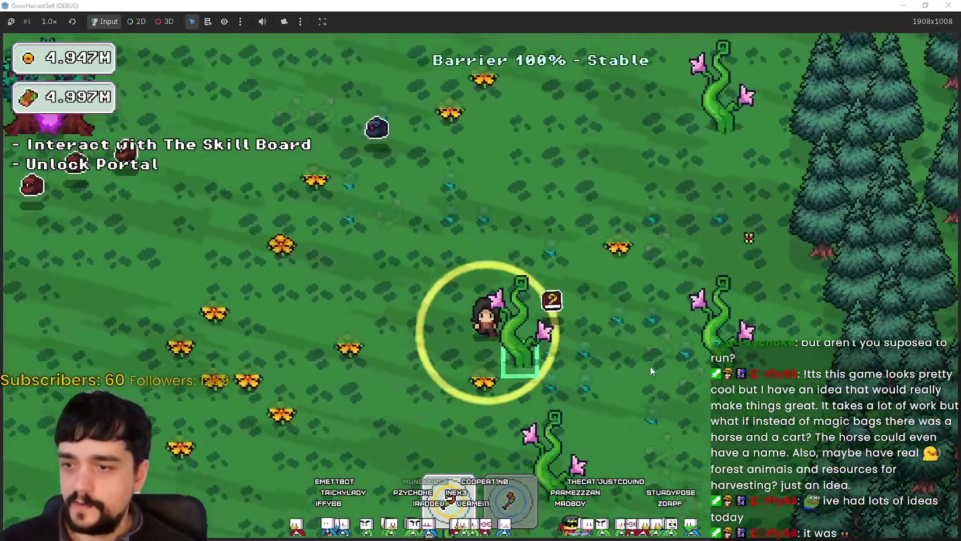
pyautogui.press('s')
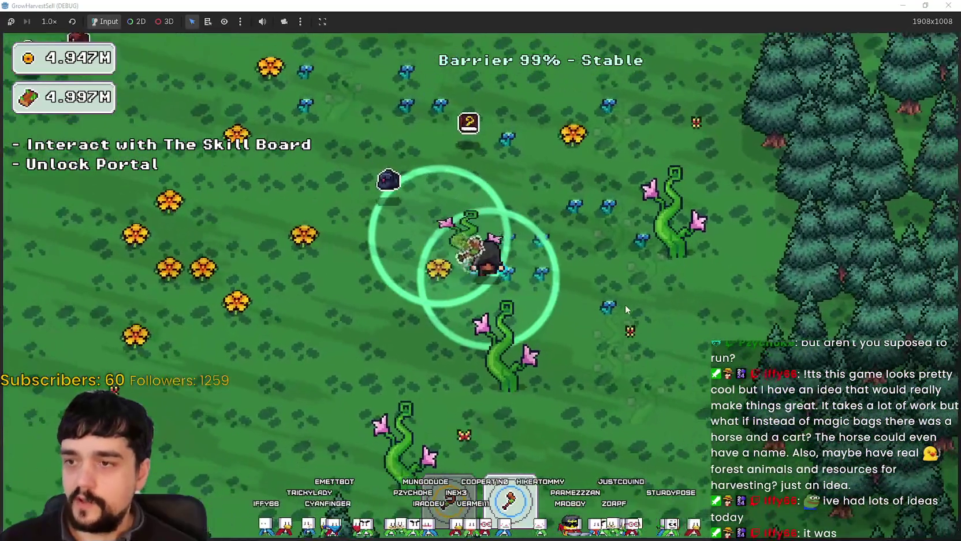
pyautogui.press('d')
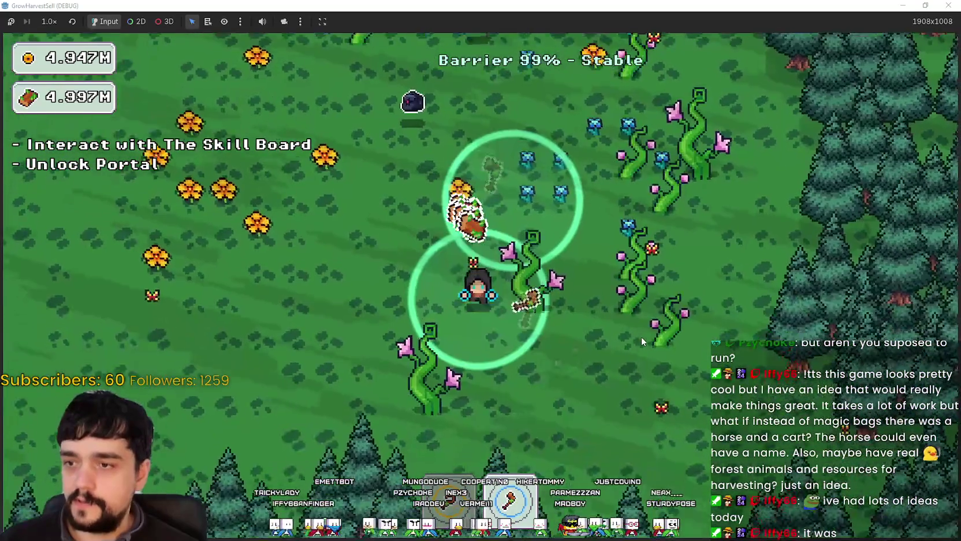
# Step: Roam left to harvest the yellow flowers, then head right past the slimes to the vines
pyautogui.press('a')
pyautogui.press('w')
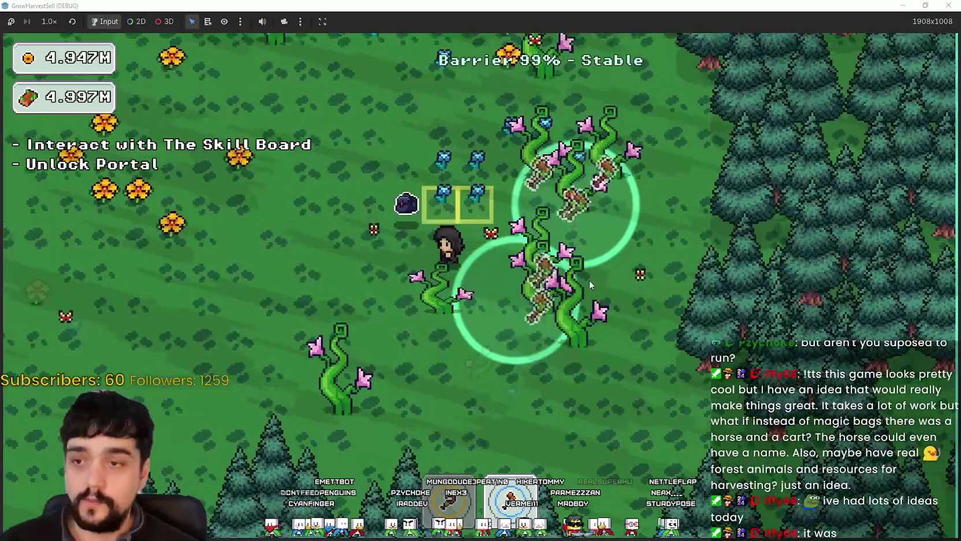
pyautogui.press('s')
pyautogui.press('a')
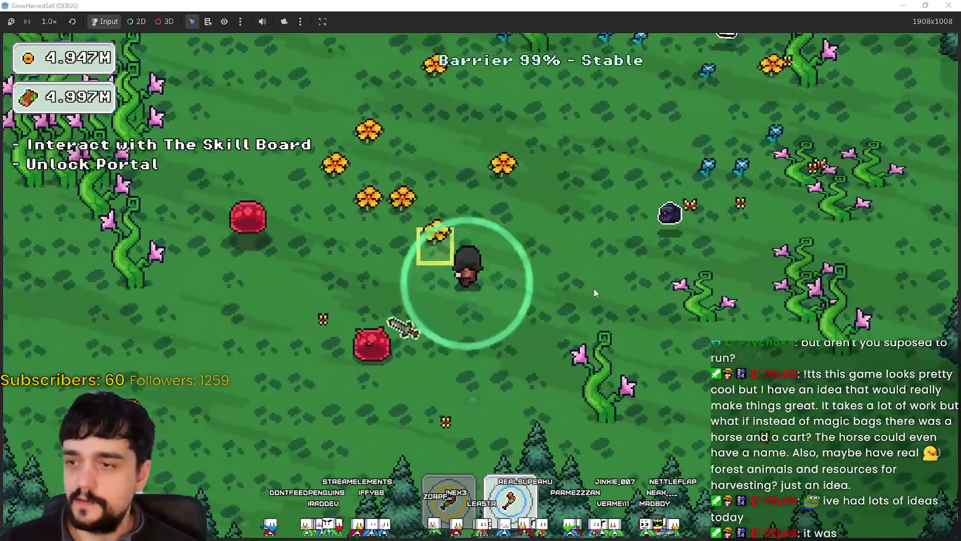
pyautogui.press('w')
pyautogui.press('a')
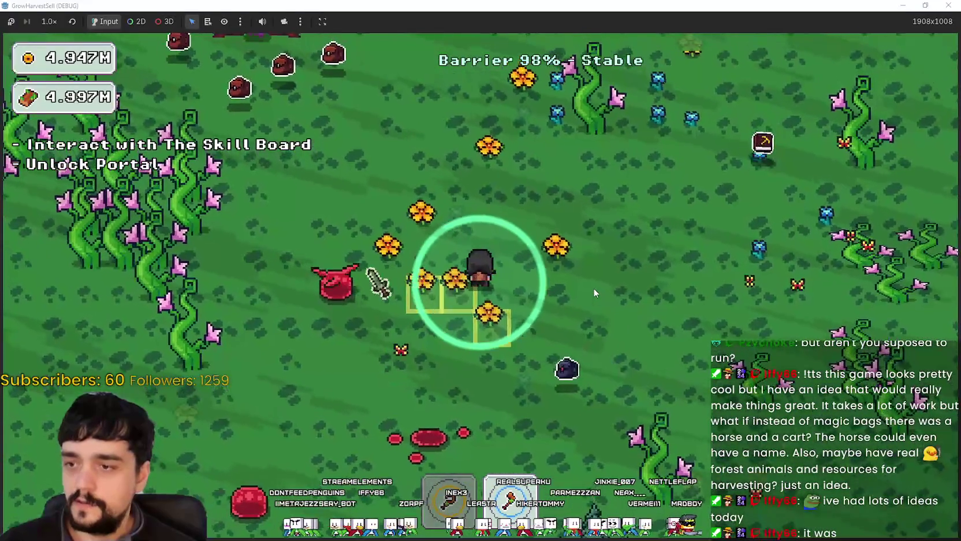
pyautogui.press('w')
pyautogui.press('d')
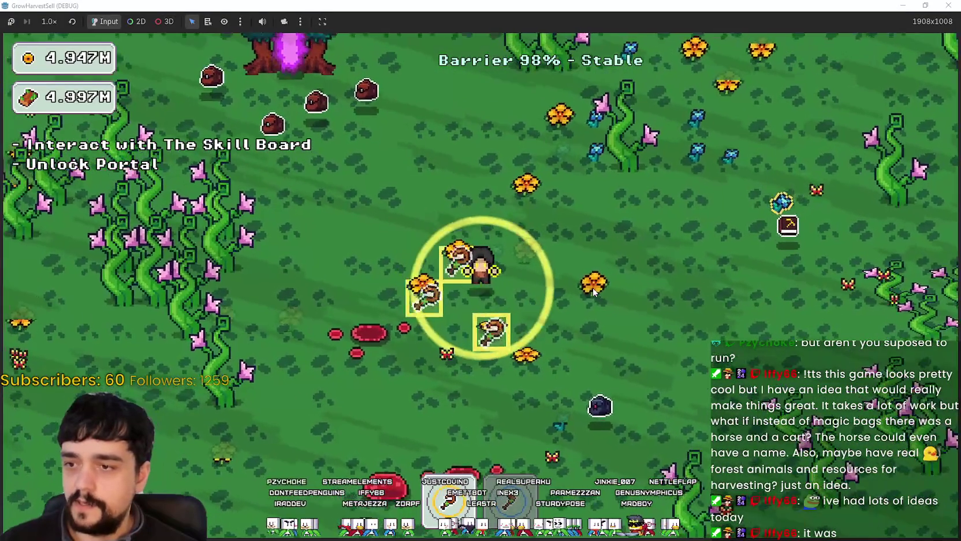
pyautogui.press('d')
pyautogui.press('s')
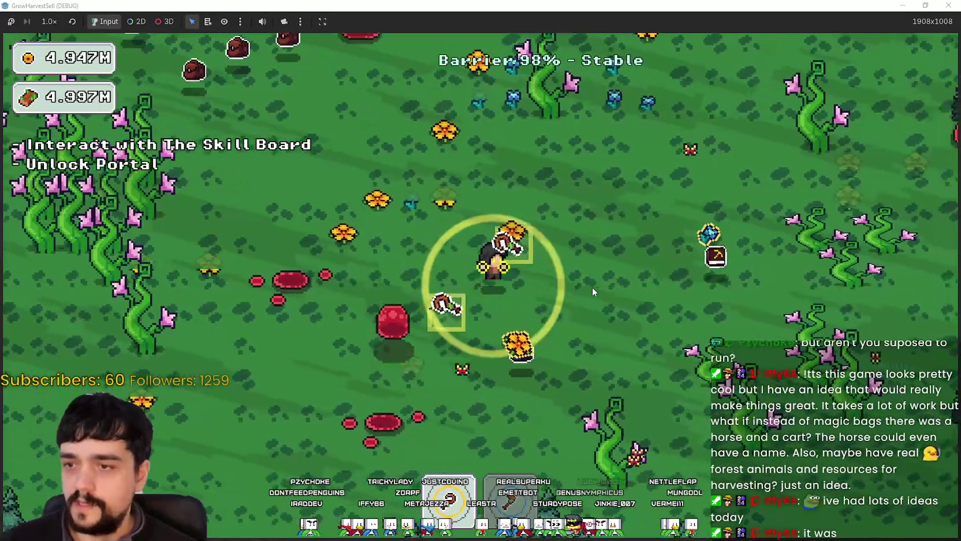
pyautogui.press('s')
pyautogui.press('d')
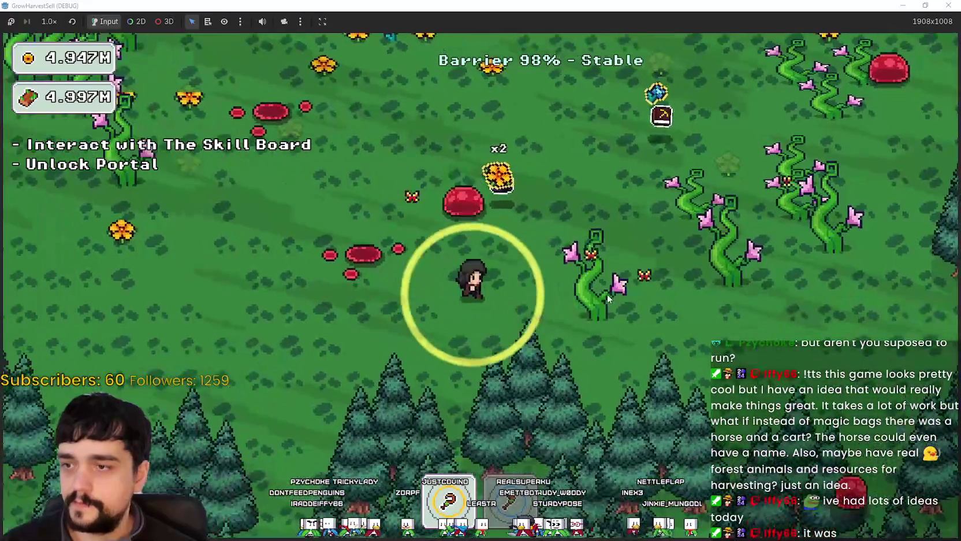
pyautogui.press('d')
pyautogui.press('w')
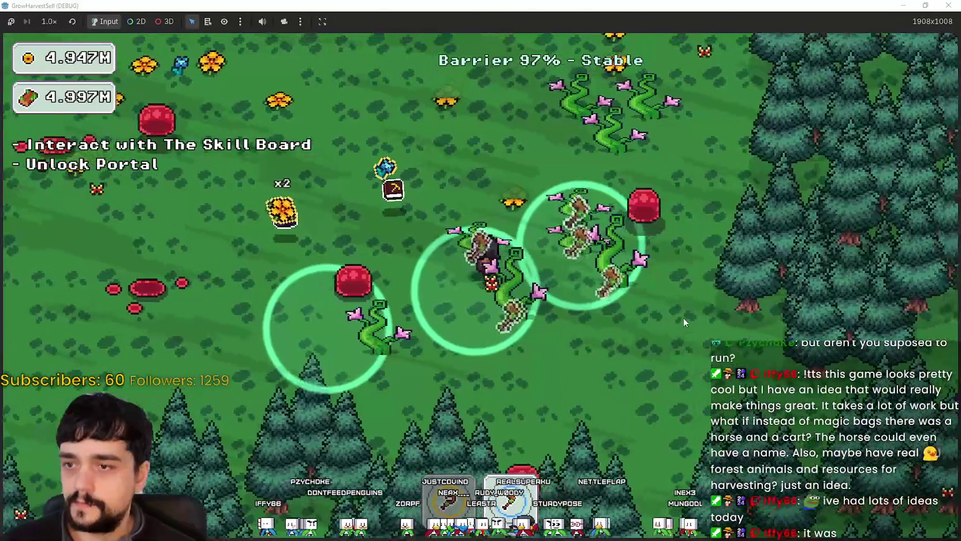
# Step: Walk left through the flowers and slimes, harvesting vines and flowers near the portal tree
pyautogui.press('w')
pyautogui.press('a')
pyautogui.press('a')
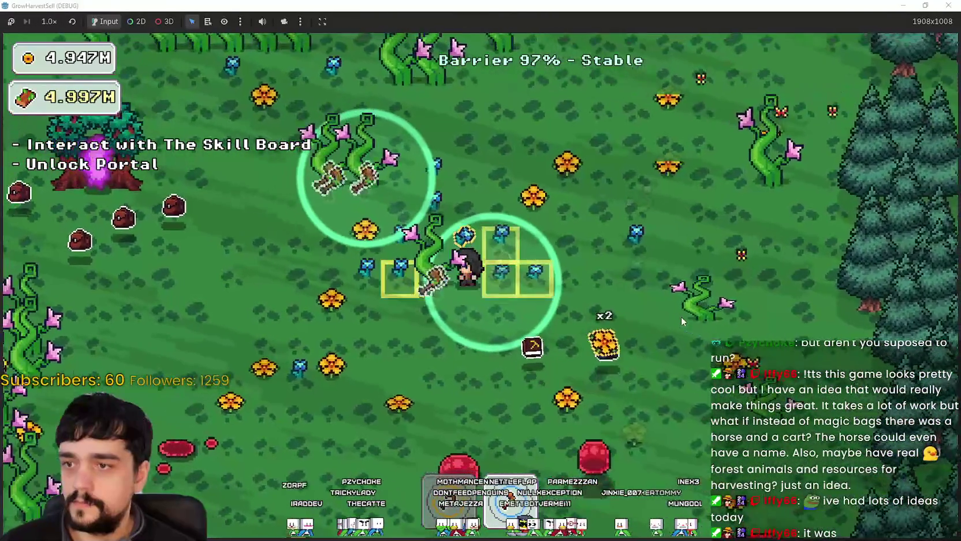
pyautogui.press('a')
pyautogui.press('s')
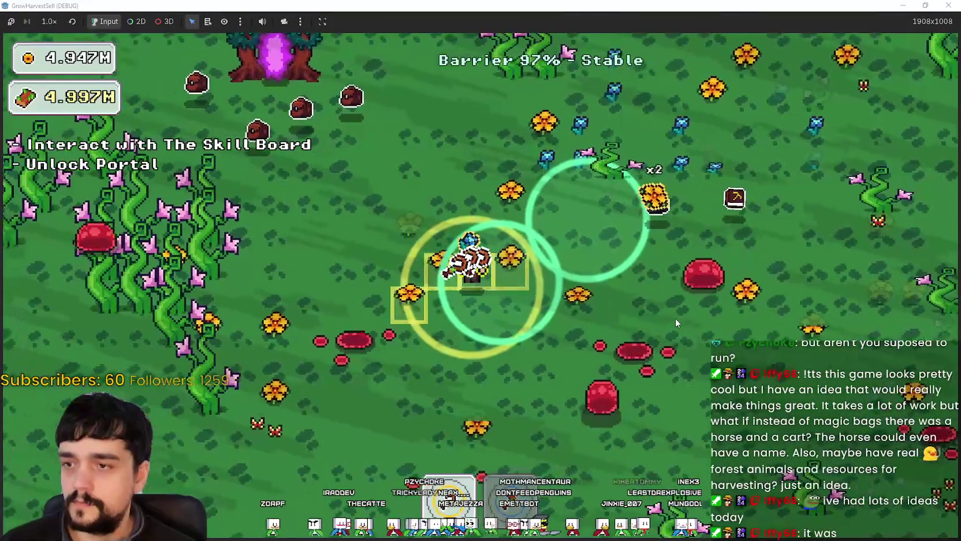
pyautogui.press('s')
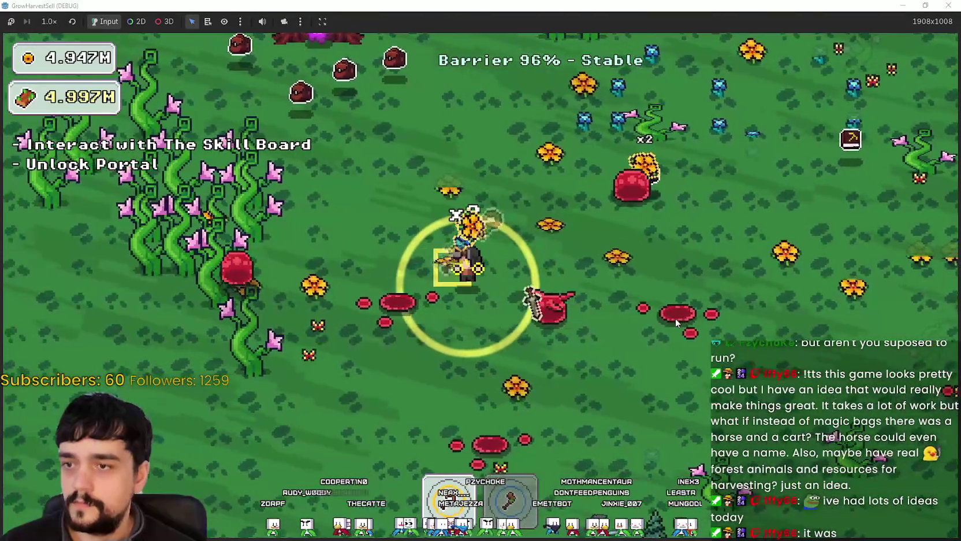
pyautogui.press('d')
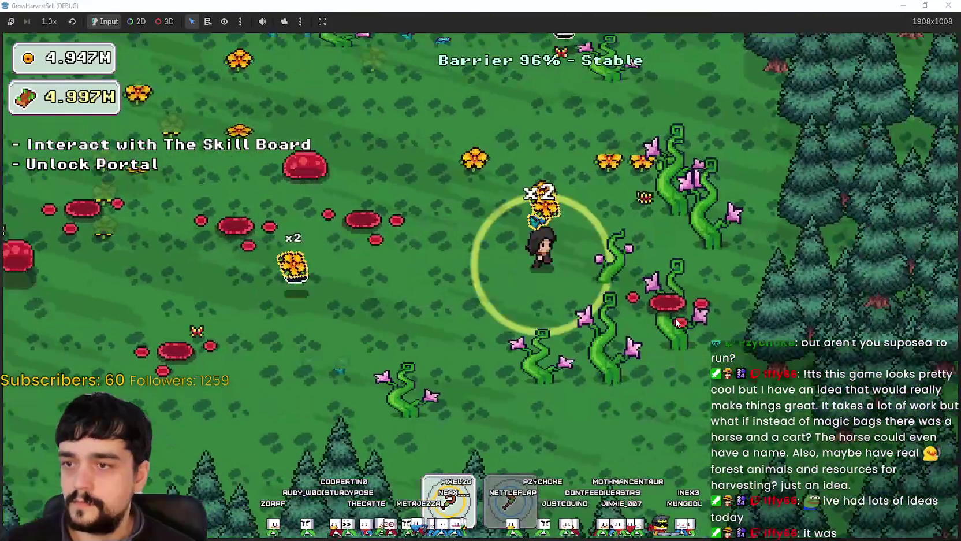
pyautogui.press('s')
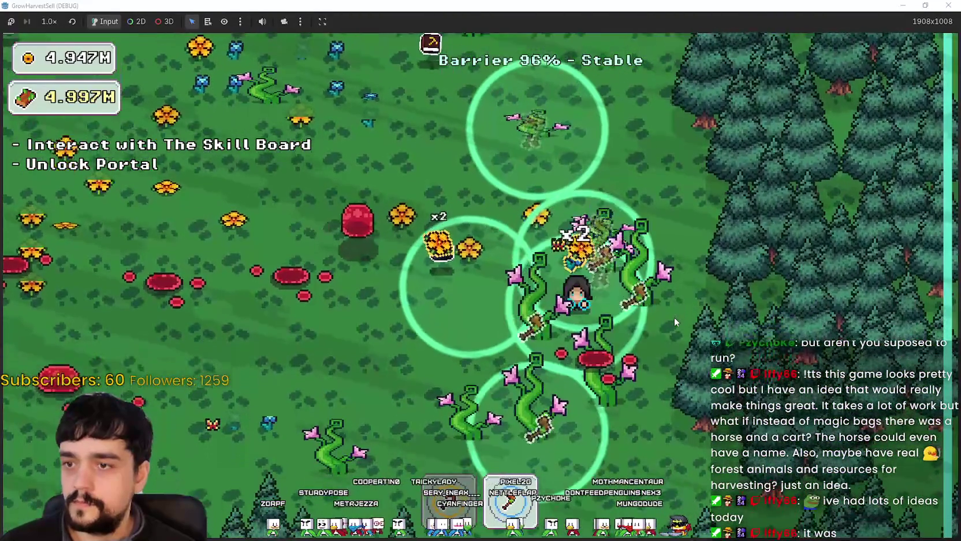
pyautogui.press('a')
pyautogui.press('w')
pyautogui.press('a')
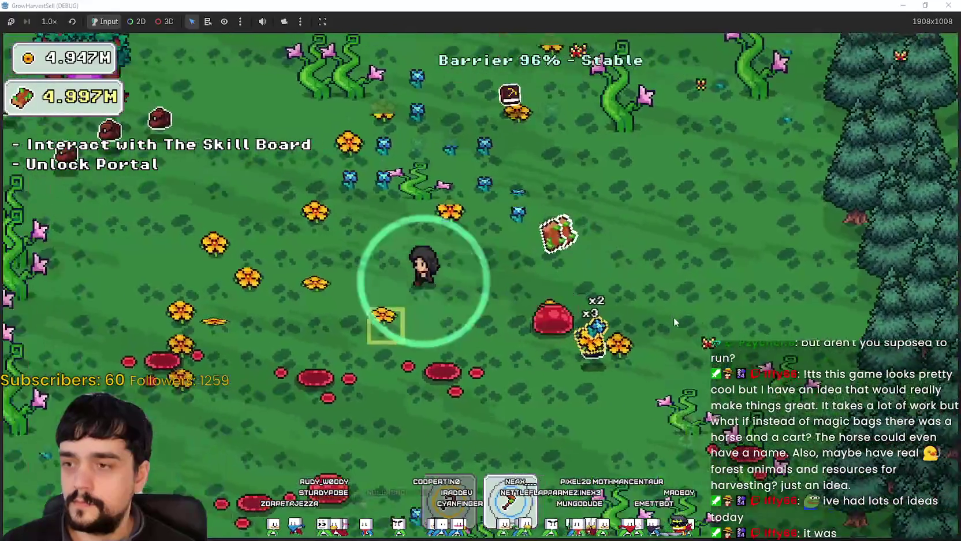
pyautogui.press('w')
pyautogui.press('a')
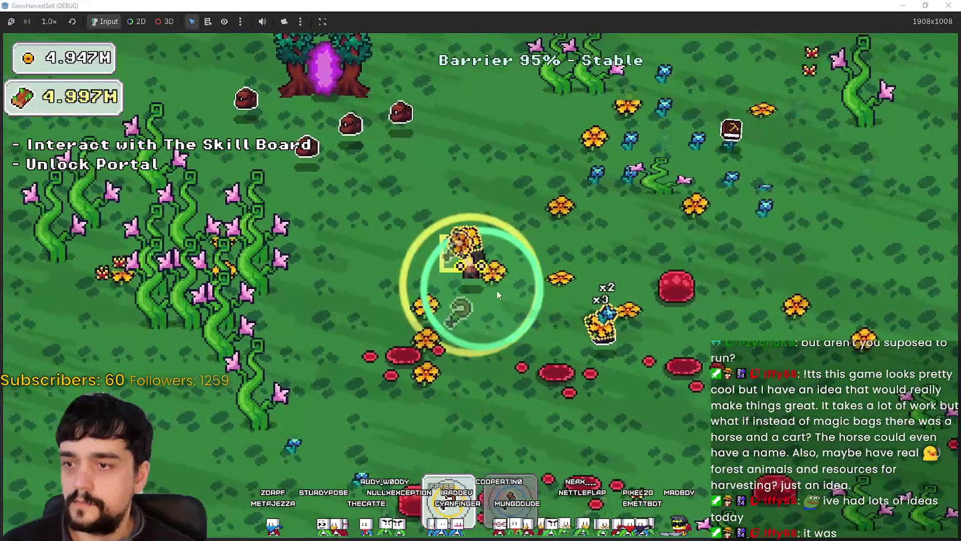
# Step: Circle past the slimes to the pine forest edge and back through the vines as the barrier reaches 93%
pyautogui.press('s')
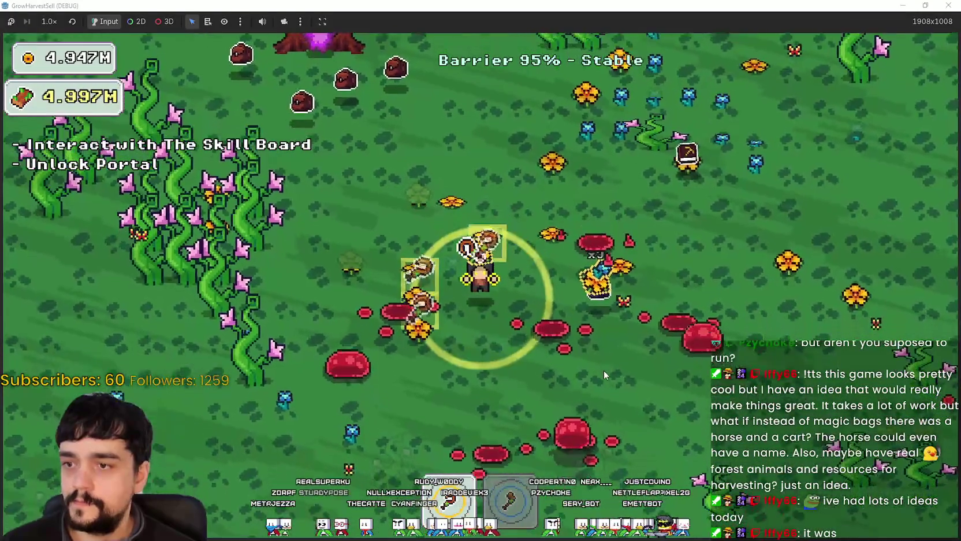
pyautogui.press('a')
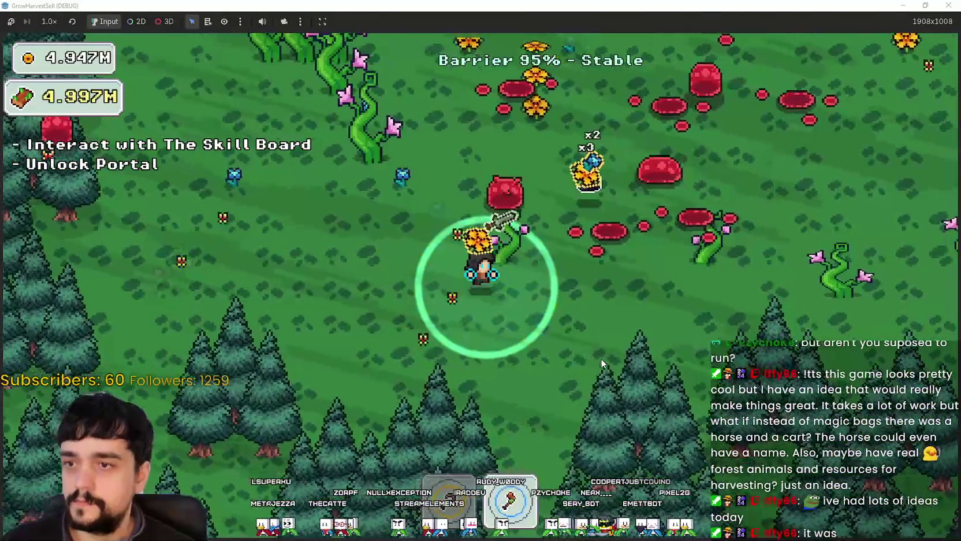
pyautogui.press('w')
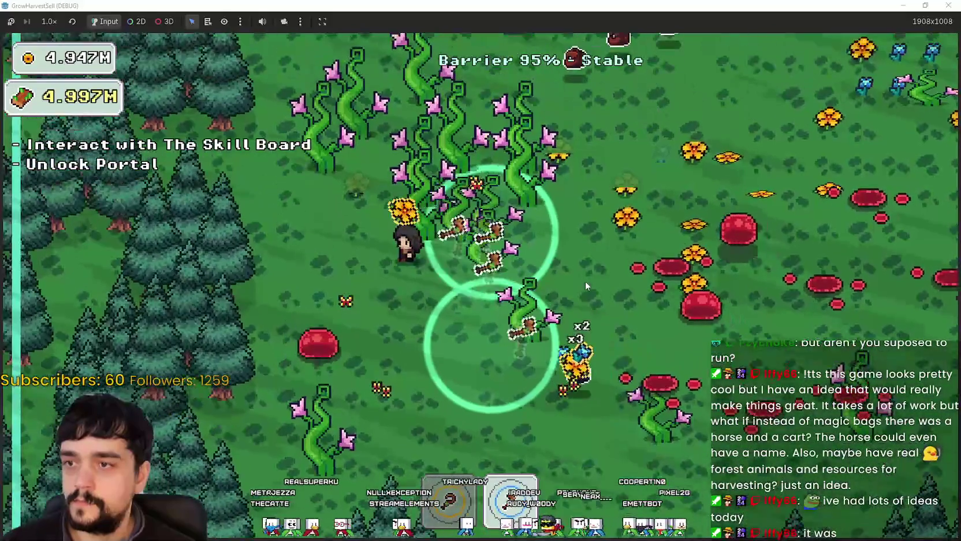
pyautogui.press('d')
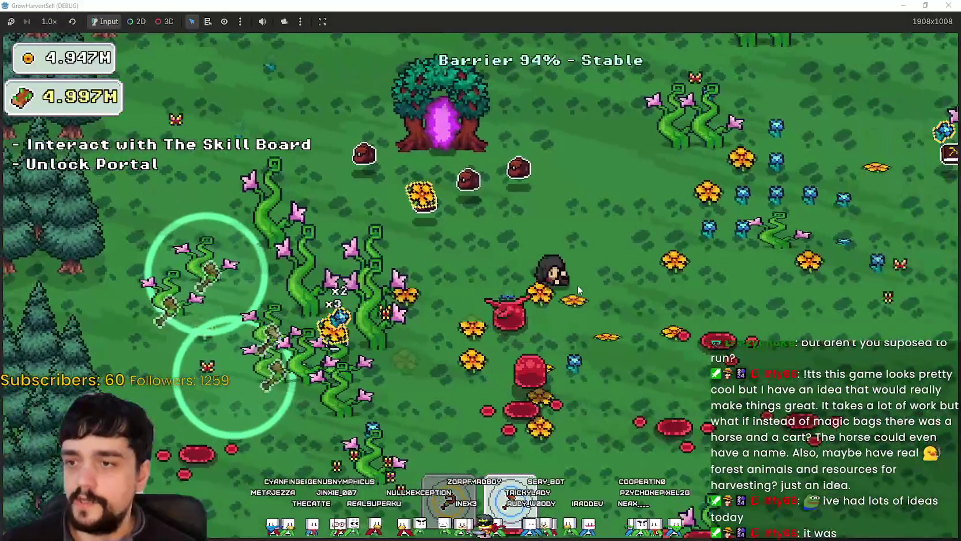
pyautogui.press('d')
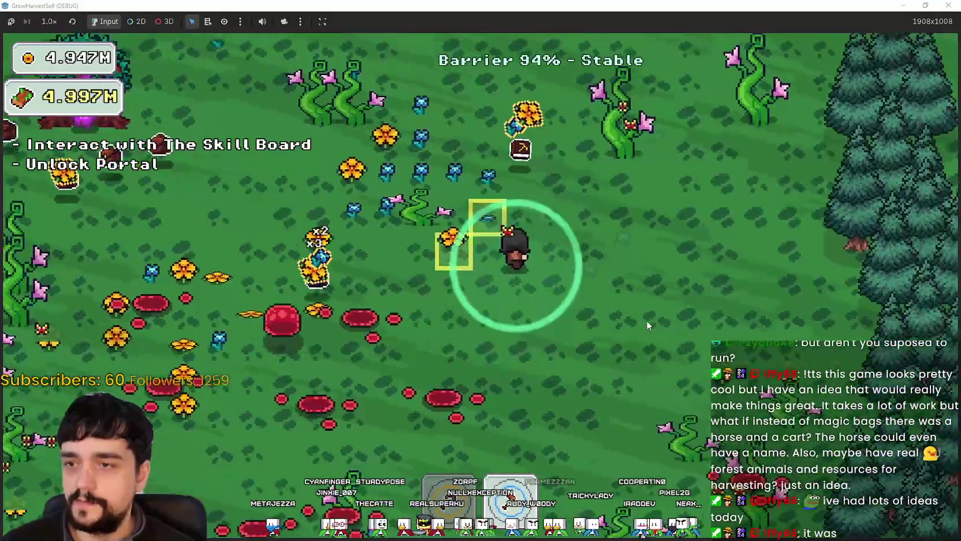
pyautogui.press('d')
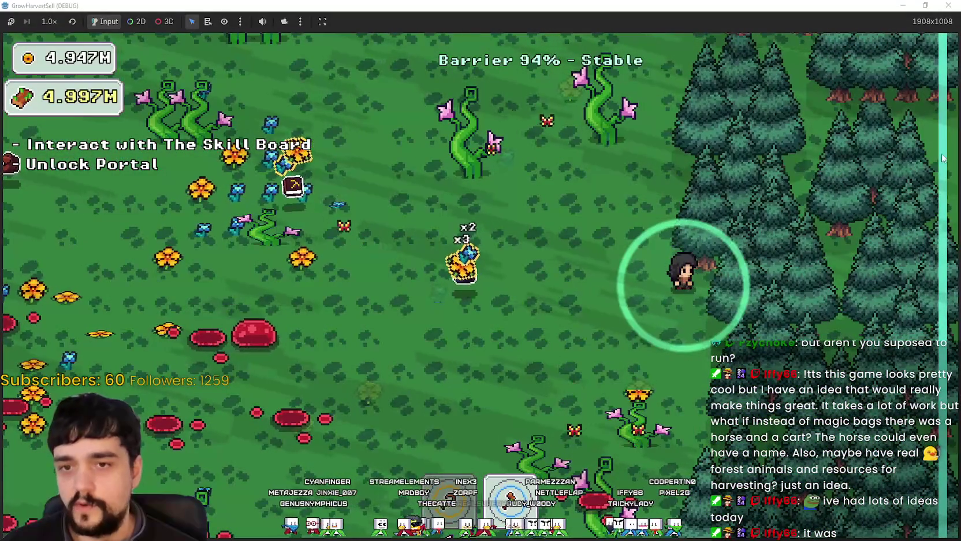
pyautogui.press('s')
pyautogui.press('a')
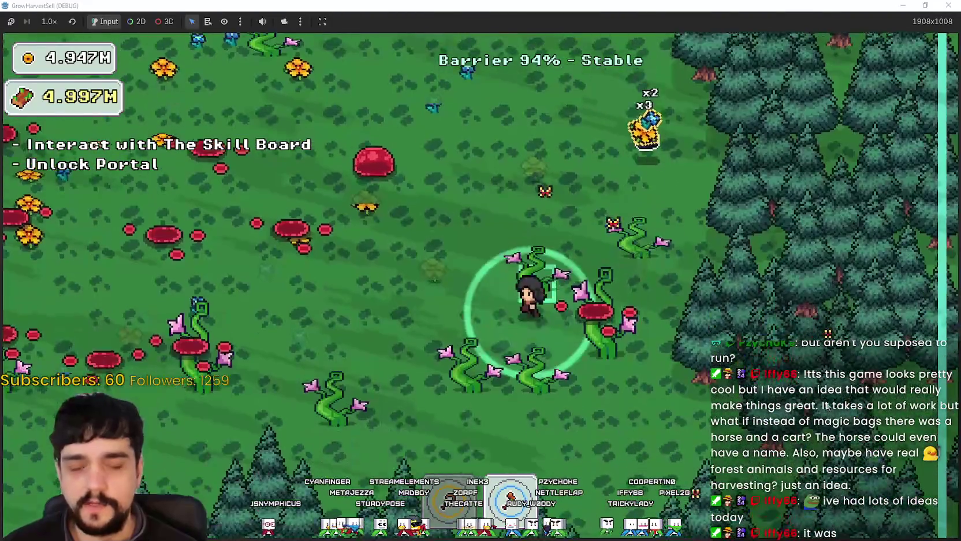
pyautogui.press('s')
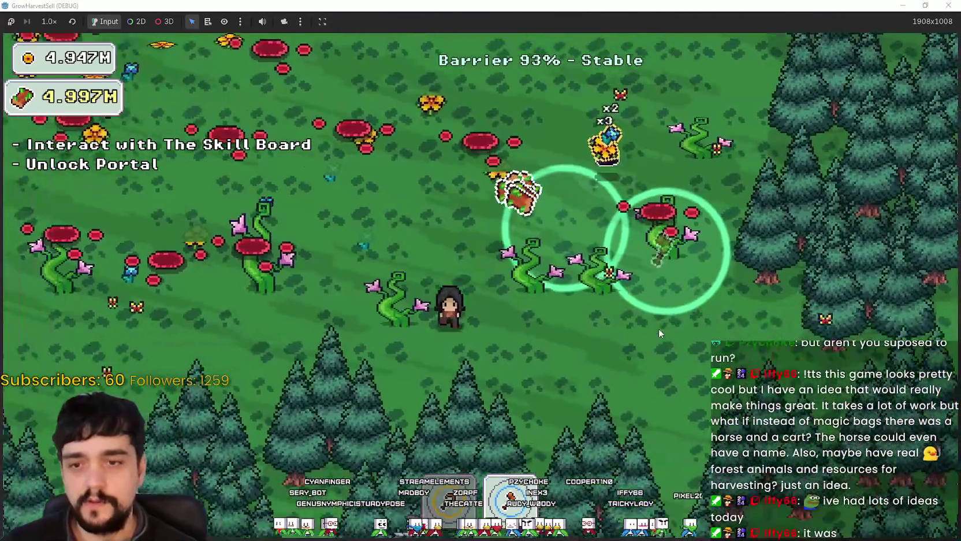
pyautogui.press('d')
pyautogui.press('a')
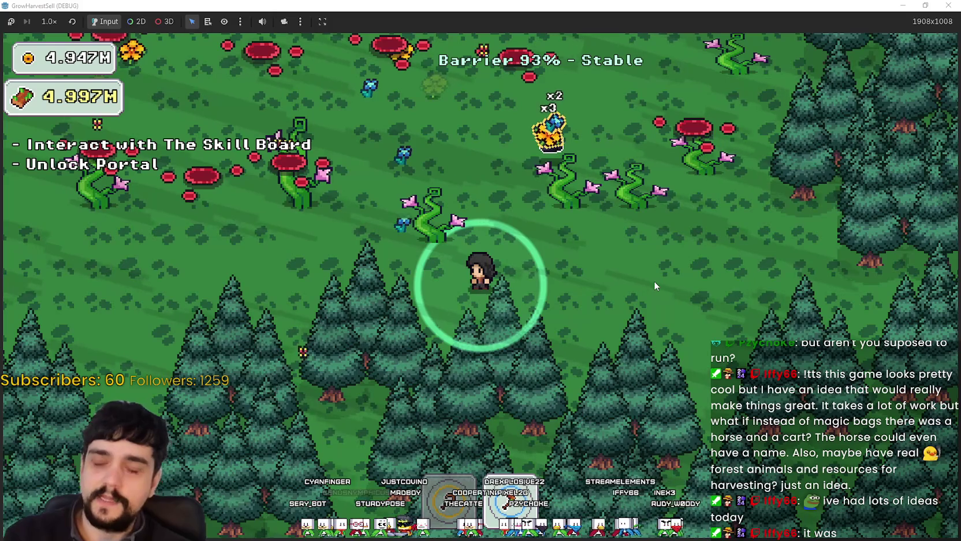
# Step: Harvest a vine, then head toward the slimes and loop around the portal tree
pyautogui.press('w')
pyautogui.press('a')
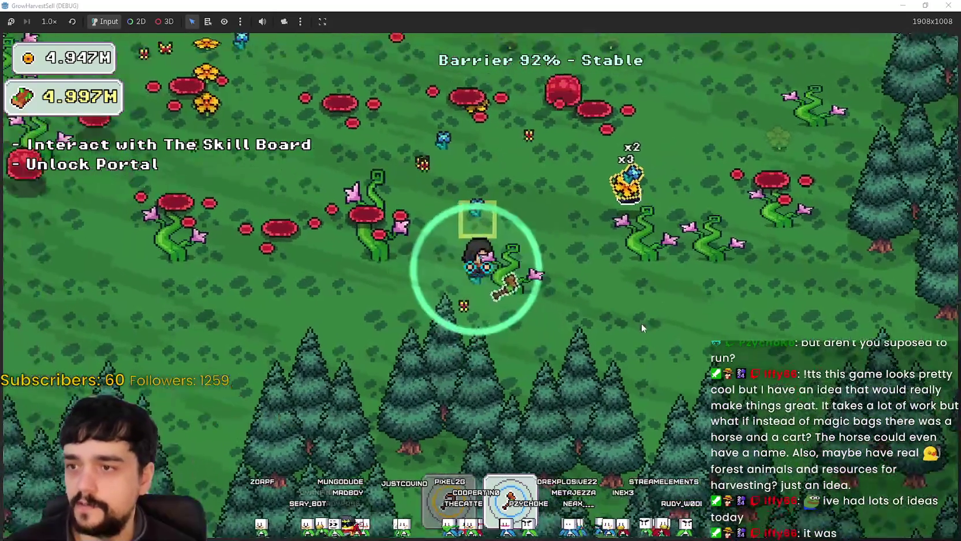
pyautogui.press('w')
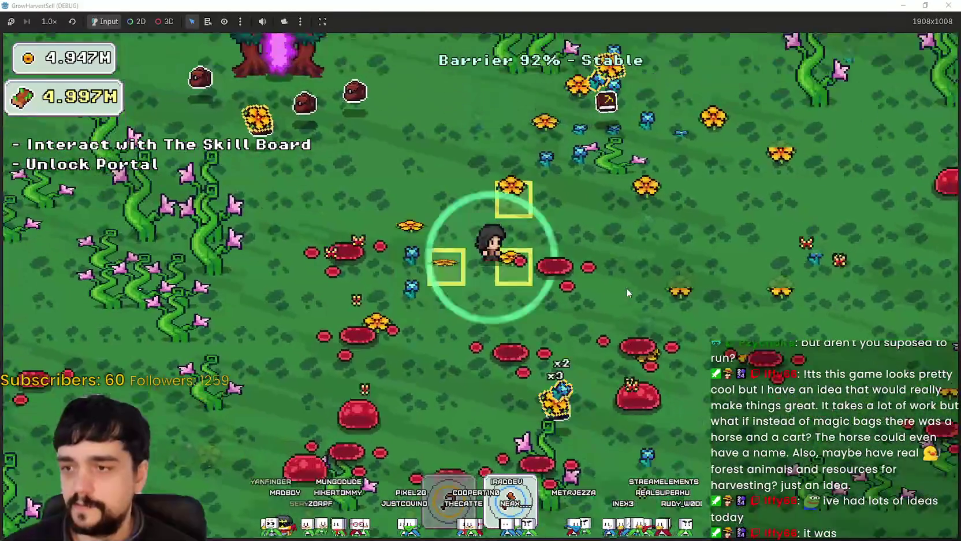
pyautogui.press('d')
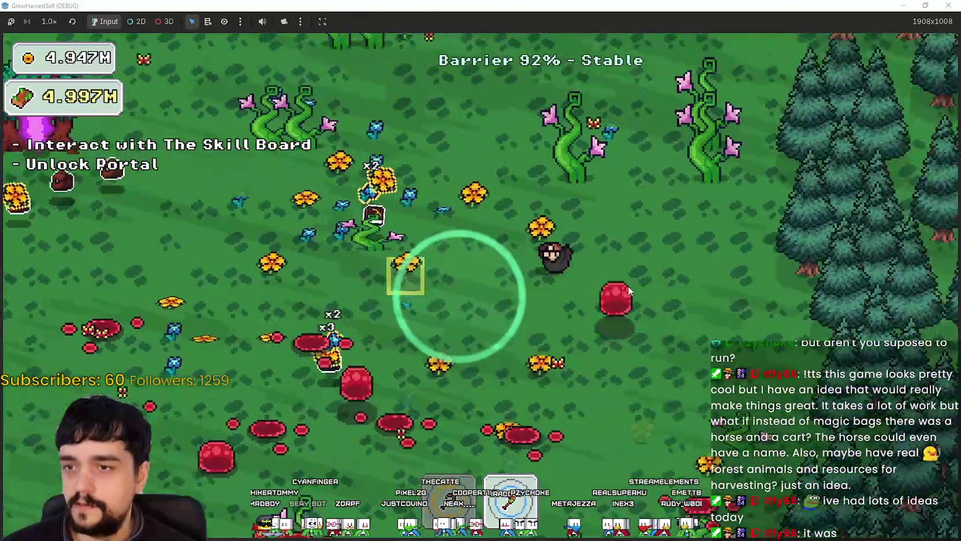
pyautogui.press('s')
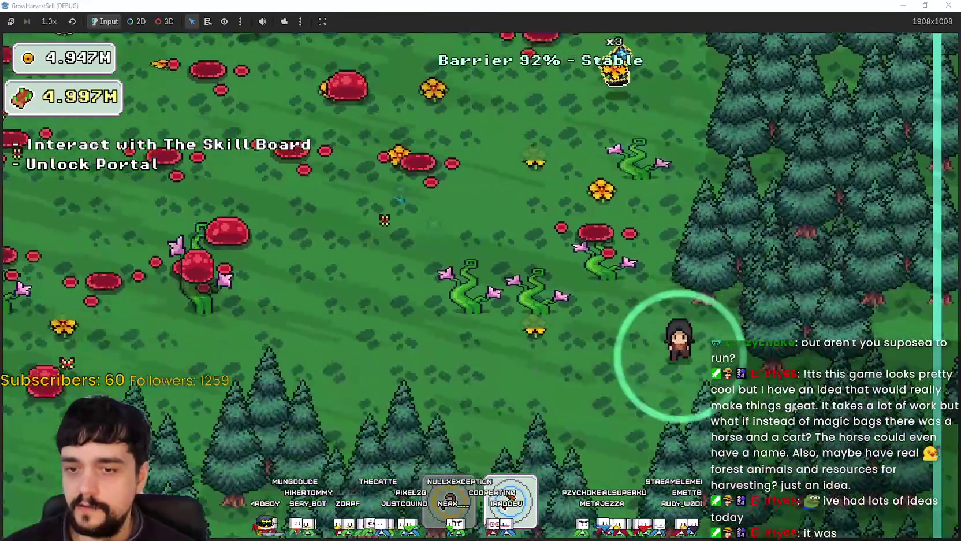
pyautogui.press('a')
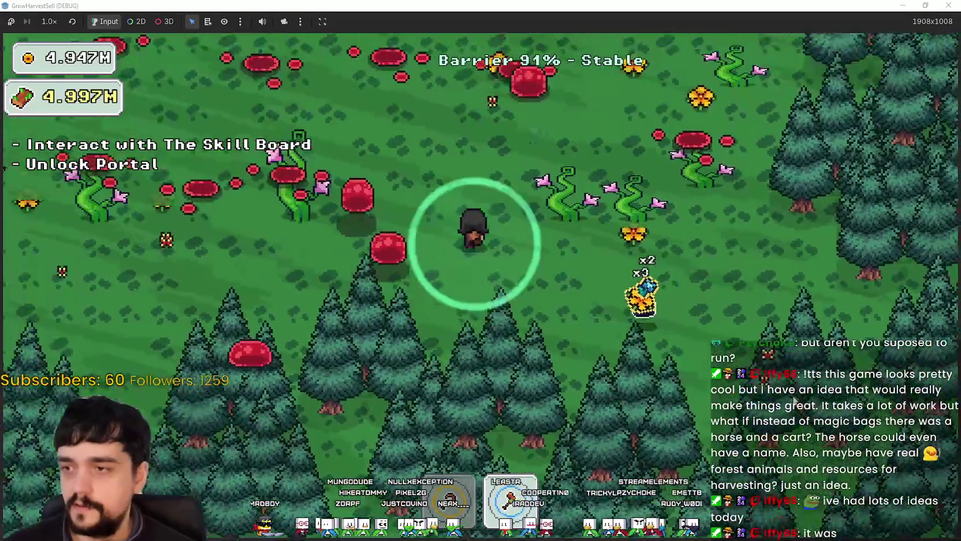
pyautogui.press('a')
pyautogui.press('w')
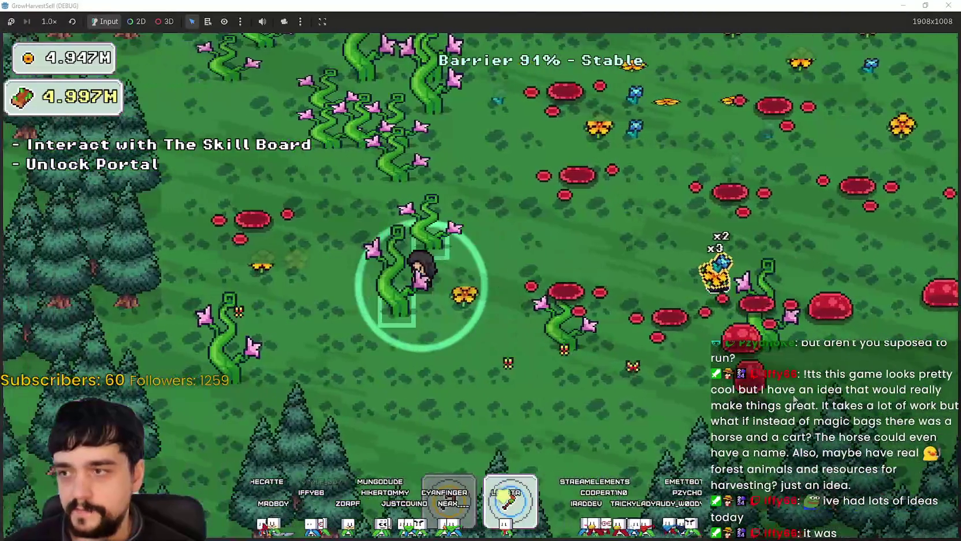
pyautogui.press('w')
pyautogui.press('a')
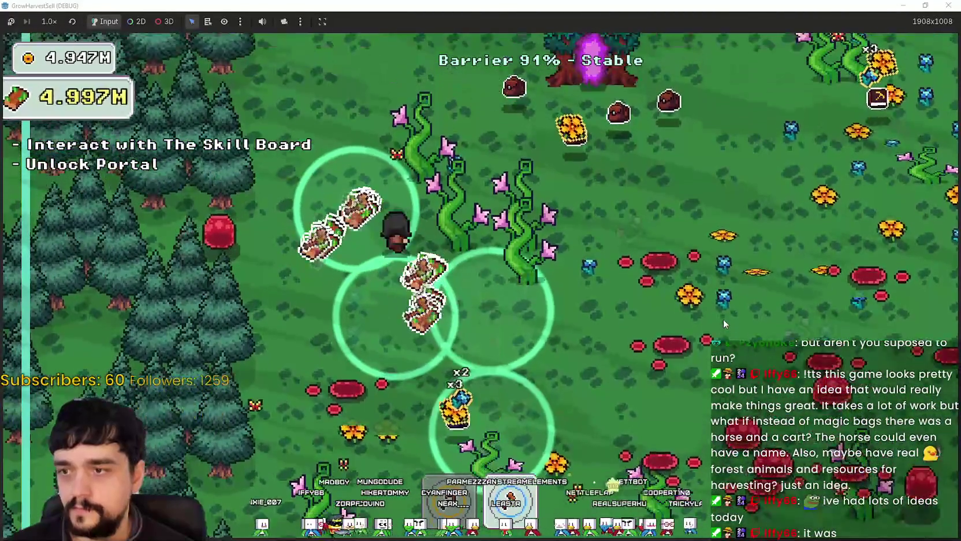
pyautogui.press('d')
pyautogui.press('s')
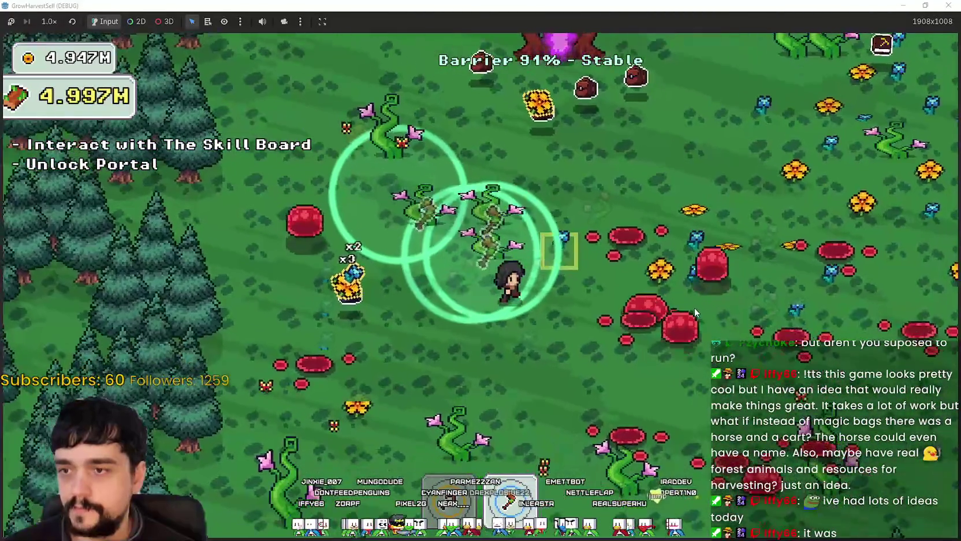
pyautogui.press('w')
pyautogui.press('d')
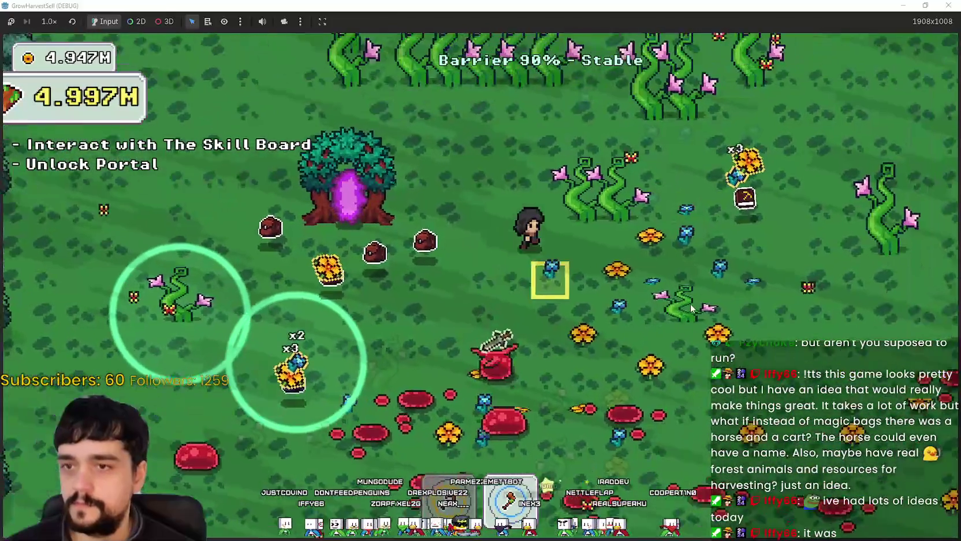
# Step: Cross the field to the mushrooms and pines, harvesting vines on the way back to the portal tree
pyautogui.press('w')
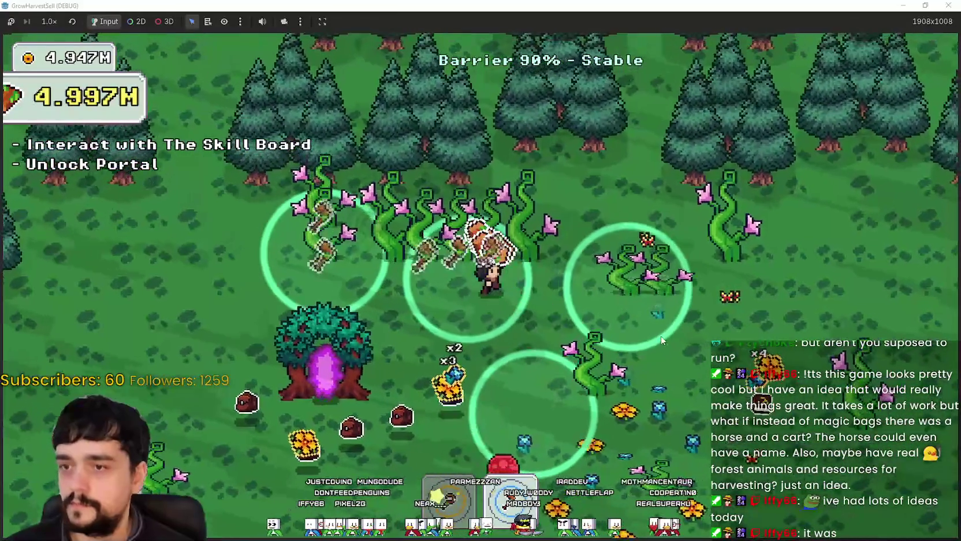
pyautogui.press('d')
pyautogui.press('s')
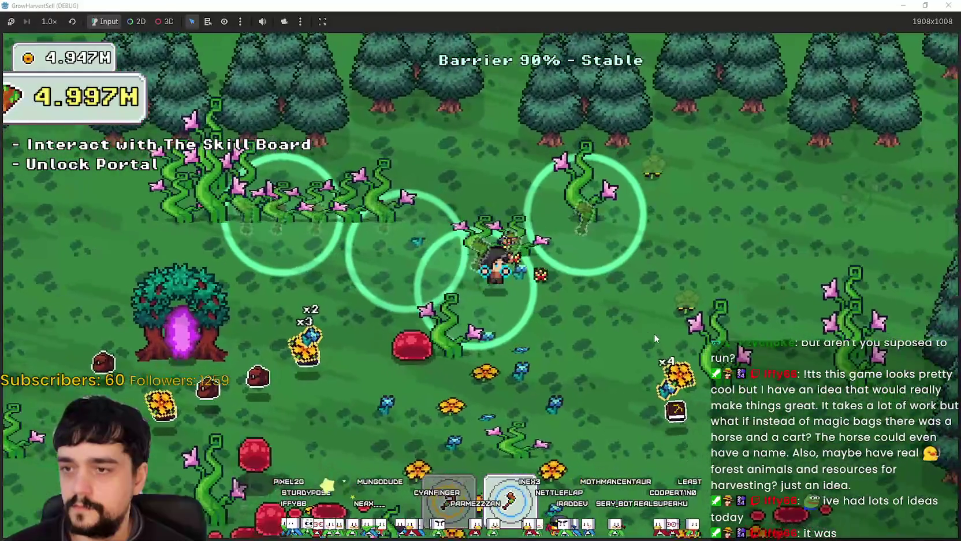
pyautogui.press('s')
pyautogui.press('a')
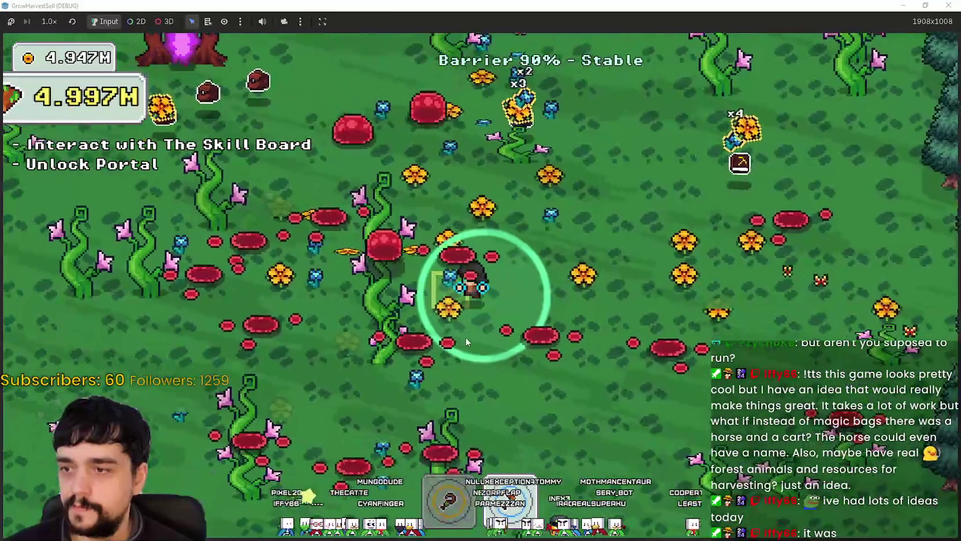
pyautogui.press('s')
pyautogui.press('a')
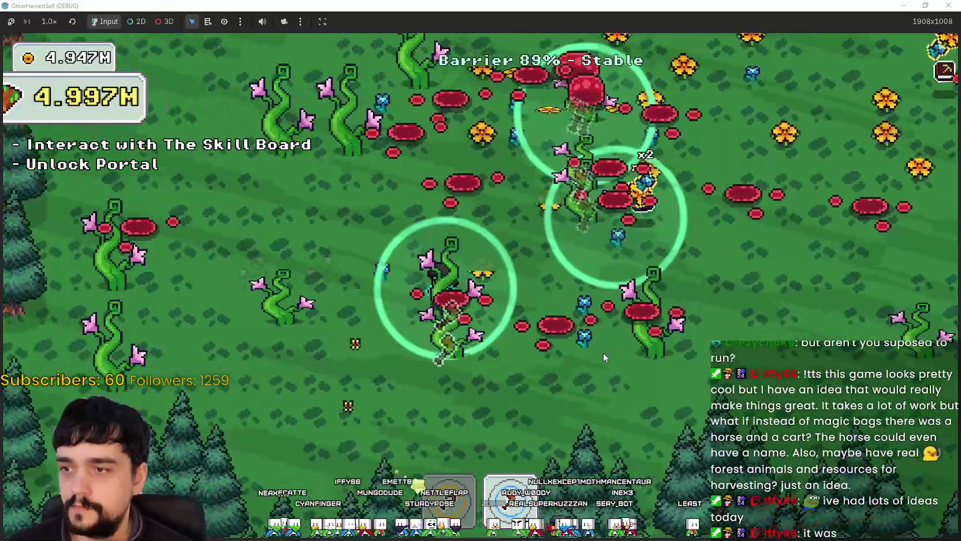
pyautogui.press('a')
pyautogui.press('w')
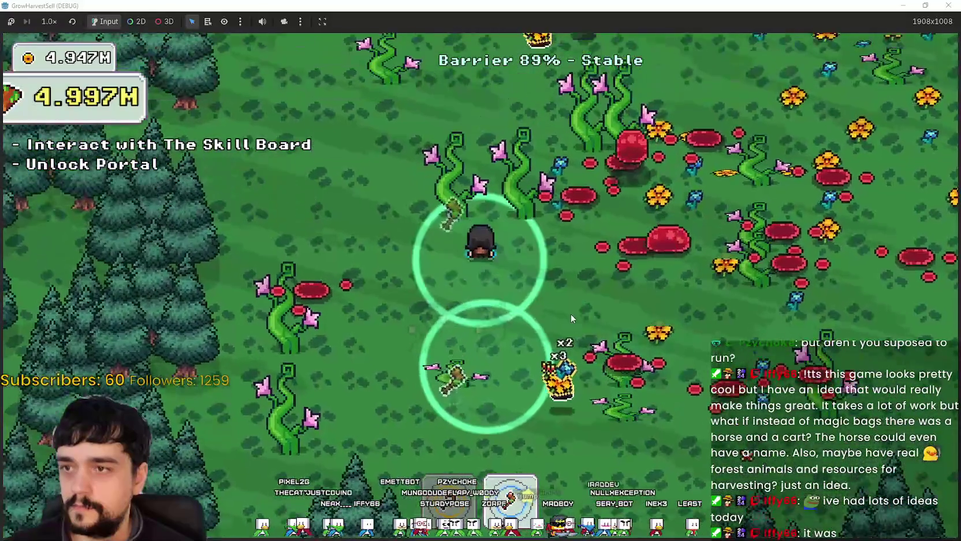
pyautogui.press('w')
pyautogui.press('d')
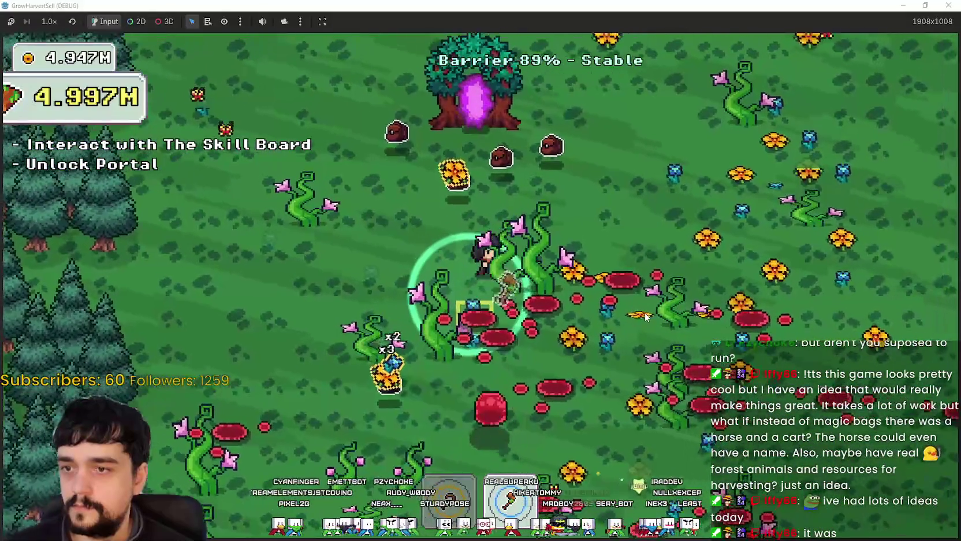
pyautogui.press('s')
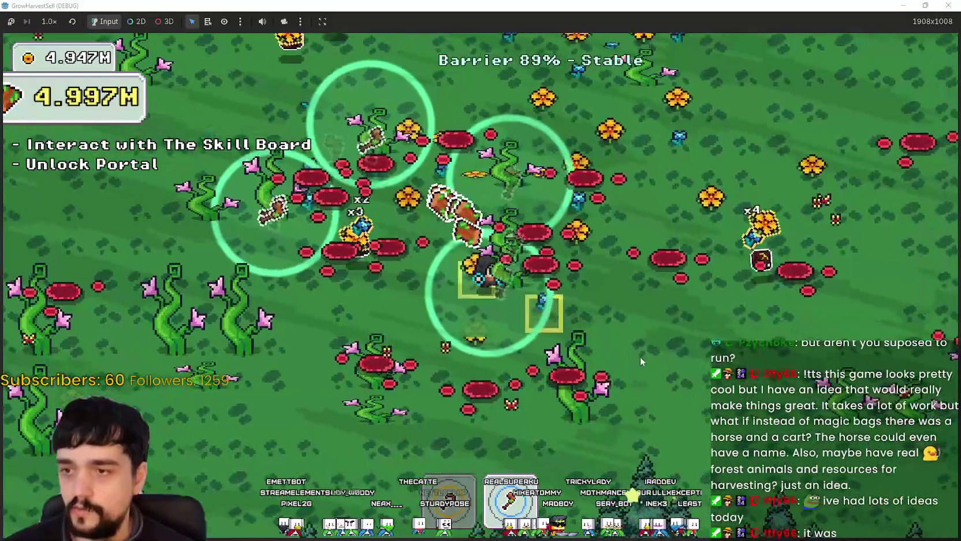
# Step: Roam between the bottom pines and the red mushroom field, then follow the forest edge back to the portal
pyautogui.press('s')
pyautogui.press('a')
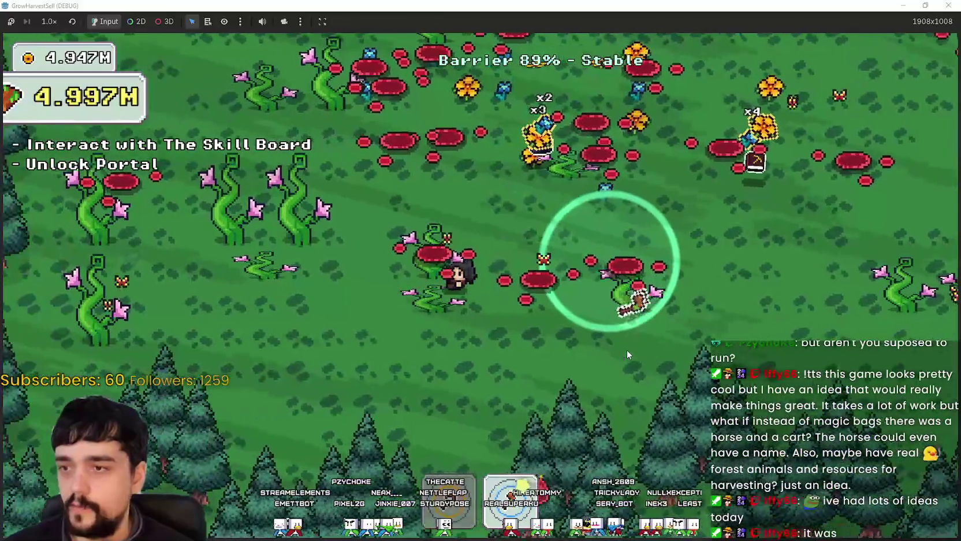
pyautogui.press('w')
pyautogui.press('a')
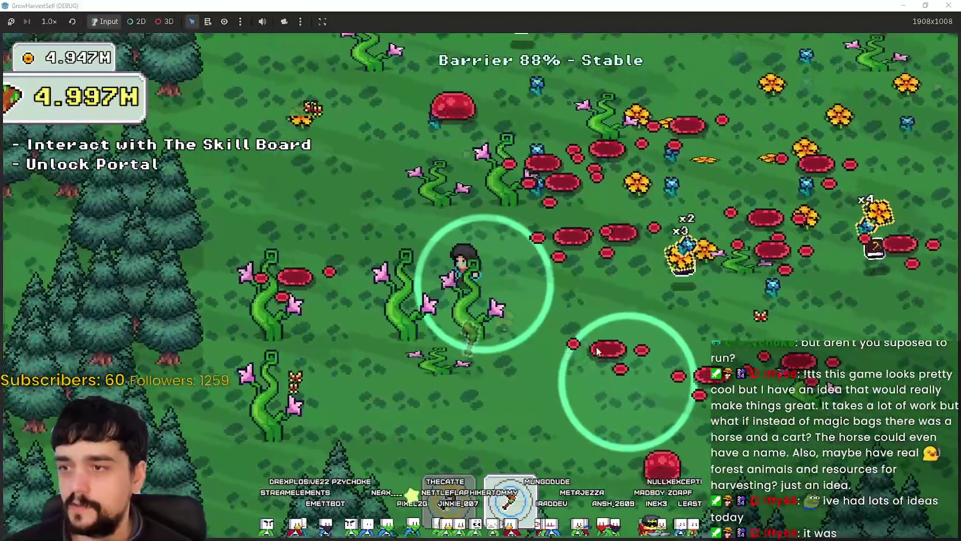
pyautogui.press('s')
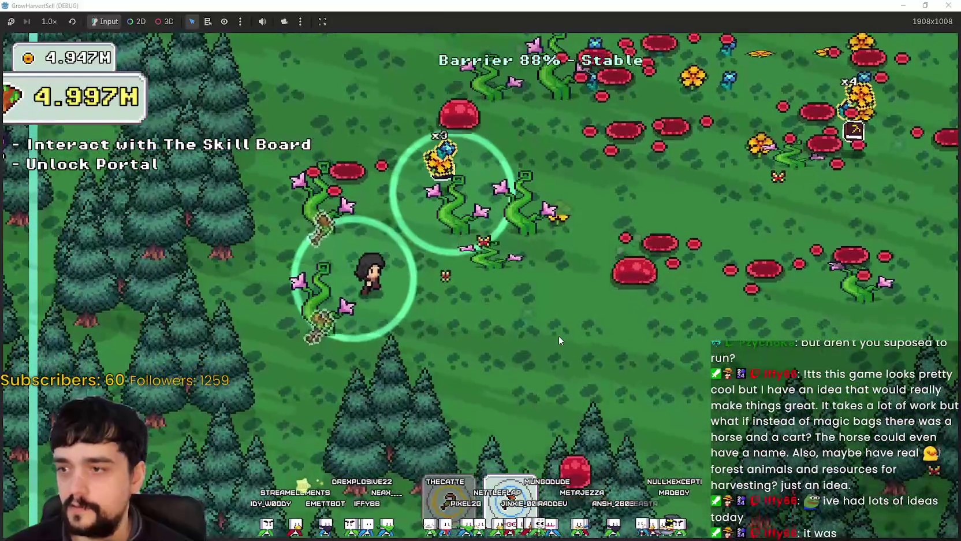
pyautogui.press('w')
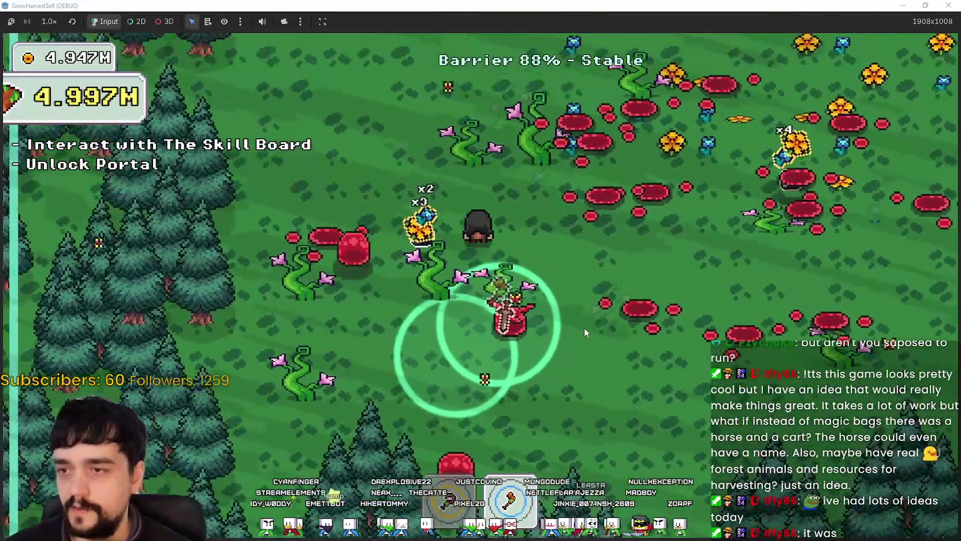
pyautogui.press('w')
pyautogui.press('d')
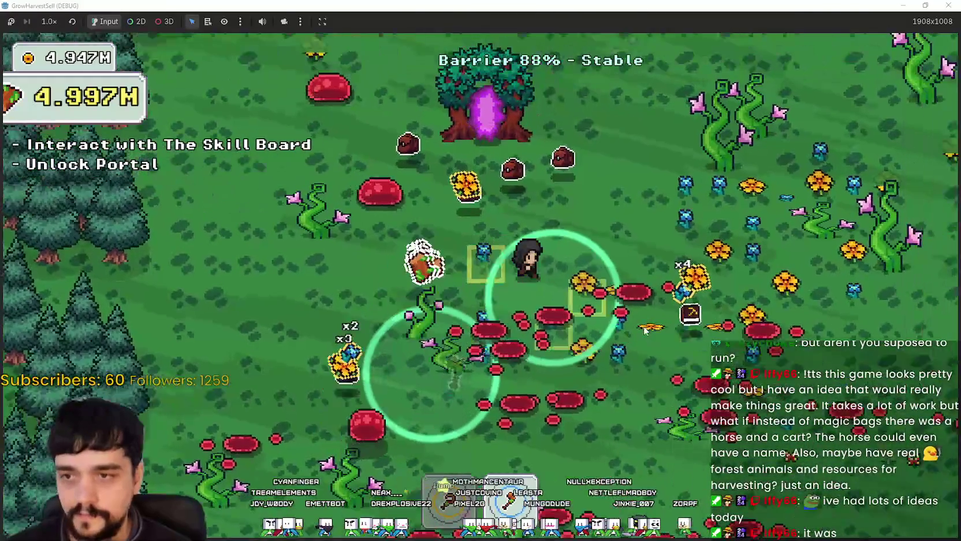
pyautogui.press('w')
pyautogui.press('d')
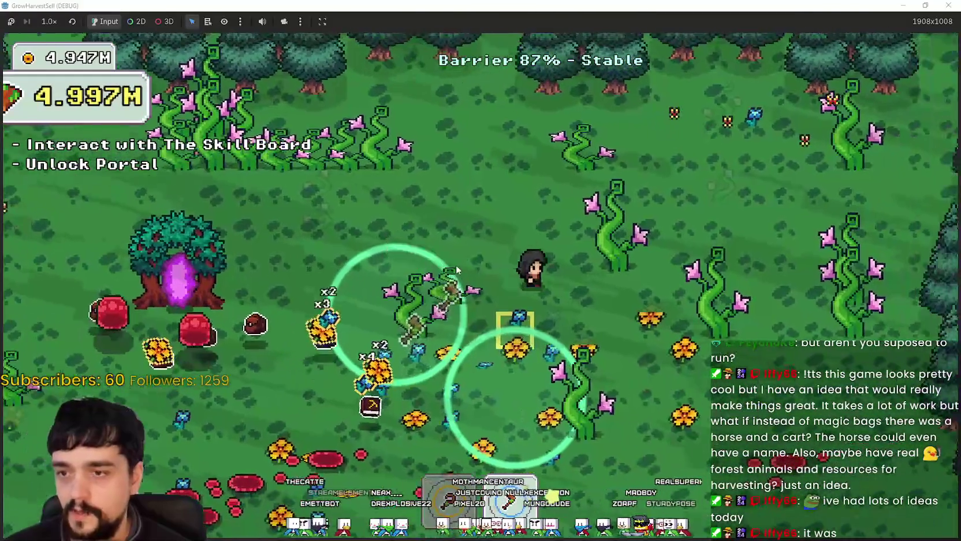
pyautogui.press('d')
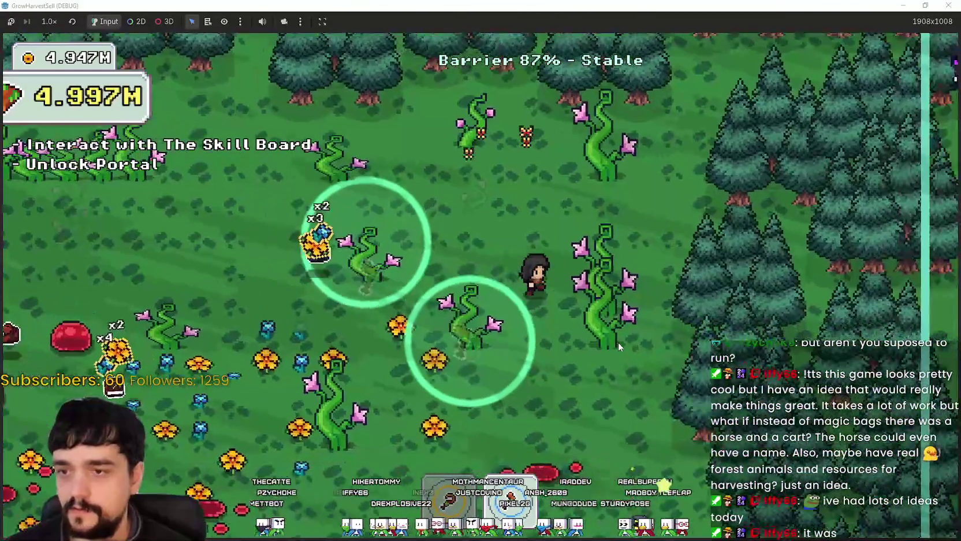
pyautogui.press('w')
pyautogui.press('a')
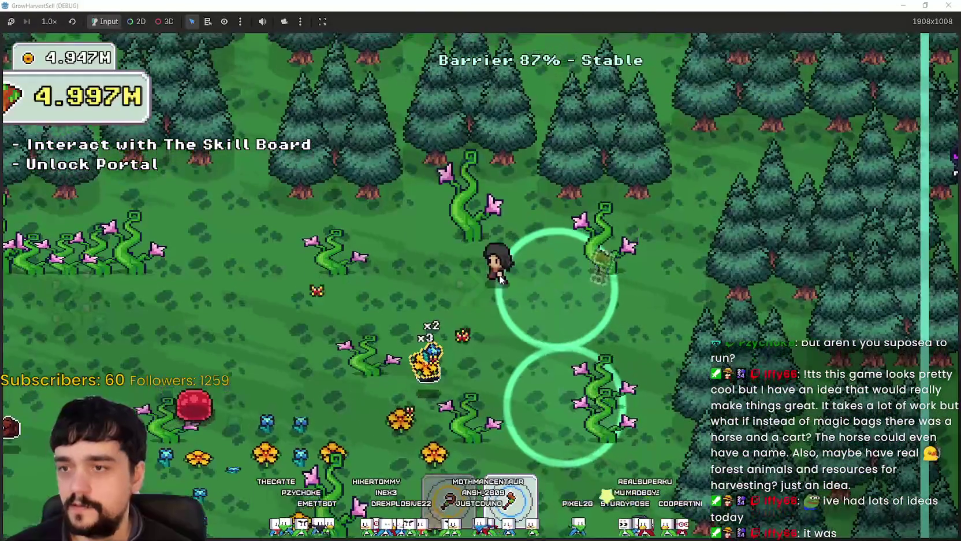
pyautogui.press('a')
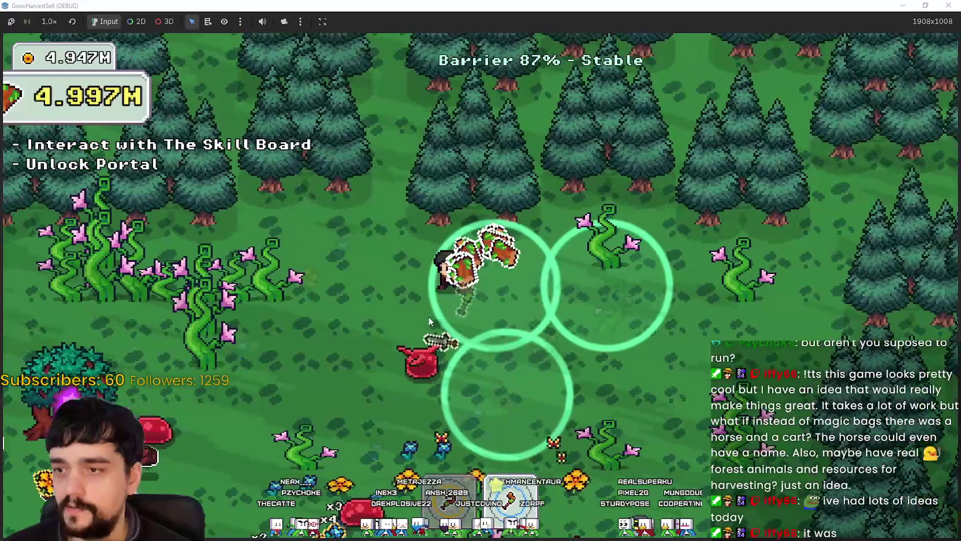
# Step: Walk through the vines around the portal tree while the barrier falls to 84%, still Stable
pyautogui.press('a')
pyautogui.press('s')
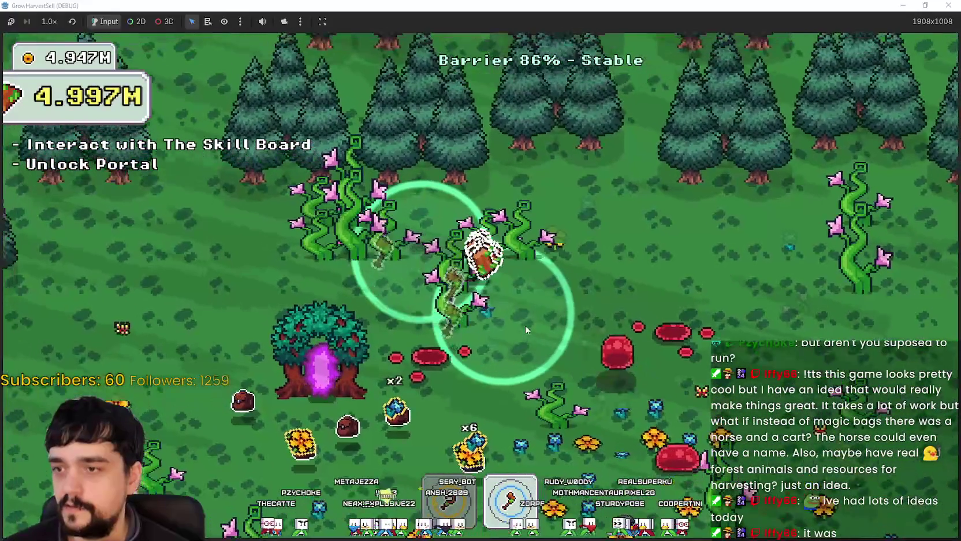
pyautogui.press('w')
pyautogui.press('a')
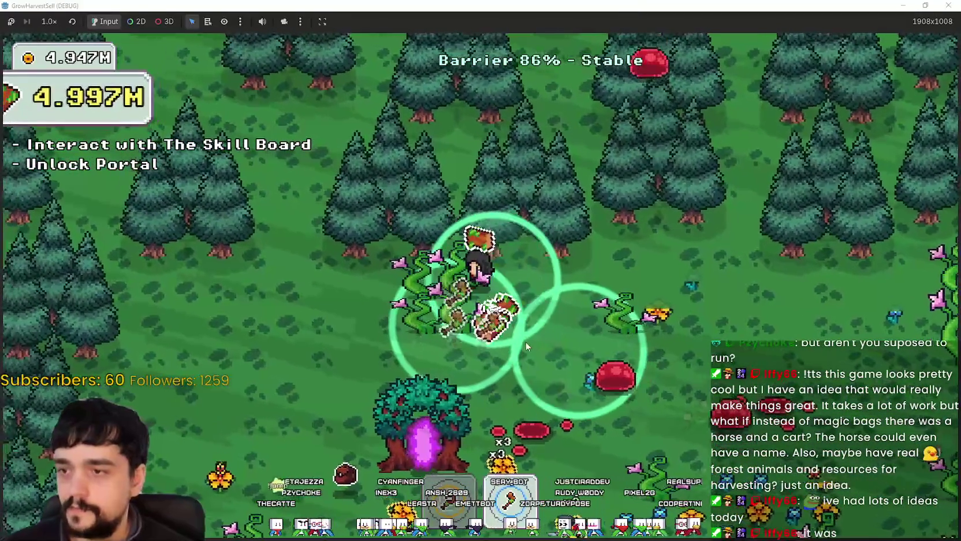
pyautogui.press('s')
pyautogui.press('d')
pyautogui.press('d')
pyautogui.press('s')
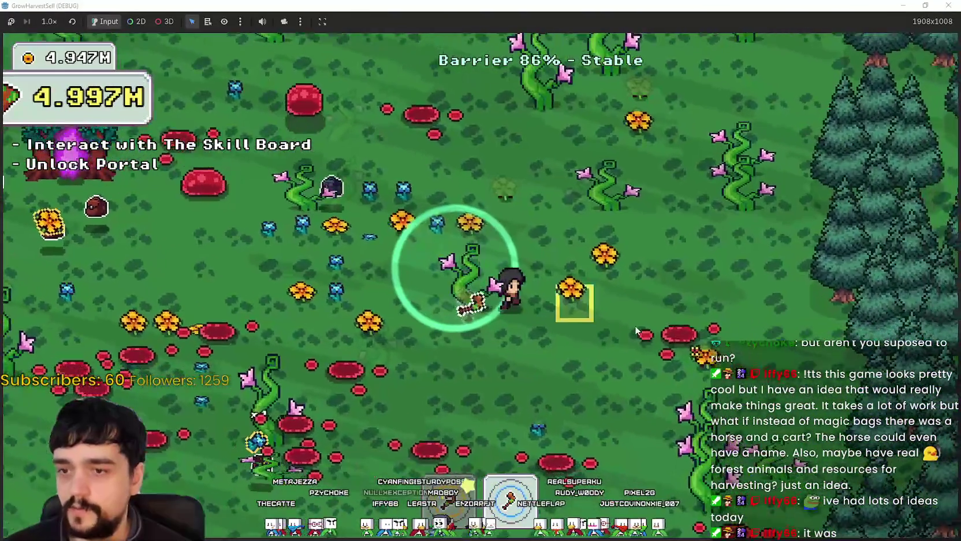
pyautogui.press('d')
pyautogui.press('s')
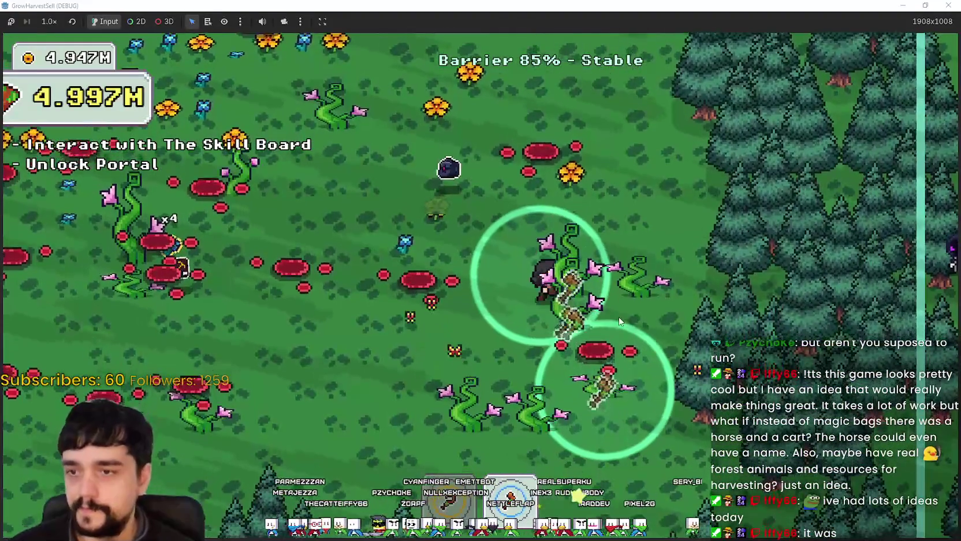
pyautogui.press('a')
pyautogui.press('s')
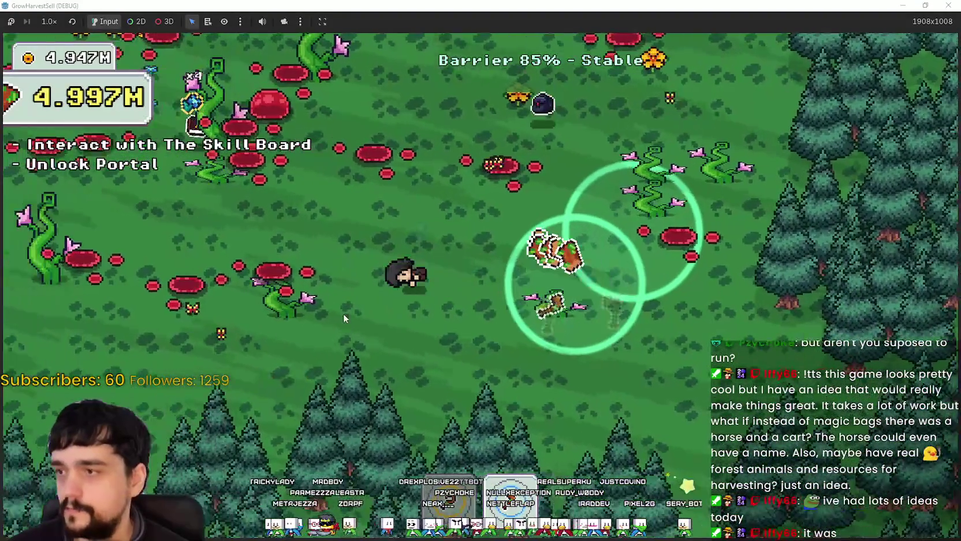
pyautogui.press('a')
pyautogui.press('w')
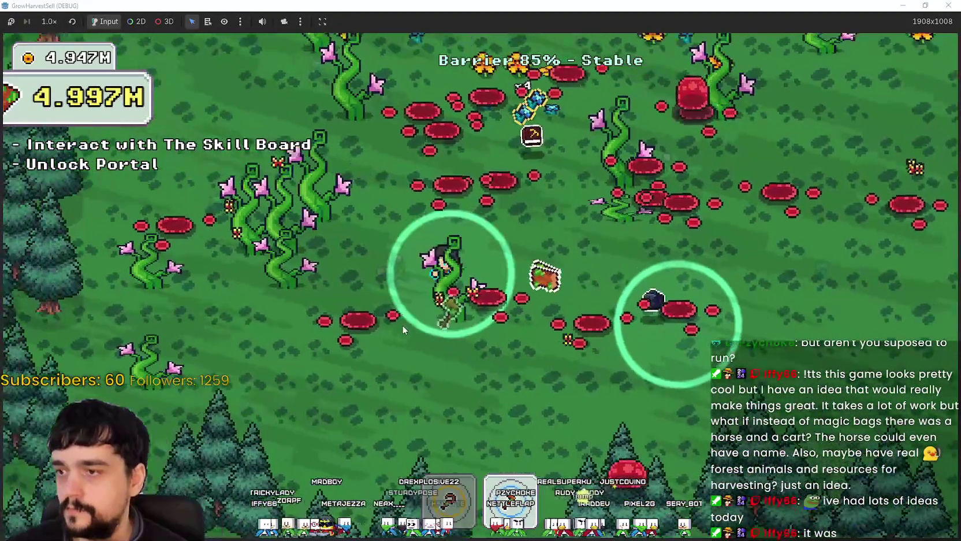
pyautogui.press('a')
pyautogui.press('w')
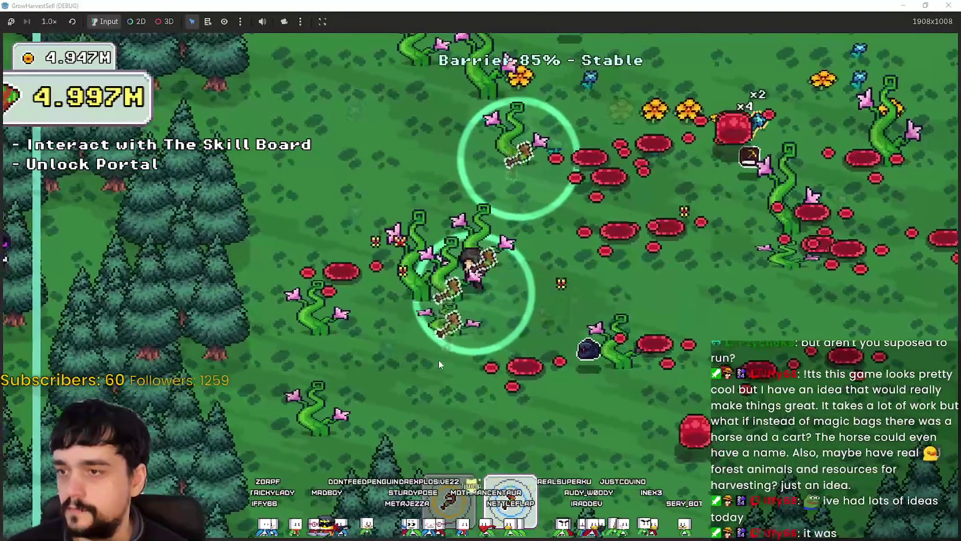
pyautogui.press('w')
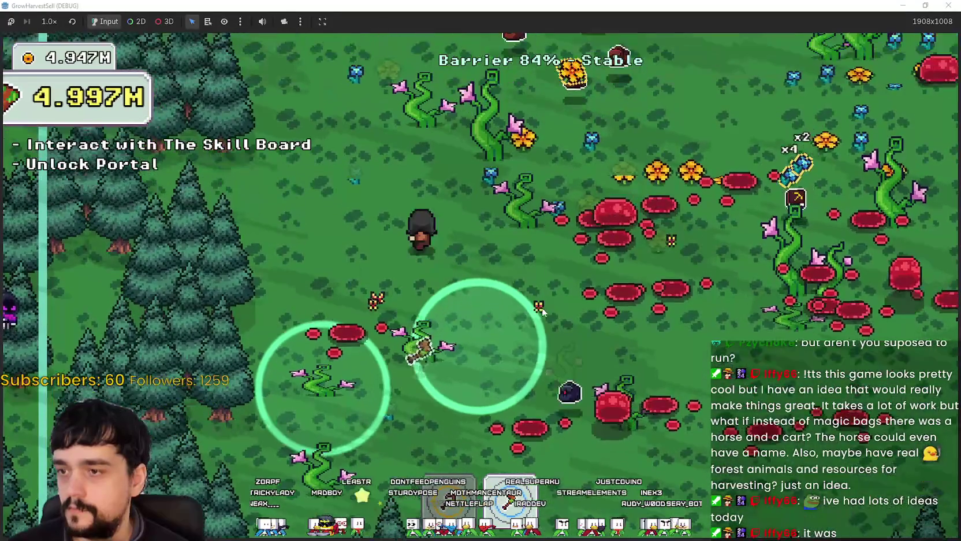
# Step: Walk right into the red mushroom field, then down-left across it harvesting plants
pyautogui.press('d')
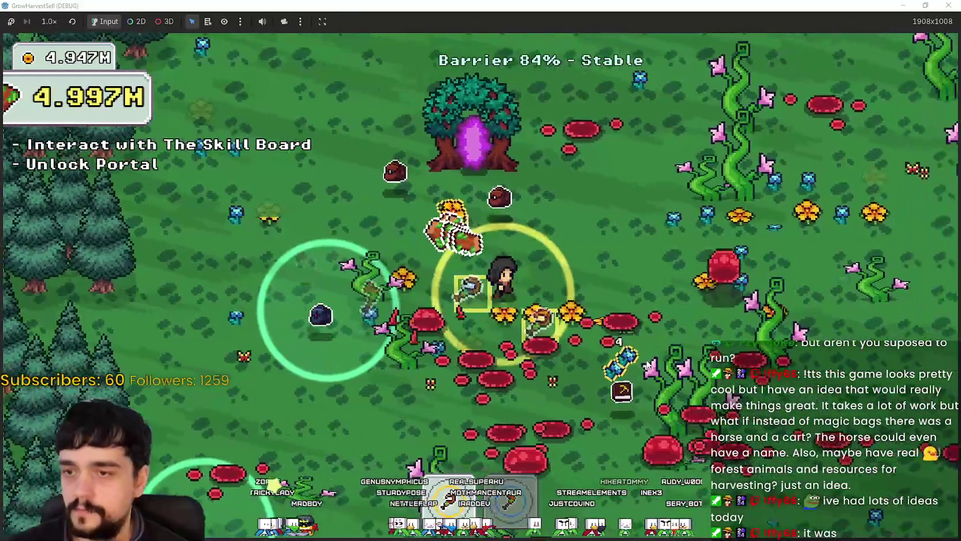
pyautogui.press('d')
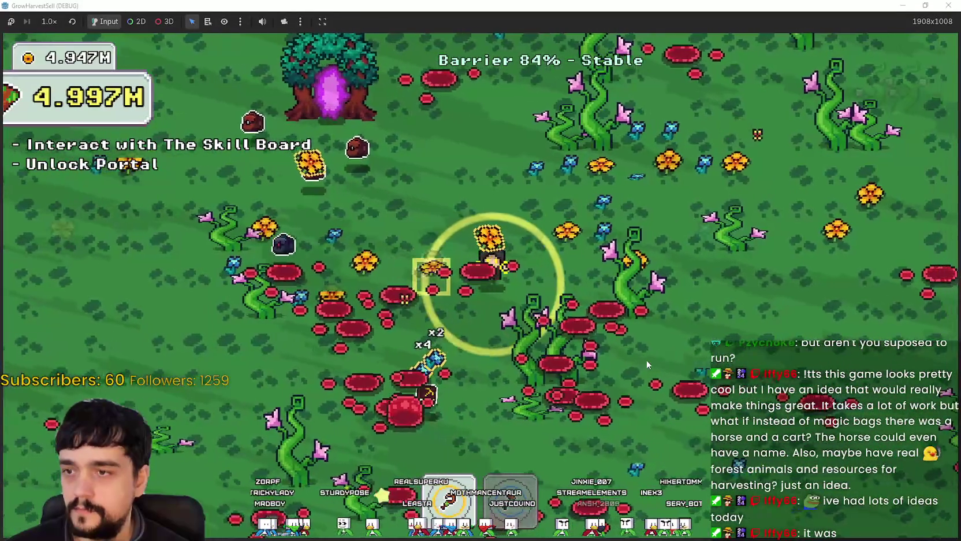
pyautogui.press('d')
pyautogui.press('w')
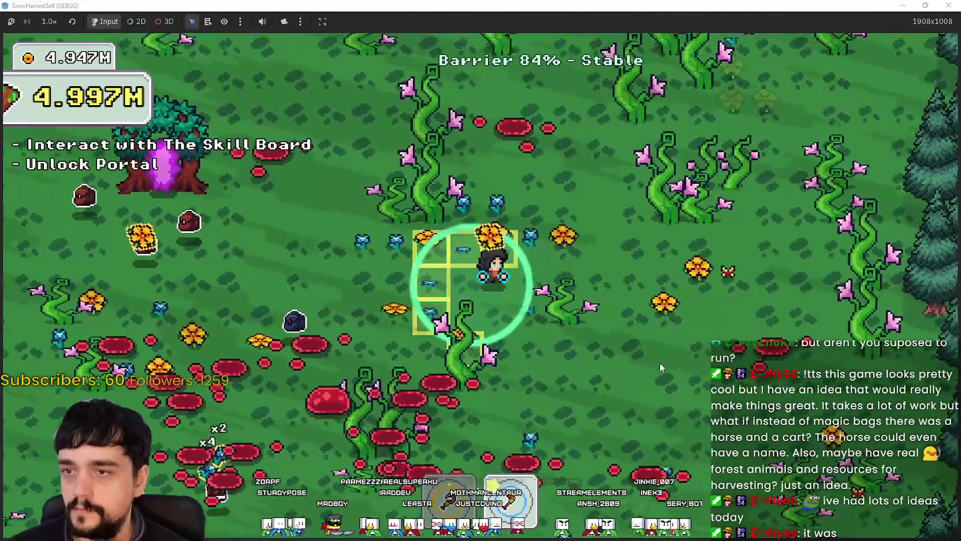
pyautogui.press('d')
pyautogui.press('s')
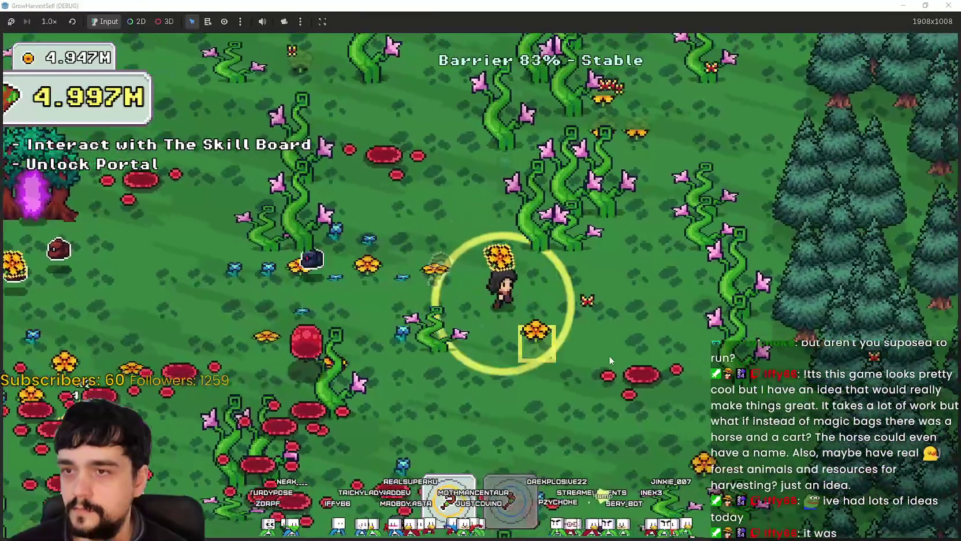
pyautogui.press('s')
pyautogui.press('a')
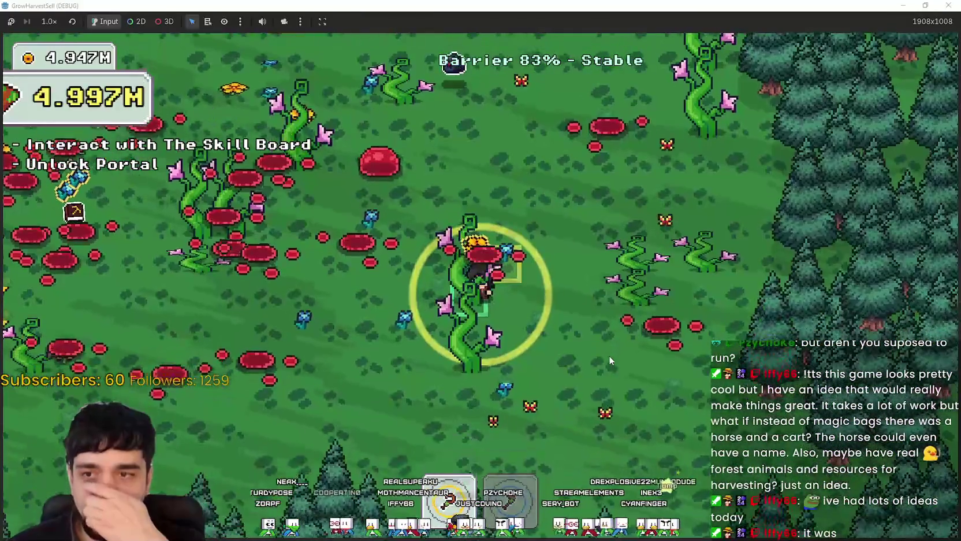
pyautogui.press('s')
pyautogui.press('a')
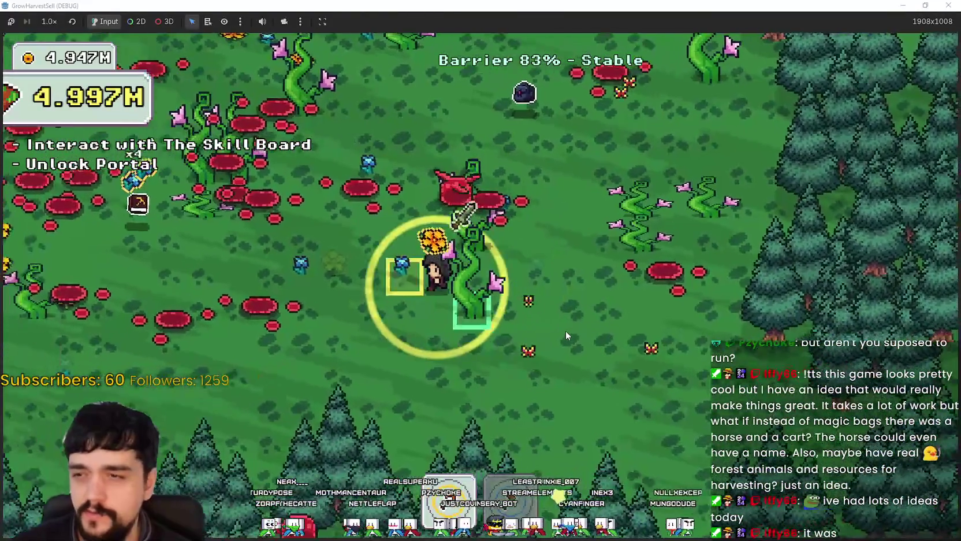
# Step: Loop past the vines and pines back toward the portal, then east as the barrier hits 79%
pyautogui.press('s')
pyautogui.press('a')
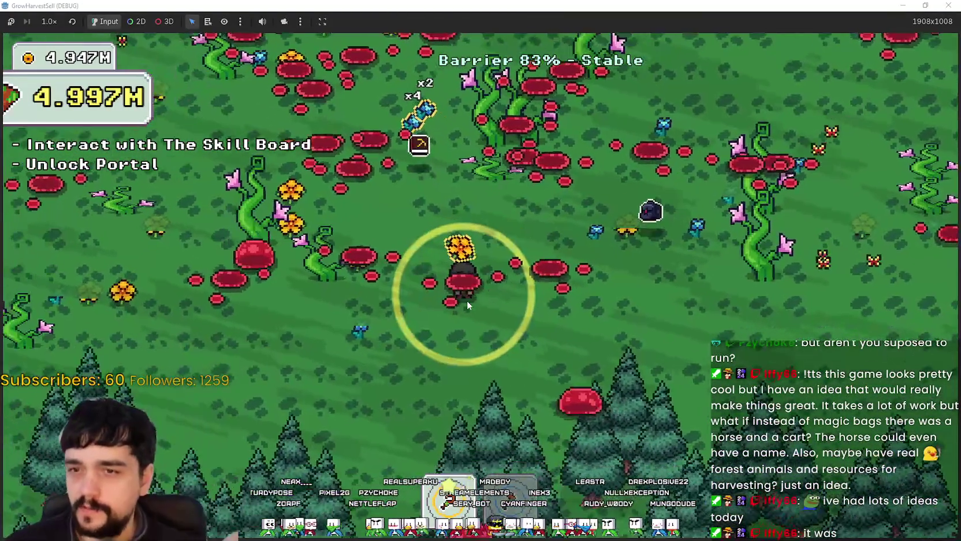
pyautogui.press('w')
pyautogui.press('a')
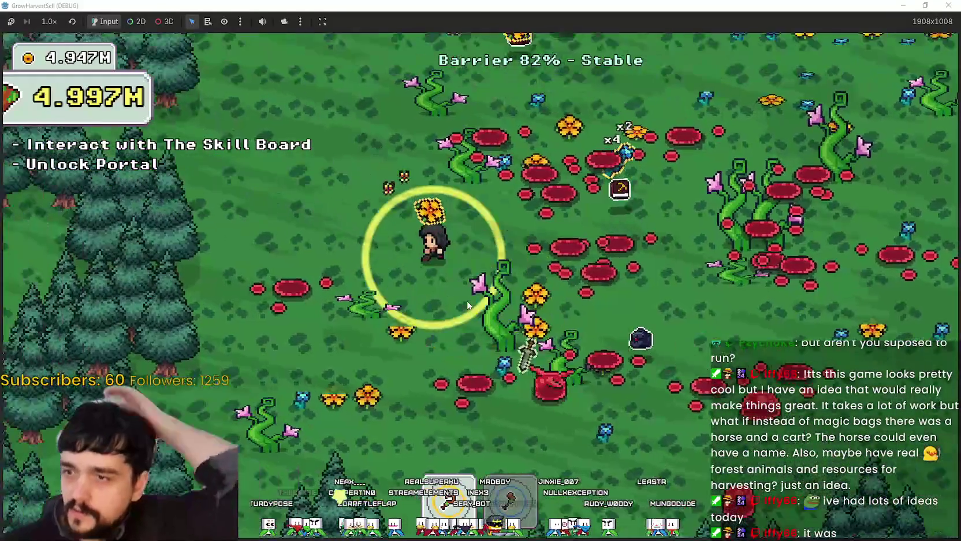
pyautogui.press('w')
pyautogui.press('a')
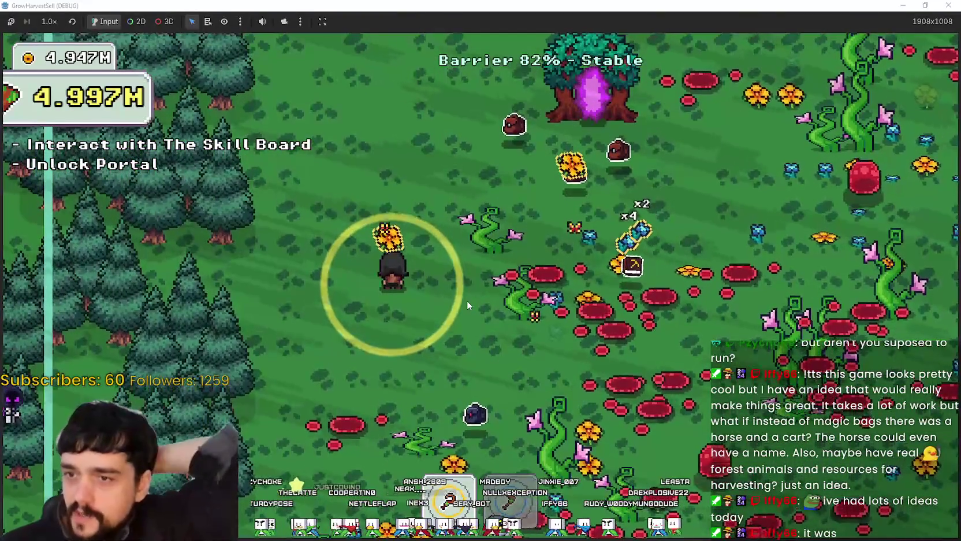
pyautogui.press('s')
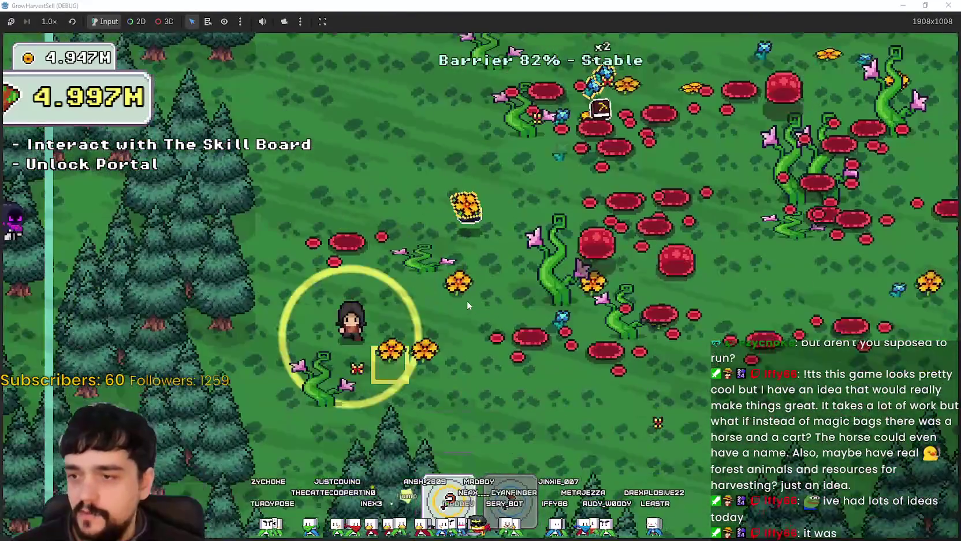
pyautogui.press('d')
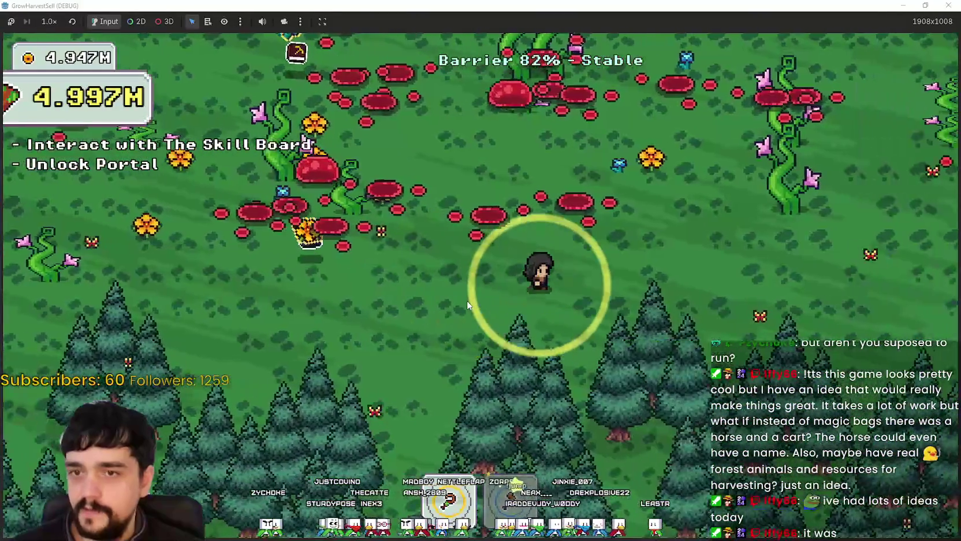
pyautogui.press('w')
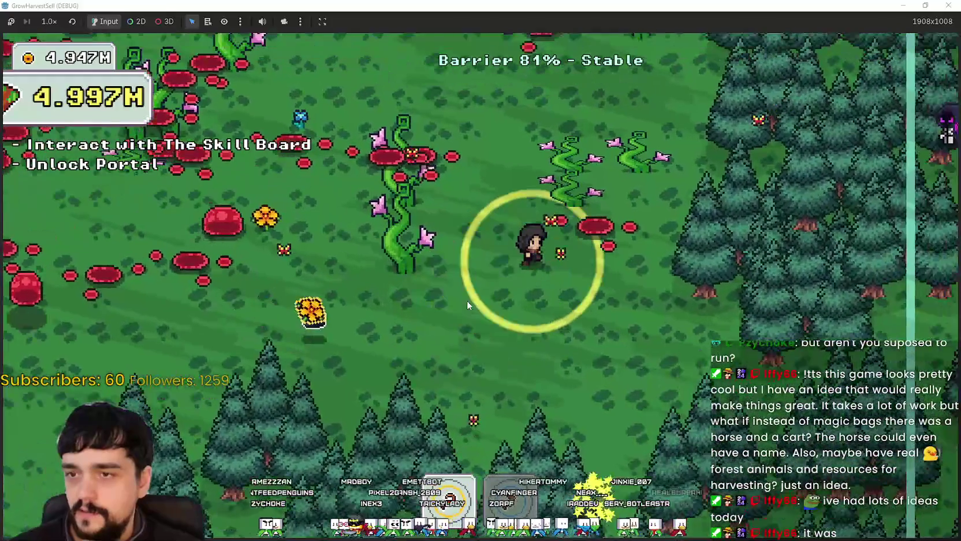
# Step: Walk through the flower patch and southwest past the mushrooms, then past the portal tree into the vines
pyautogui.press('w')
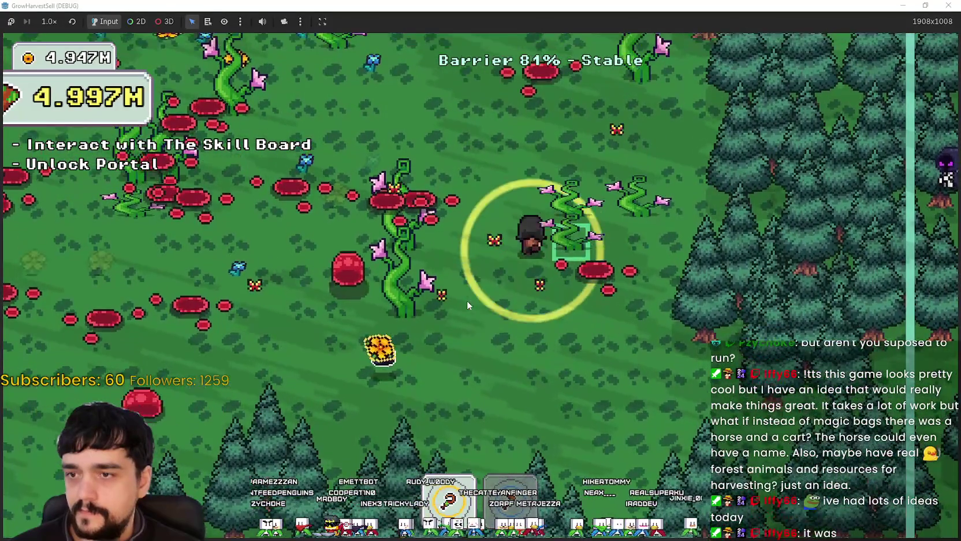
pyautogui.press('a')
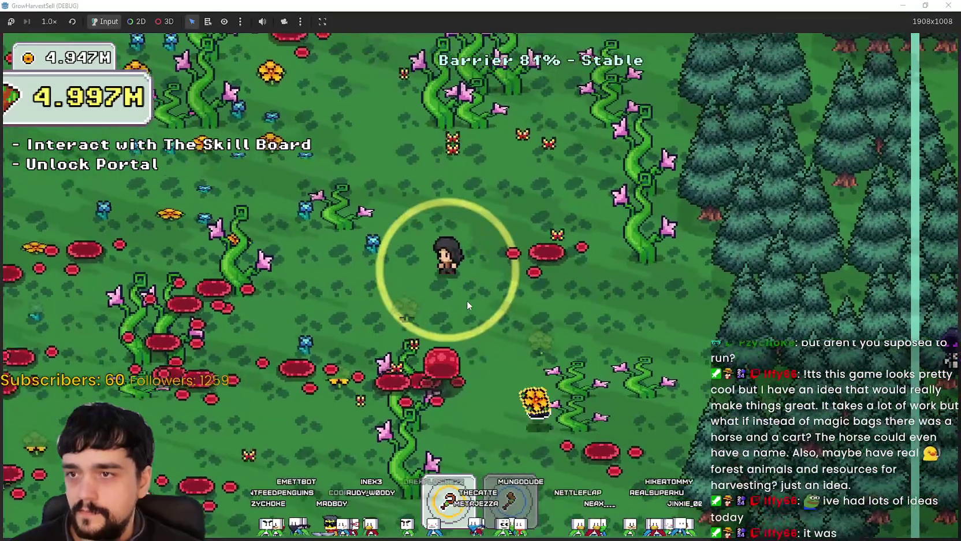
pyautogui.press('s')
pyautogui.press('a')
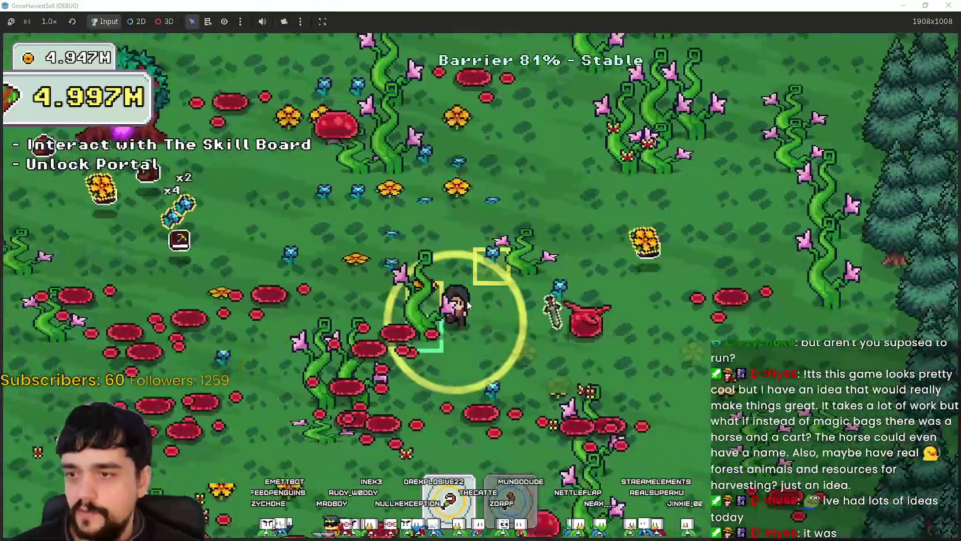
pyautogui.press('a')
pyautogui.press('s')
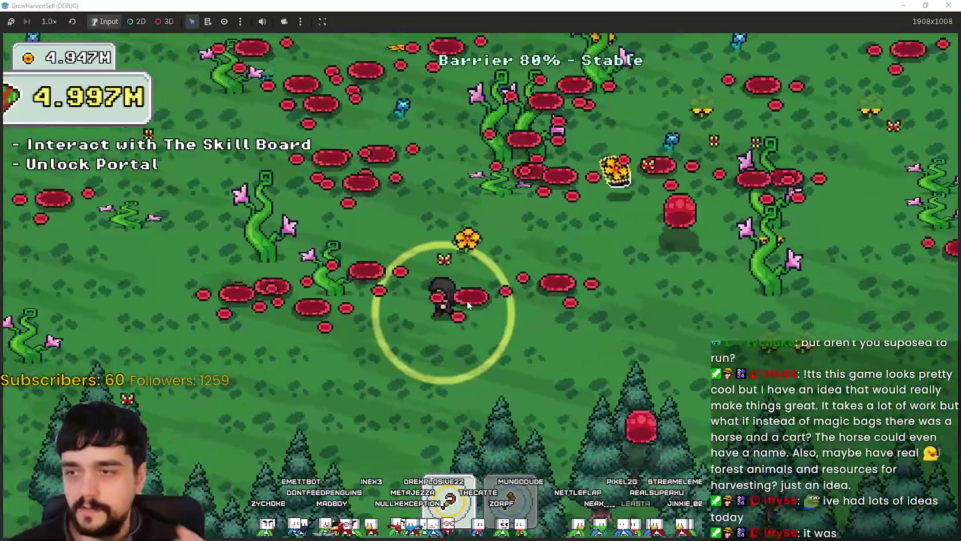
pyautogui.press('w')
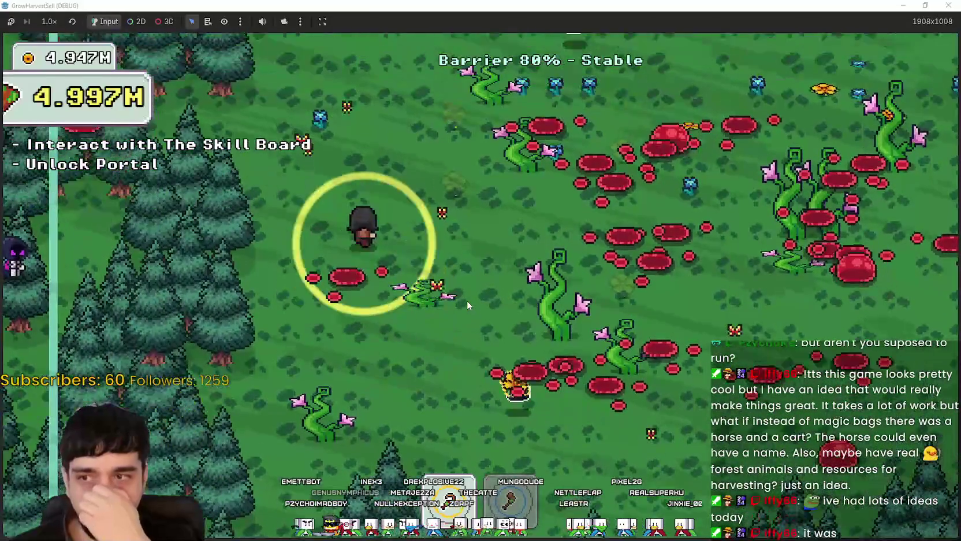
pyautogui.press('d')
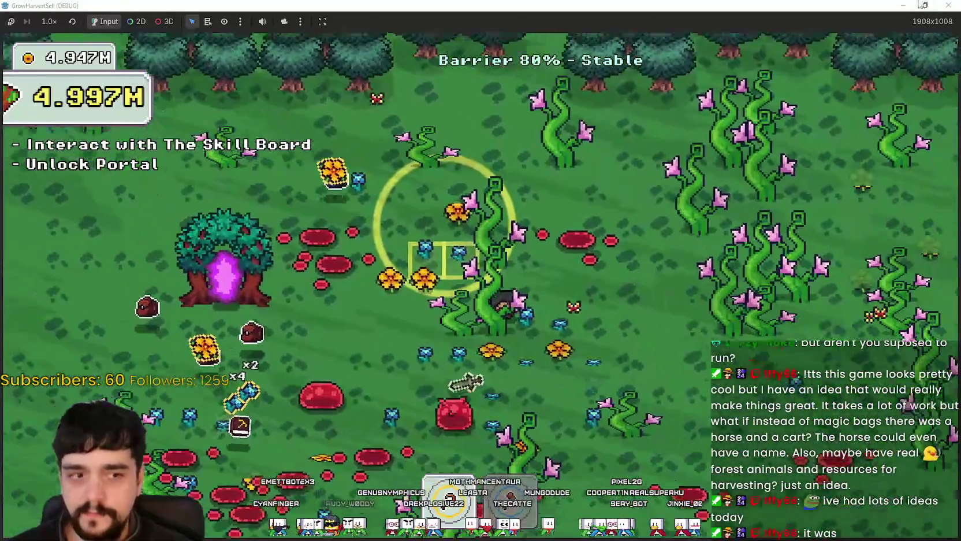
pyautogui.press('s')
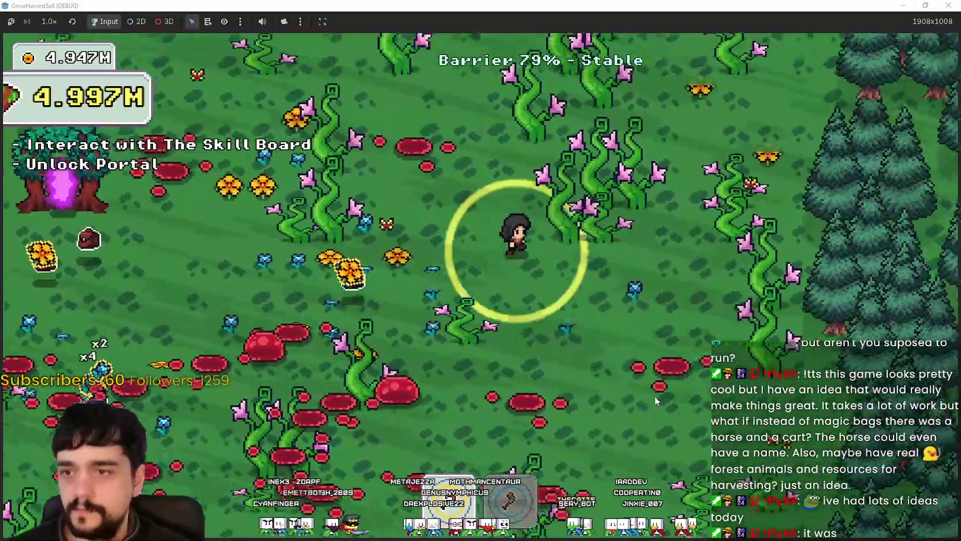
# Step: Head up toward the northern pines, then down among the southern pines and red mushrooms
pyautogui.press('w')
pyautogui.press('d')
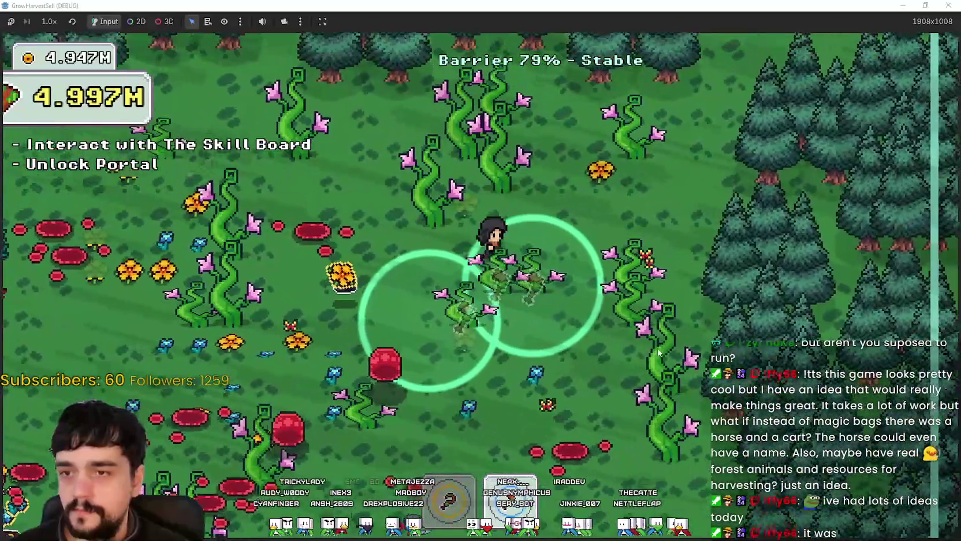
pyautogui.press('s')
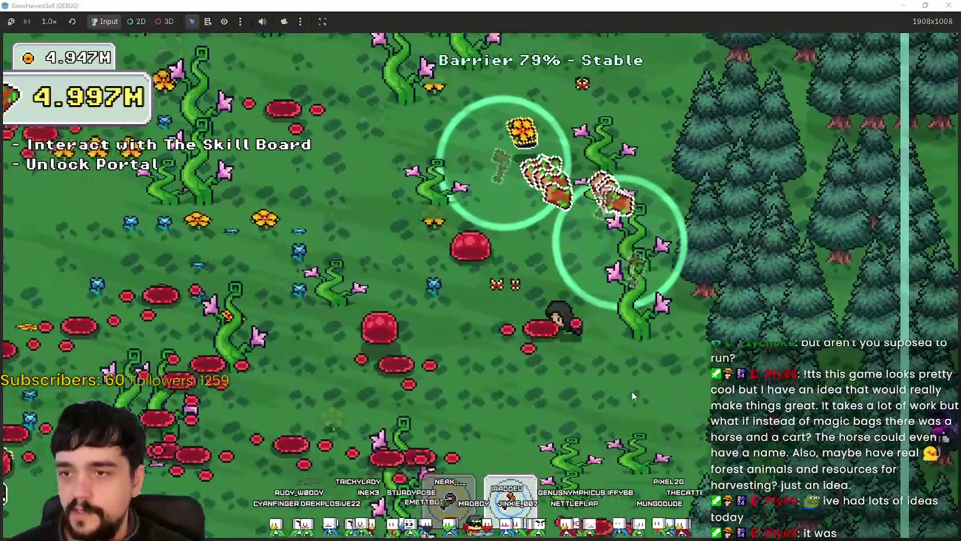
pyautogui.press('s')
pyautogui.press('a')
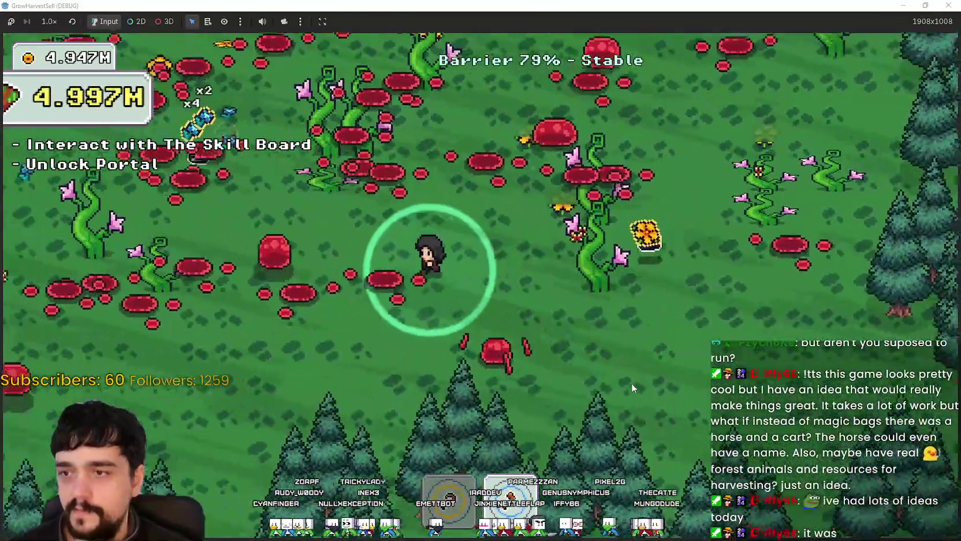
pyautogui.press('d')
pyautogui.press('s')
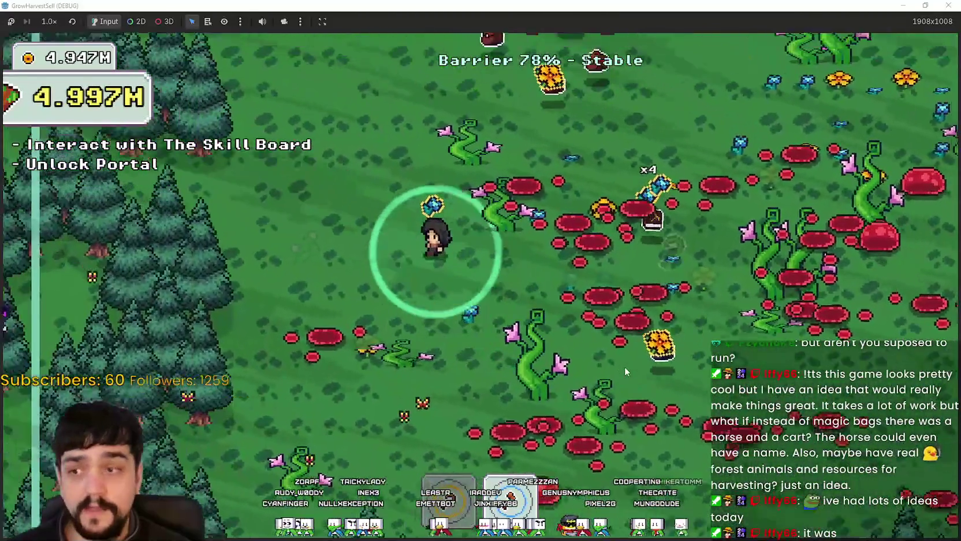
# Step: Zigzag near the southern pines, then walk up and right toward the eastern forest
pyautogui.press('w')
pyautogui.press('a')
pyautogui.press('s')
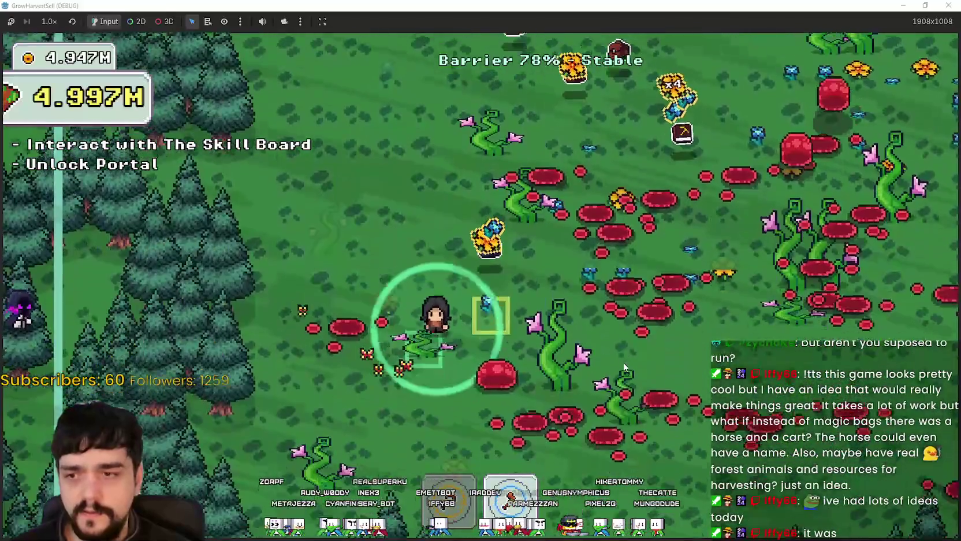
pyautogui.press('d')
pyautogui.press('s')
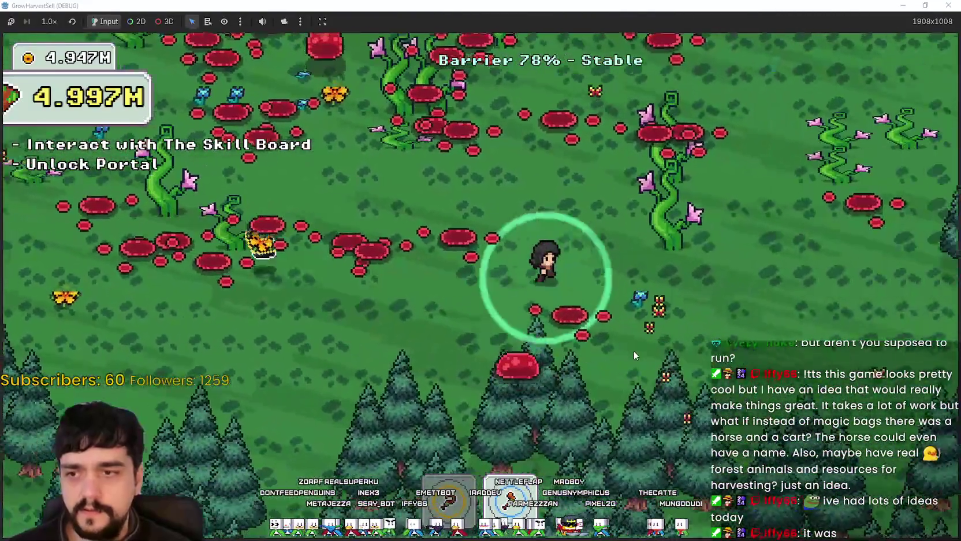
pyautogui.press('d')
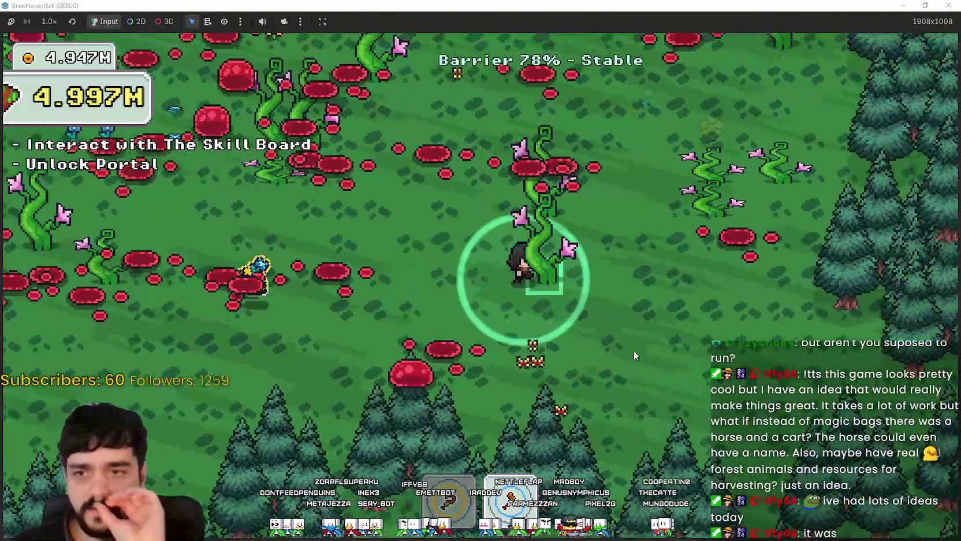
pyautogui.press('w')
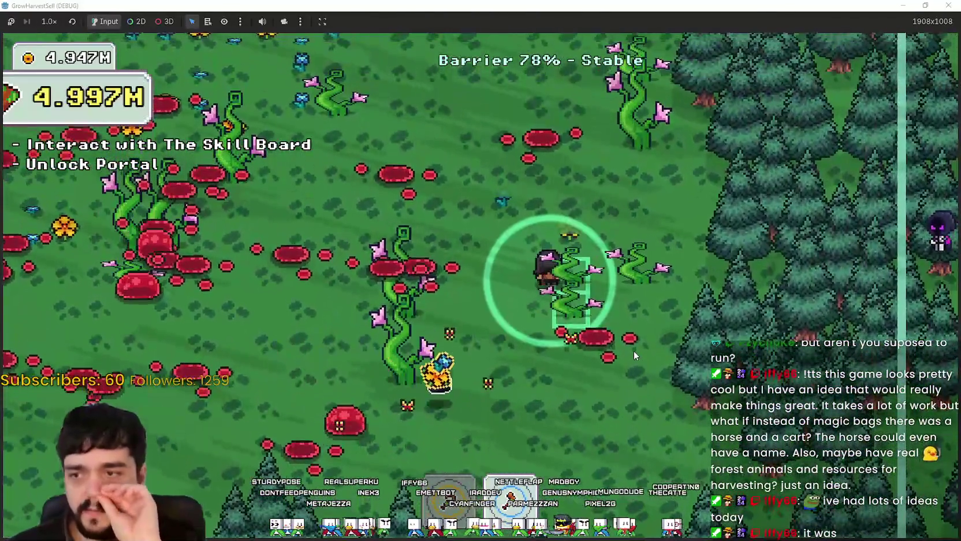
pyautogui.press('w')
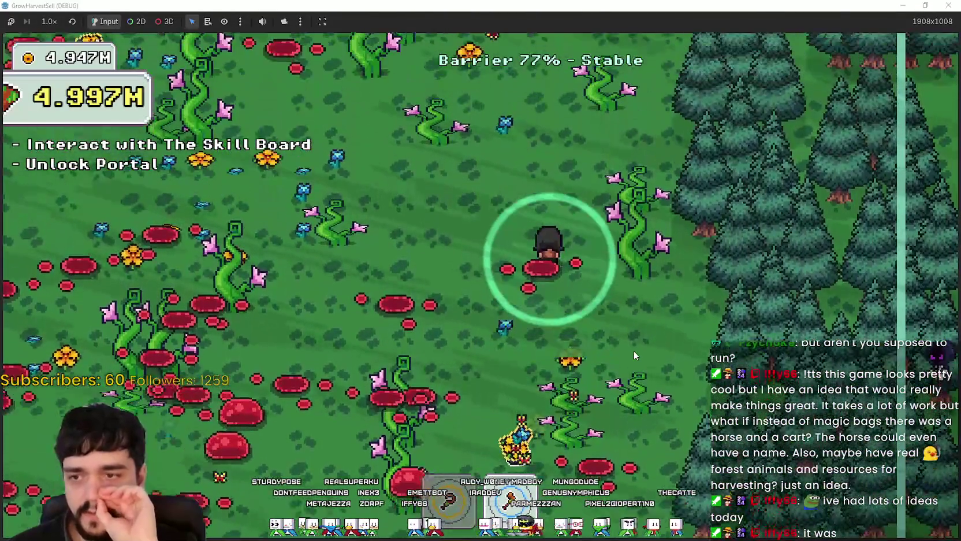
# Step: Wind back through the mushrooms and vine patch and return up-left to the portal tree
pyautogui.press('a')
pyautogui.press('s')
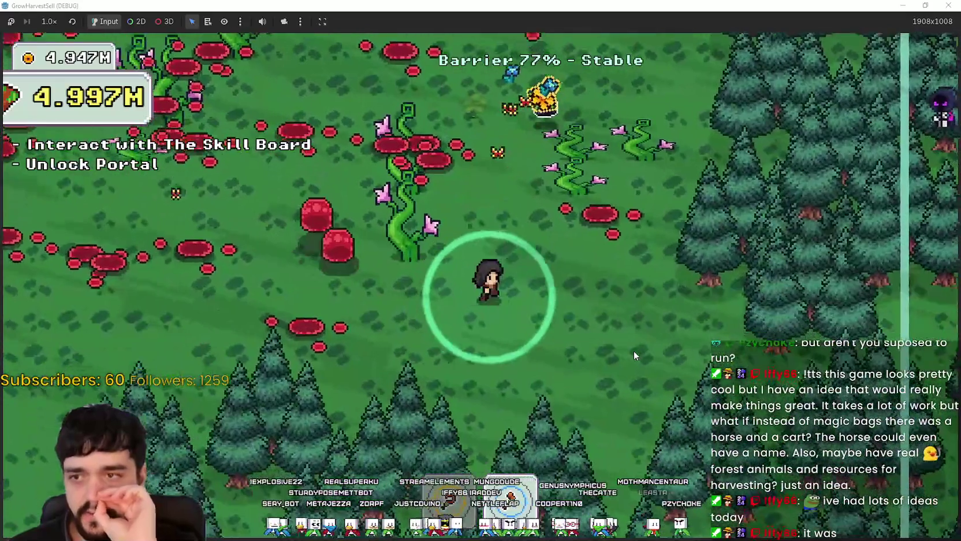
pyautogui.press('d')
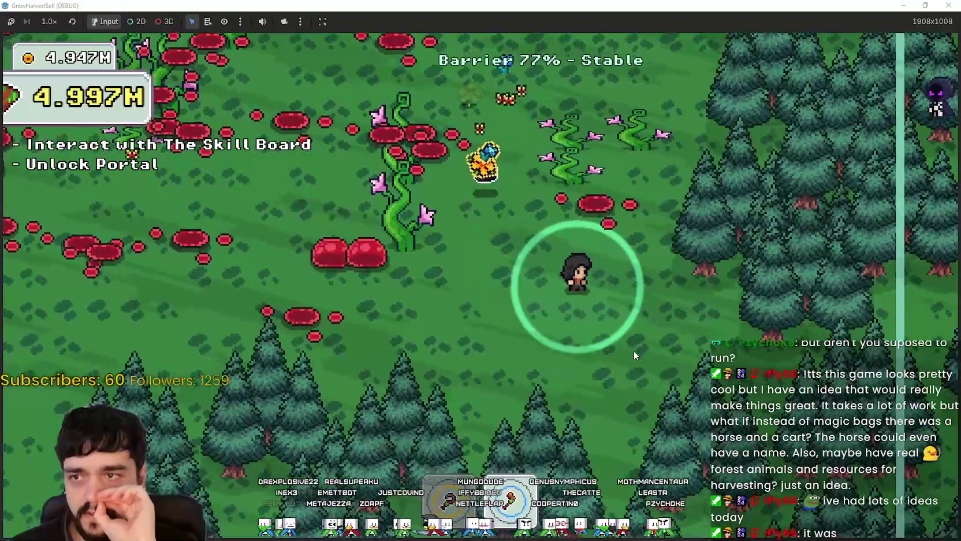
pyautogui.press('w')
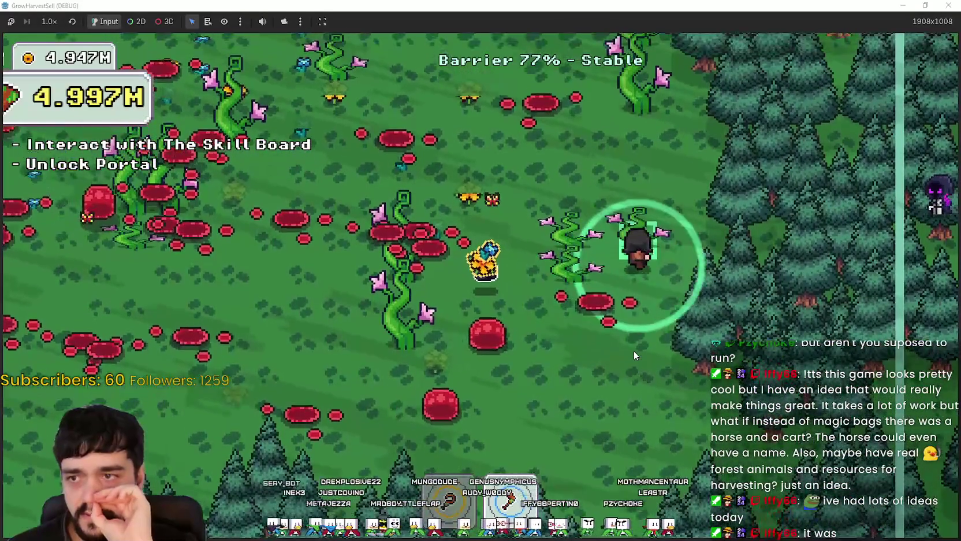
pyautogui.press('w')
pyautogui.press('a')
pyautogui.press('s')
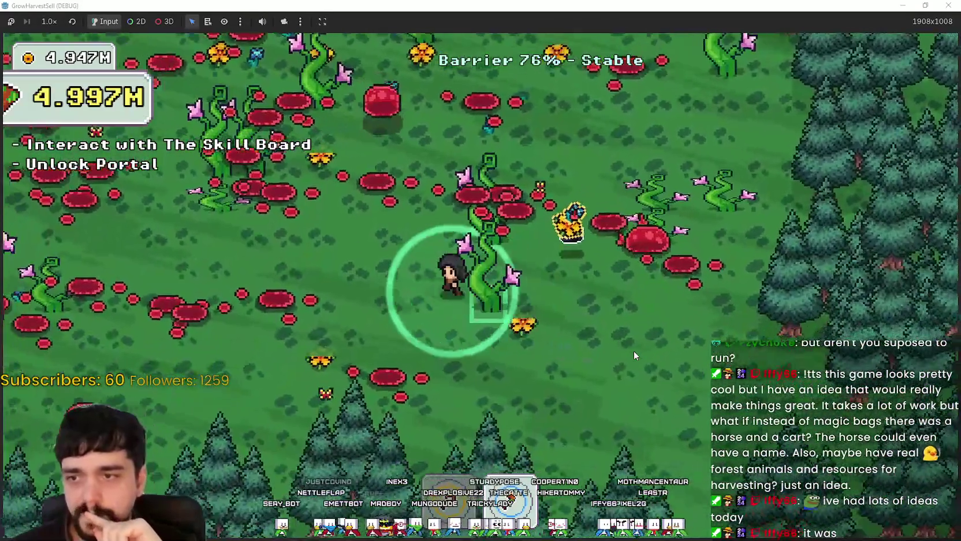
pyautogui.press('a')
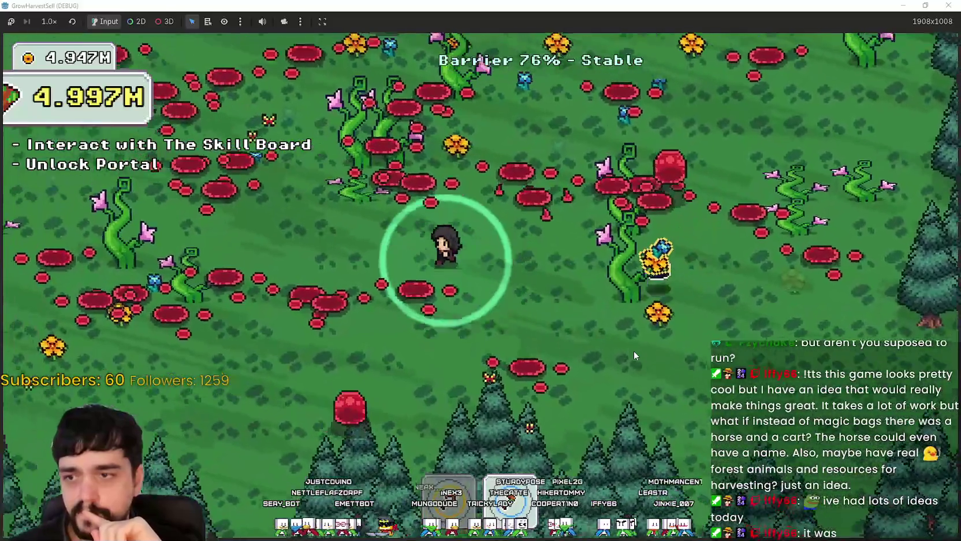
pyautogui.press('w')
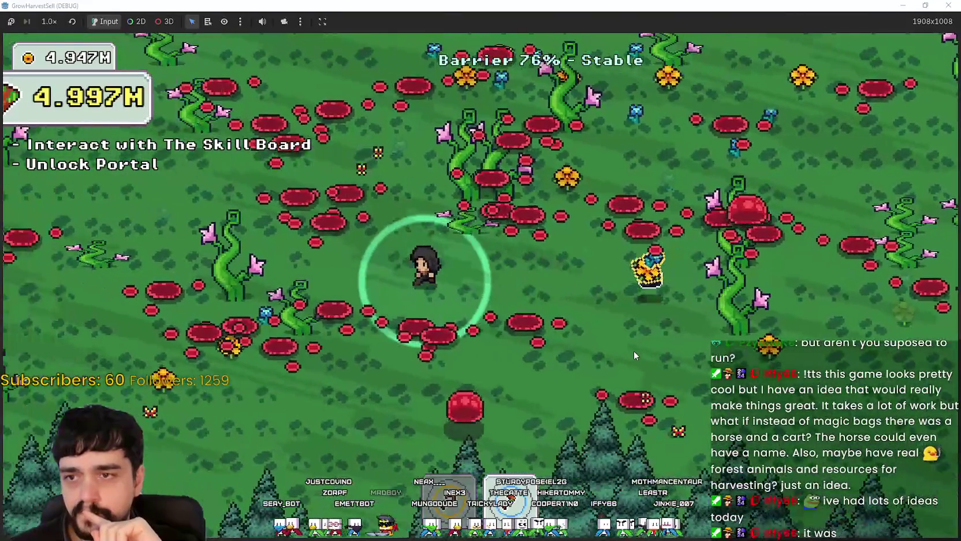
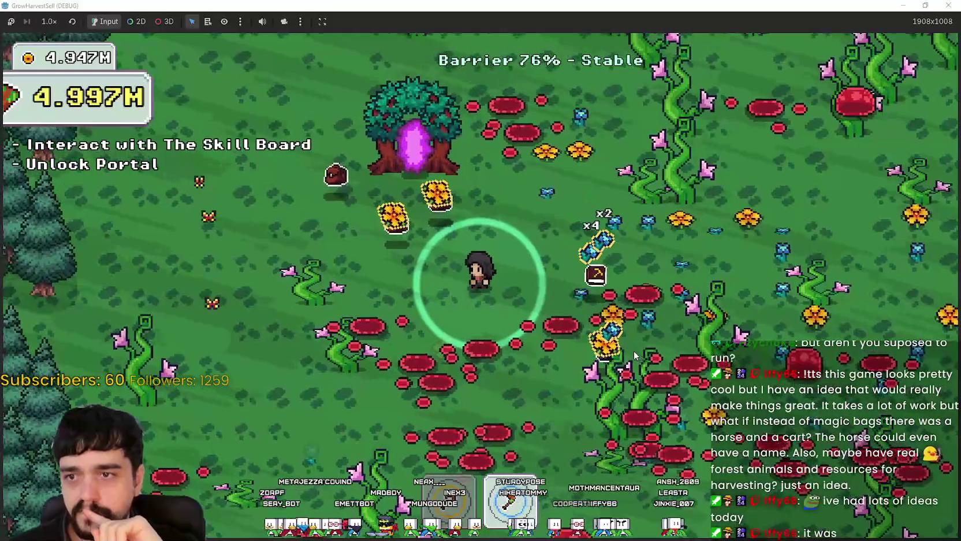
# Step: Walk the character down through the plants, then back up toward the tree rows
pyautogui.press('a')
pyautogui.press('s')
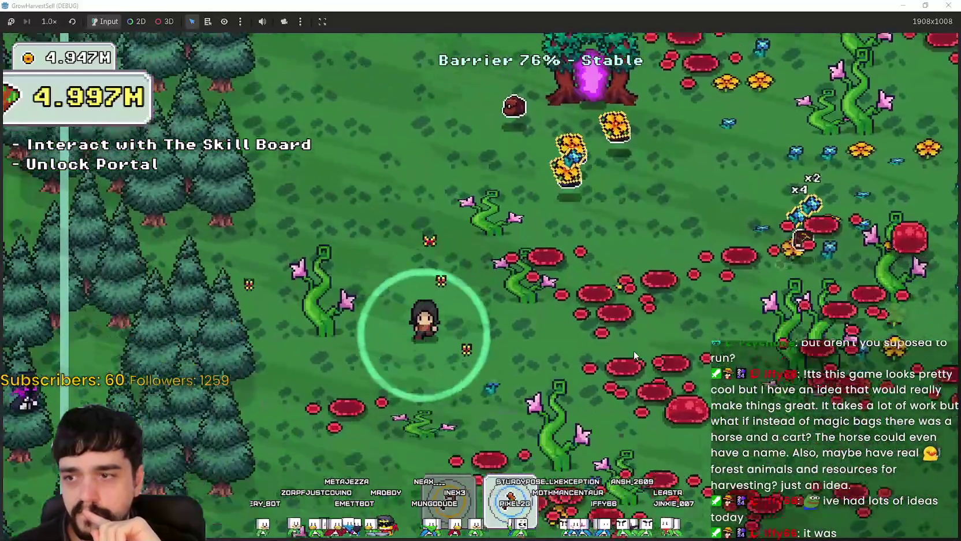
pyautogui.press('s')
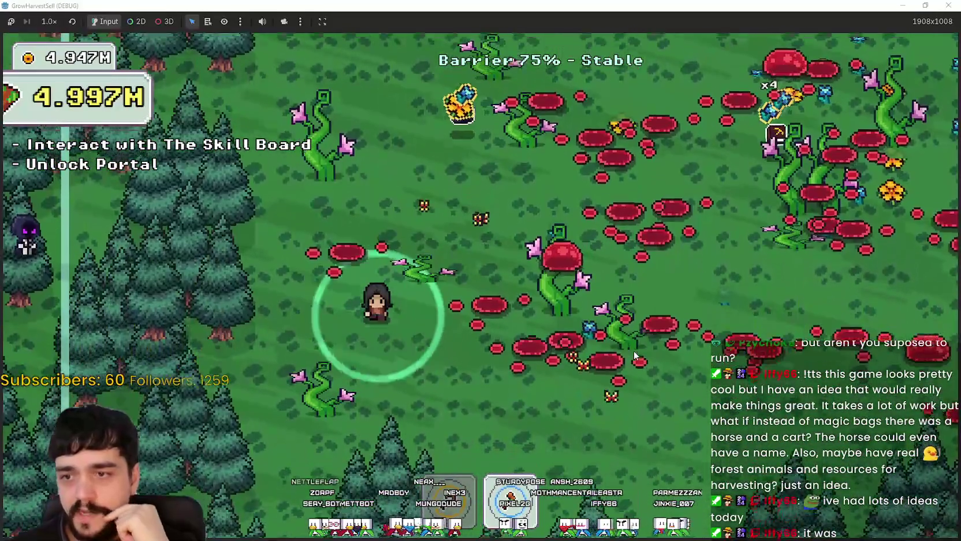
pyautogui.press('d')
pyautogui.press('s')
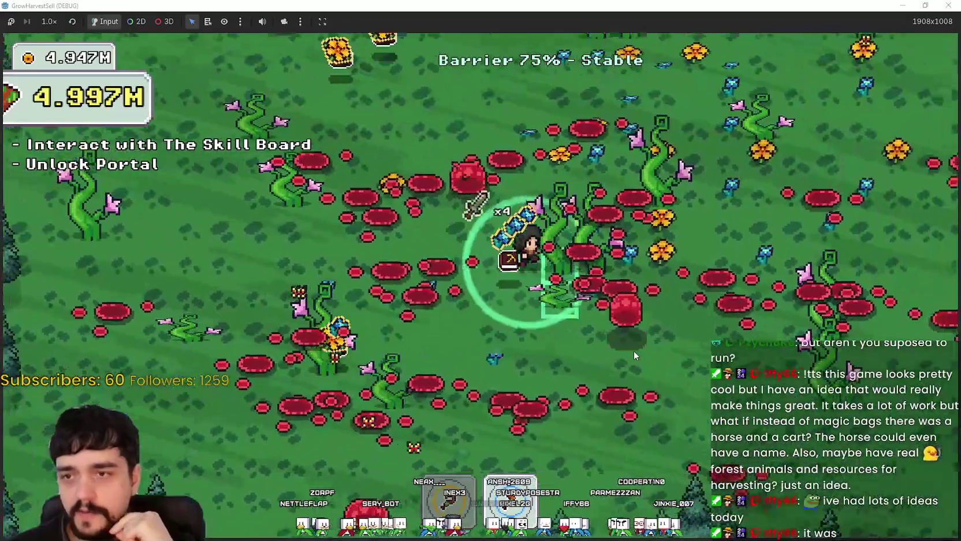
pyautogui.press('w')
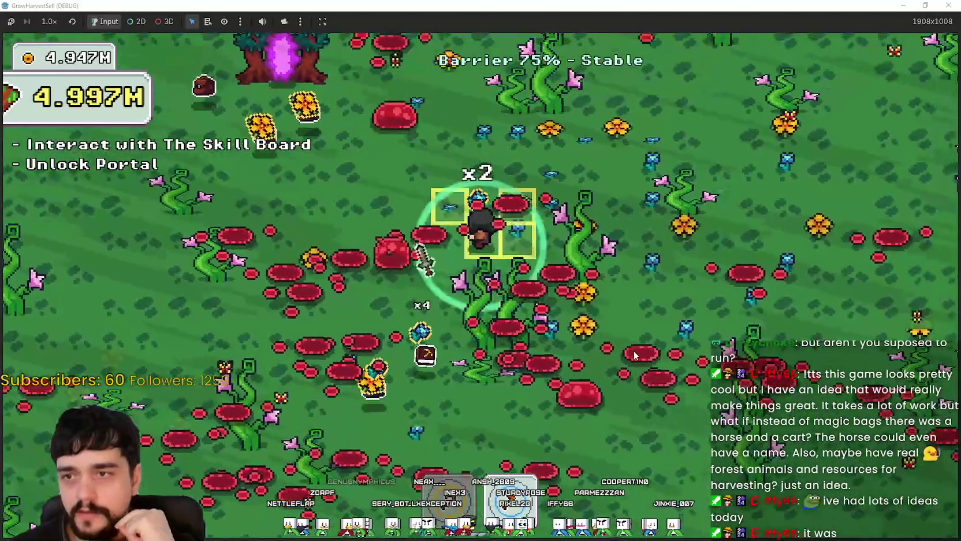
pyautogui.press('d')
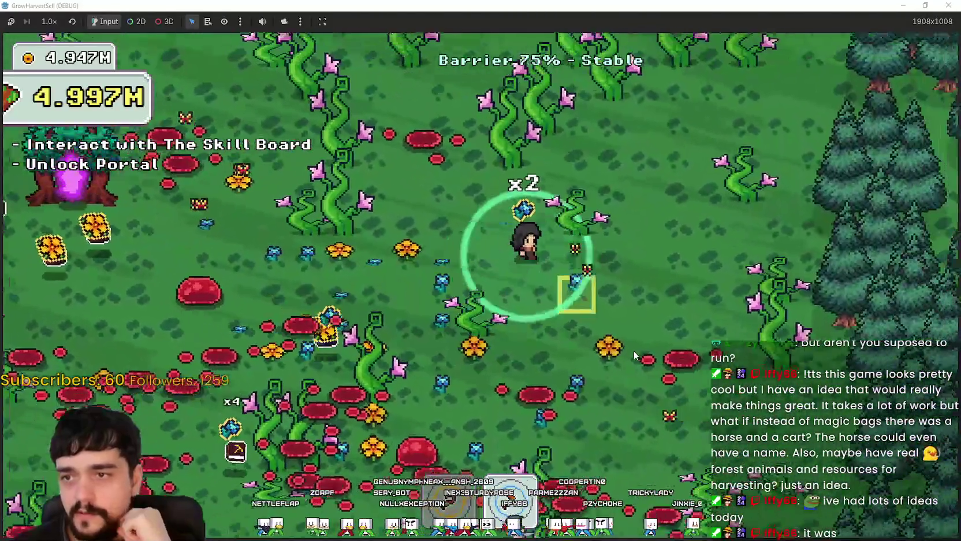
pyautogui.press('w')
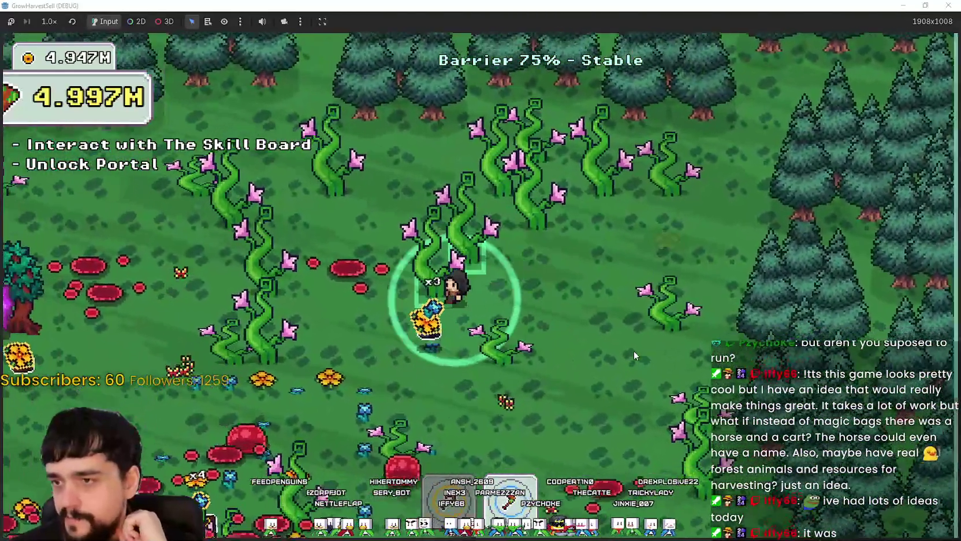
# Step: Walk the character down and left away from the portal tree, then close the game with F8
pyautogui.press('s')
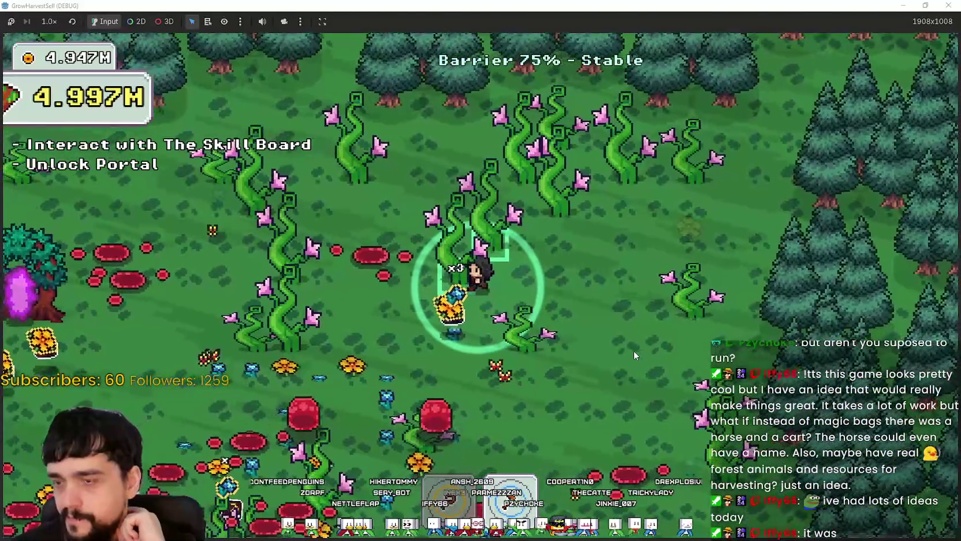
pyautogui.press('a')
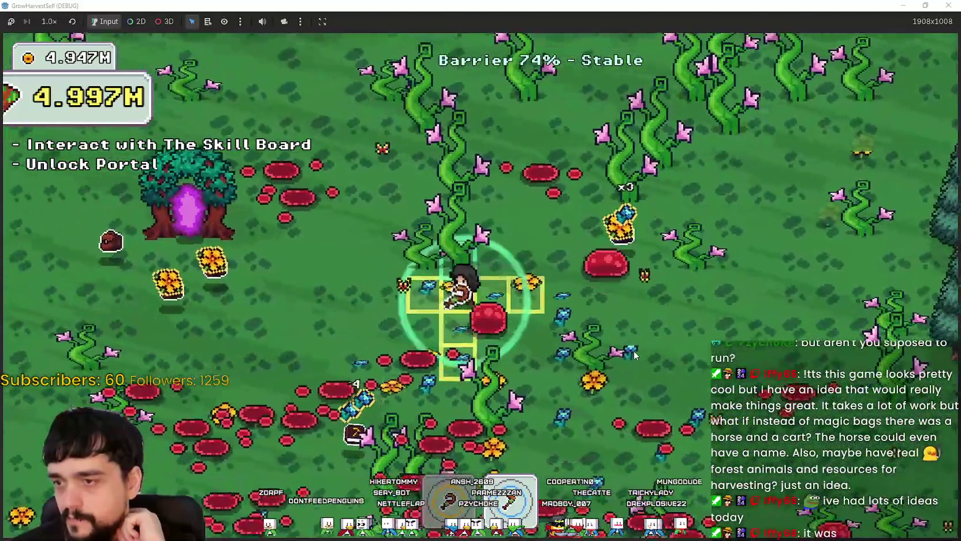
pyautogui.press('a')
pyautogui.press('s')
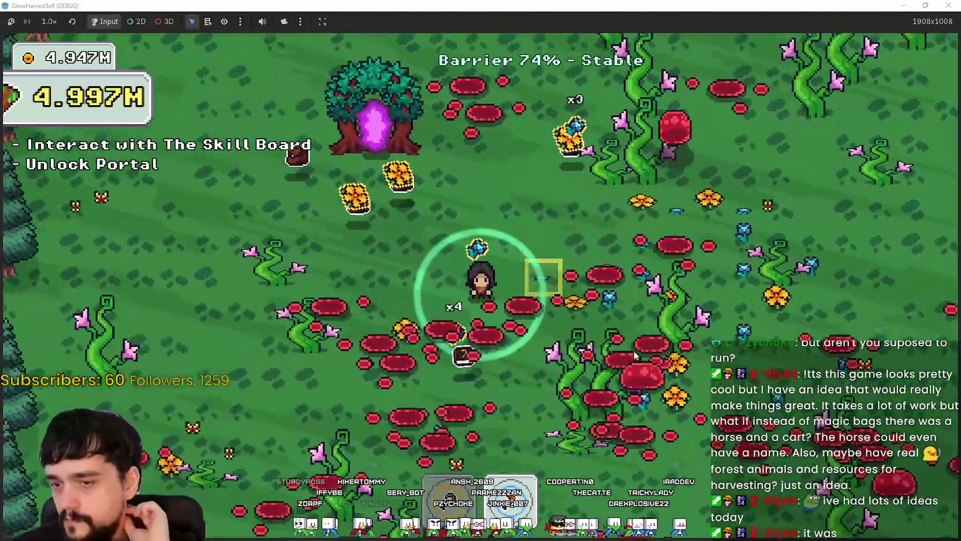
pyautogui.press('s')
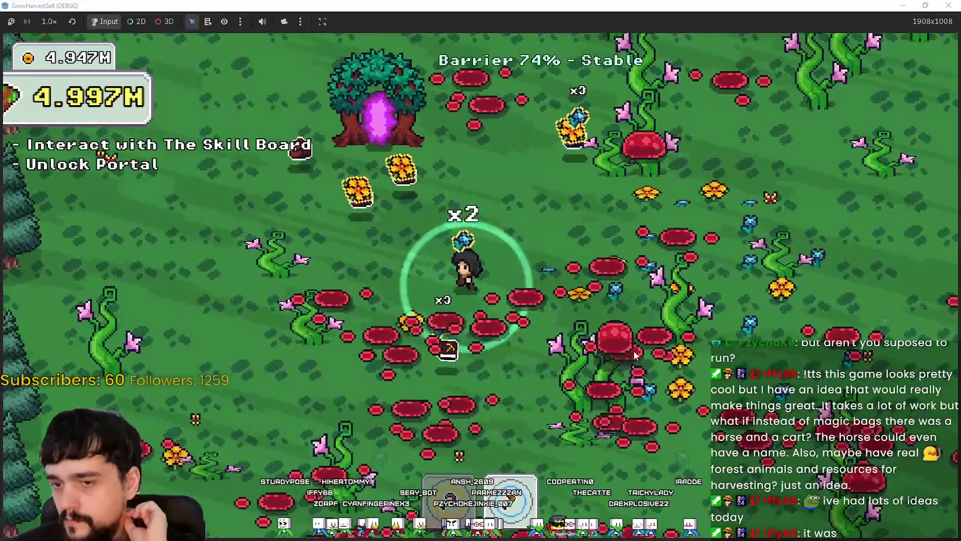
pyautogui.press('a')
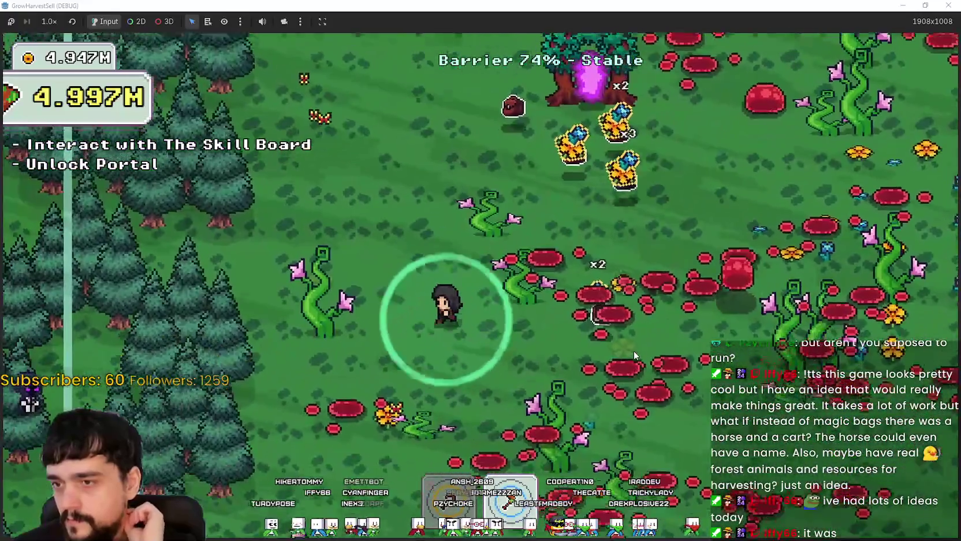
pyautogui.press('s')
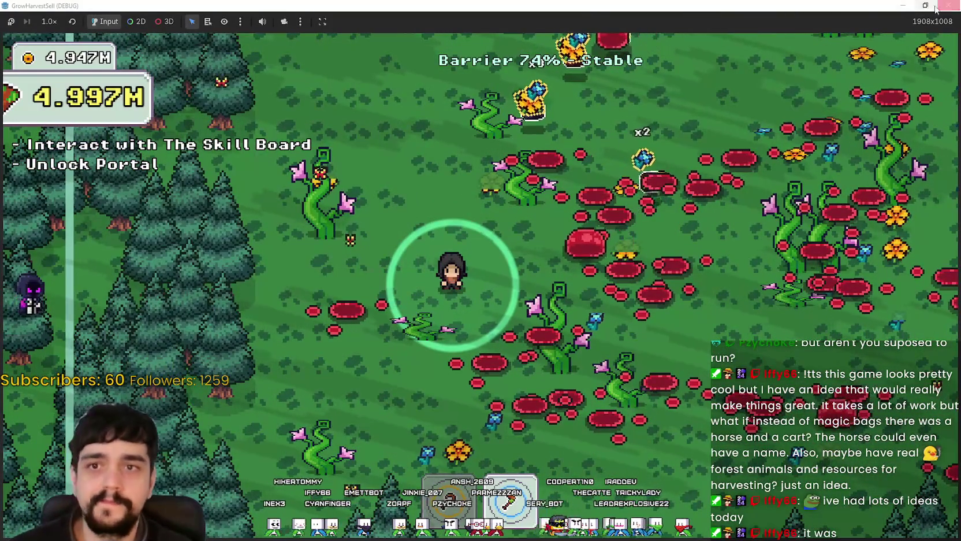
pyautogui.press('F8')
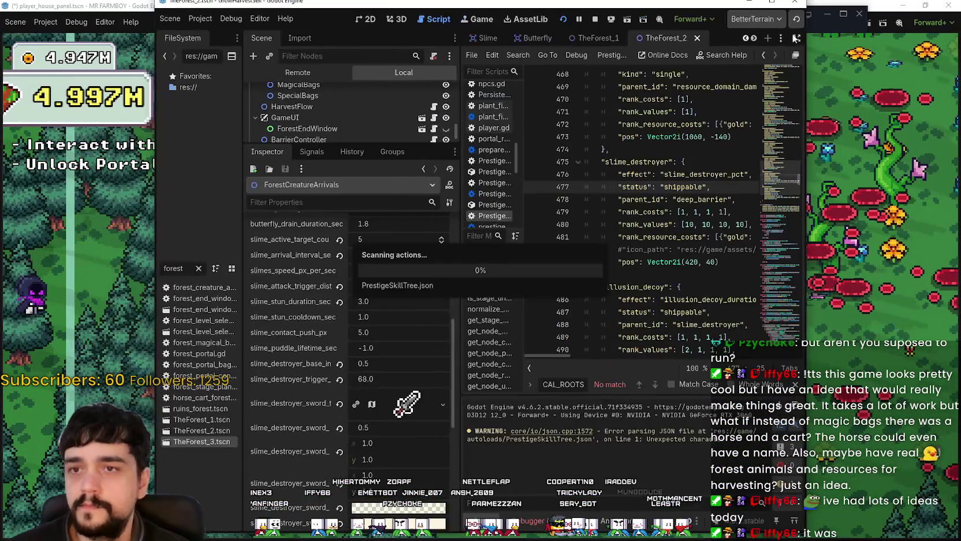
# Step: Maximize the editor and switch to the prestige_tree_panel scene tab
pyautogui.click(771, 3)
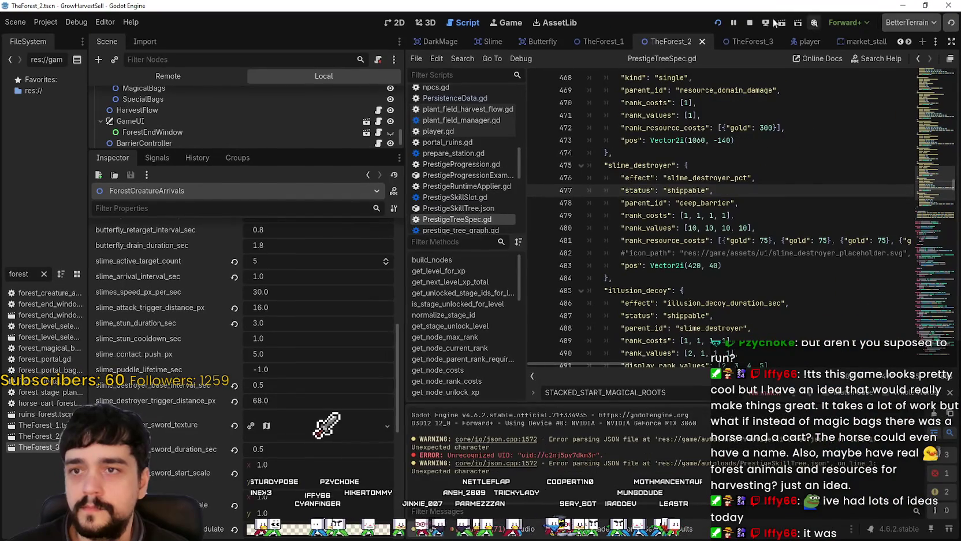
pyautogui.scroll(-7, 819, 159)
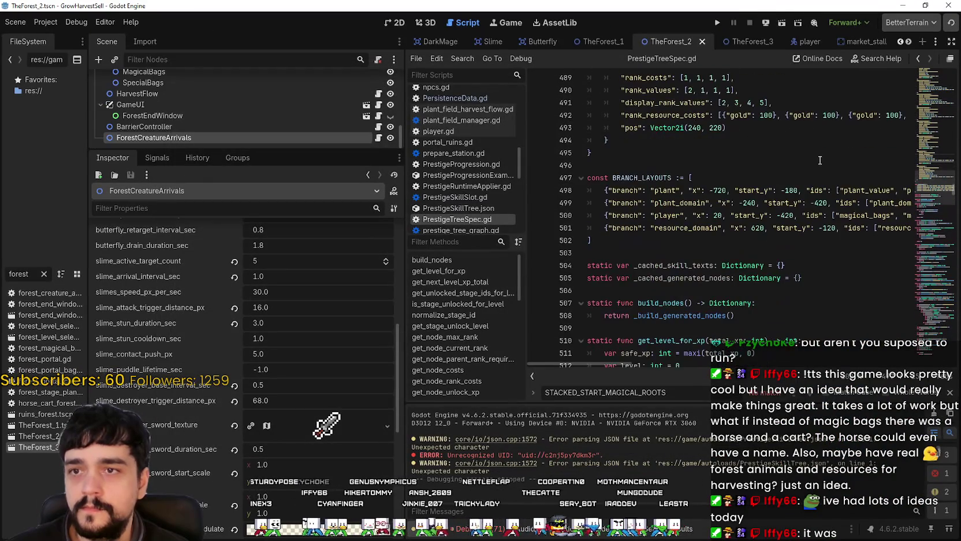
pyautogui.click(910, 41)
pyautogui.click(910, 40)
pyautogui.click(910, 40)
pyautogui.click(911, 41)
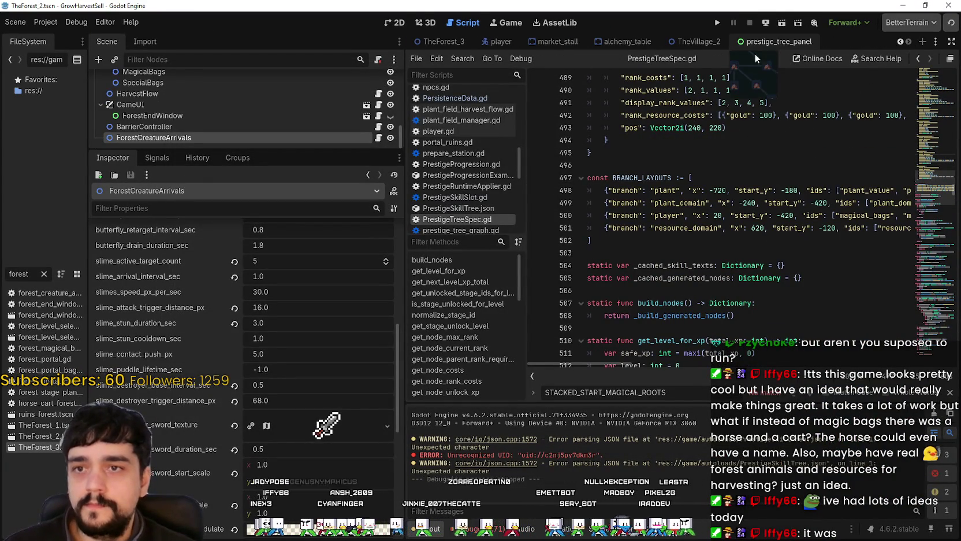
pyautogui.click(775, 42)
# Step: Widen the FileSystem dock, filter it by 'prestige', close prestige_tree_panel and open PrestigePanel.tscn
pyautogui.moveTo(89, 242); pyautogui.dragTo(233, 243)
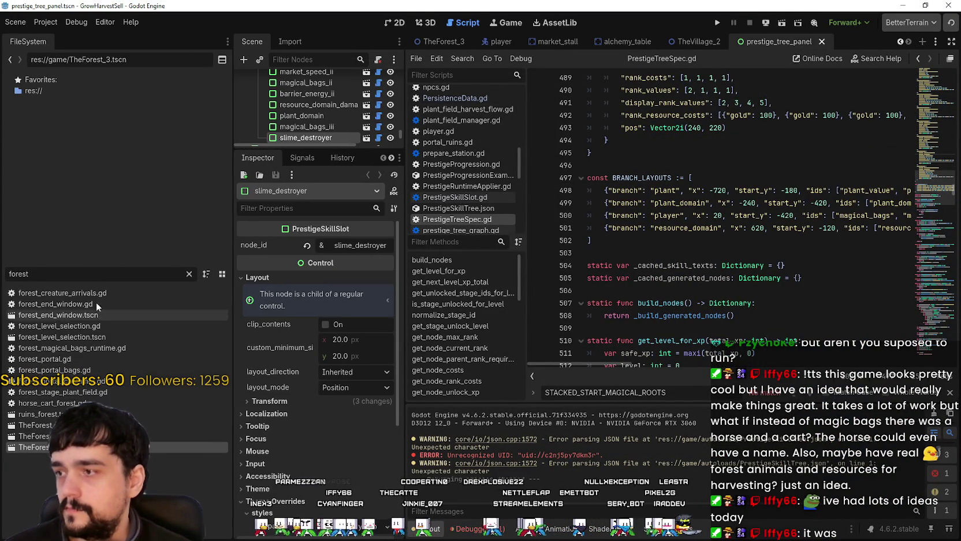
pyautogui.press('BackSpace')
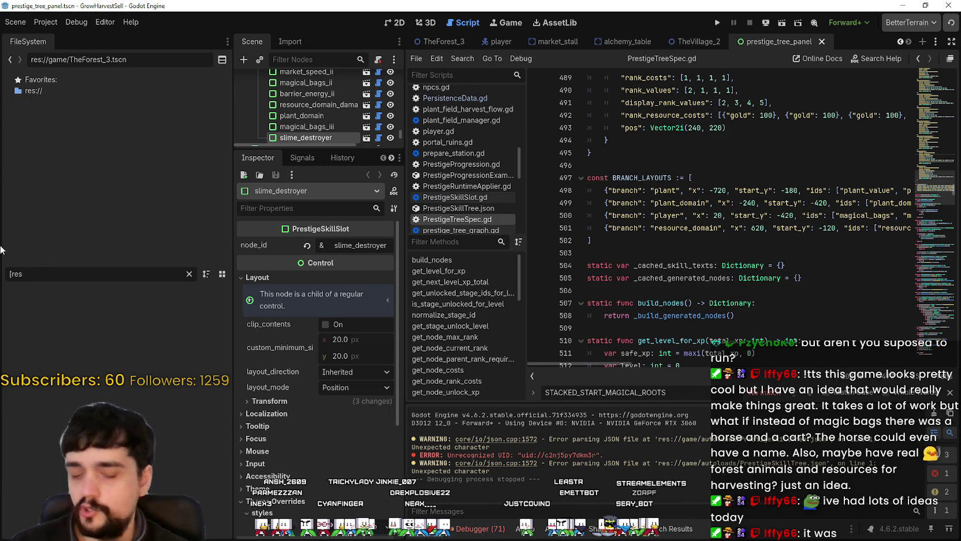
pyautogui.write('ptige')
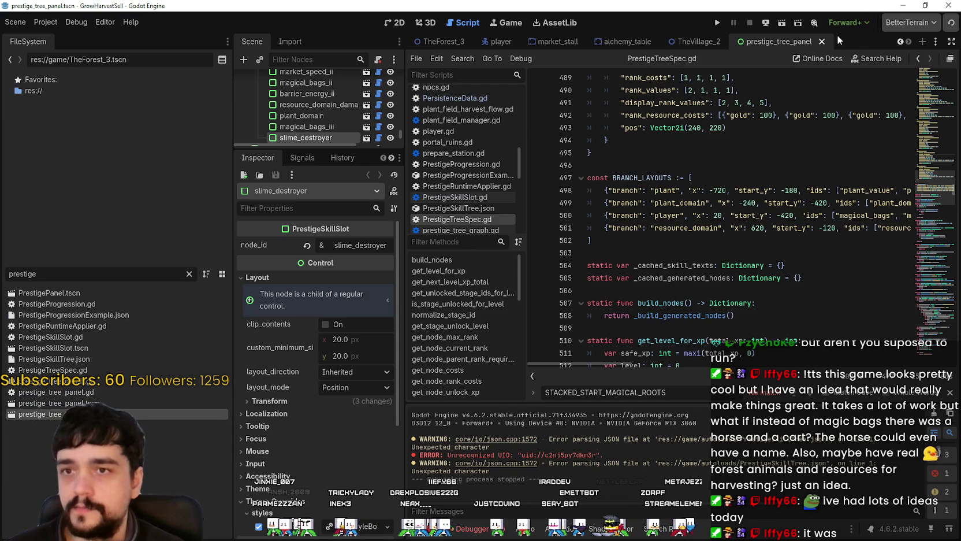
pyautogui.click(823, 41)
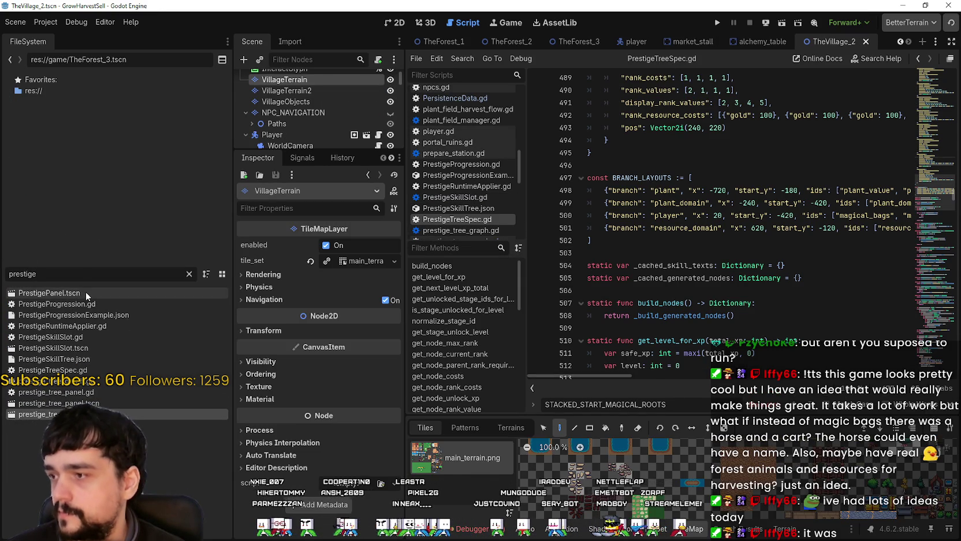
pyautogui.doubleClick(86, 292)
# Step: In the 2D view, open prestige_tree_panel.tscn and enlarge the scene node list
pyautogui.click(397, 23)
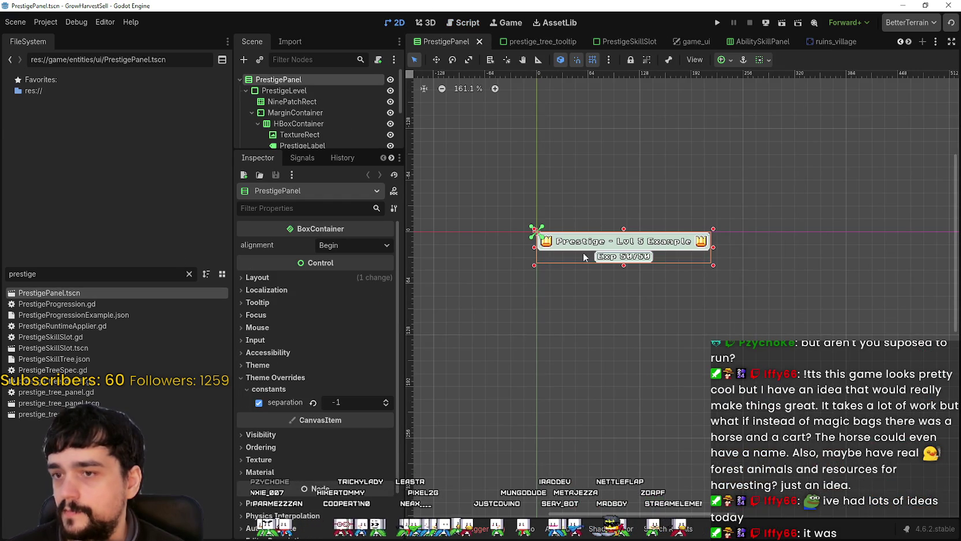
pyautogui.doubleClick(88, 403)
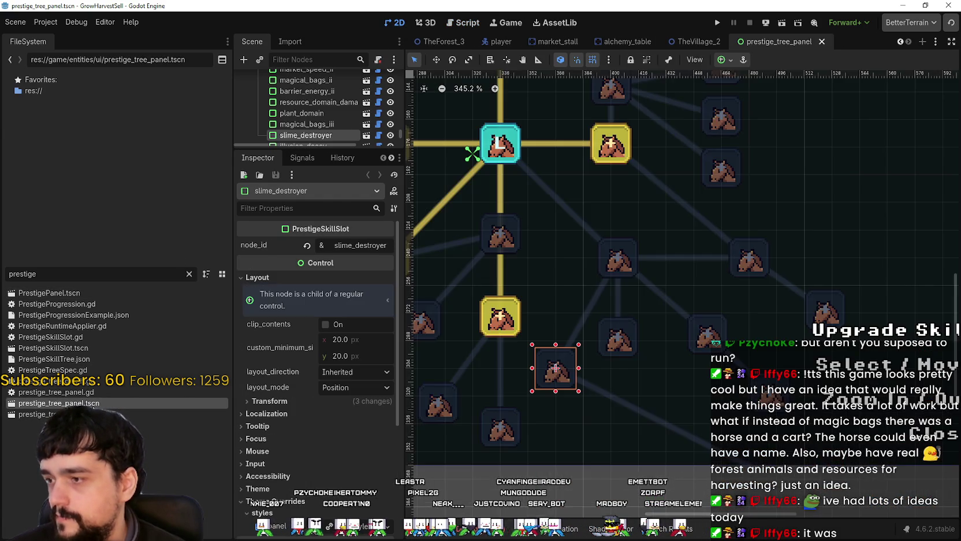
pyautogui.scroll(-5, 611, 264)
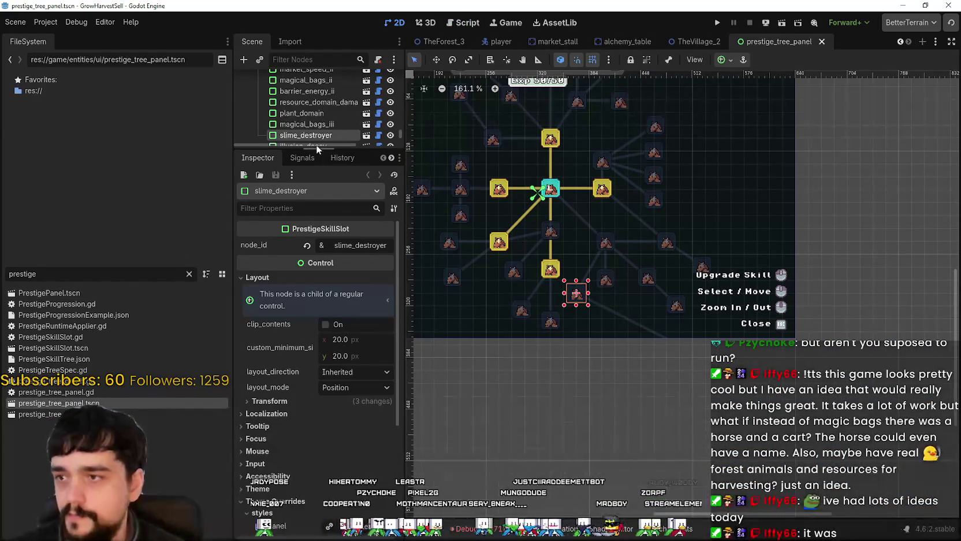
pyautogui.moveTo(321, 152)
pyautogui.mouseDown()
pyautogui.moveTo(321, 306)
pyautogui.moveTo(322, 275)
pyautogui.mouseUp()
# Step: Move the illusion_decoy slot to a new position and save the scene
pyautogui.press('Down')
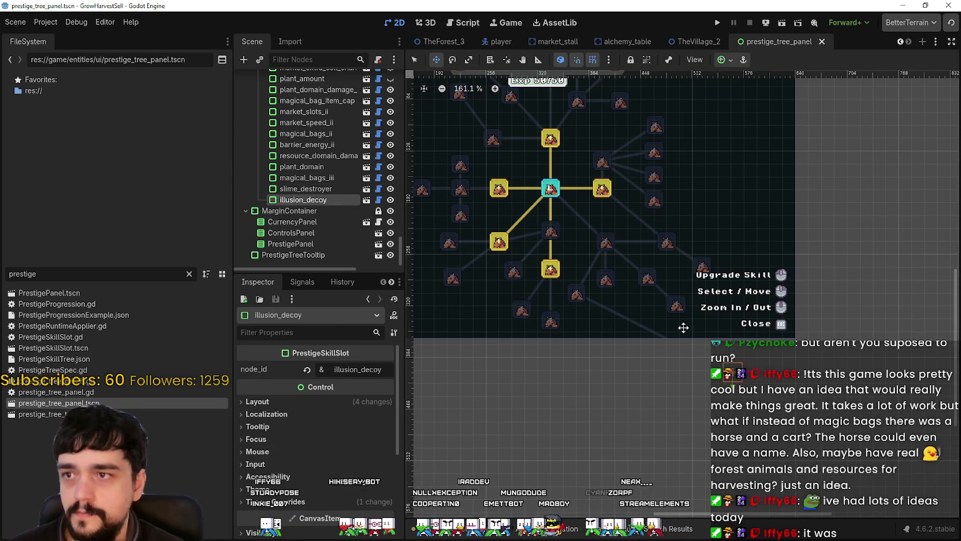
pyautogui.moveTo(709, 277); pyautogui.dragTo(615, 312)
pyautogui.scroll(5, 588, 298)
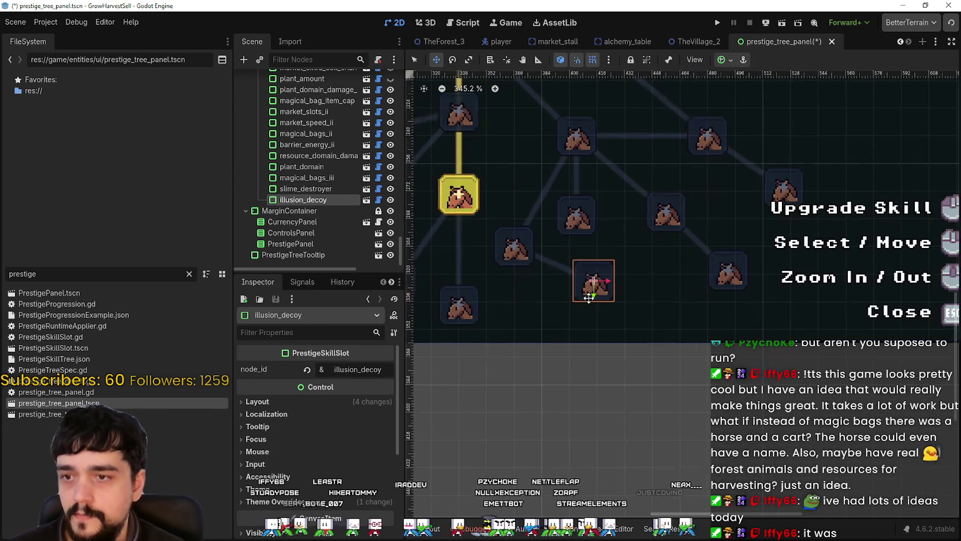
pyautogui.hotkey('ctrl', 's')
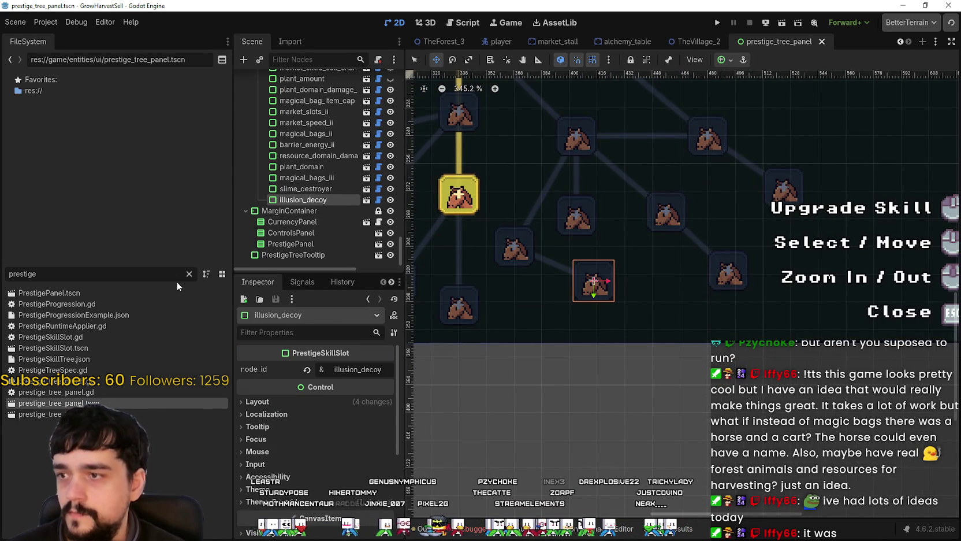
pyautogui.hotkey('ctrl', 'shift', 'f')
# Step: Search the project for 'illusion_decoy' and open the PrestigeTreeSpec.gd match
pyautogui.write('i')
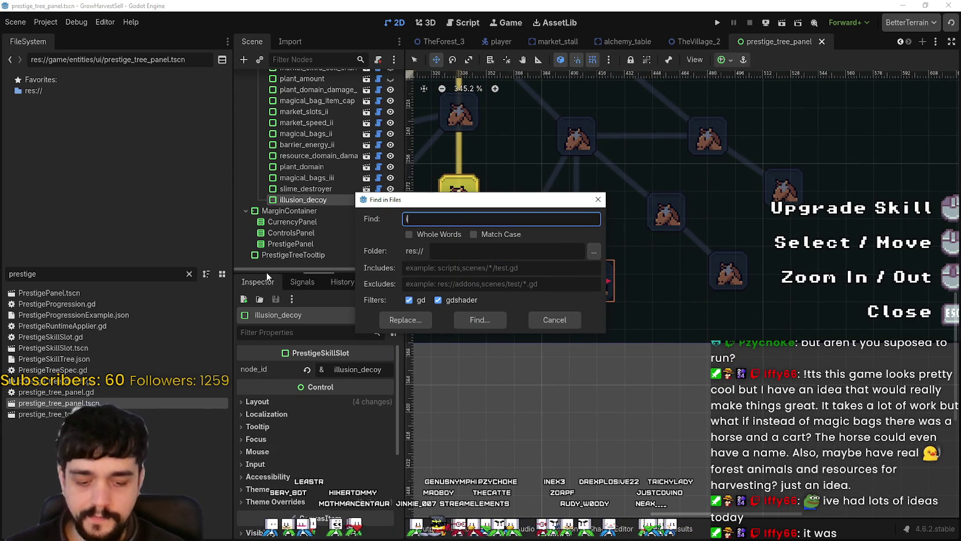
pyautogui.write('llusion')
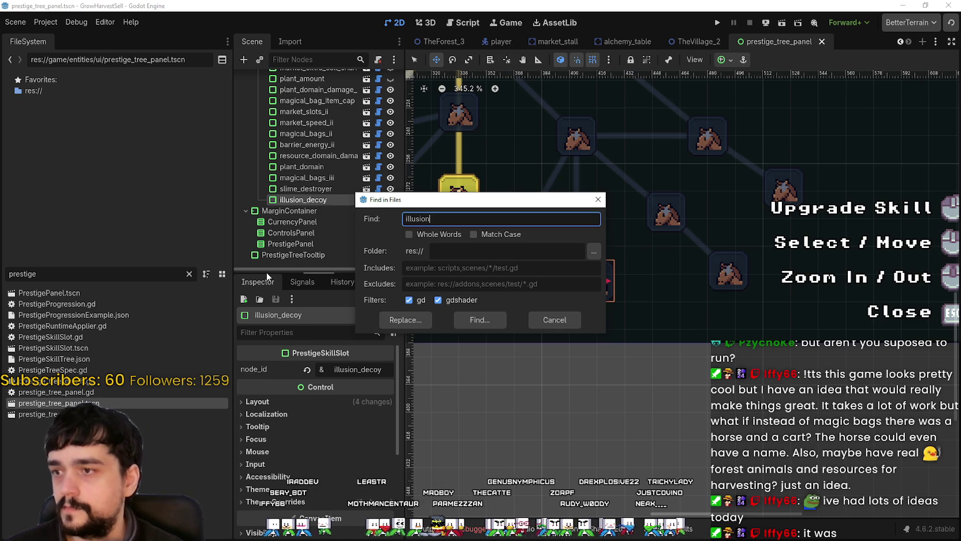
pyautogui.write('_decoy')
pyautogui.press('Return')
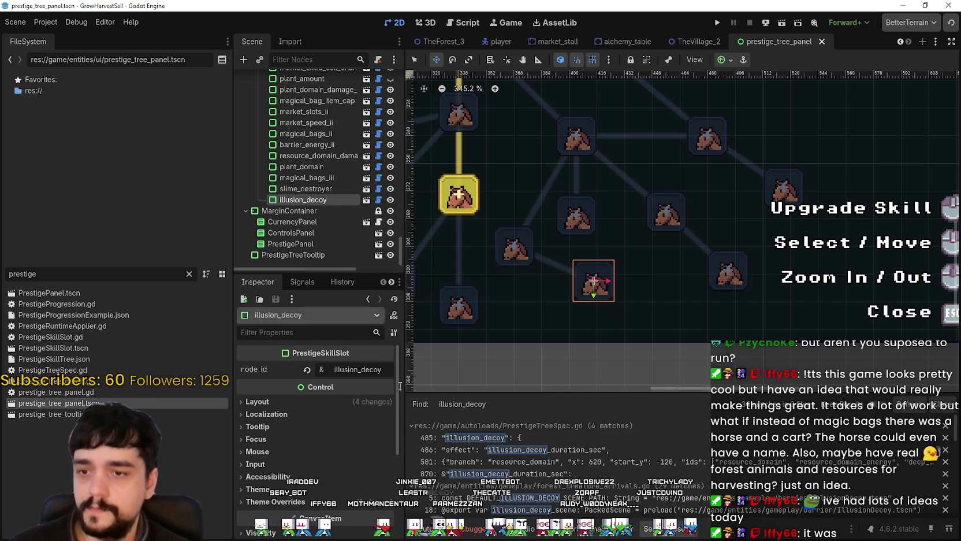
pyautogui.click(563, 436)
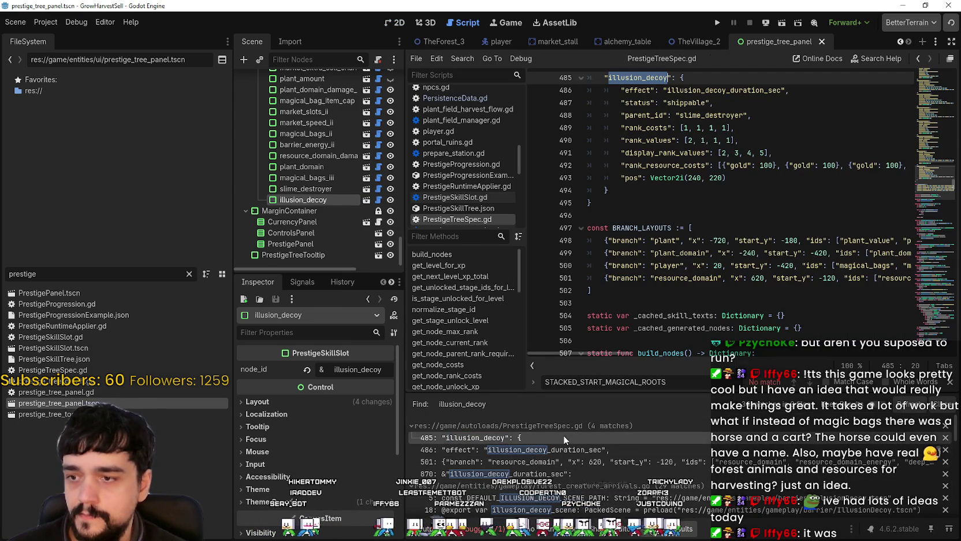
# Step: Review the illusion_decoy entry's rank costs and status line, then run the game
pyautogui.scroll(1, 722, 236)
pyautogui.click(741, 205)
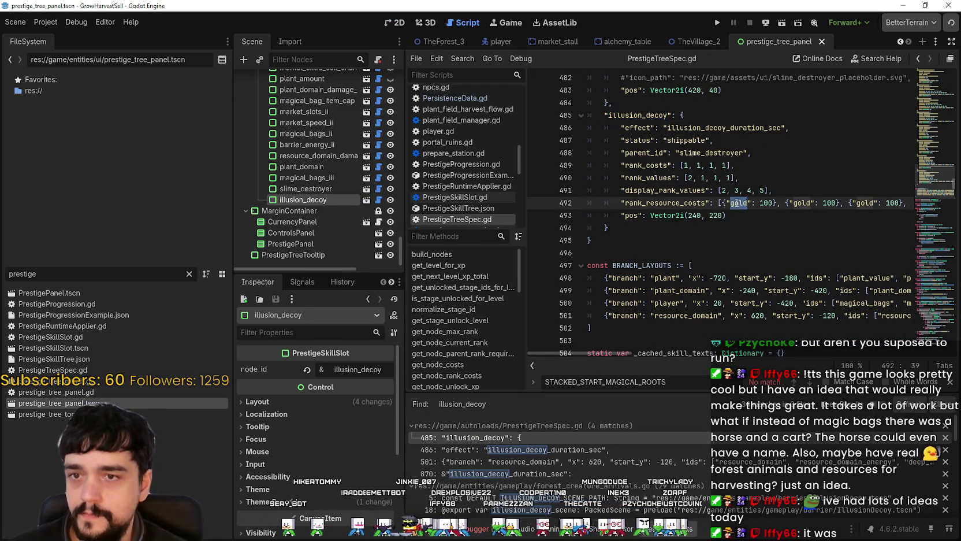
pyautogui.press('Down')
pyautogui.press('Down')
pyautogui.hotkey('ctrl', 's')
pyautogui.click(767, 141)
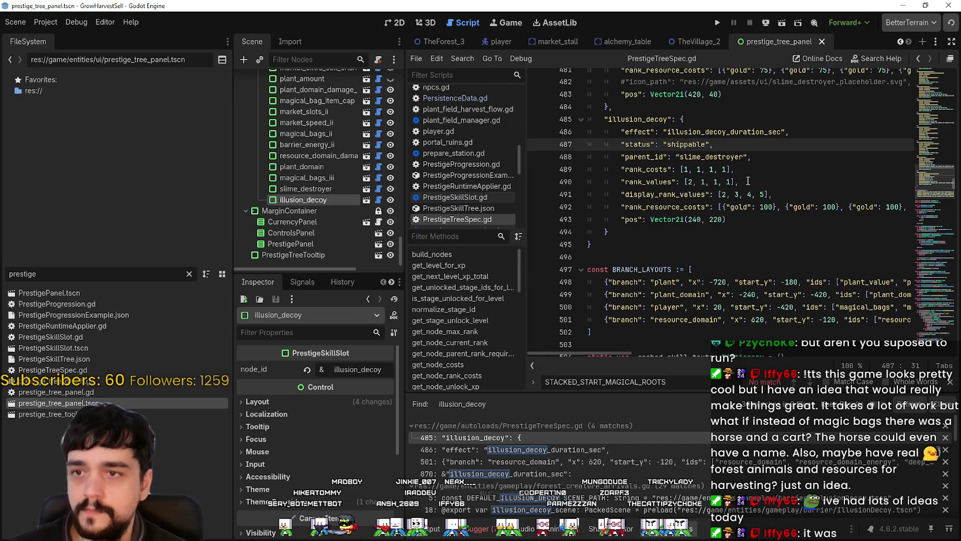
pyautogui.click(718, 22)
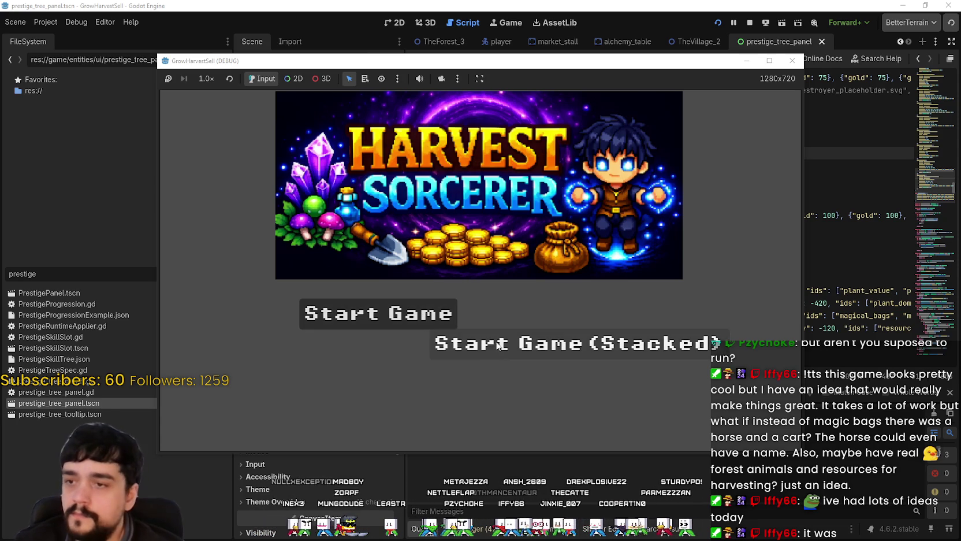
# Step: Start a new game from the Harvest Sorcerer title menu
pyautogui.click(574, 343)
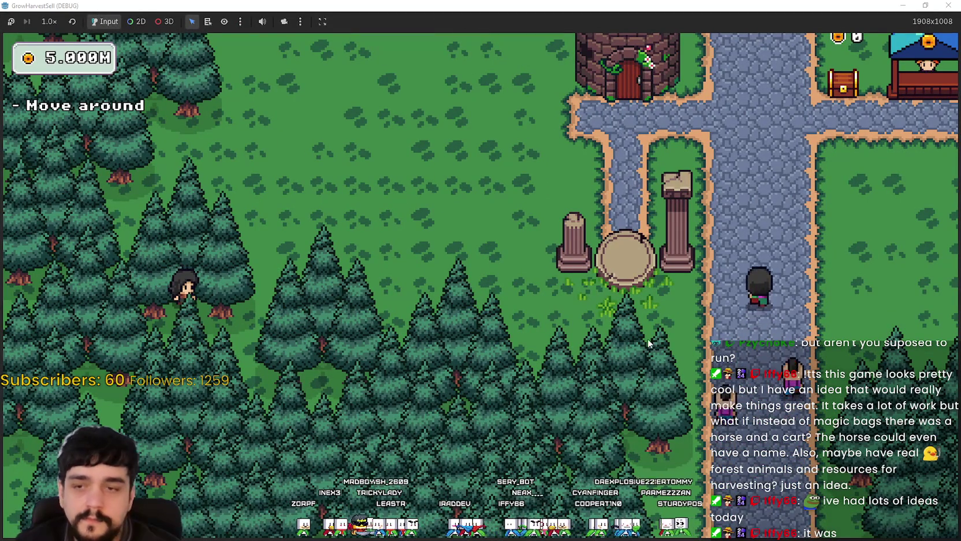
# Step: Walk to the stone path by the tower and open the Prestige skill board
pyautogui.press('d')
pyautogui.press('w')
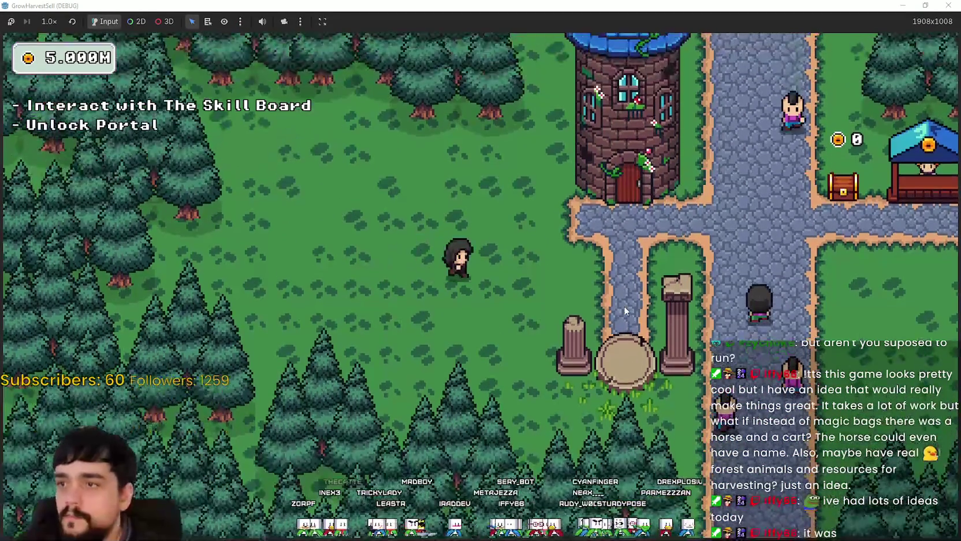
pyautogui.press('d')
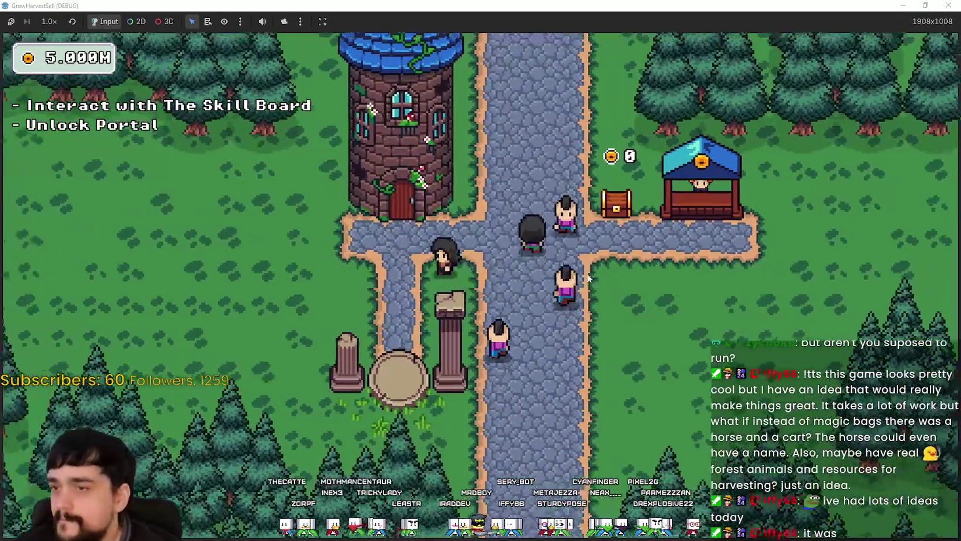
pyautogui.press('e')
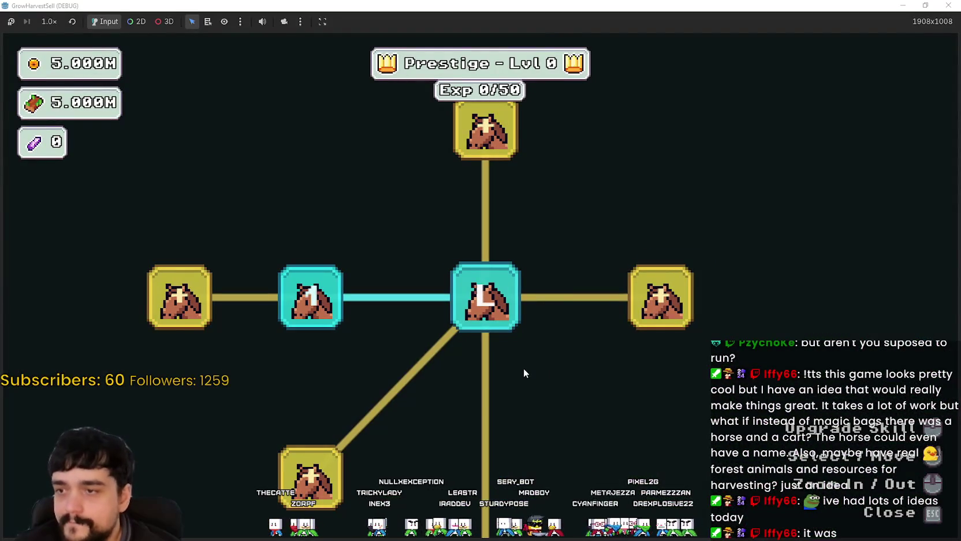
pyautogui.scroll(-5, 523, 368)
# Step: Unlock Resource Domain and the branch skills up to Plant Domain Energy
pyautogui.click(490, 283)
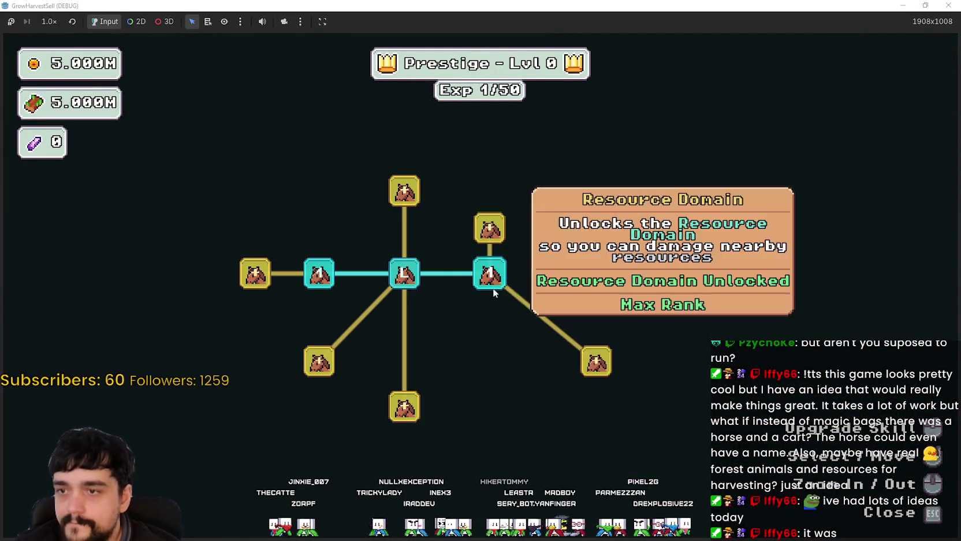
pyautogui.scroll(-3, 491, 285)
pyautogui.click(491, 261)
pyautogui.click(552, 337)
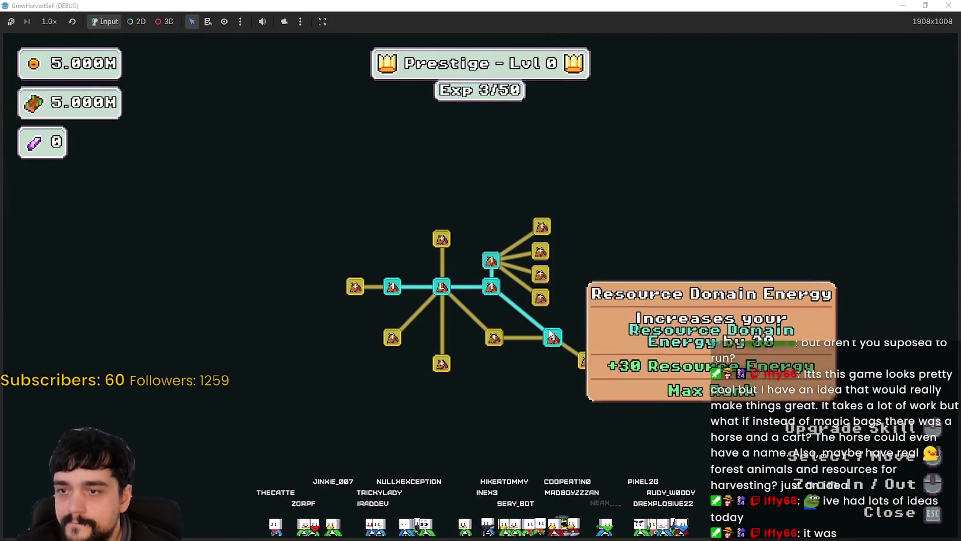
pyautogui.click(495, 339)
pyautogui.click(528, 371)
pyautogui.click(494, 373)
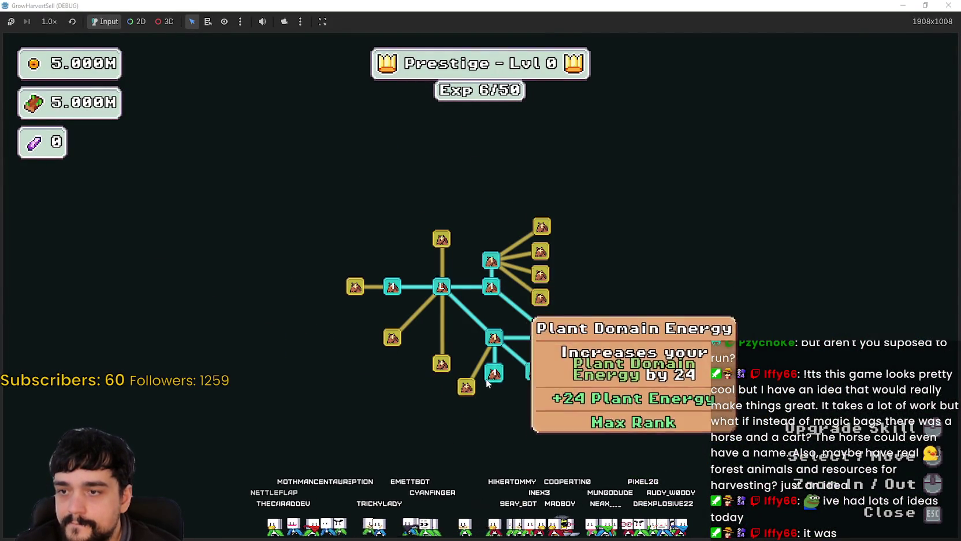
pyautogui.click(466, 387)
pyautogui.scroll(5, 468, 390)
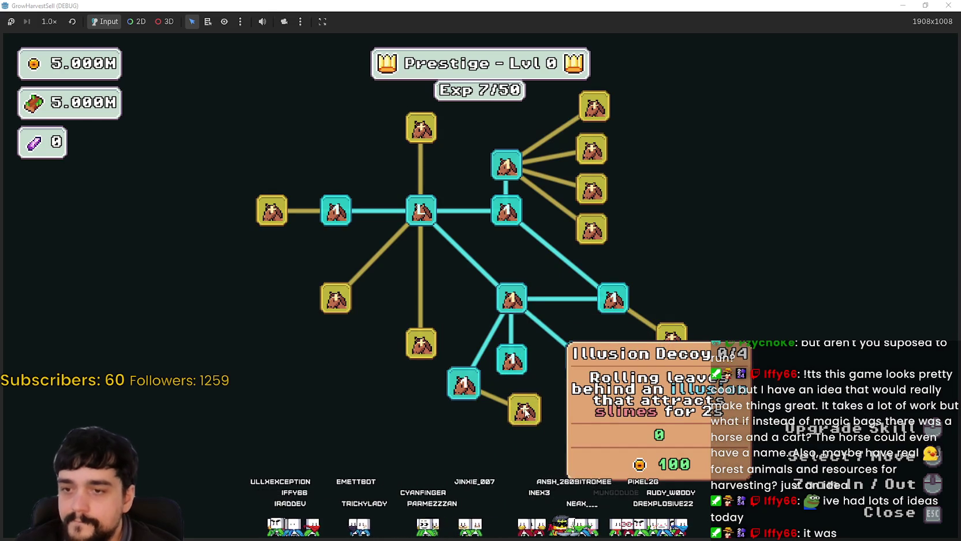
# Step: Max out Slime Destroyer and Illusion Decoy, unlock Barrier Energy II and Resource Bargain, then close the tree
pyautogui.click(464, 384)
pyautogui.click(463, 384)
pyautogui.click(464, 384)
pyautogui.click(525, 411)
pyautogui.click(524, 411)
pyautogui.click(524, 411)
pyautogui.click(525, 411)
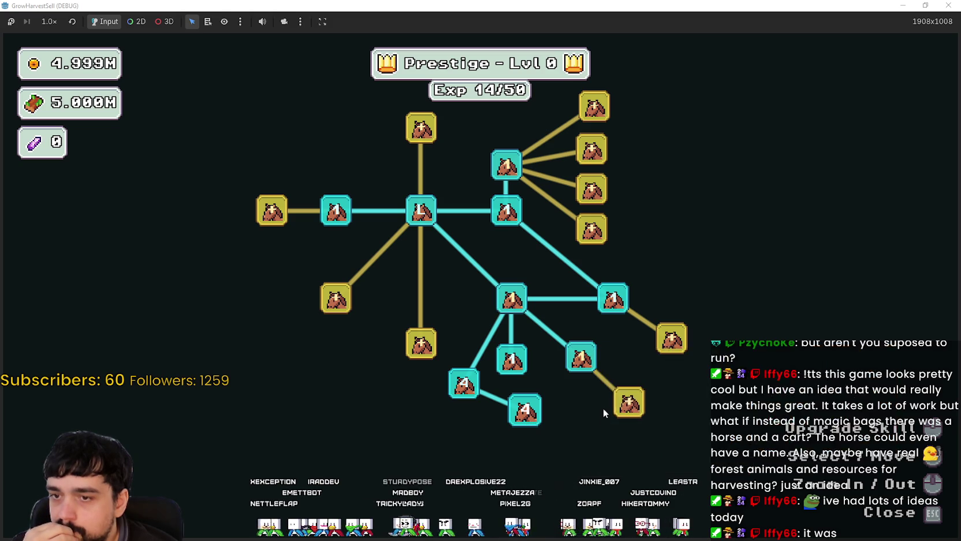
pyautogui.click(664, 346)
pyautogui.click(629, 403)
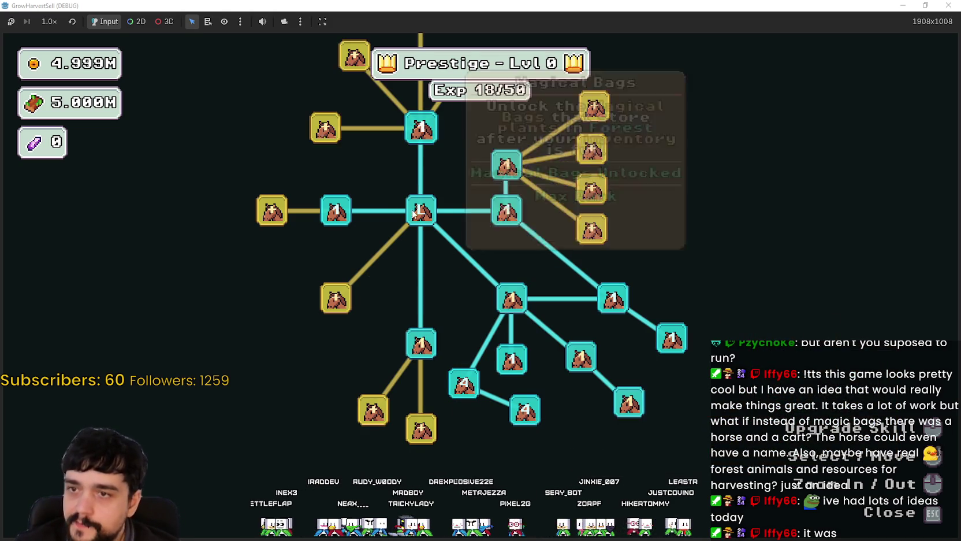
pyautogui.press('Escape')
# Step: Walk to the portal and travel to forest stage 1
pyautogui.press('s')
pyautogui.press('e')
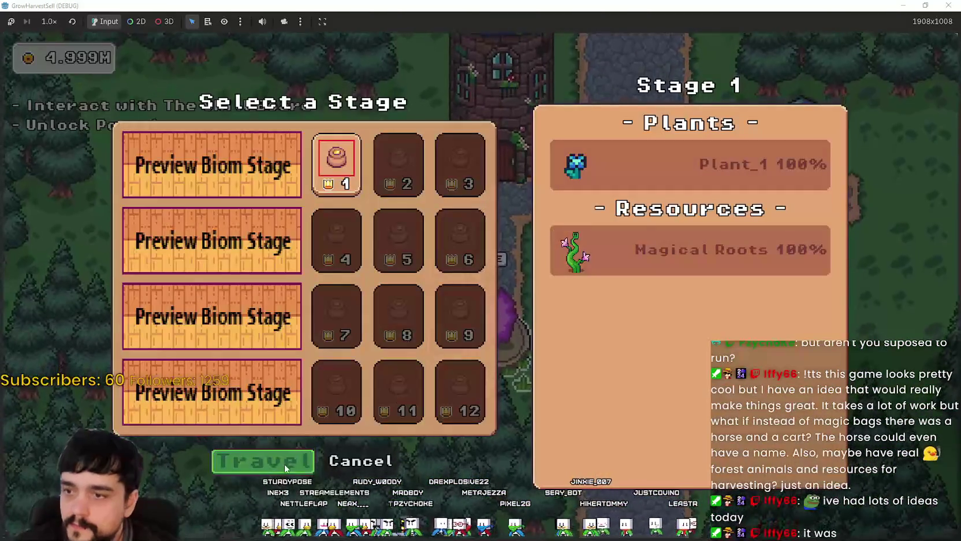
pyautogui.press('Return')
# Step: Walk the character west, north and back east around the portal tree
pyautogui.press('a')
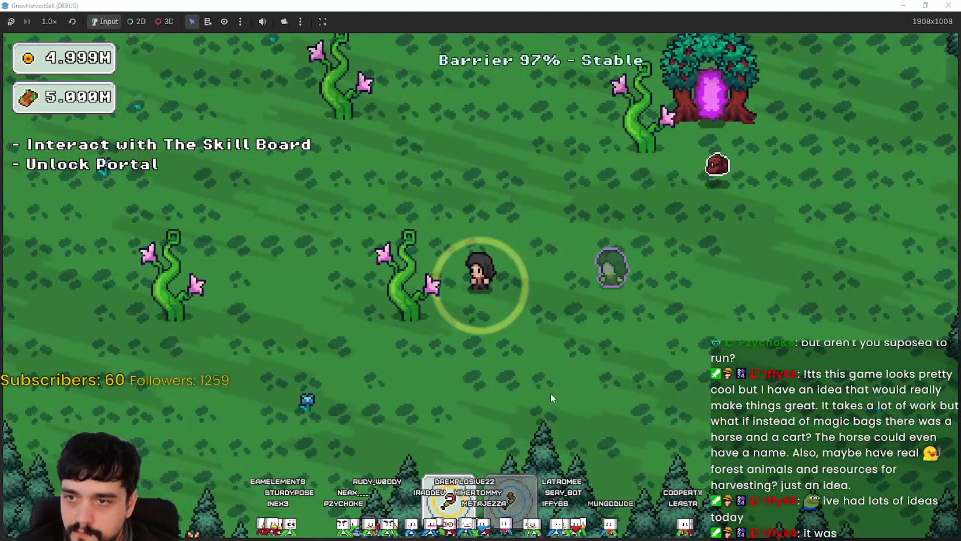
pyautogui.press('w')
pyautogui.press('w')
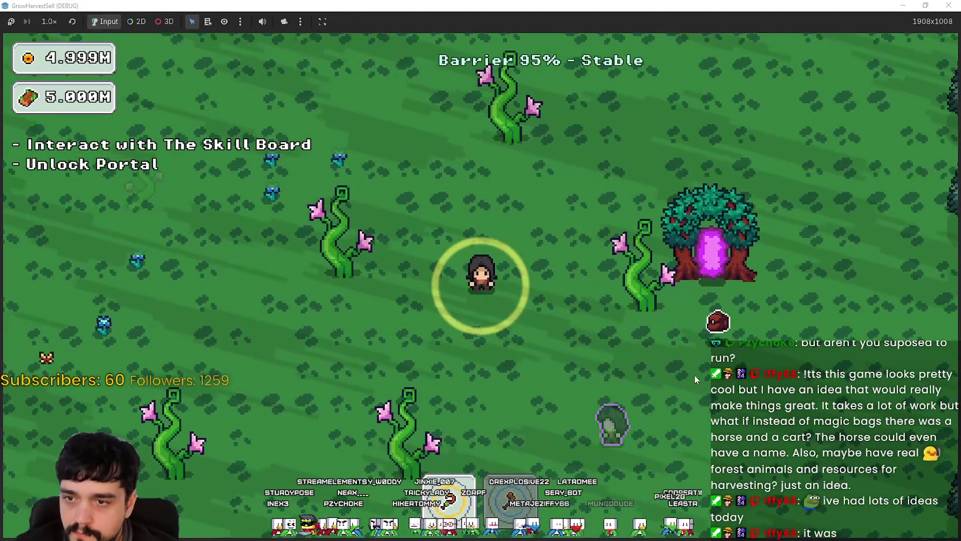
pyautogui.press('s')
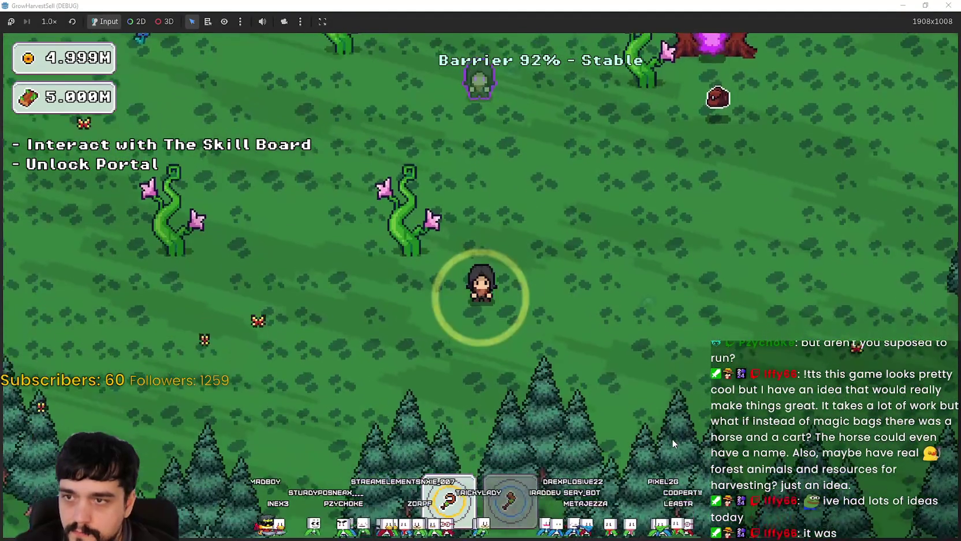
pyautogui.press('w')
pyautogui.press('a')
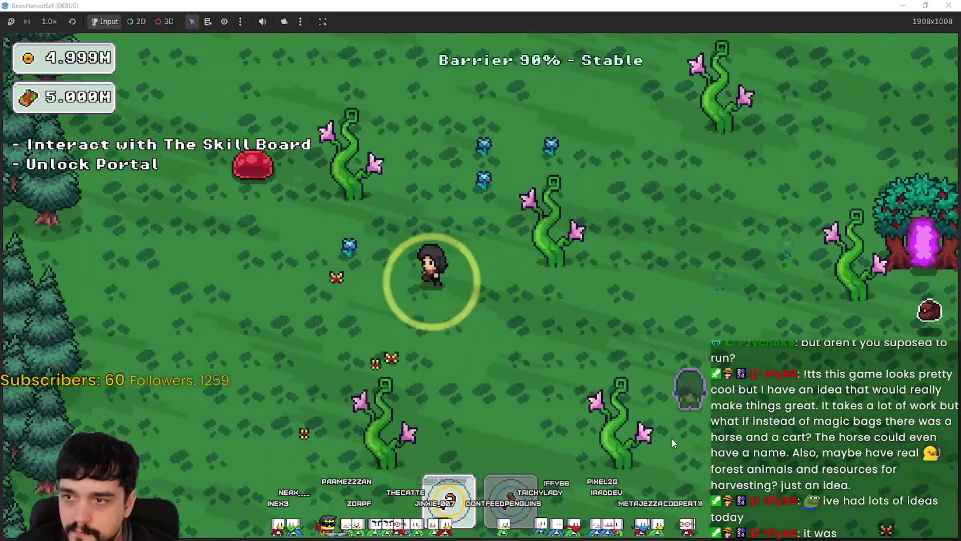
pyautogui.press('w')
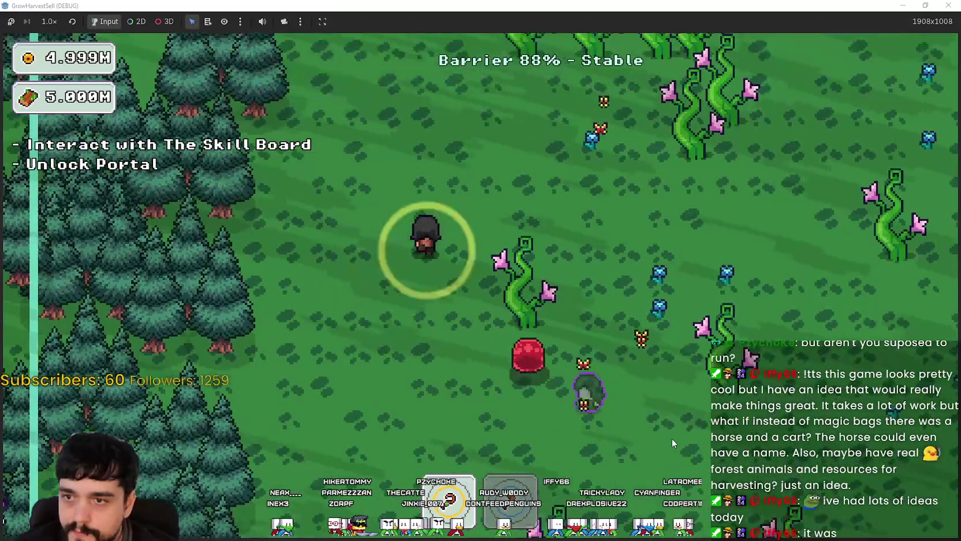
pyautogui.press('d')
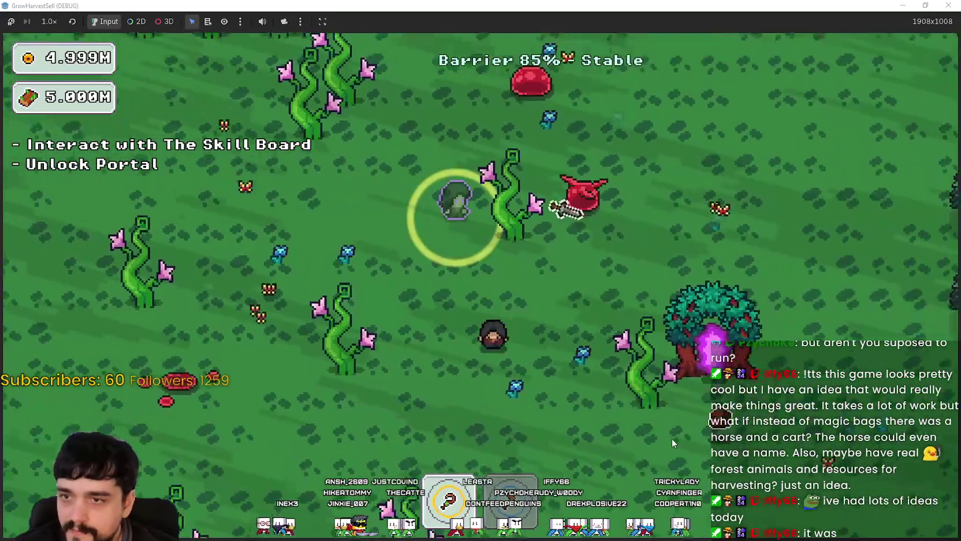
pyautogui.press('a')
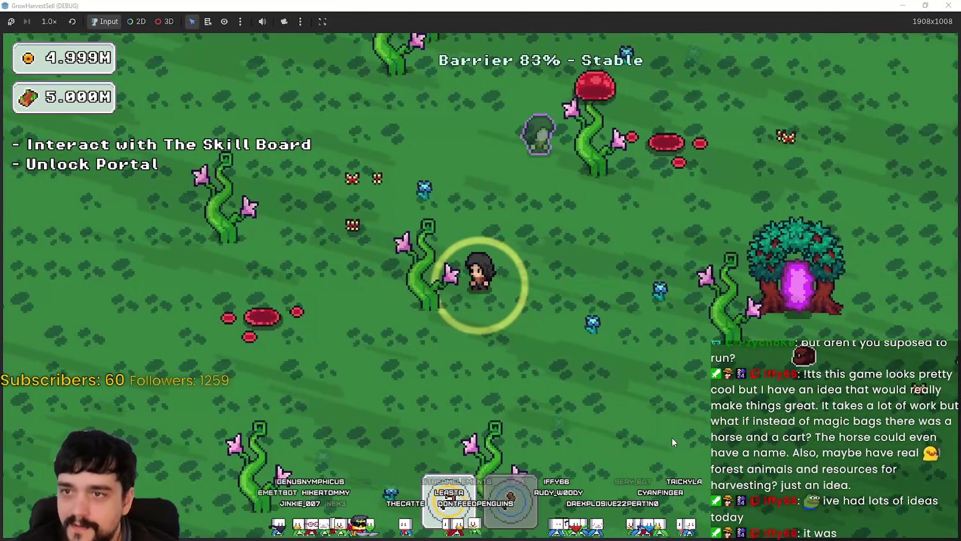
pyautogui.press('d')
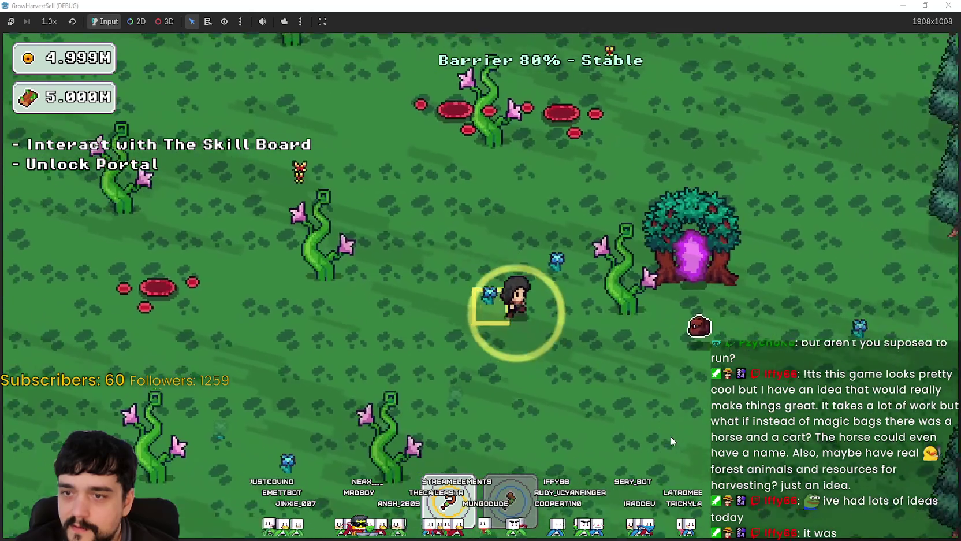
# Step: Wander through the pine forest, then restore the game window and stop the game
pyautogui.press('s')
pyautogui.press('a')
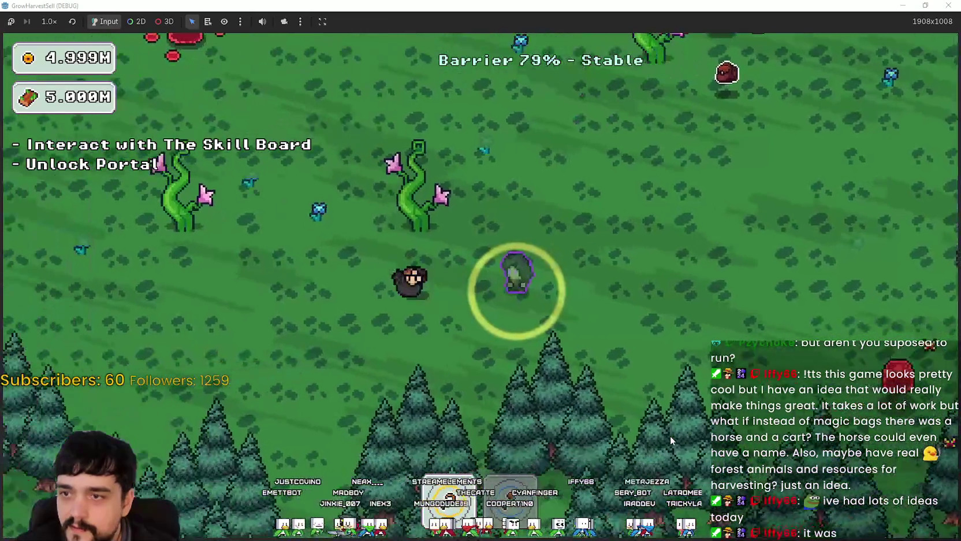
pyautogui.press('w')
pyautogui.press('d')
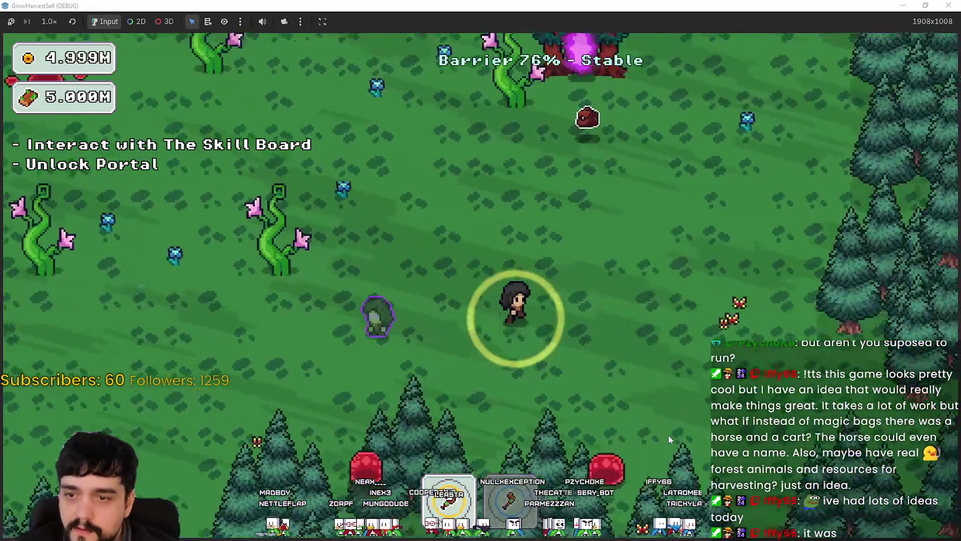
pyautogui.press('s')
pyautogui.press('d')
pyautogui.press('w')
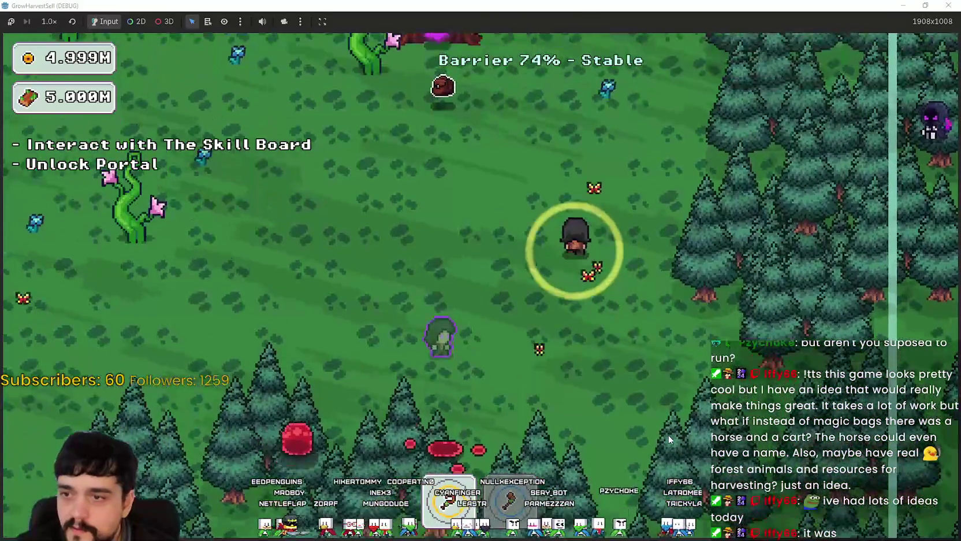
pyautogui.press('a')
pyautogui.press('w')
pyautogui.press('s')
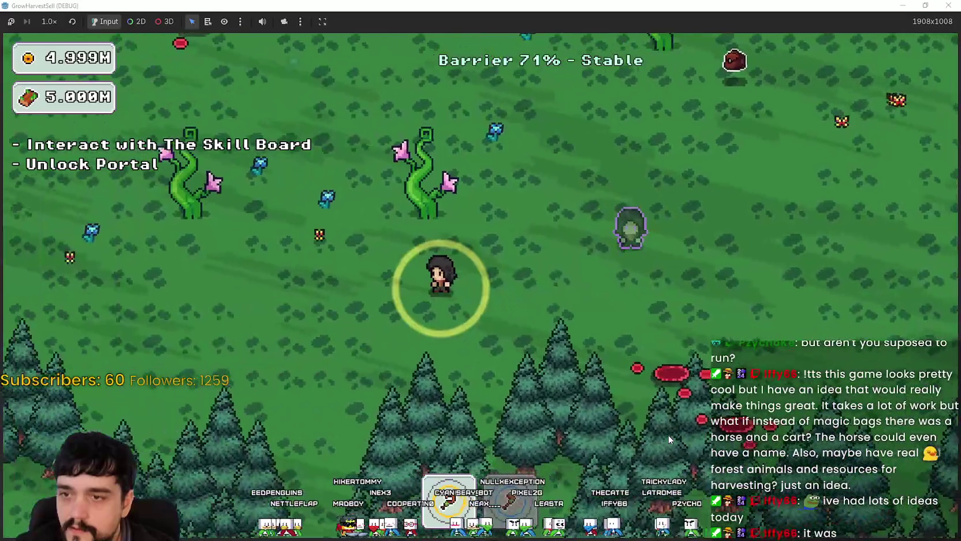
pyautogui.press('w')
pyautogui.press('d')
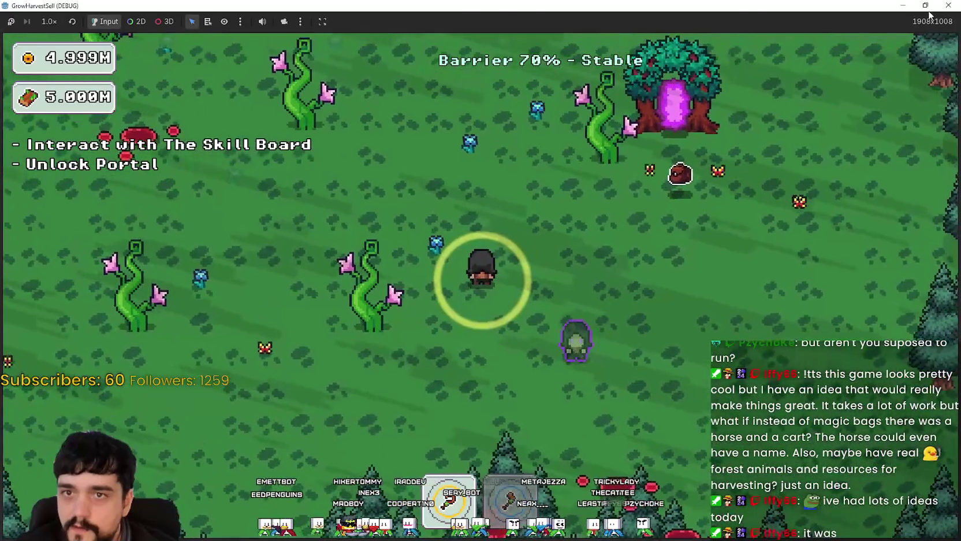
pyautogui.press('super+Down')
pyautogui.click(752, 23)
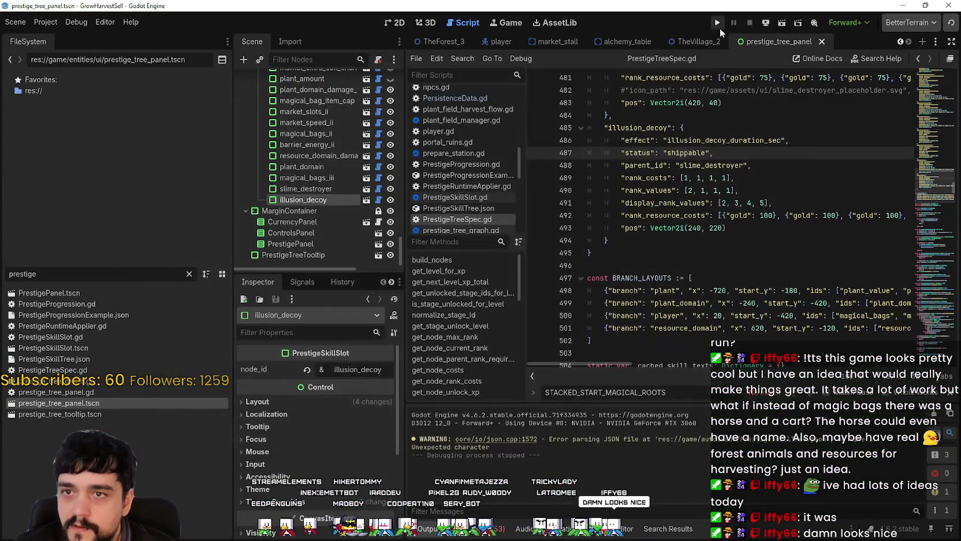
# Step: Relaunch the game, maximize its window and start the stacked run
pyautogui.click(719, 25)
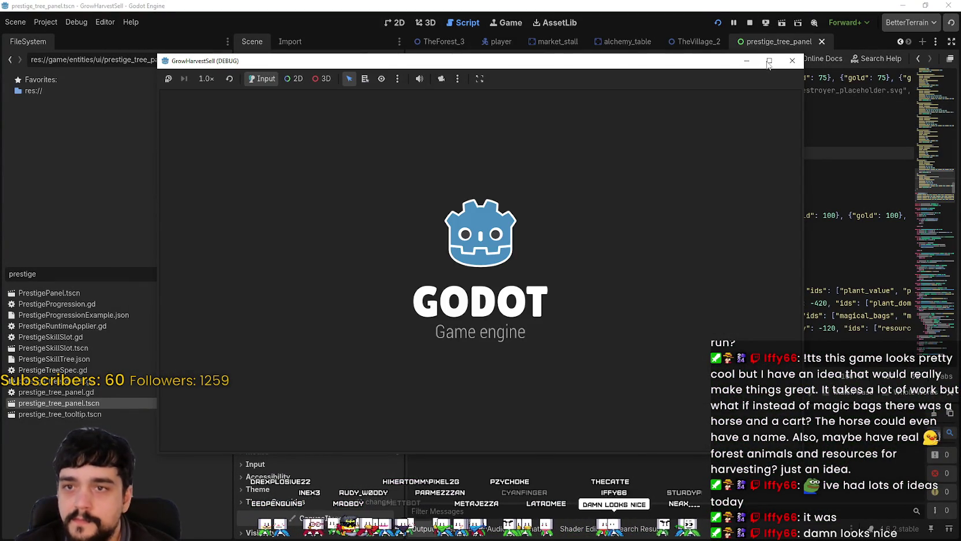
pyautogui.click(769, 61)
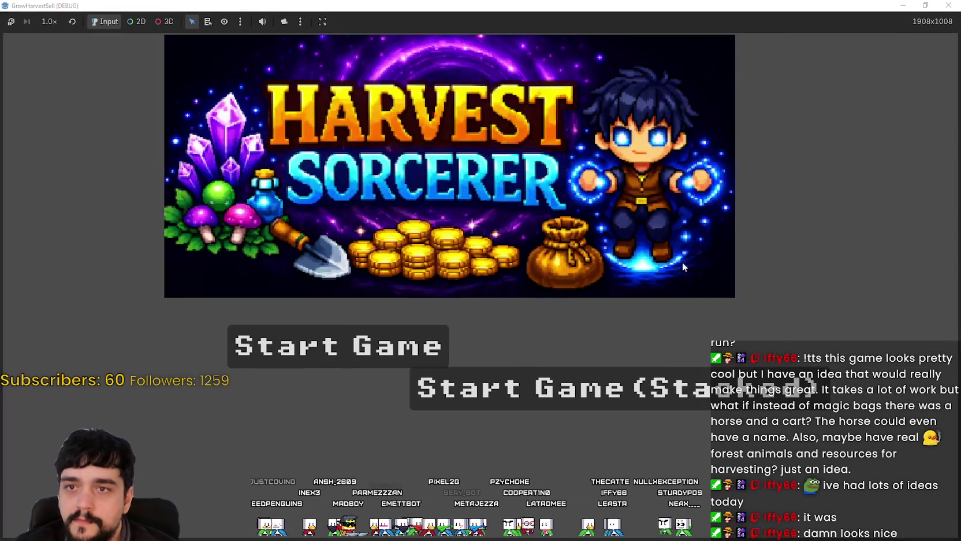
pyautogui.click(595, 388)
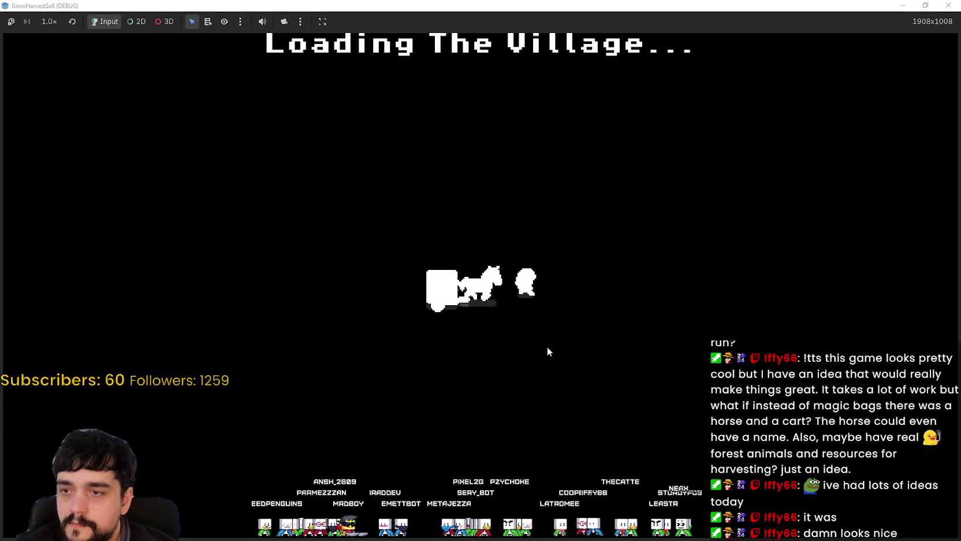
# Step: Walk to the skill board, open it, and unlock the Portal root and first branch nodes
pyautogui.press('d')
pyautogui.press('w')
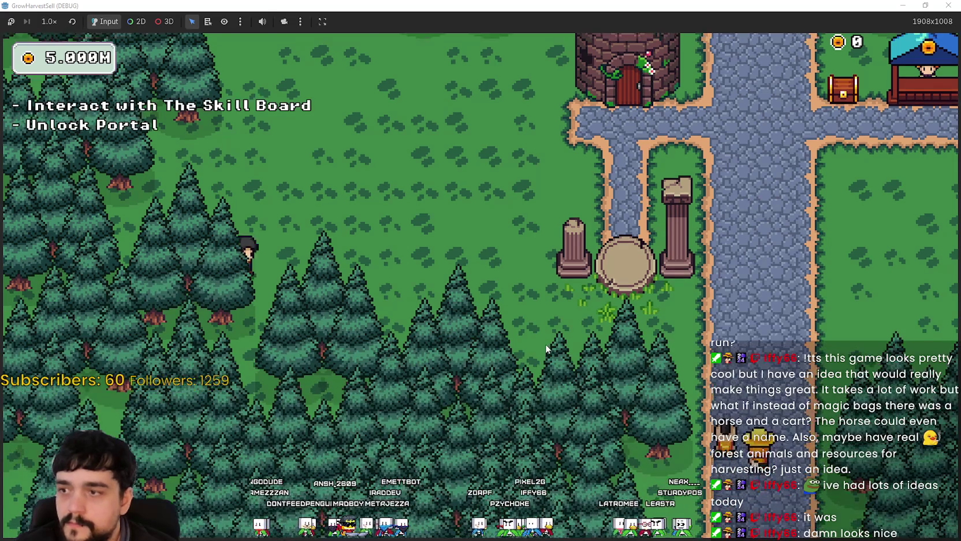
pyautogui.press('e')
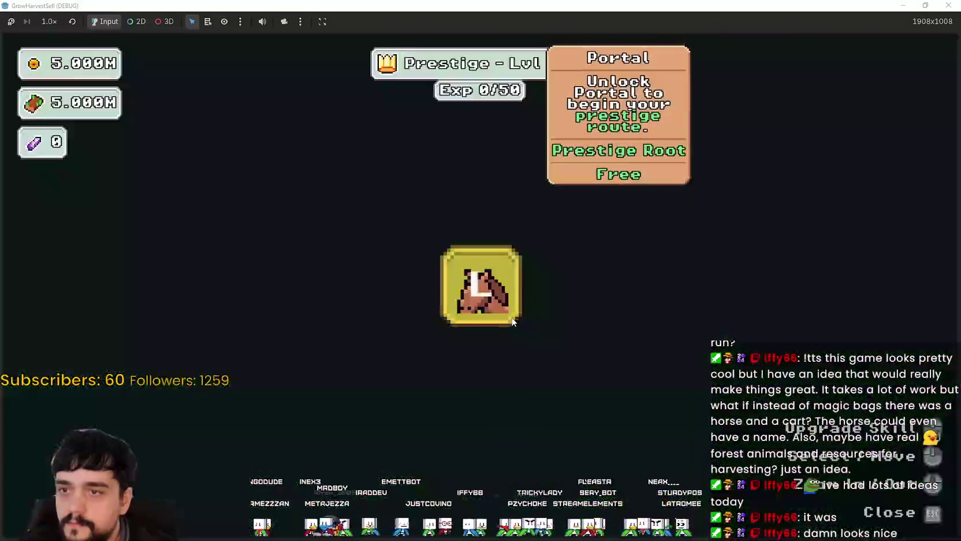
pyautogui.click(486, 302)
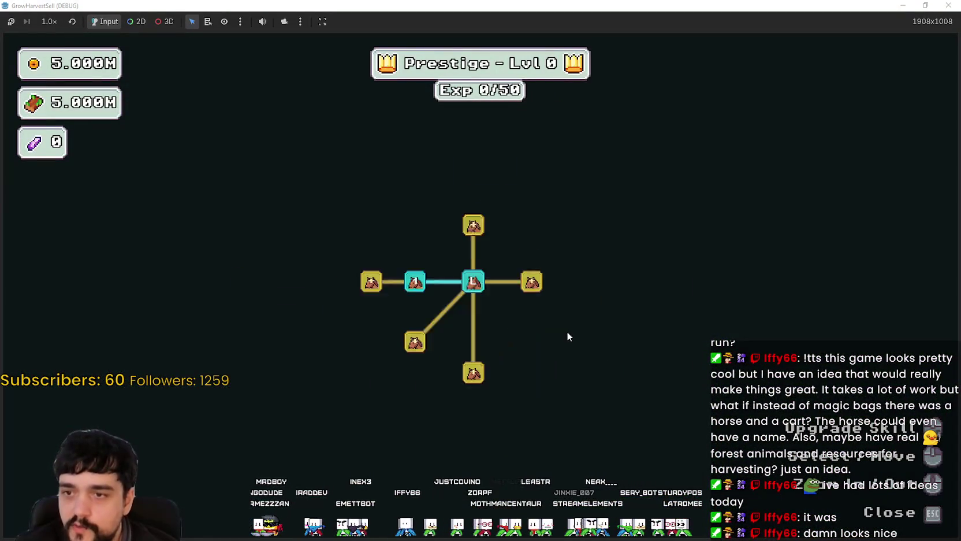
pyautogui.click(487, 275)
pyautogui.click(567, 349)
pyautogui.click(488, 348)
# Step: Unlock Slime Destroyer and rank Illusion Decoy up to max
pyautogui.scroll(2, 491, 386)
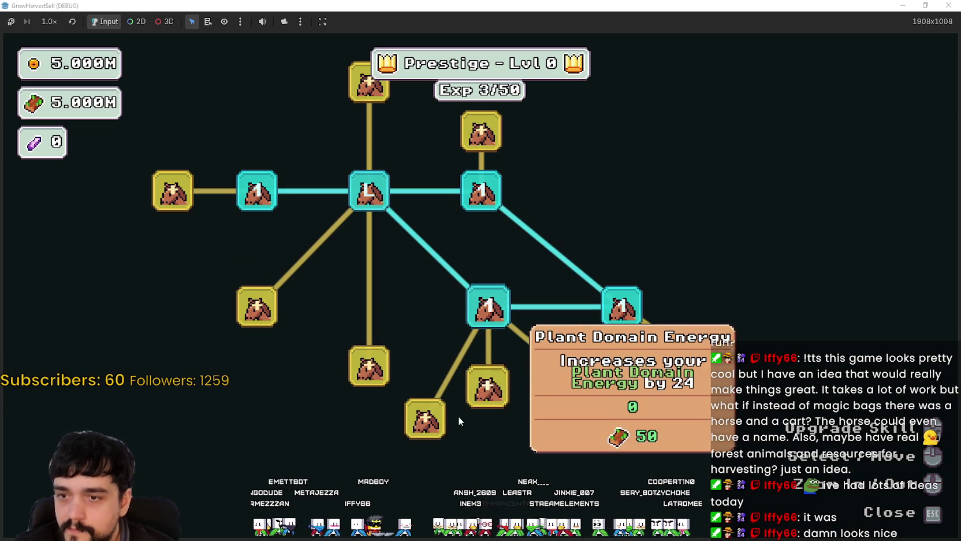
pyautogui.moveTo(444, 434); pyautogui.dragTo(500, 370)
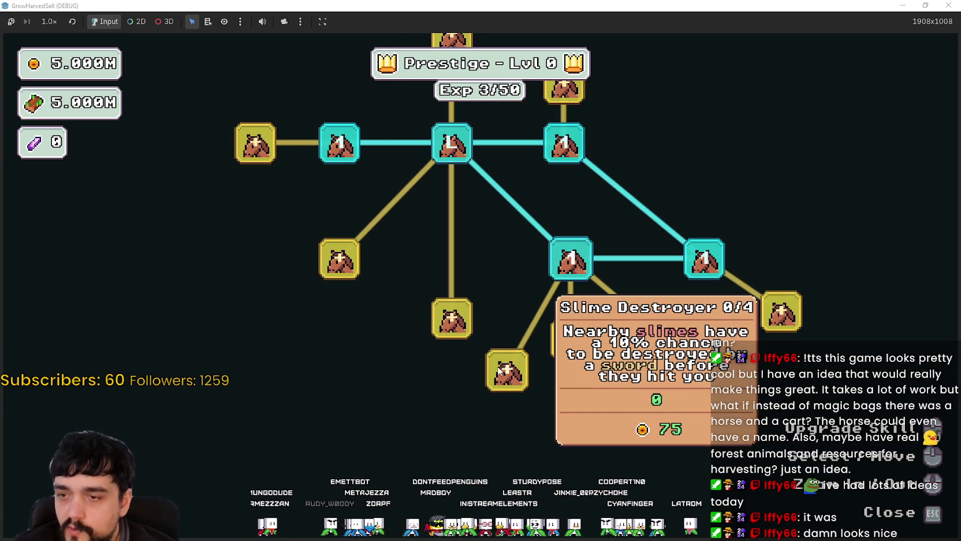
pyautogui.click(502, 372)
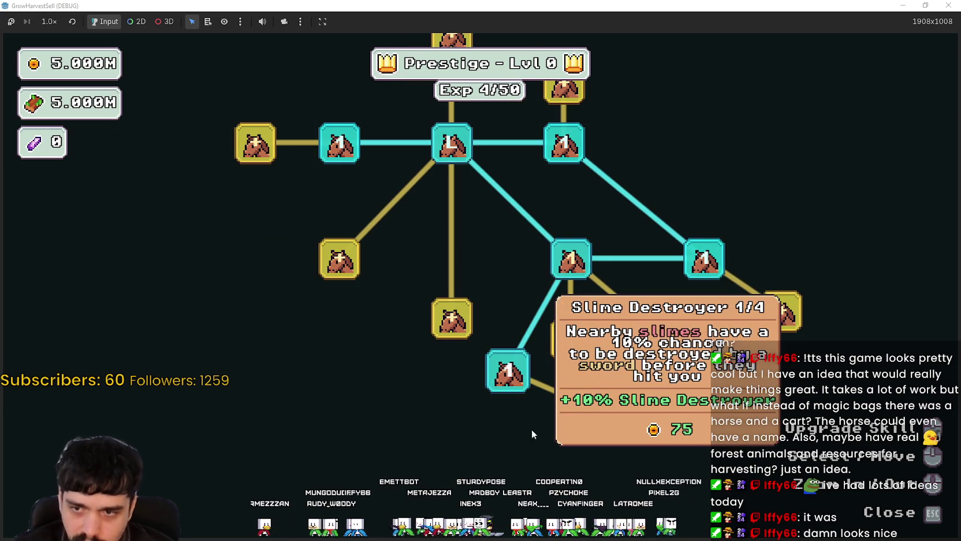
pyautogui.click(574, 368)
pyautogui.click(573, 368)
pyautogui.click(574, 368)
pyautogui.click(574, 368)
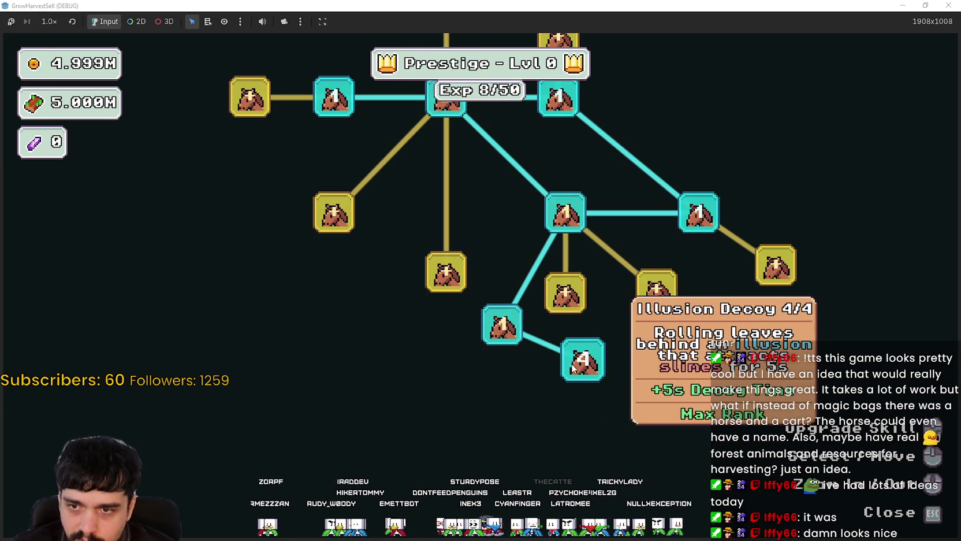
# Step: Buy Barrier Energy, unlock Plant Domain Energy and two gold skills on the right branch
pyautogui.moveTo(340, 214); pyautogui.dragTo(583, 293)
pyautogui.click(671, 365)
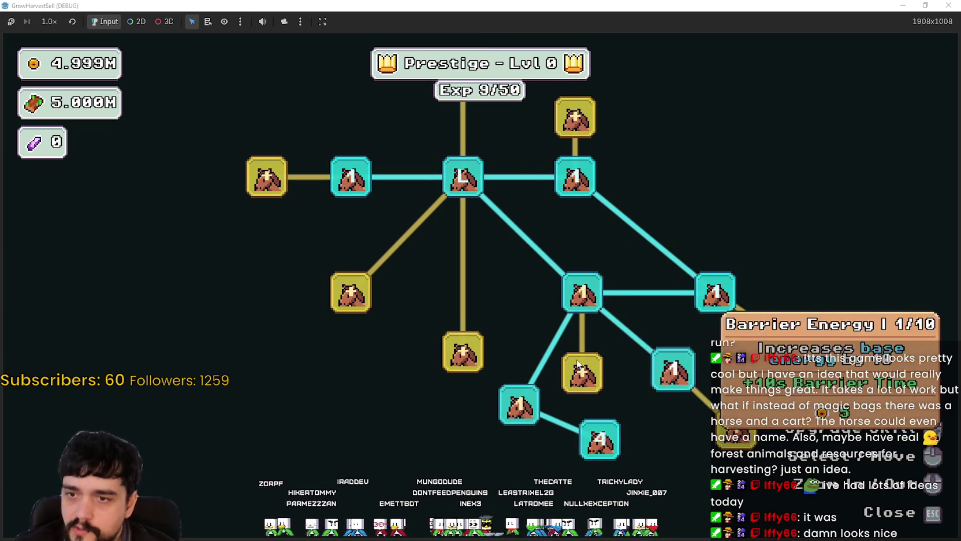
pyautogui.click(595, 380)
pyautogui.click(615, 297)
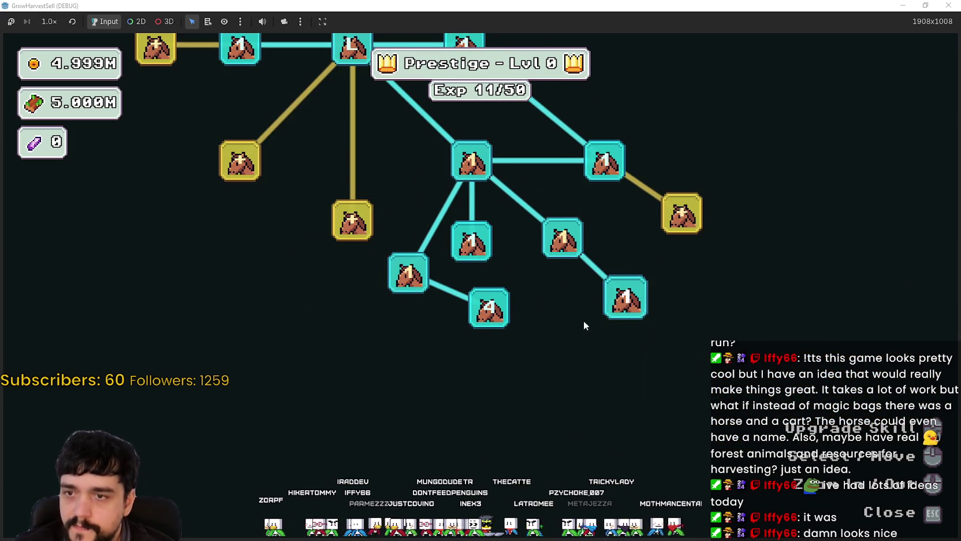
pyautogui.scroll(-2, 575, 370)
pyautogui.click(661, 298)
# Step: Pan and zoom around the skill tree to inspect it, then close the skill board
pyautogui.scroll(-2, 516, 308)
pyautogui.scroll(3, 524, 322)
pyautogui.scroll(-3, 544, 333)
pyautogui.moveTo(544, 333); pyautogui.dragTo(504, 245)
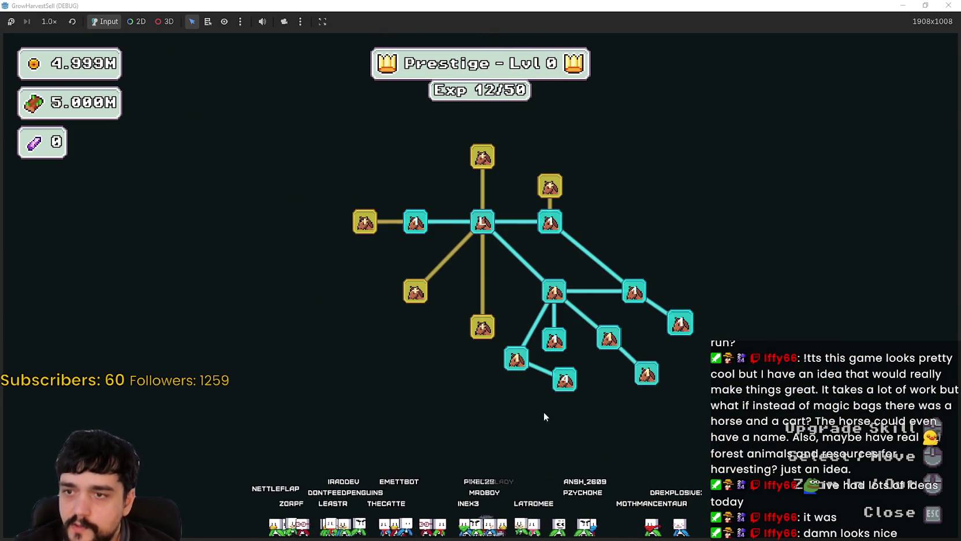
pyautogui.scroll(-2, 584, 324)
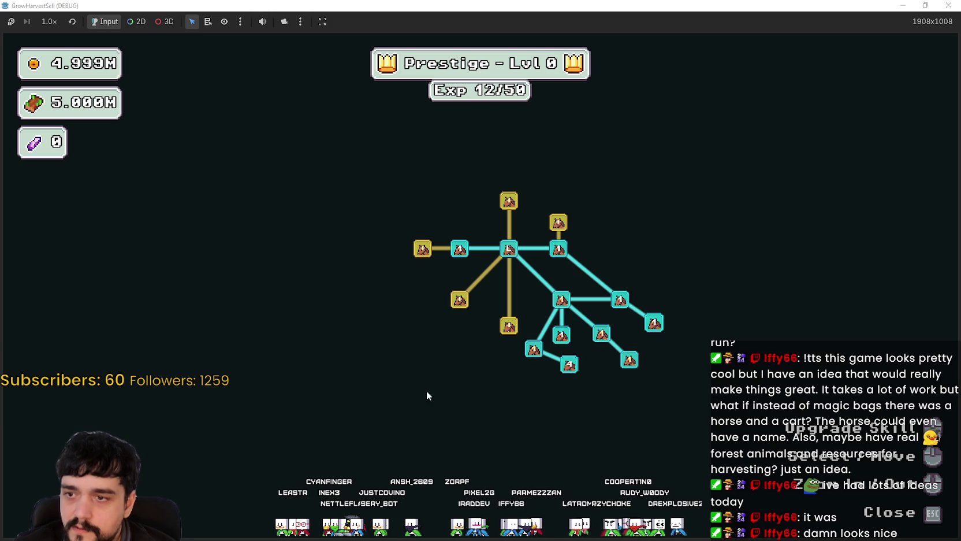
pyautogui.moveTo(456, 309)
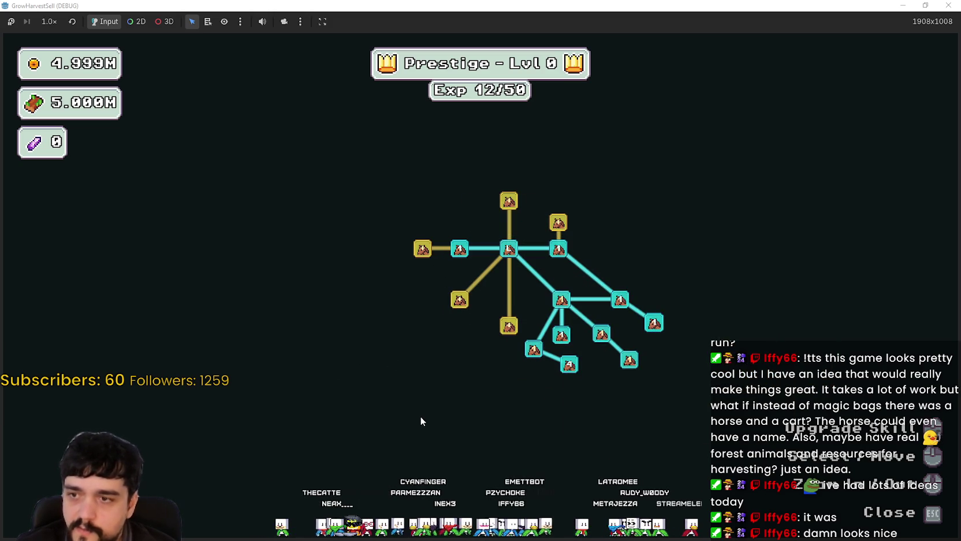
pyautogui.moveTo(519, 334)
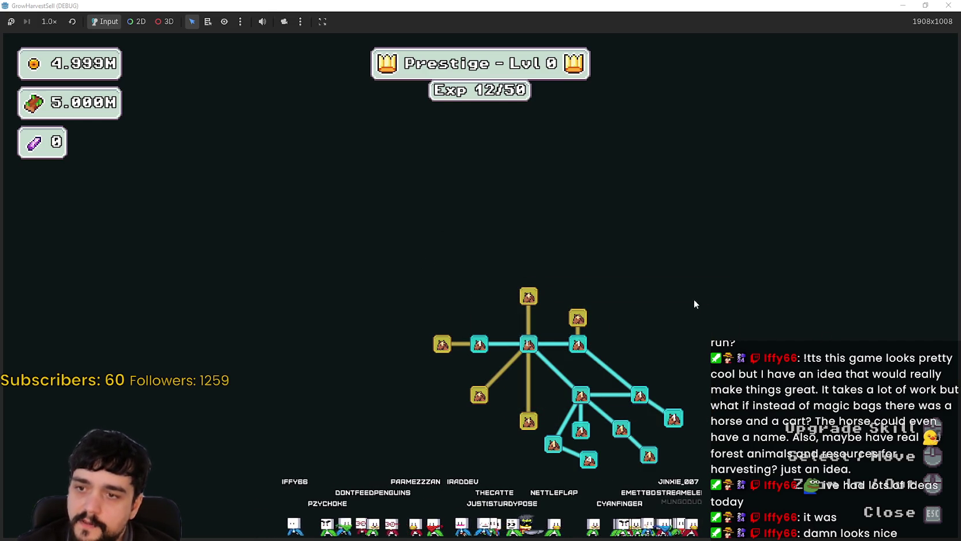
pyautogui.moveTo(653, 345); pyautogui.dragTo(588, 343)
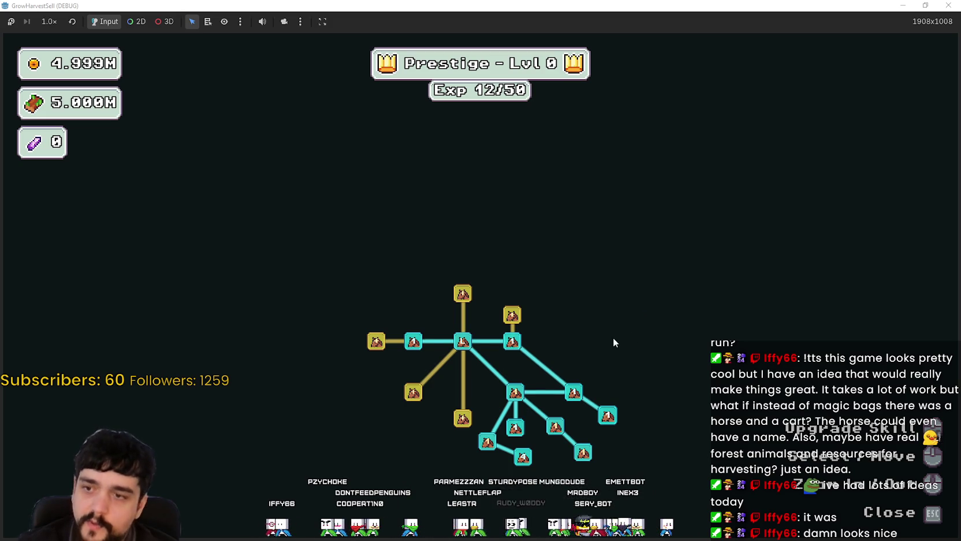
pyautogui.scroll(3, 609, 344)
pyautogui.press('Escape')
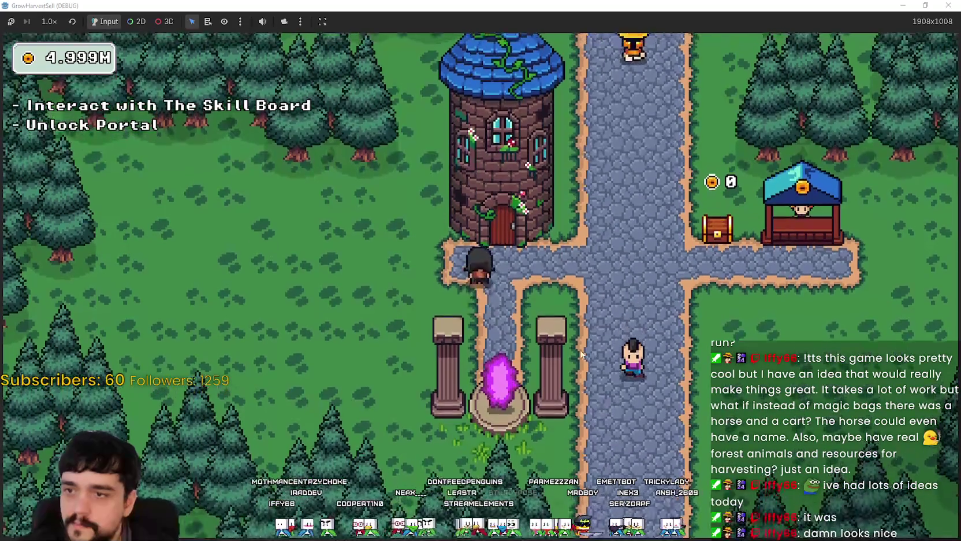
# Step: Close the skill board, walk to the portal and travel to the forest stage
pyautogui.press('e')
pyautogui.press('Escape')
pyautogui.press('s')
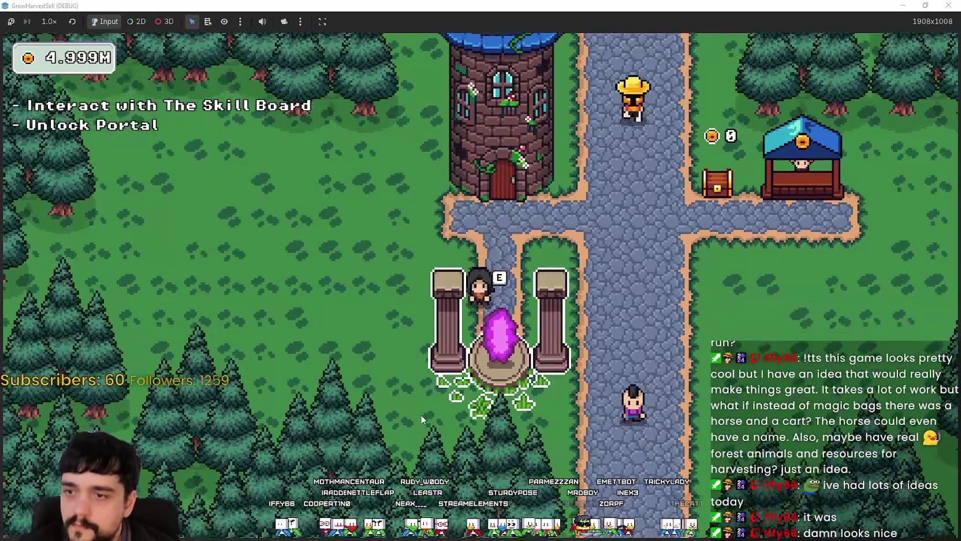
pyautogui.press('e')
pyautogui.click(276, 447)
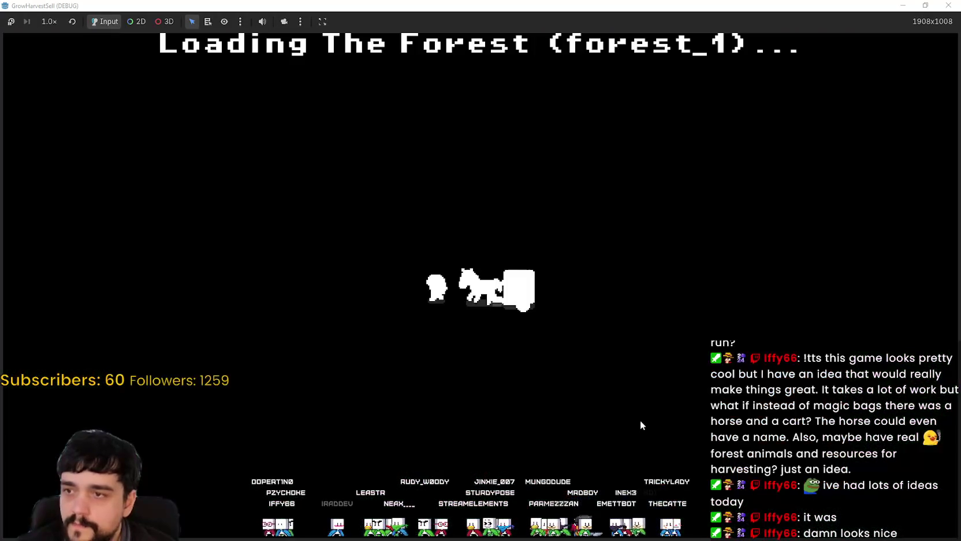
# Step: Walk the sorcerer around the forest clearing with WASD
pyautogui.press('w')
pyautogui.press('a')
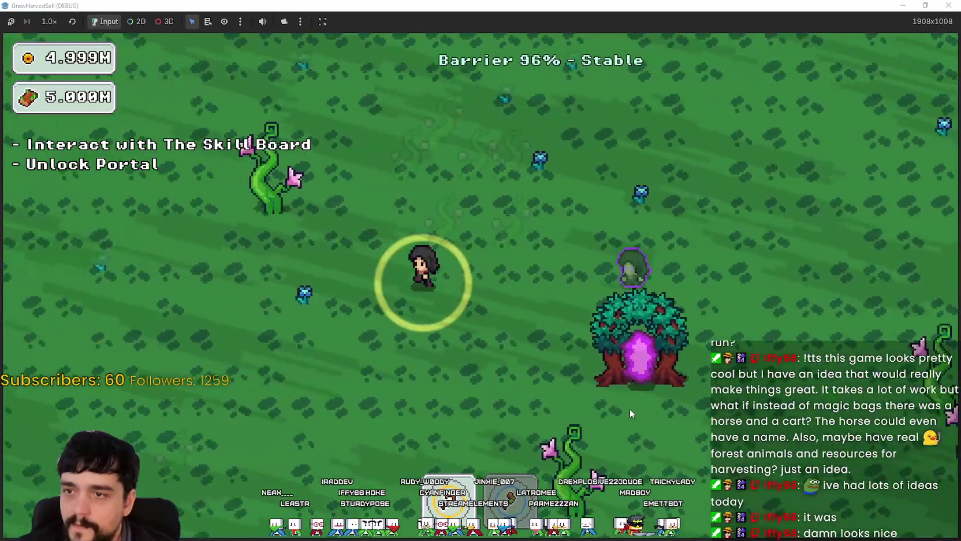
pyautogui.press('w')
pyautogui.press('d')
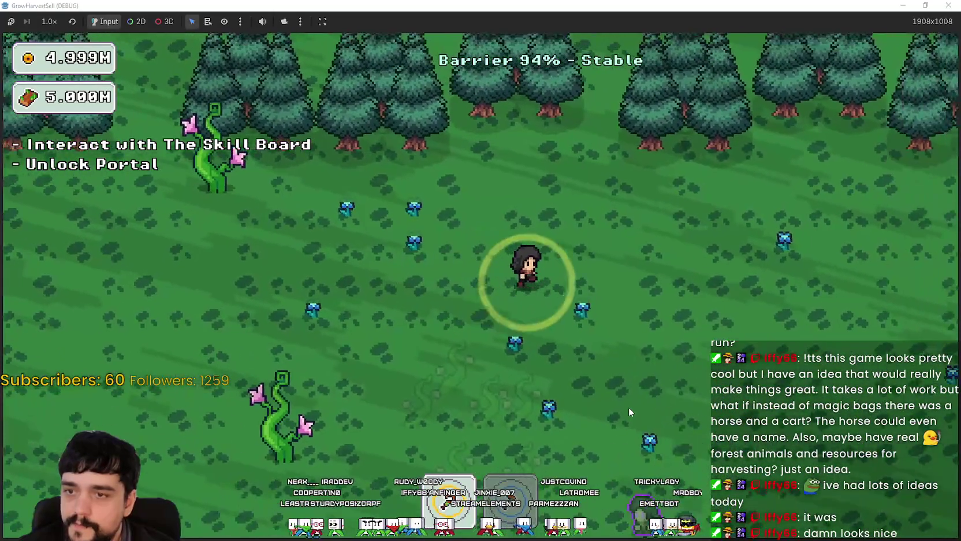
pyautogui.press('s')
pyautogui.press('d')
pyautogui.press('s')
pyautogui.press('a')
pyautogui.press('a')
pyautogui.press('w')
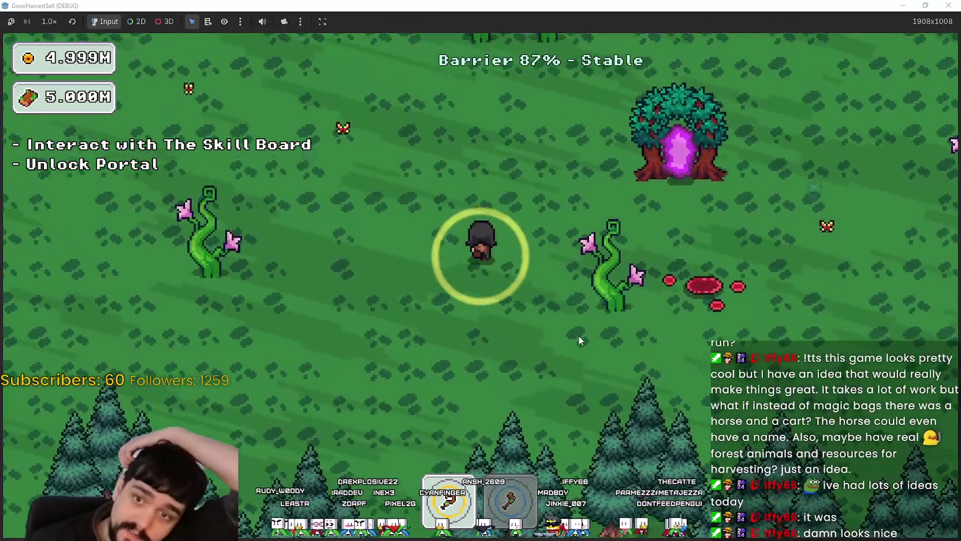
# Step: Keep roaming near the portal tree while the barrier drops to 73% - Stable
pyautogui.press('a')
pyautogui.press('s')
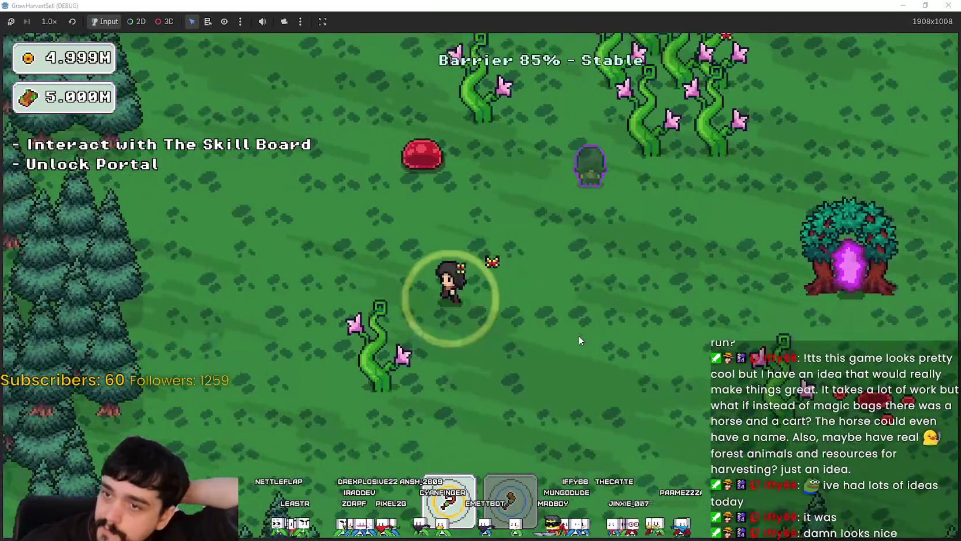
pyautogui.press('a')
pyautogui.press('w')
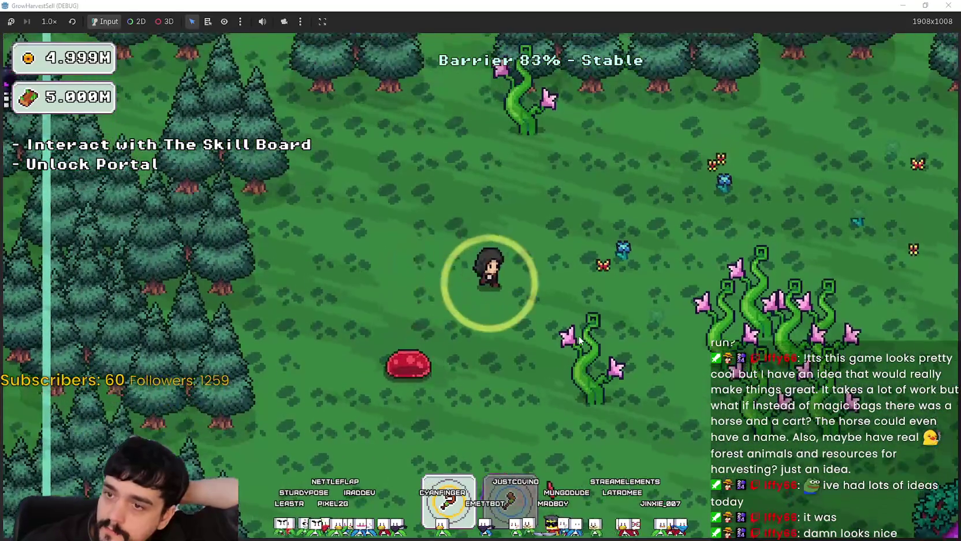
pyautogui.press('s')
pyautogui.press('d')
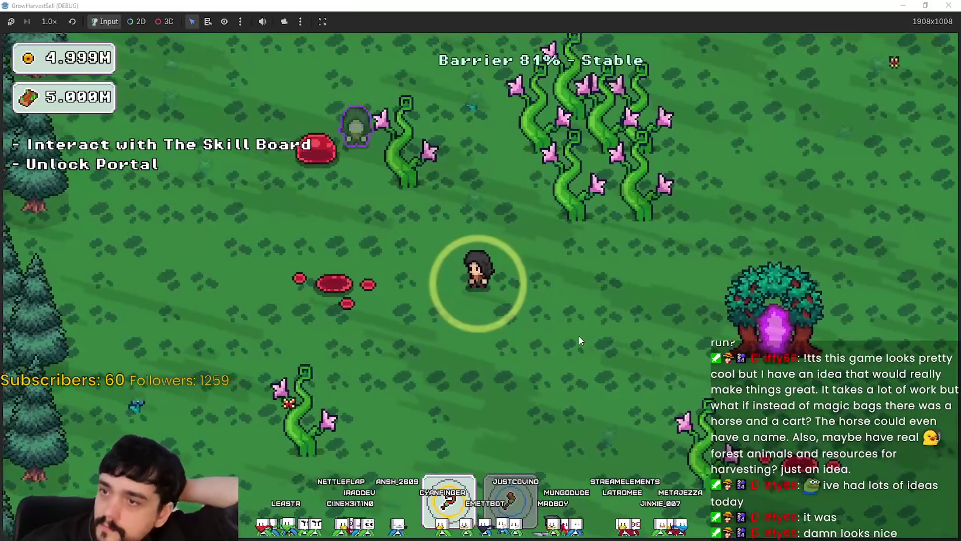
pyautogui.press('d')
pyautogui.press('s')
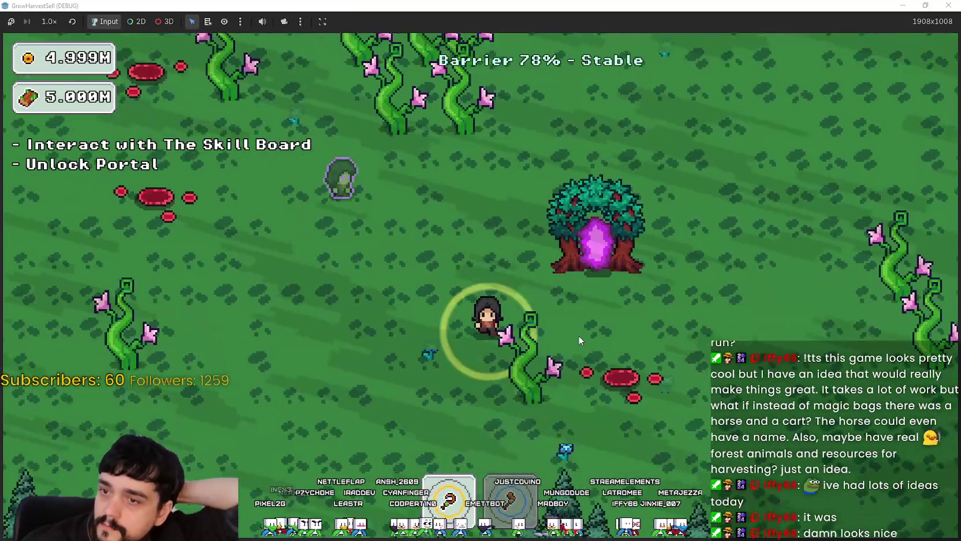
pyautogui.press('w')
pyautogui.press('a')
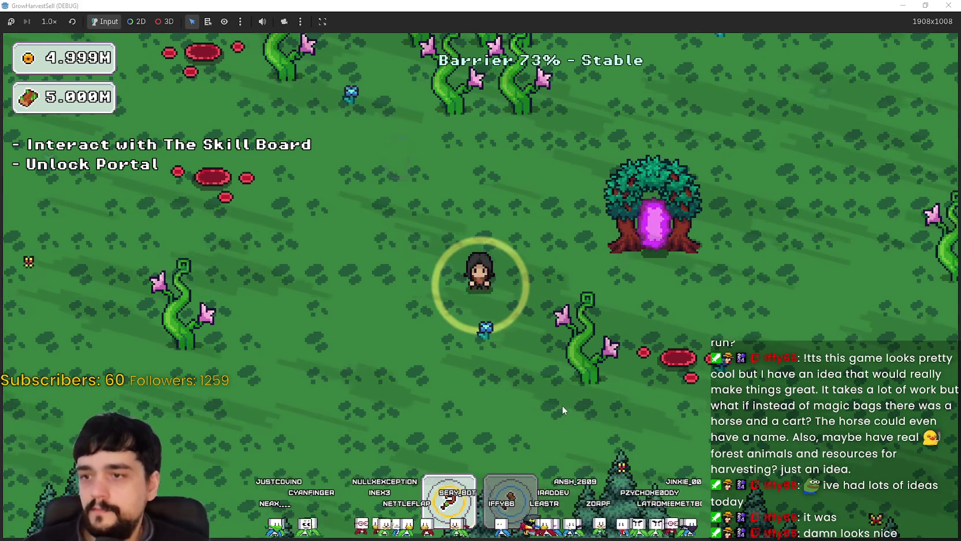
# Step: Walk the sorcerer diagonally around the forest with combined WASD keys
pyautogui.hotkey('w', 'a')
pyautogui.hotkey('w', 'd')
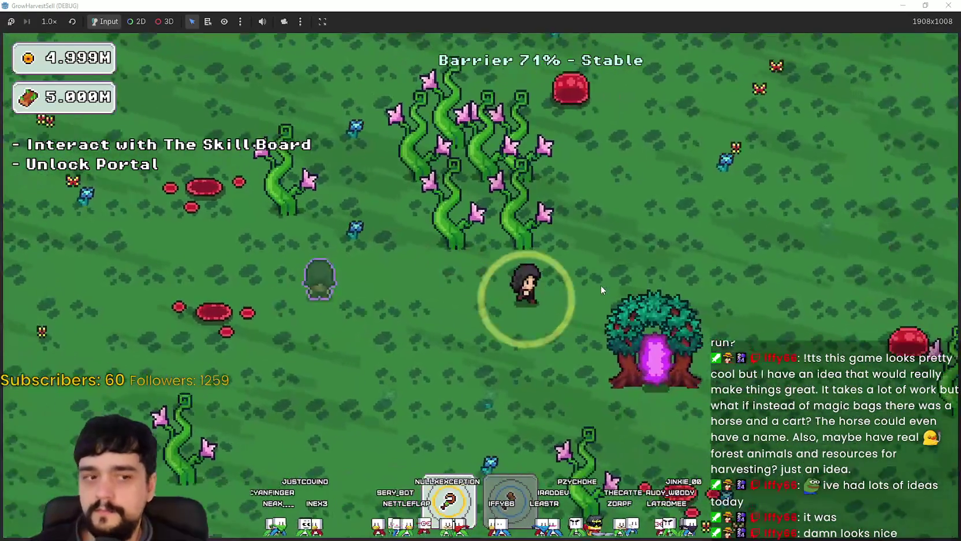
pyautogui.hotkey('a', 's')
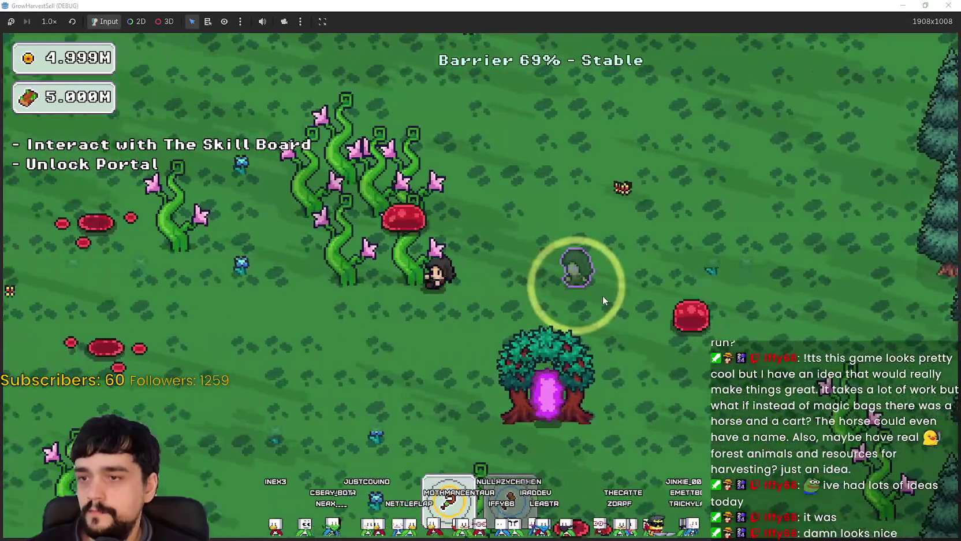
pyautogui.hotkey('w', 'd')
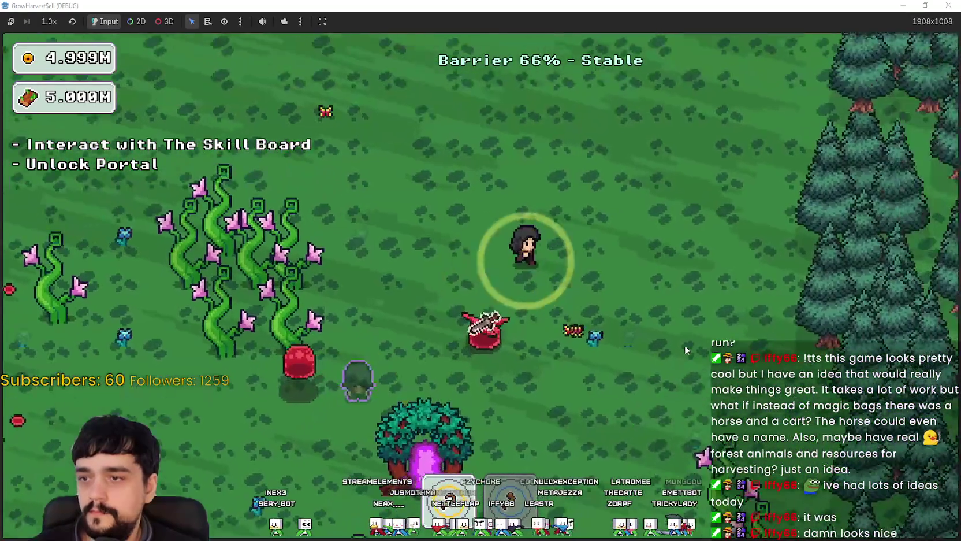
pyautogui.hotkey('s', 'd')
pyautogui.press('s')
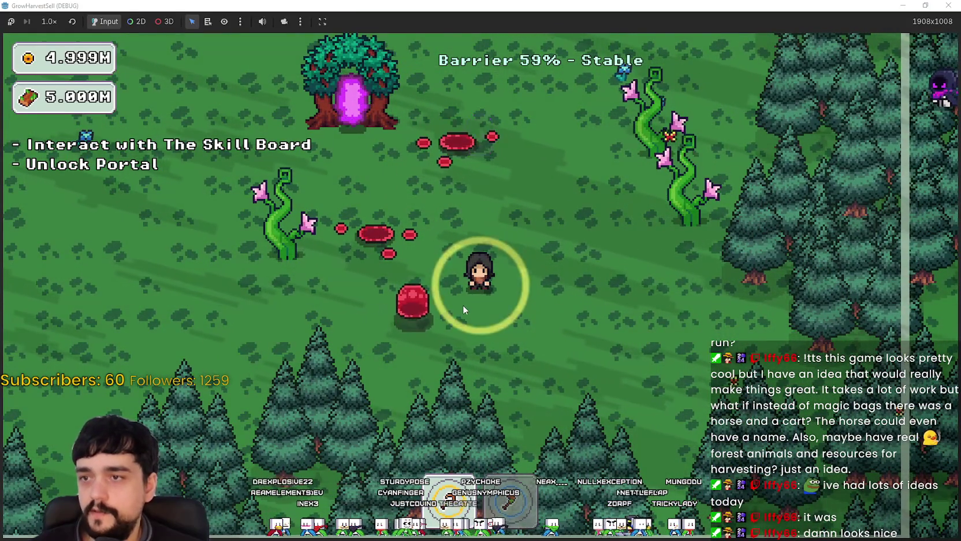
pyautogui.hotkey('s', 'd')
pyautogui.hotkey('w', 'd')
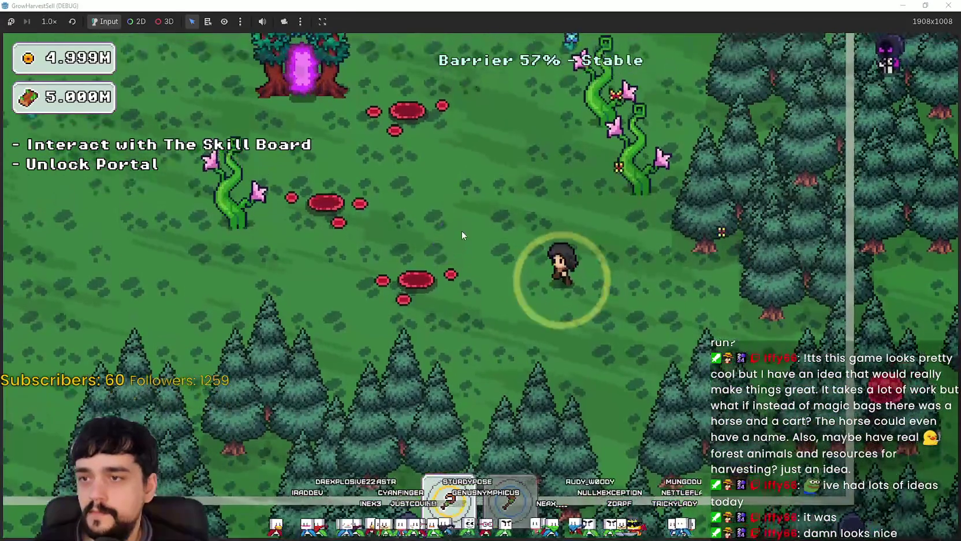
pyautogui.press('d')
pyautogui.hotkey('a', 's')
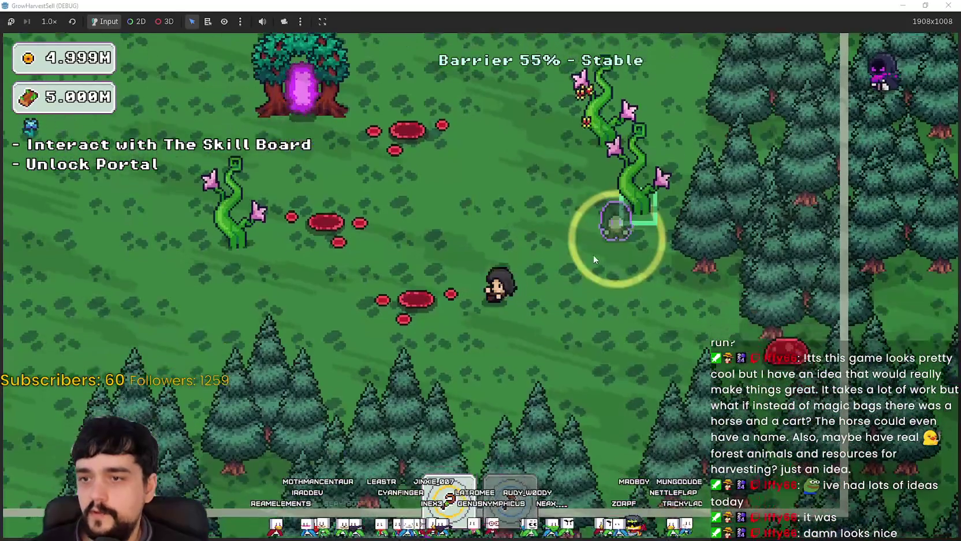
pyautogui.hotkey('a', 'w')
pyautogui.press('s')
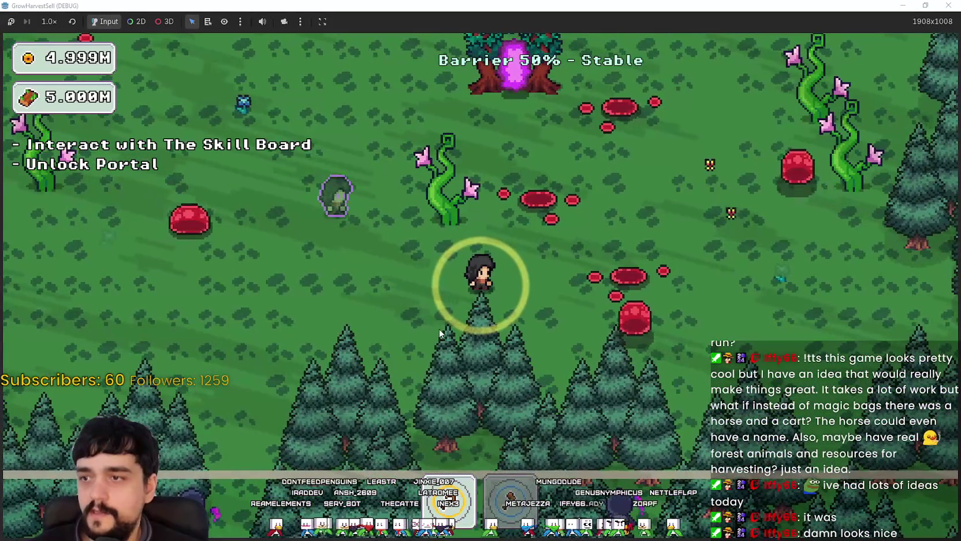
# Step: Keep roaming the forest in all directions as the barrier drains
pyautogui.press('a')
pyautogui.press('d')
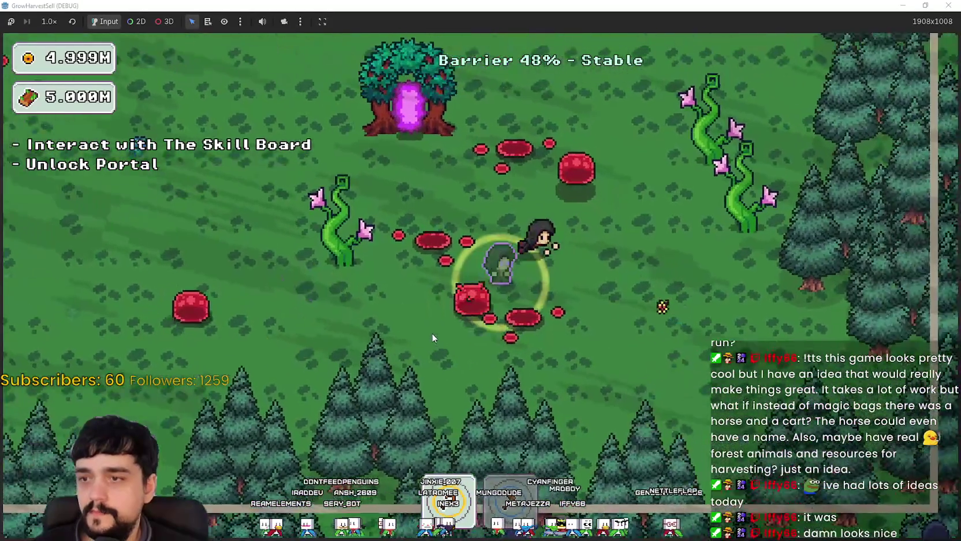
pyautogui.press('w')
pyautogui.press('s')
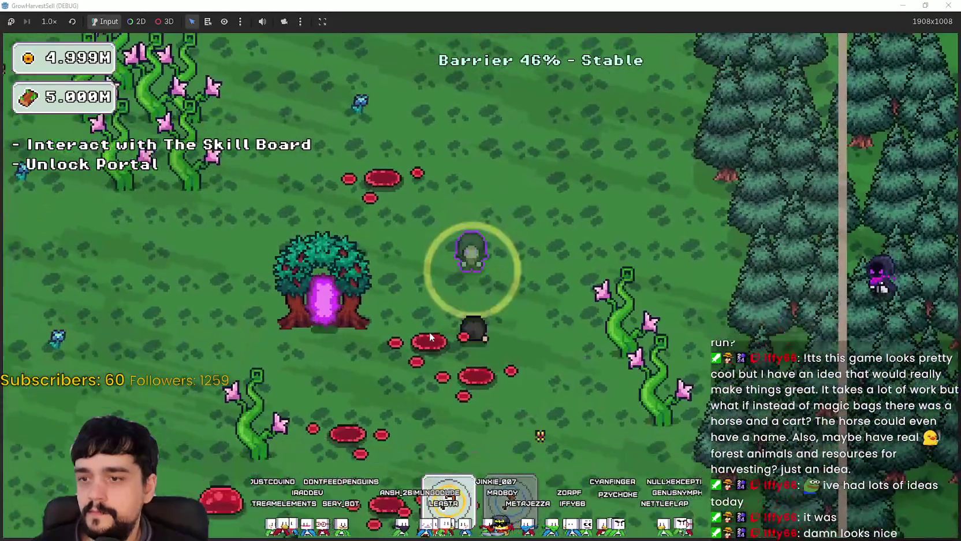
pyautogui.press('w')
pyautogui.press('a')
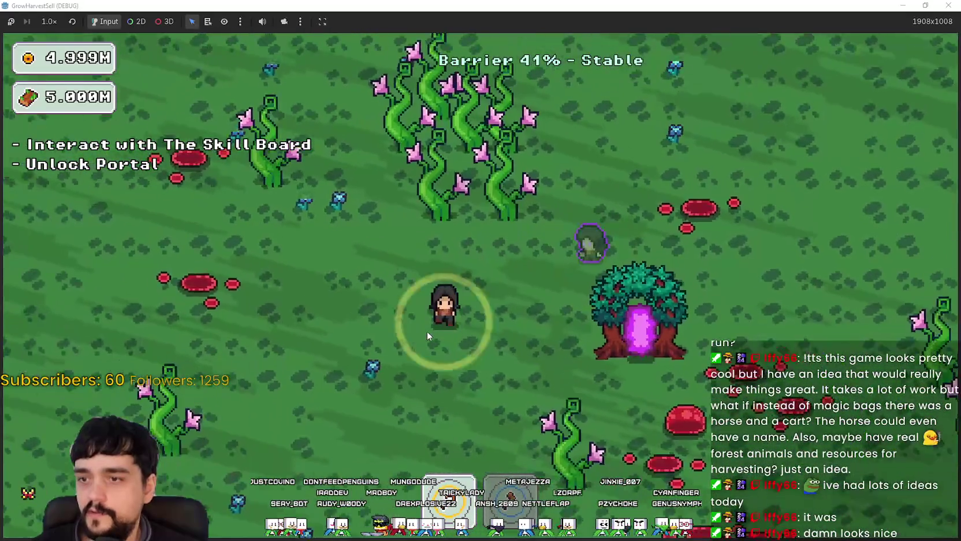
pyautogui.press('s')
pyautogui.press('d')
pyautogui.press('d')
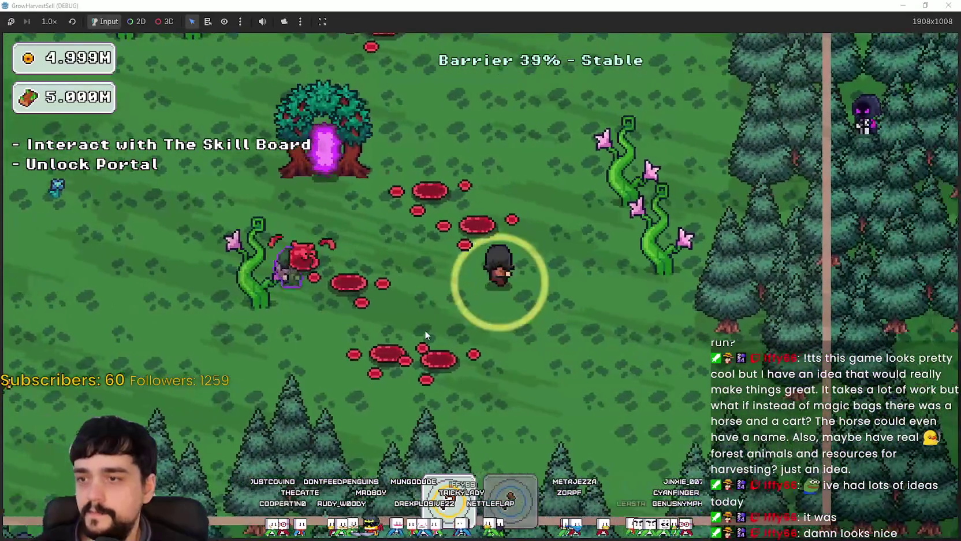
pyautogui.press('s')
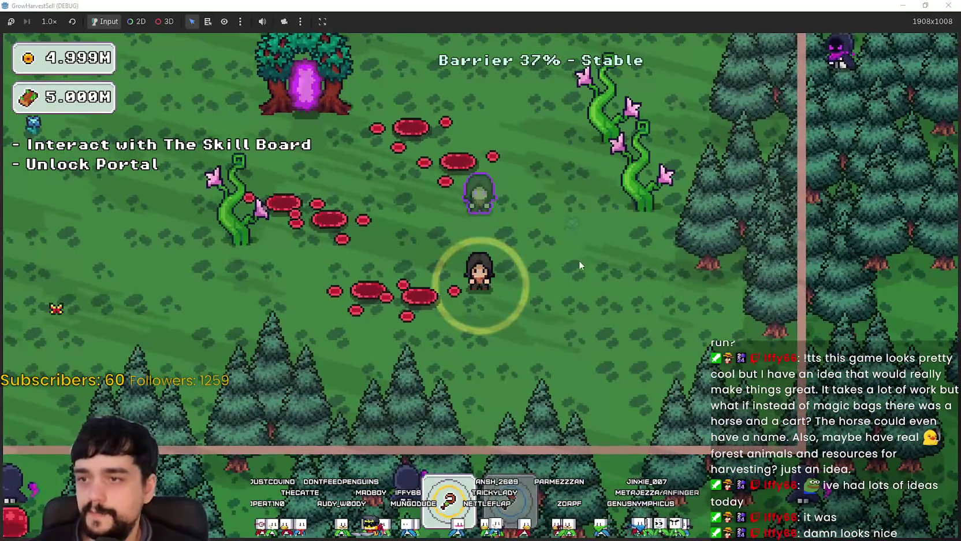
pyautogui.press('a')
pyautogui.press('w')
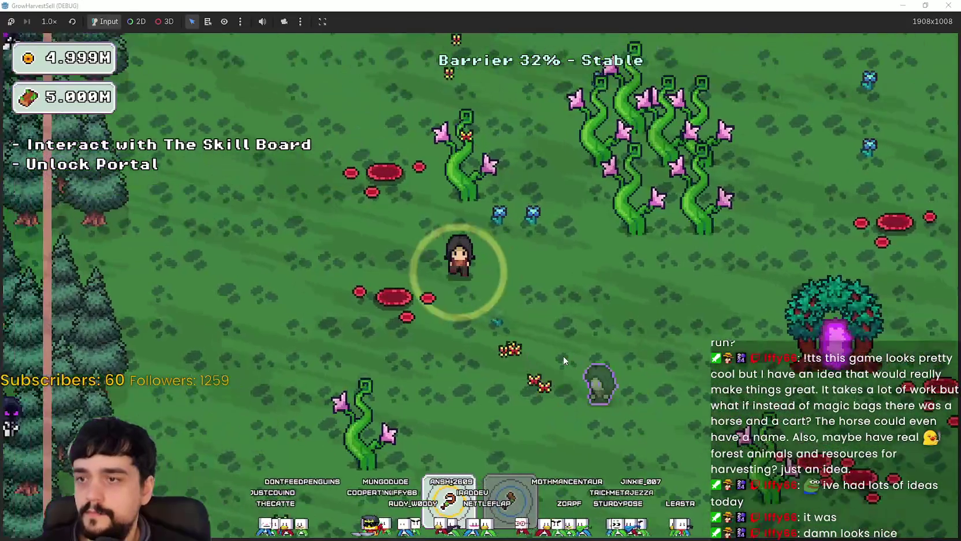
pyautogui.press('s')
# Step: Circle past the portal tree until the barrier hits 12% and Dark Mages Attacking appears
pyautogui.press('d')
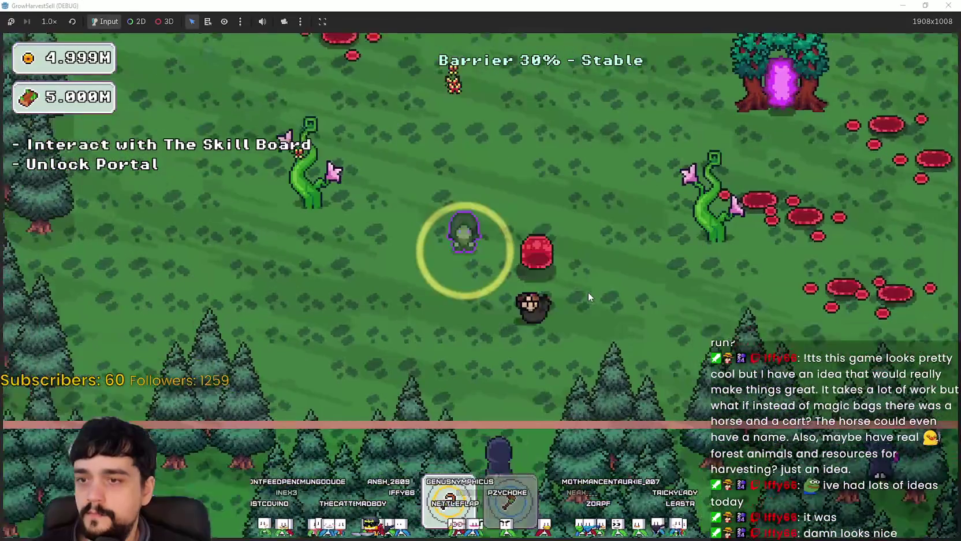
pyautogui.press('w')
pyautogui.press('a')
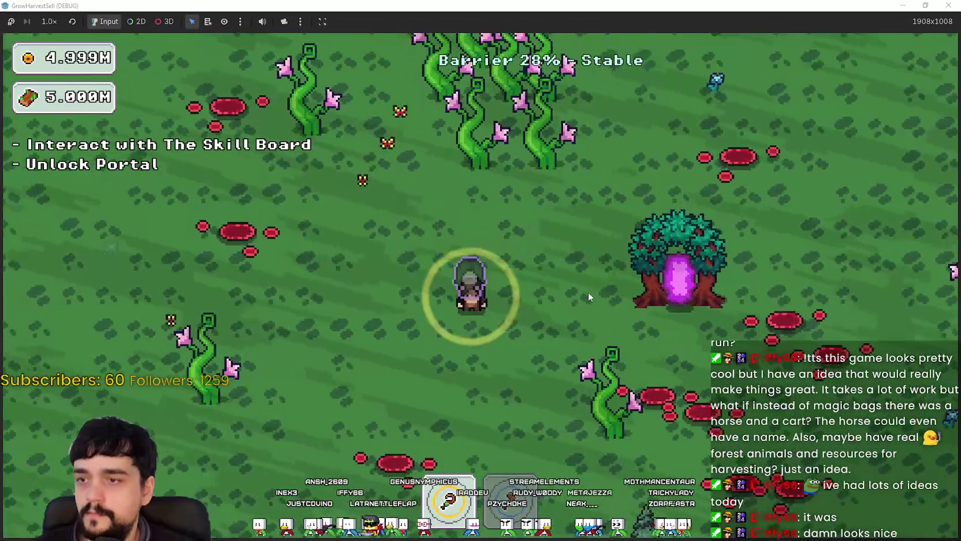
pyautogui.press('s')
pyautogui.press('w')
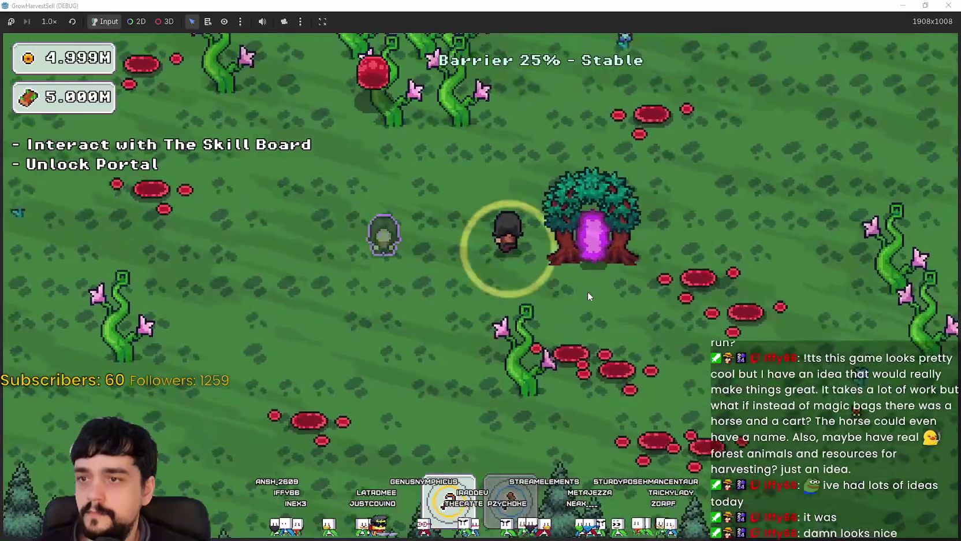
pyautogui.press('a')
pyautogui.press('s')
pyautogui.press('a')
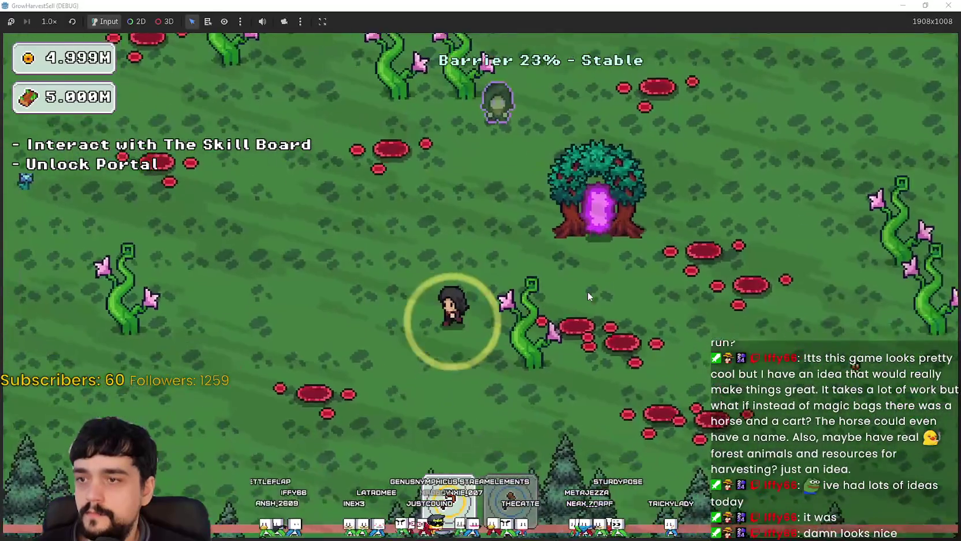
pyautogui.press('w')
pyautogui.press('s')
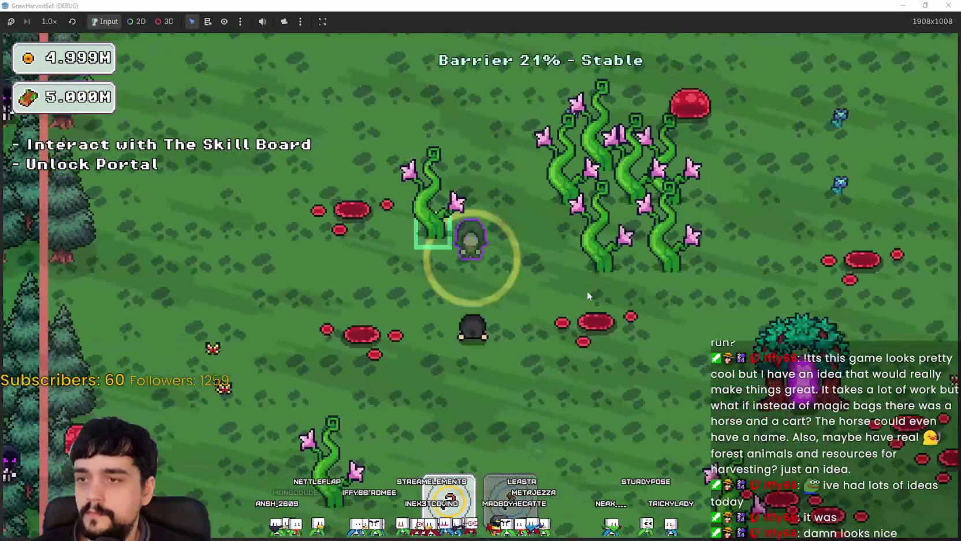
pyautogui.press('d')
pyautogui.press('w')
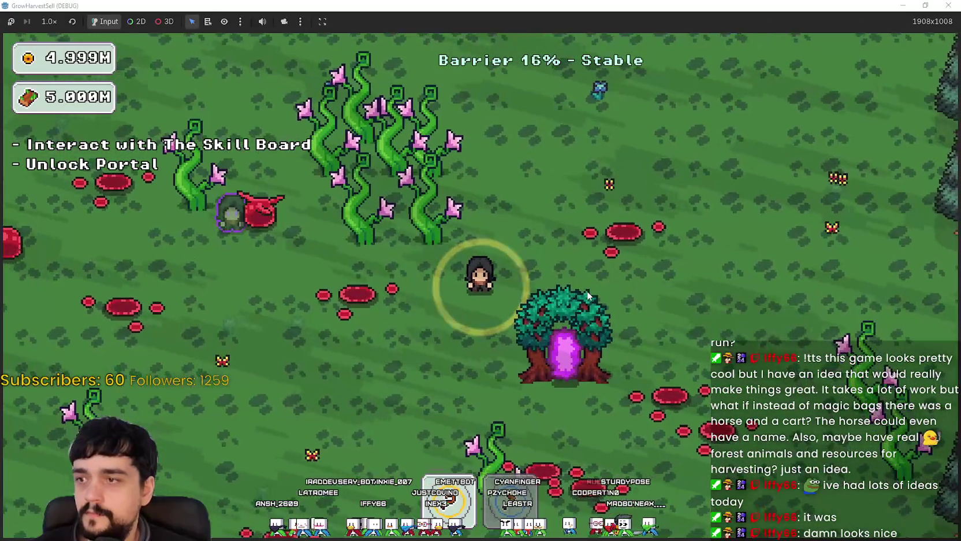
# Step: Walk the sorcerer up-right, then down toward the forest edge and back up
pyautogui.press('a')
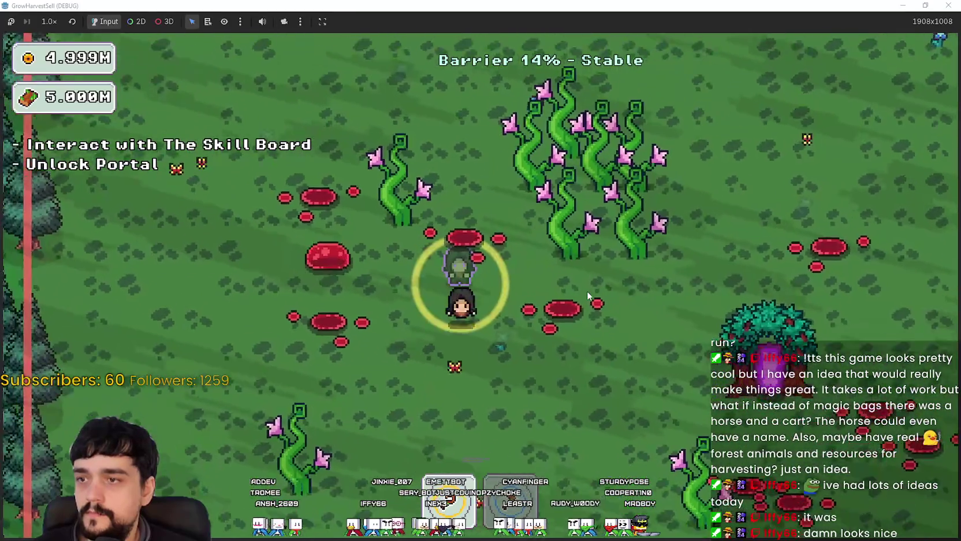
pyautogui.press('s')
pyautogui.press('d')
pyautogui.press('w')
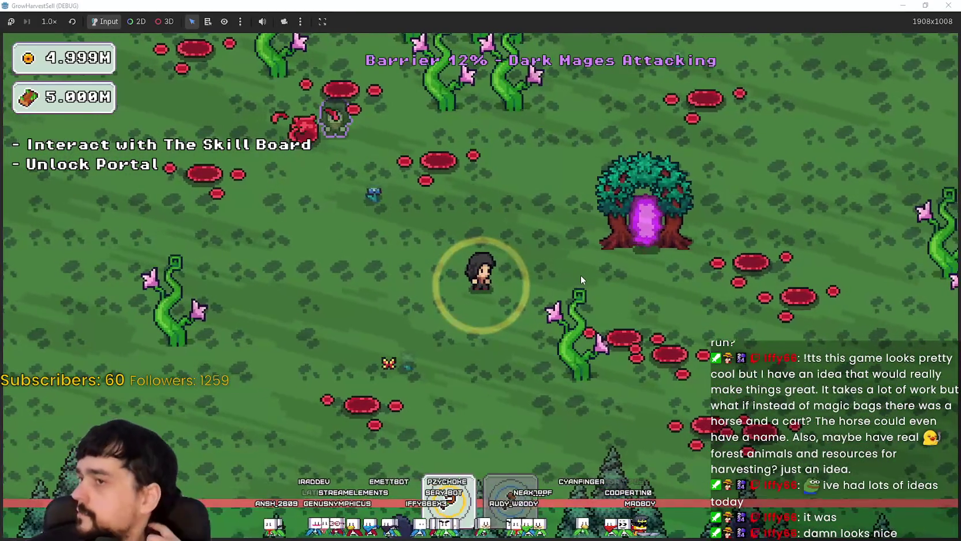
pyautogui.press('w')
pyautogui.press('d')
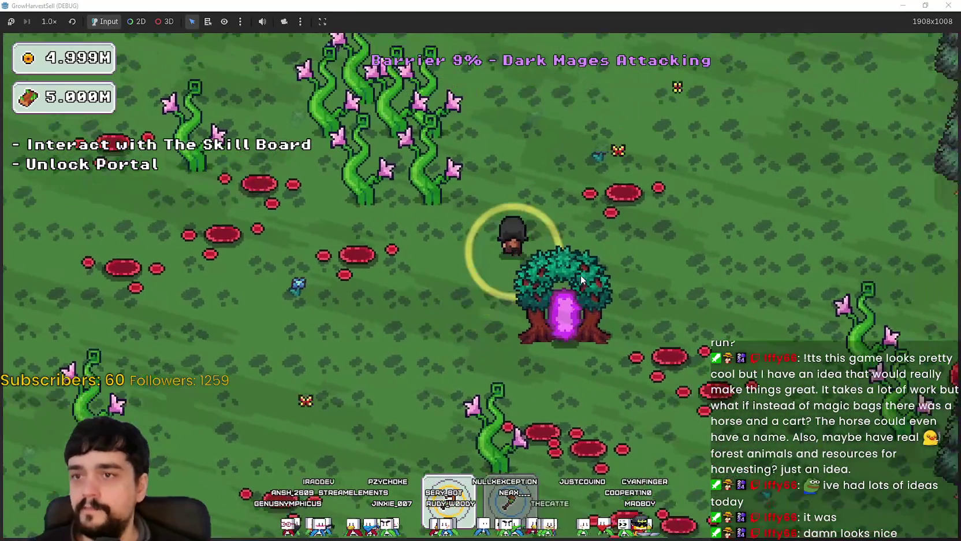
pyautogui.press('s')
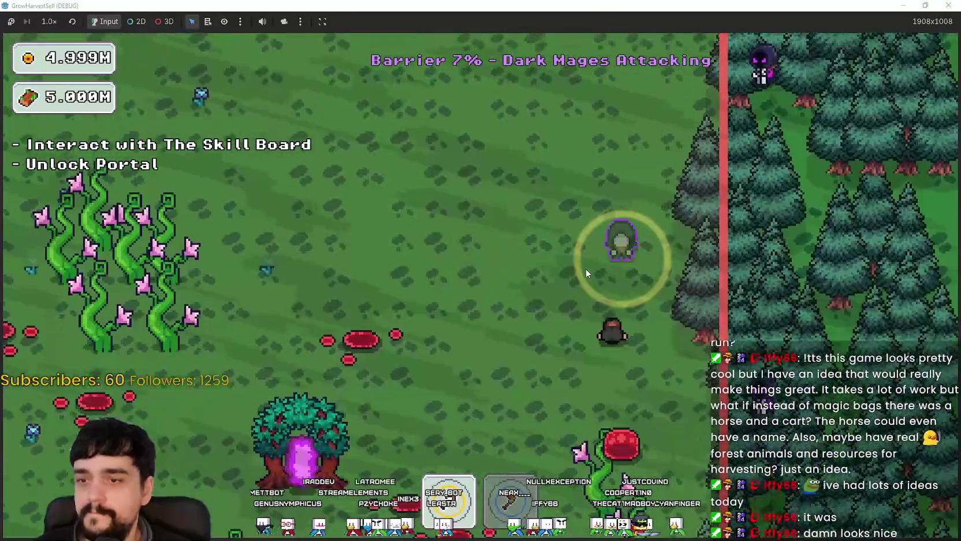
pyautogui.press('s')
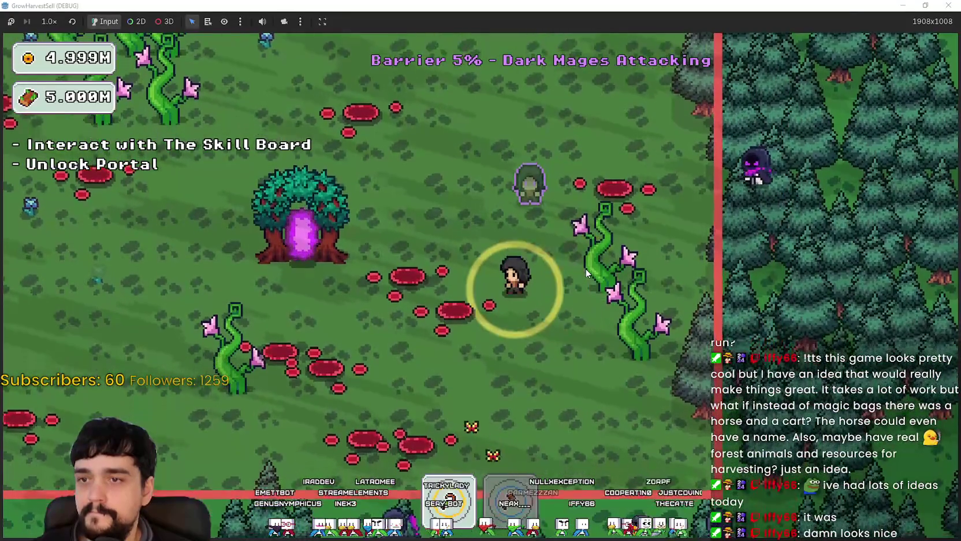
pyautogui.press('w')
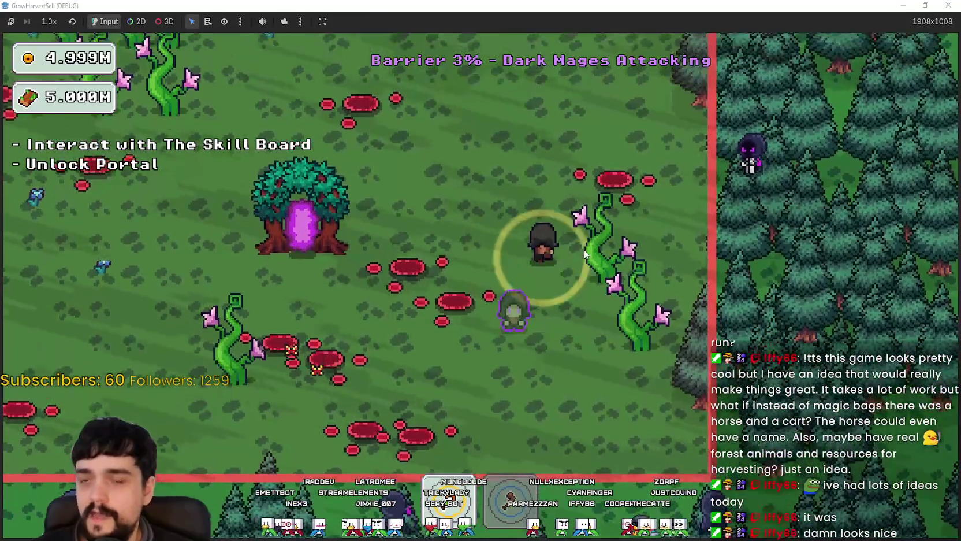
# Step: Move left and up as the barrier falls to 0%, keeping away from the dark mages
pyautogui.press('w')
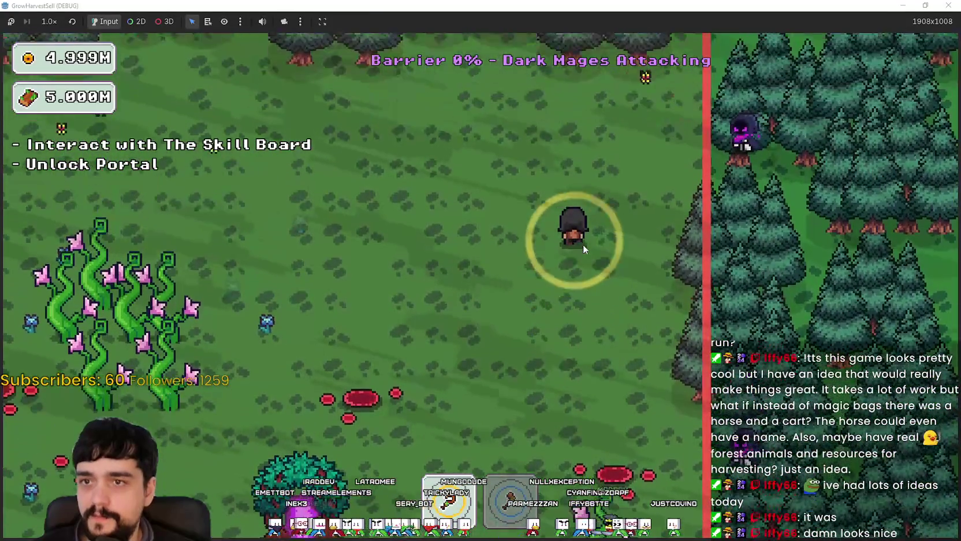
pyautogui.press('a')
pyautogui.press('w')
pyautogui.press('a')
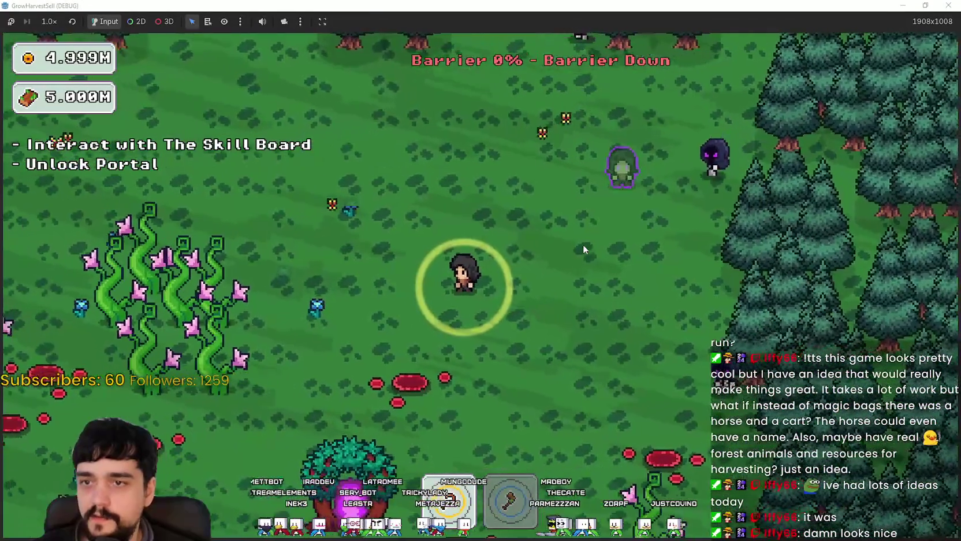
pyautogui.press('w')
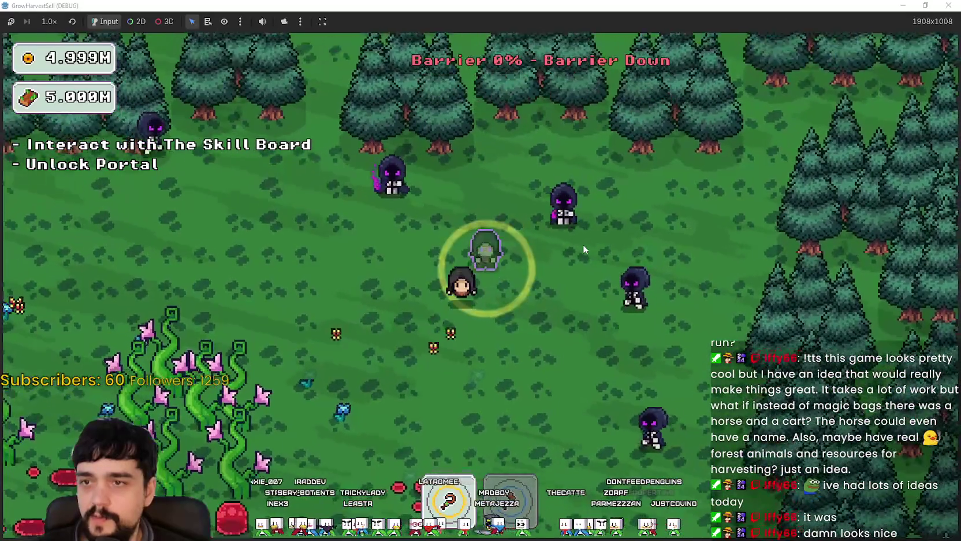
pyautogui.press('s')
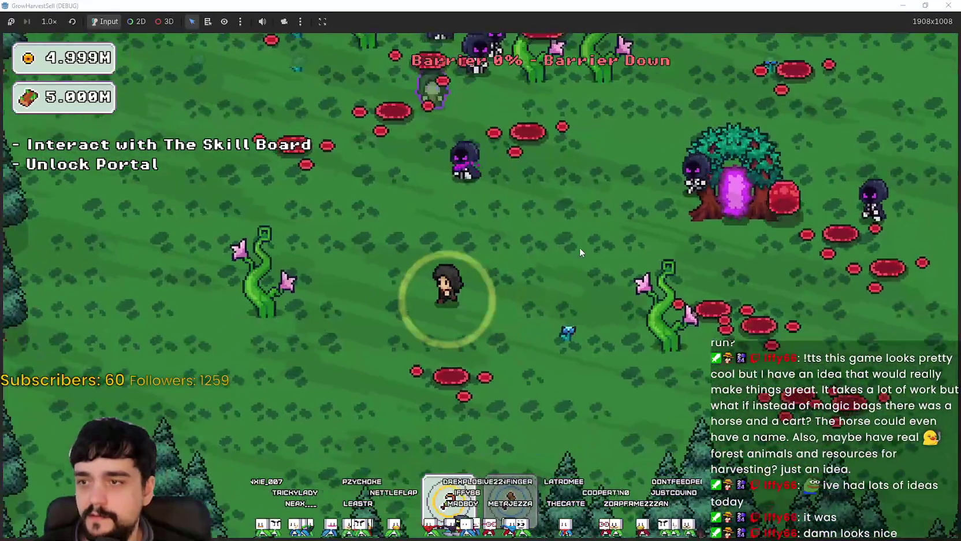
pyautogui.press('a')
pyautogui.press('w')
pyautogui.press('w')
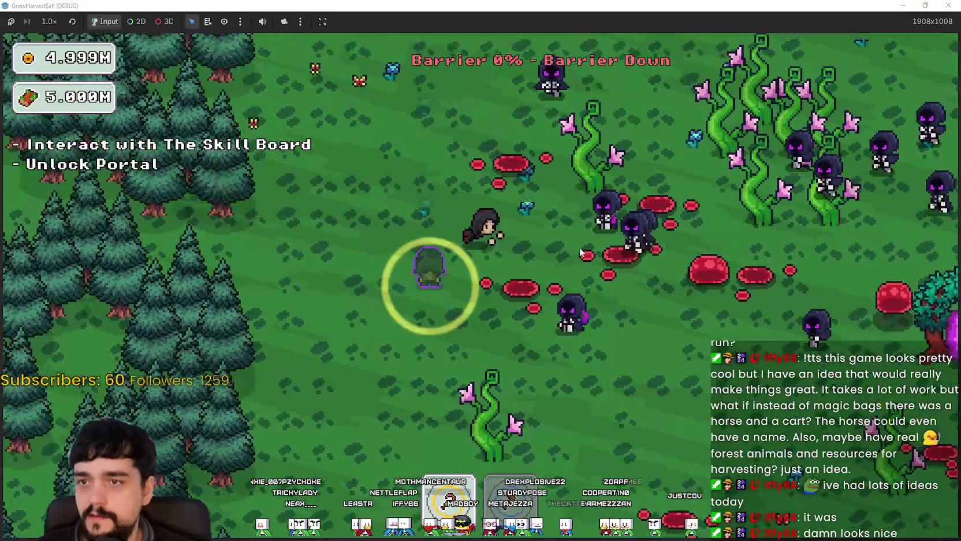
pyautogui.press('d')
pyautogui.press('s')
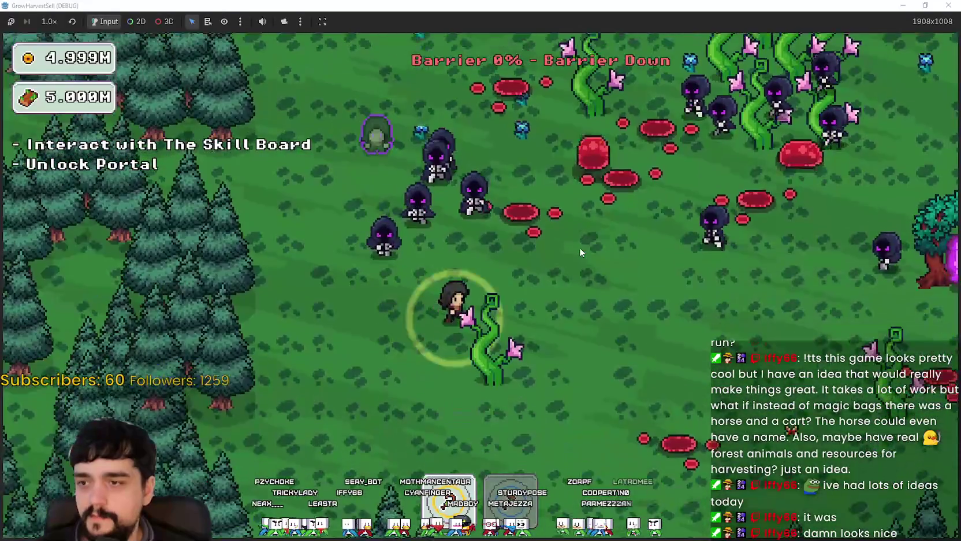
pyautogui.press('d')
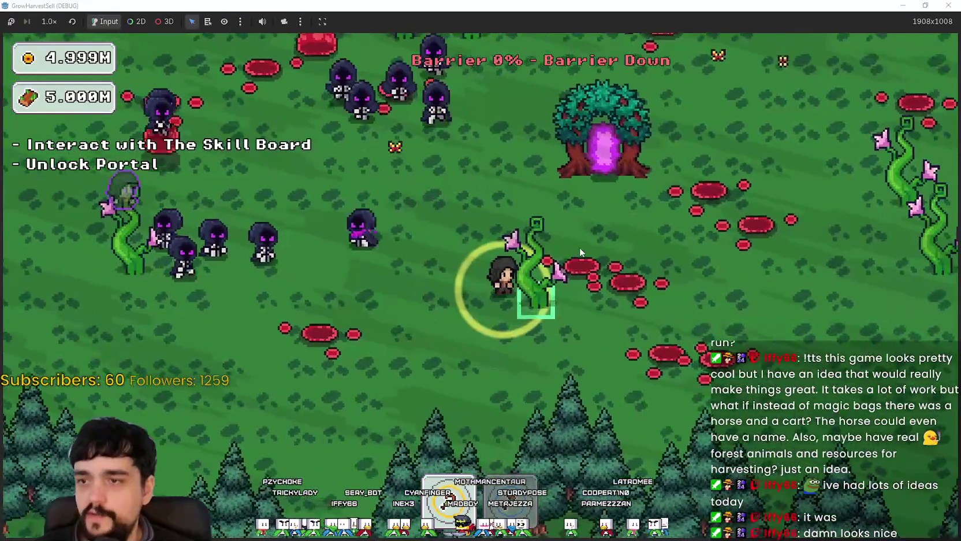
# Step: Weave around the clearing near the portal tree, dodging the swarming mages
pyautogui.press('w')
pyautogui.press('d')
pyautogui.press('s')
pyautogui.press('a')
pyautogui.press('s')
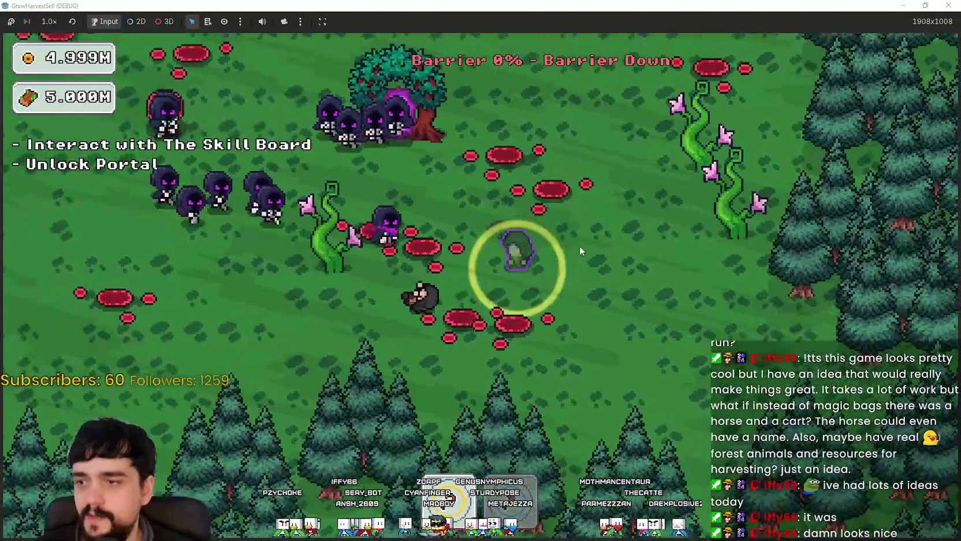
pyautogui.press('a')
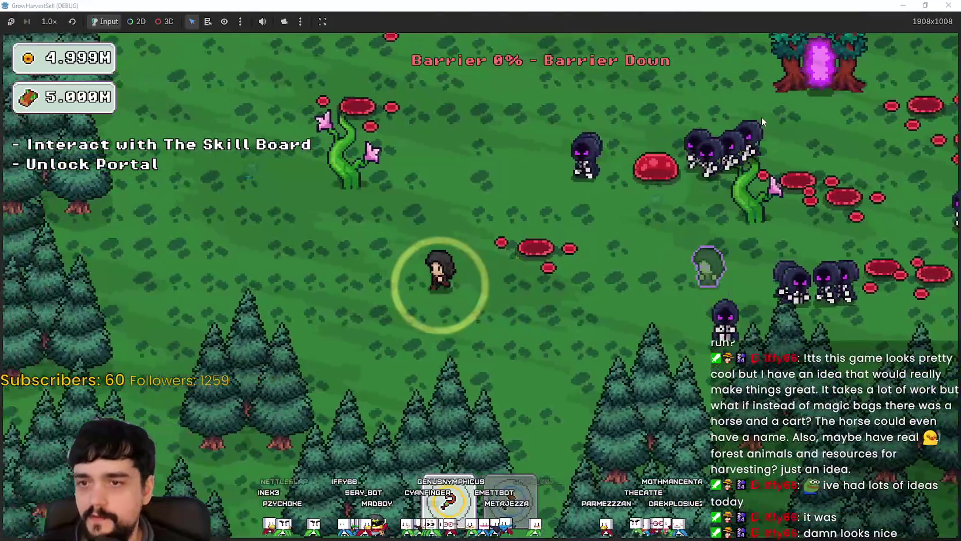
pyautogui.press('w')
pyautogui.press('d')
pyautogui.press('d')
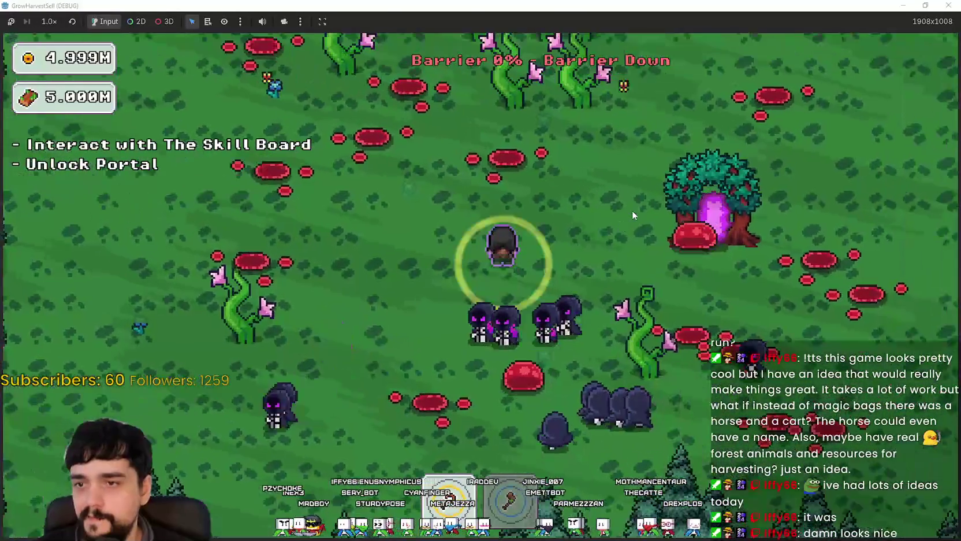
pyautogui.press('w')
pyautogui.press('s')
pyautogui.press('d')
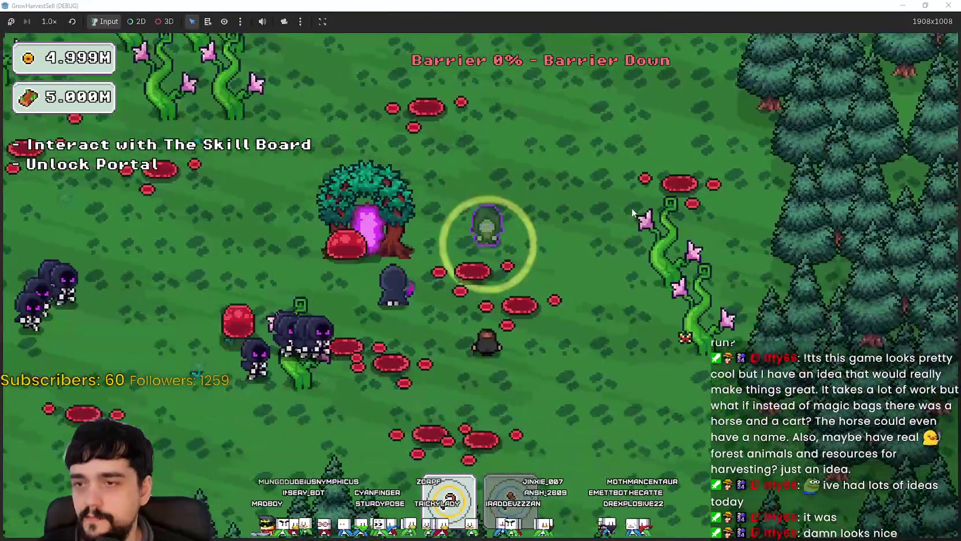
# Step: Head up-right into the portal beneath the tree to return to the village
pyautogui.press('w')
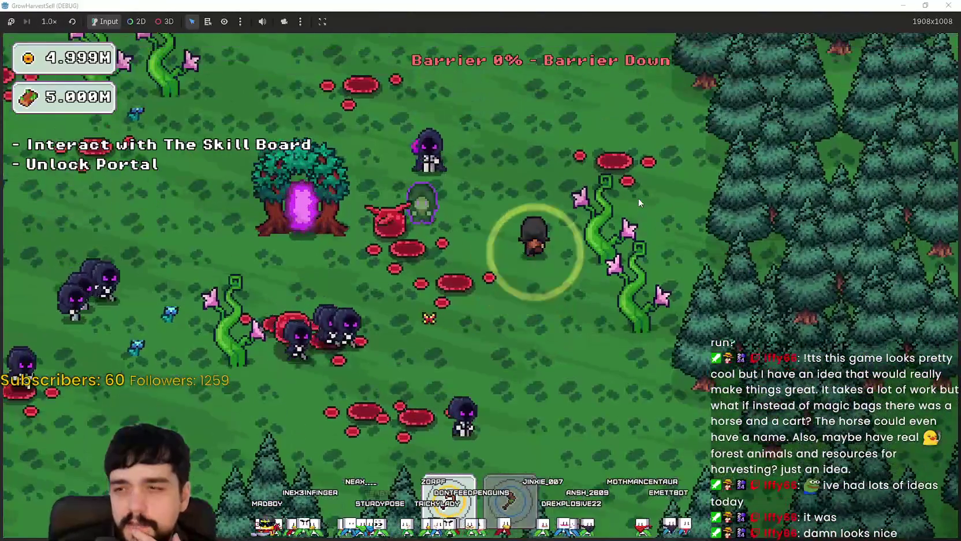
pyautogui.press('a')
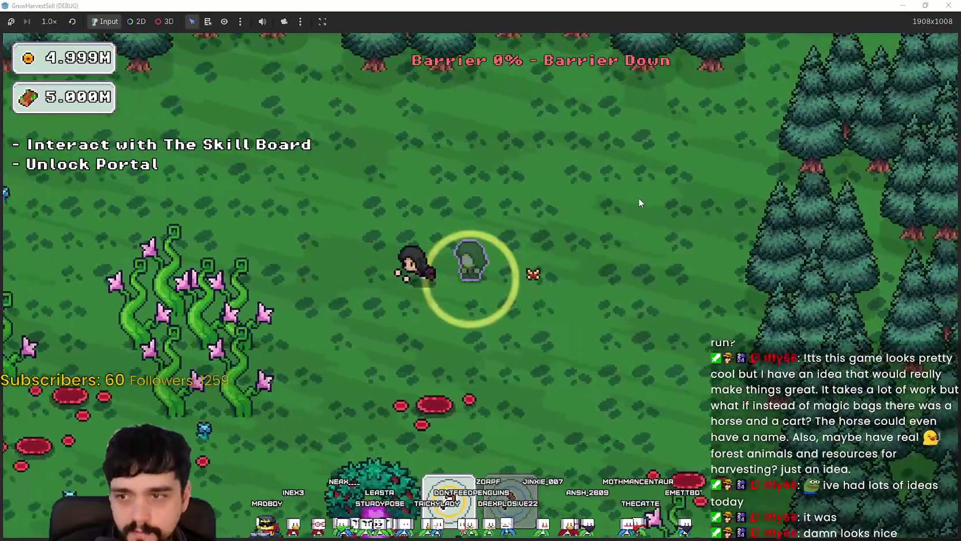
pyautogui.press('s')
pyautogui.press('s')
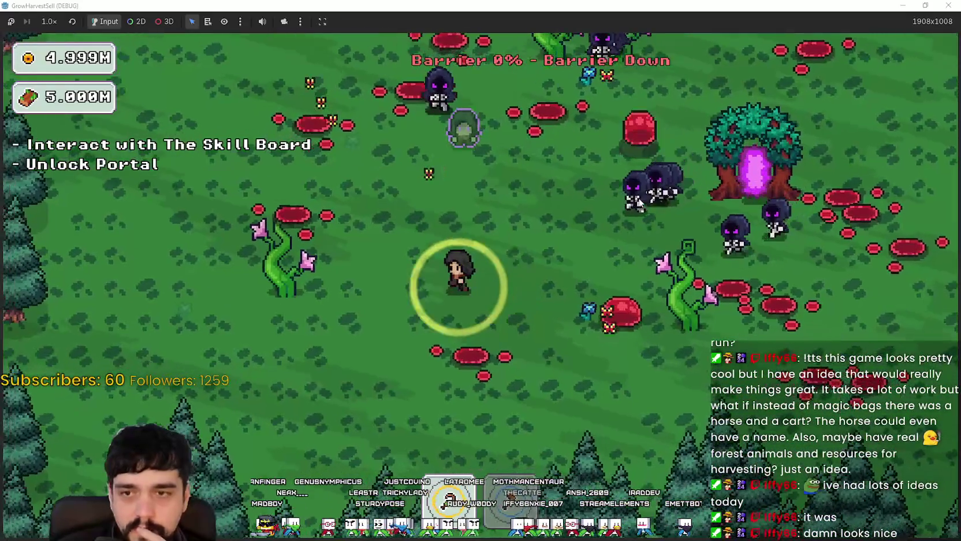
pyautogui.press('a')
pyautogui.press('s')
pyautogui.press('d')
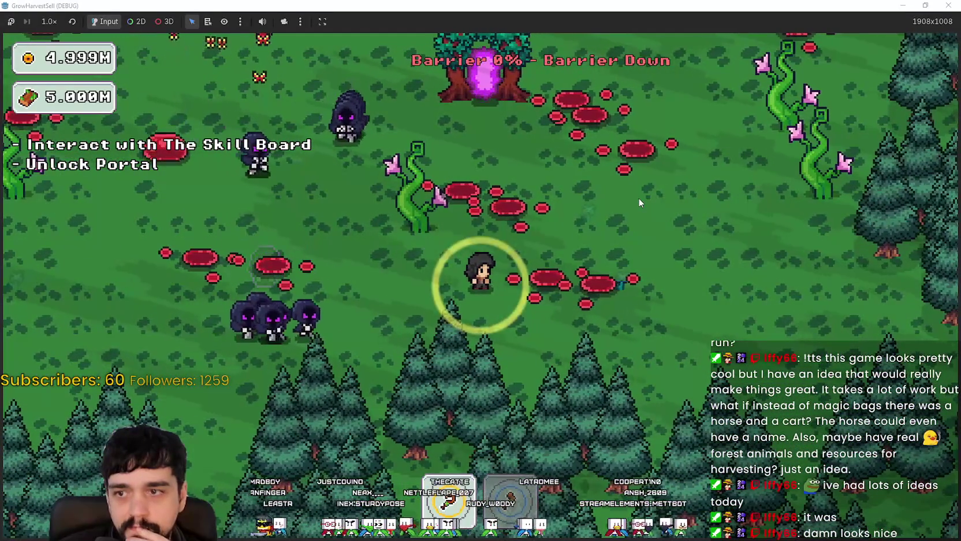
pyautogui.press('w')
pyautogui.press('d')
pyautogui.press('w')
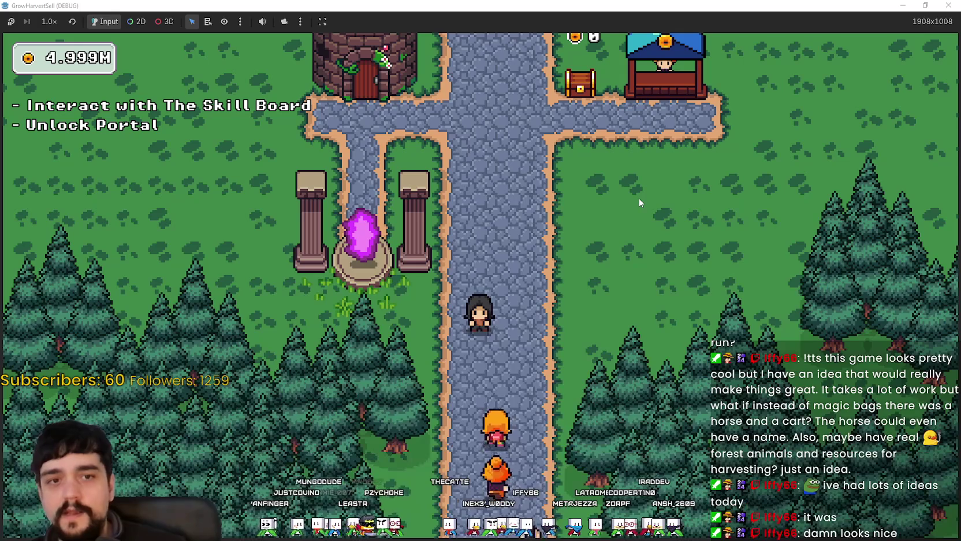
# Step: Walk the sorcerer right and up the village path toward the tower
pyautogui.press('d')
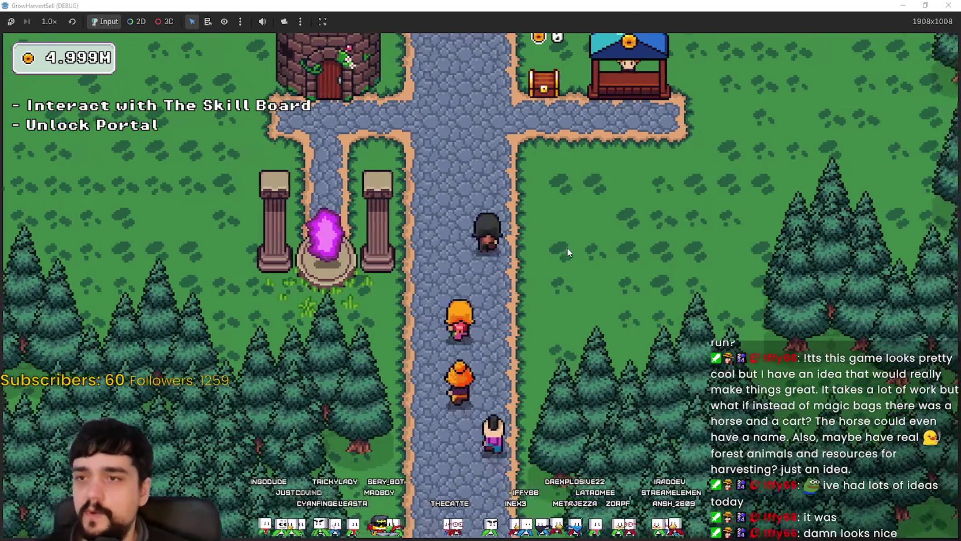
pyautogui.press('w')
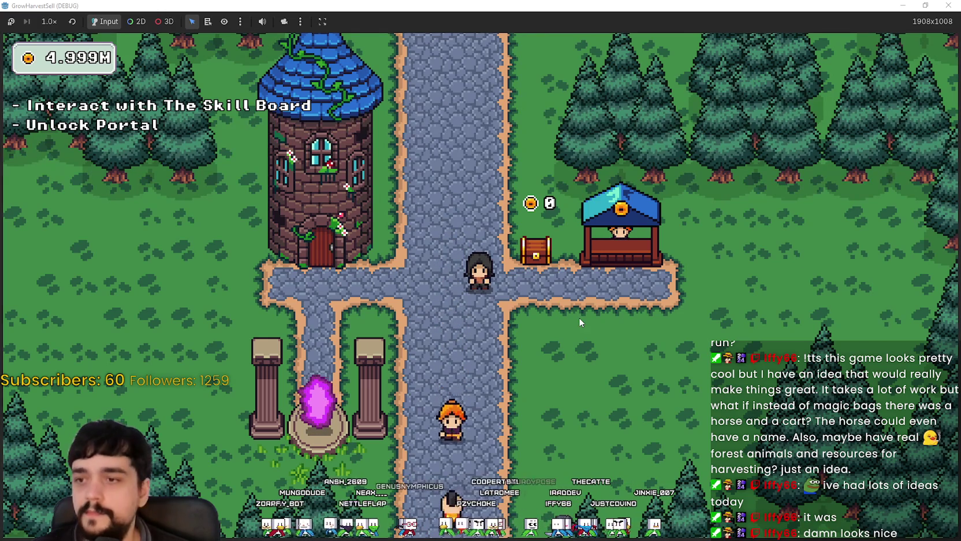
# Step: Open the skill board at the tower door, then close it
pyautogui.press('a')
pyautogui.press('e')
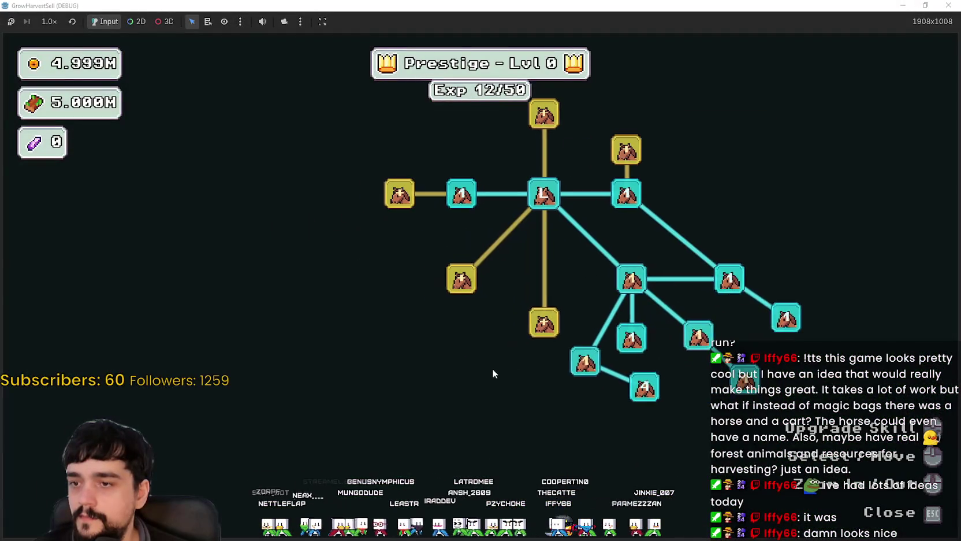
pyautogui.moveTo(541, 332)
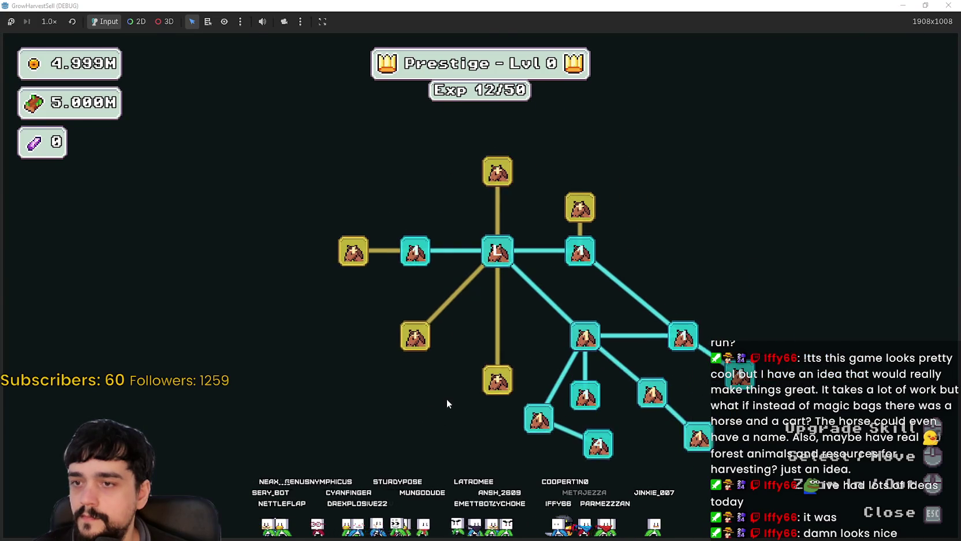
pyautogui.press('Escape')
# Step: Visit the shop booth and portal, cancel stage selection, and reopen the skill tree
pyautogui.press('d')
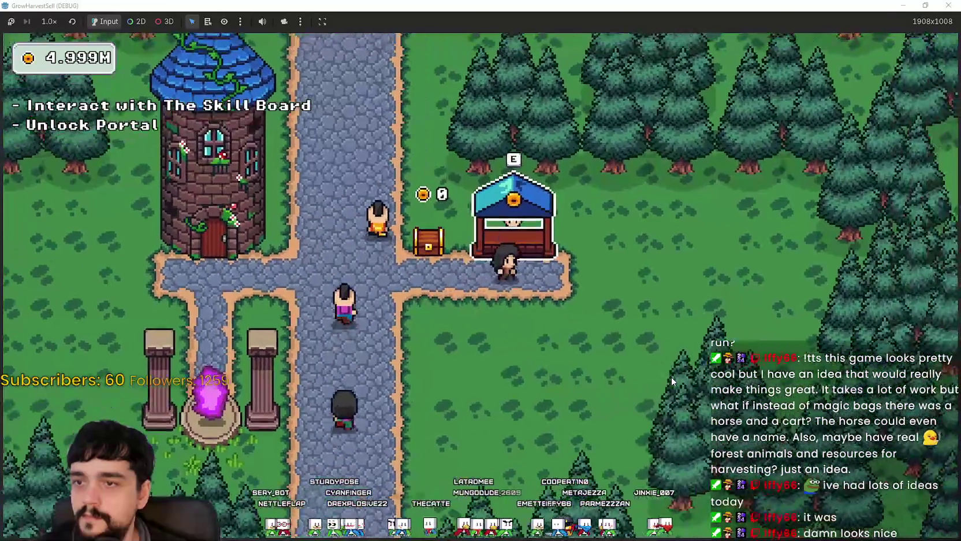
pyautogui.press('a')
pyautogui.press('s')
pyautogui.press('e')
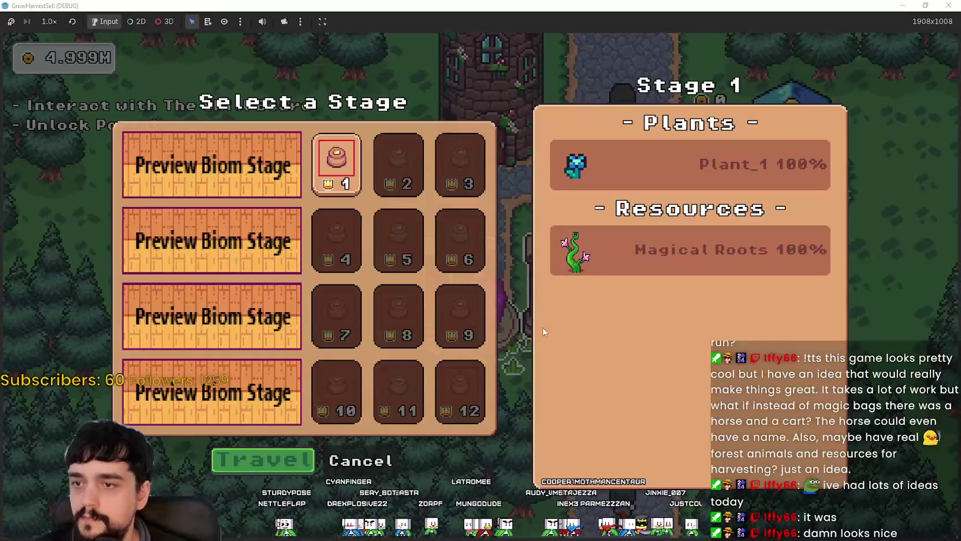
pyautogui.click(352, 462)
pyautogui.press('e')
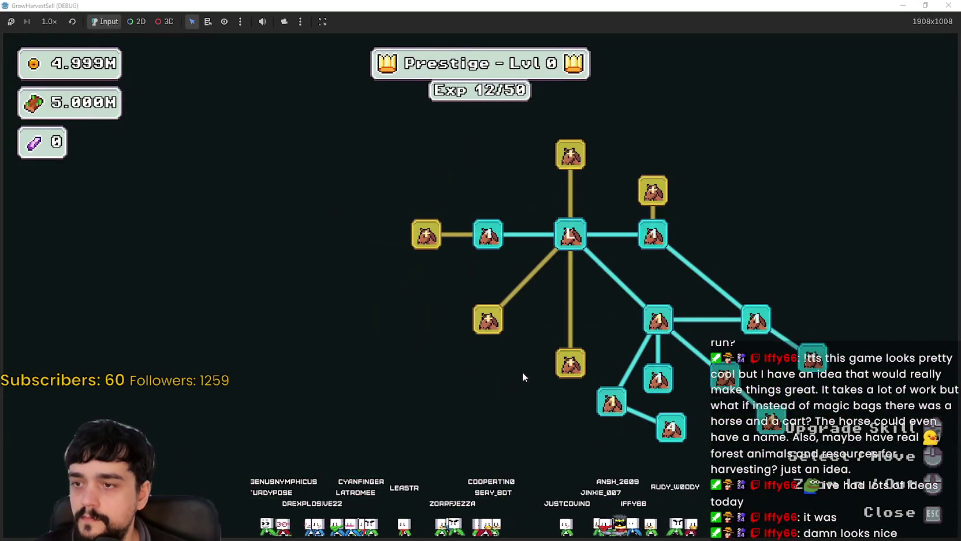
# Step: Zoom and pan around the Prestige skill tree, then close it
pyautogui.scroll(2, 518, 376)
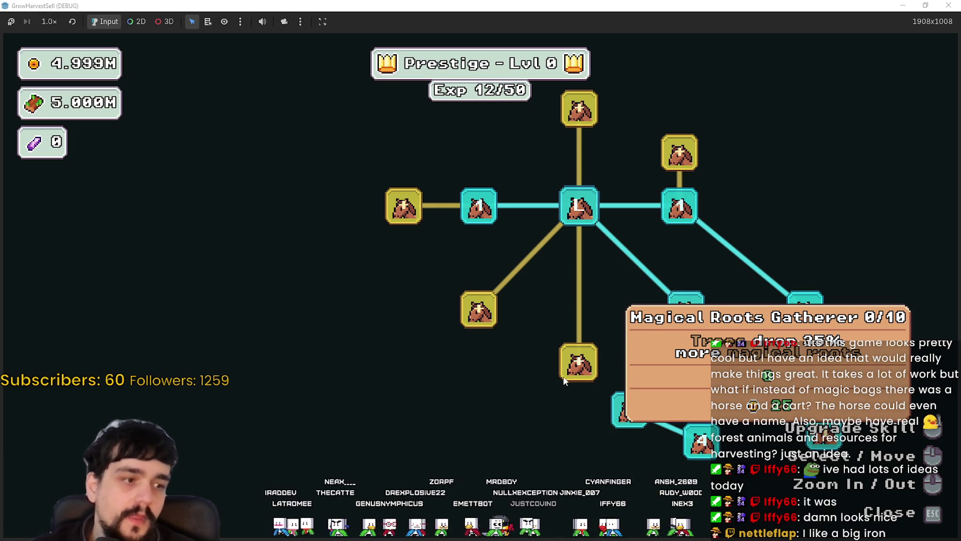
pyautogui.scroll(-2, 484, 387)
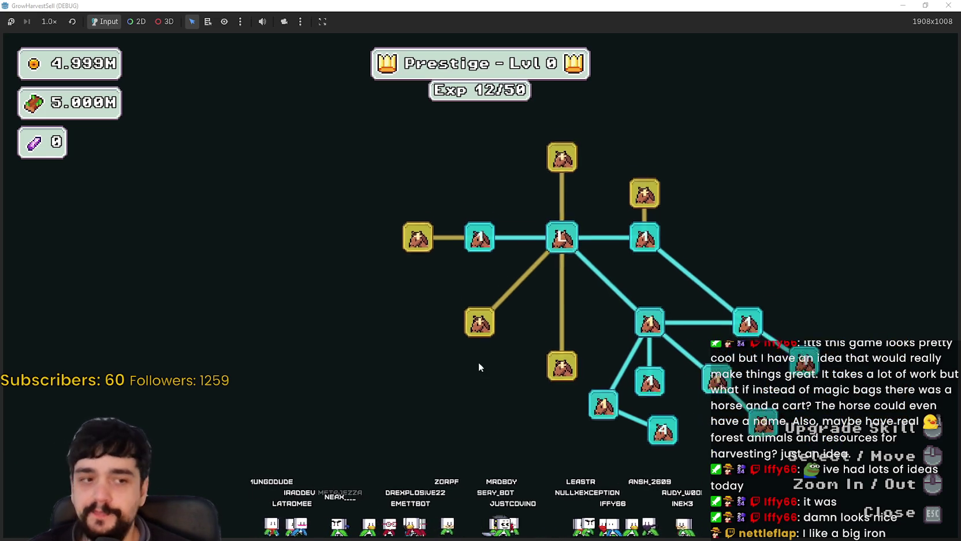
pyautogui.scroll(1, 461, 313)
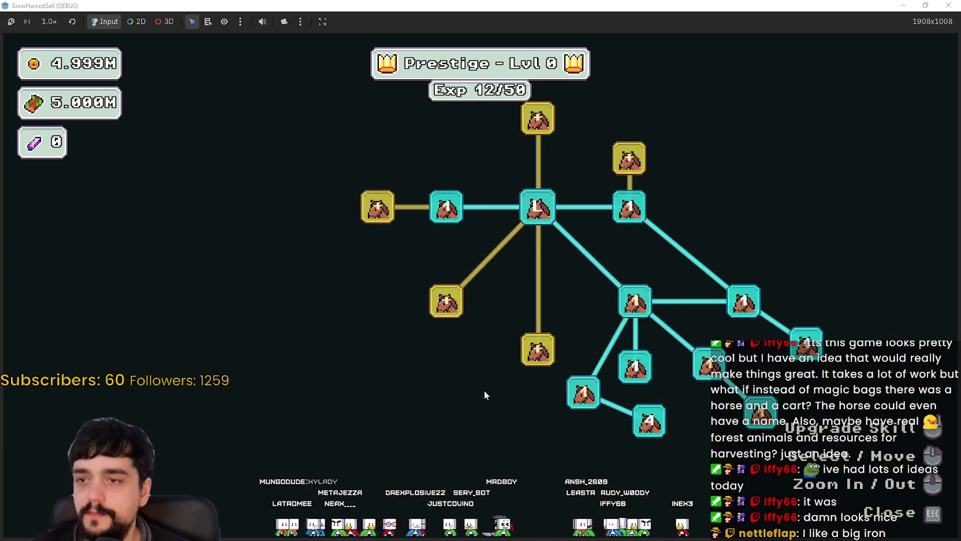
pyautogui.moveTo(491, 393); pyautogui.dragTo(460, 475)
pyautogui.scroll(-2, 468, 462)
pyautogui.press('Escape')
# Step: Open and cancel the portal's stage selection, then reopen the skill board
pyautogui.press('s')
pyautogui.press('e')
pyautogui.press('Escape')
pyautogui.press('w')
pyautogui.press('e')
# Step: Buy the gold skill node, raising Exp to 13/50 and revealing four new skills
pyautogui.click(517, 199)
pyautogui.scroll(-1, 518, 199)
pyautogui.moveTo(517, 199); pyautogui.dragTo(458, 312)
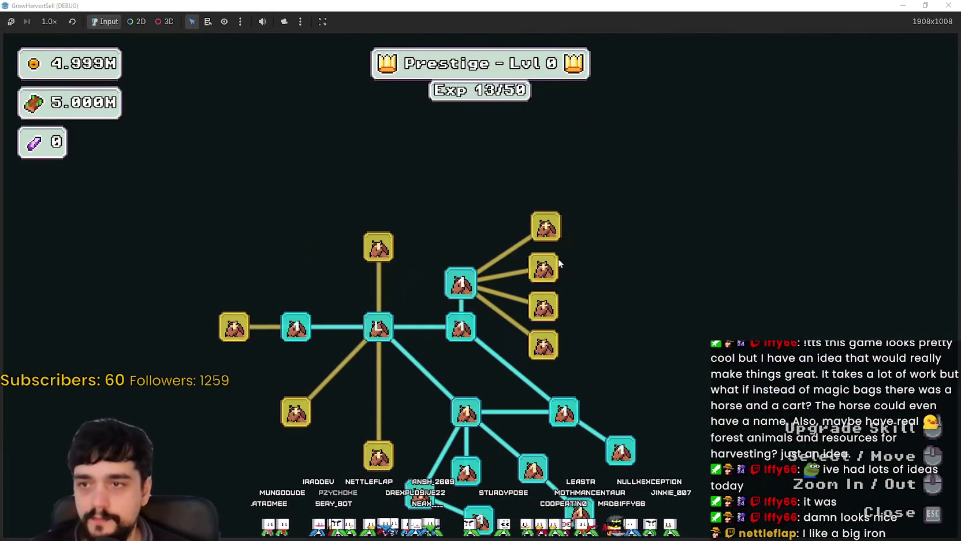
# Step: Raise Resource Domain Damage two ranks, buy the next gold node and Market Slots I
pyautogui.click(546, 272)
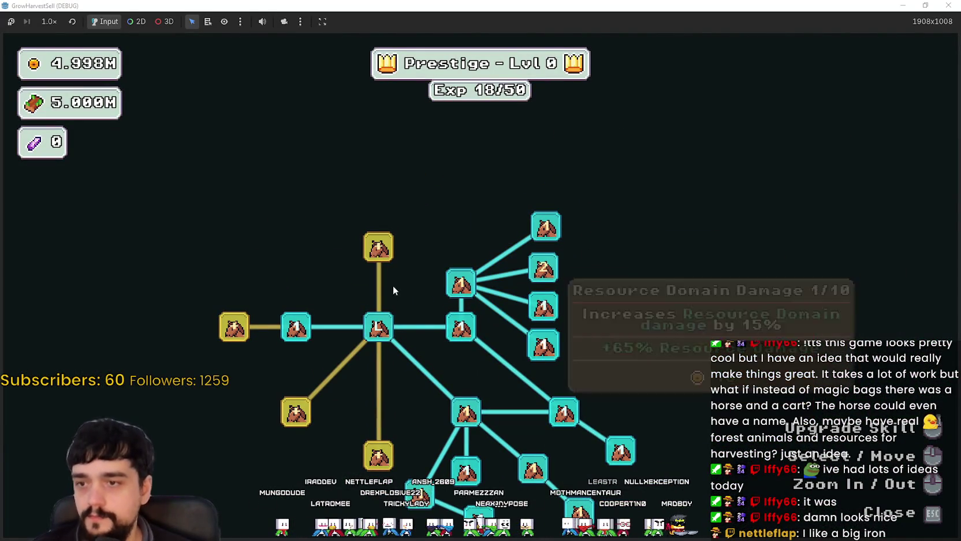
pyautogui.click(379, 246)
pyautogui.click(284, 247)
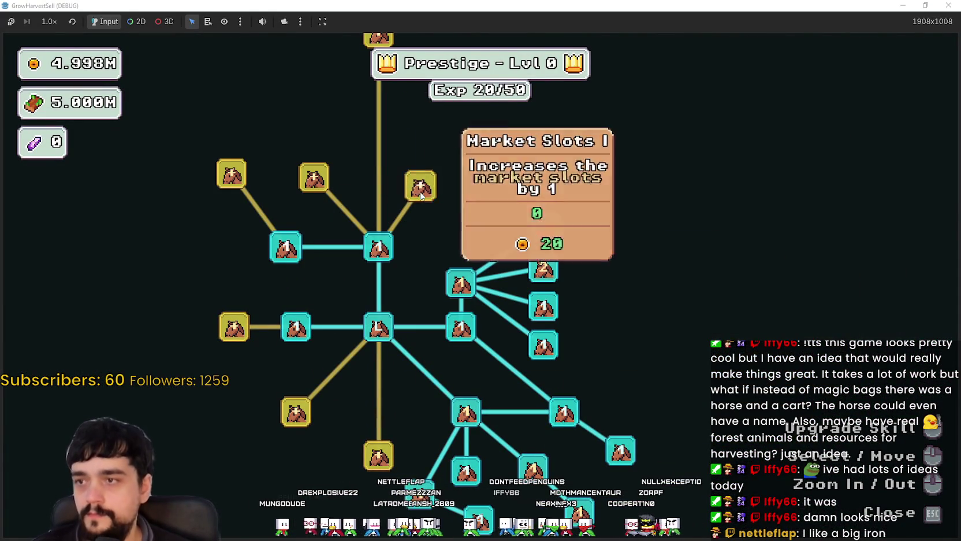
pyautogui.click(420, 186)
# Step: Buy Magical Bags II and the surrounding newly unlocked gold skill nodes
pyautogui.click(314, 178)
pyautogui.click(231, 174)
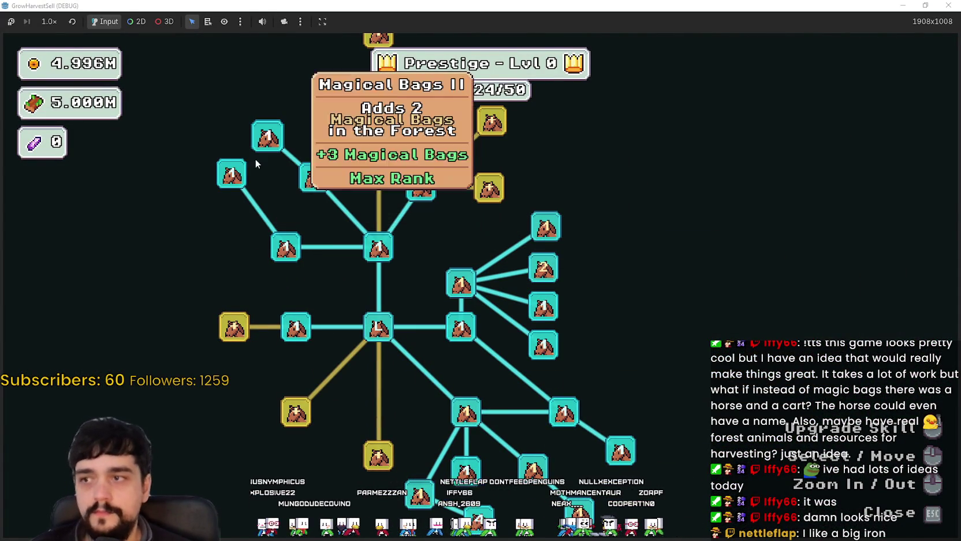
pyautogui.click(267, 137)
pyautogui.click(234, 327)
pyautogui.click(296, 411)
# Step: Buy the left-branch gold nodes, including Plants Value
pyautogui.click(234, 367)
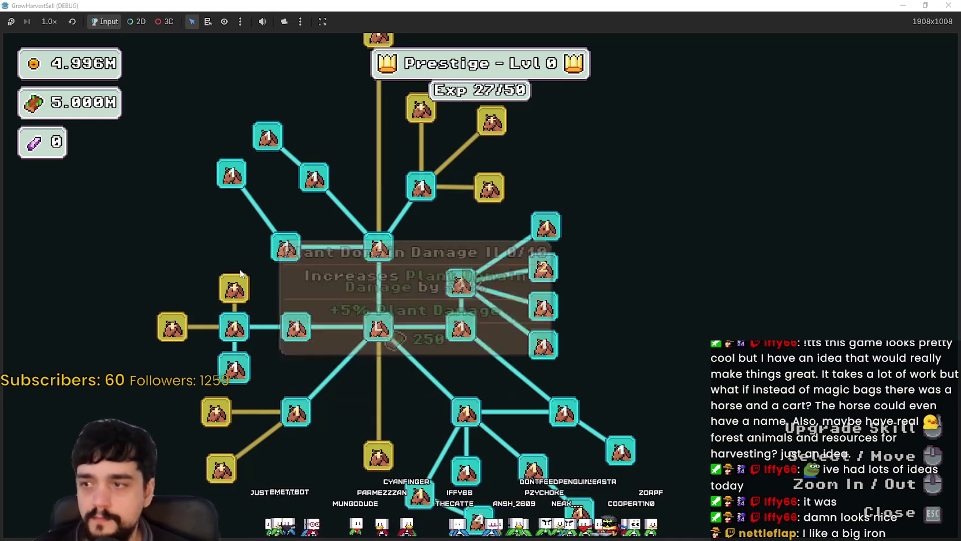
pyautogui.click(172, 326)
pyautogui.click(243, 290)
pyautogui.scroll(-3, 277, 295)
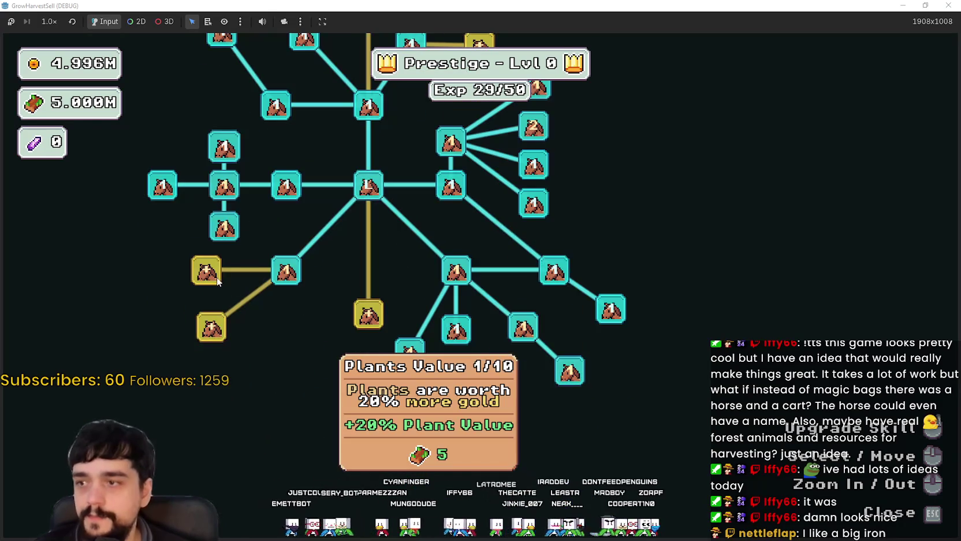
pyautogui.click(206, 270)
pyautogui.click(212, 327)
# Step: Buy the next gold node and both of its newly unlocked child skills
pyautogui.click(367, 315)
pyautogui.click(322, 378)
pyautogui.click(368, 398)
pyautogui.scroll(-2, 382, 283)
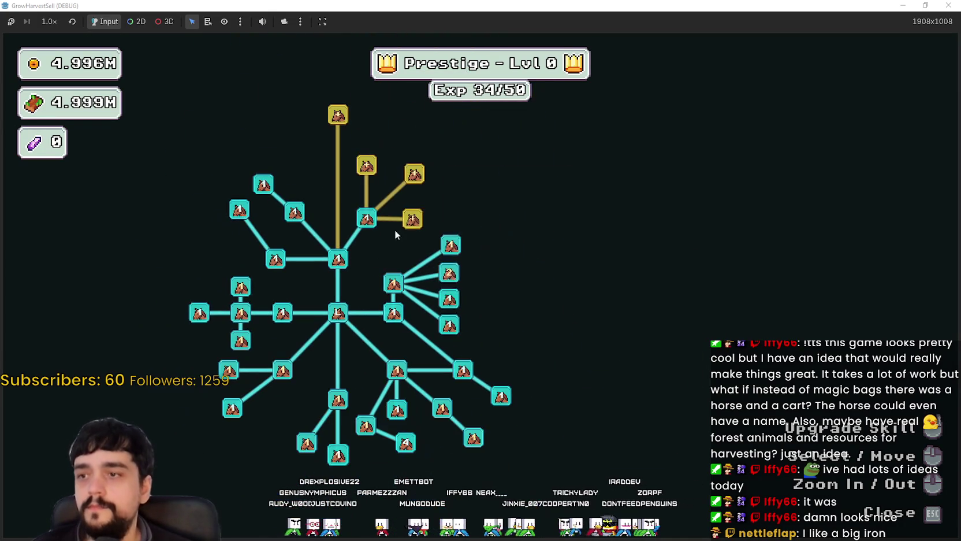
# Step: Max Chest Speed and buy Expedition Demand, Market Speed and Market Slots II
pyautogui.click(416, 174)
pyautogui.click(413, 217)
pyautogui.click(446, 172)
pyautogui.click(415, 144)
pyautogui.click(374, 165)
# Step: Buy the top gold node and the Magical Book skill, then close the skill tree
pyautogui.moveTo(373, 165); pyautogui.dragTo(411, 200)
pyautogui.click(375, 151)
pyautogui.moveTo(303, 193); pyautogui.dragTo(369, 176)
pyautogui.click(387, 164)
pyautogui.press('Escape')
# Step: Walk to the portal, back out of stage selection, and return to the skill board
pyautogui.press('s')
pyautogui.press('Escape')
pyautogui.press('w')
pyautogui.press('e')
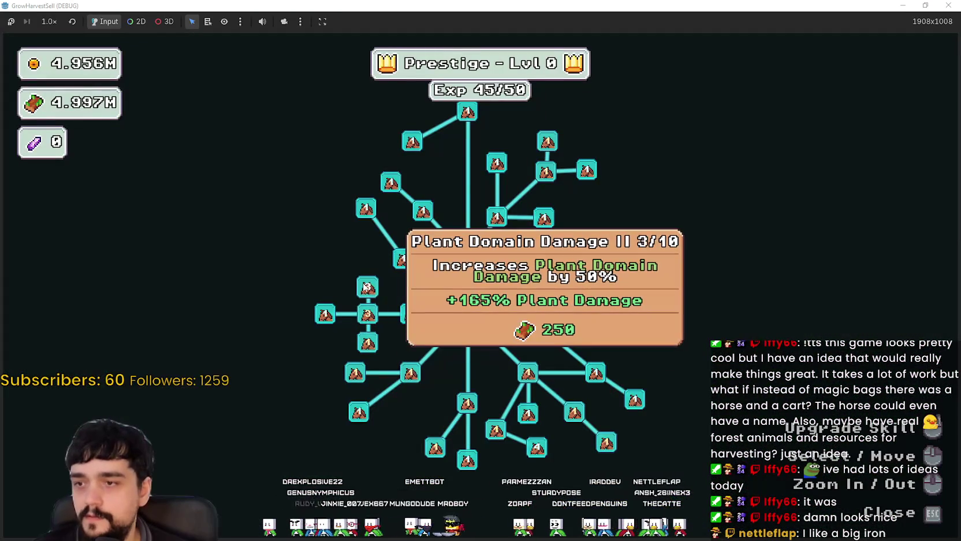
# Step: Max out Plant Domain Damage II
pyautogui.click(362, 291)
pyautogui.click(362, 292)
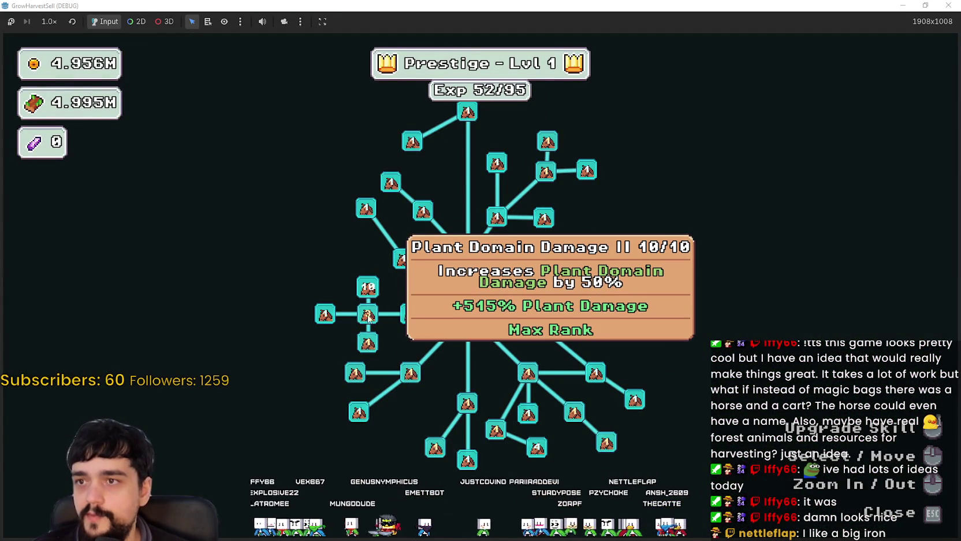
pyautogui.doubleClick(368, 315)
pyautogui.click(367, 317)
pyautogui.doubleClick(368, 319)
pyautogui.doubleClick(369, 324)
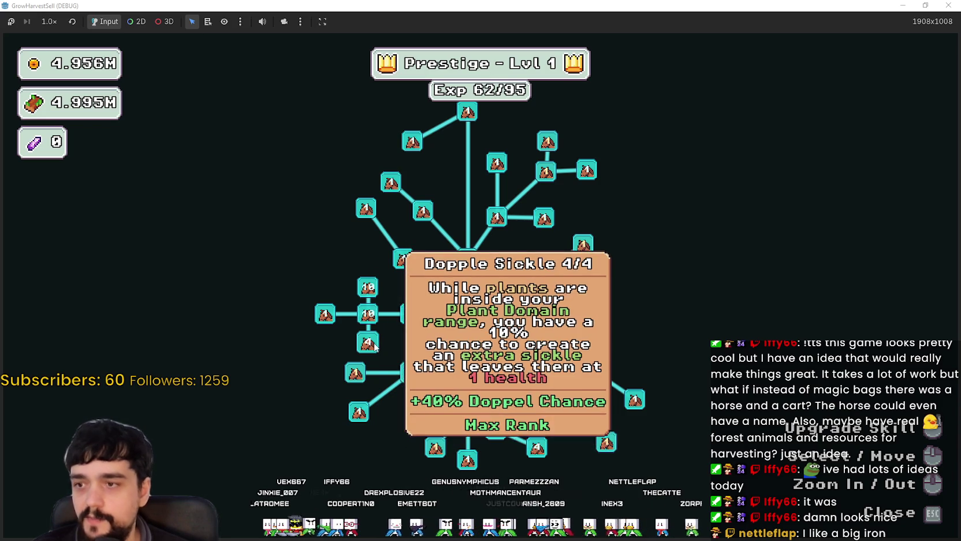
# Step: Max out Forest 1 - 3 Spawn Rate, Magical Roots Gatherer and Magical Roots Increase
pyautogui.tripleClick(354, 381)
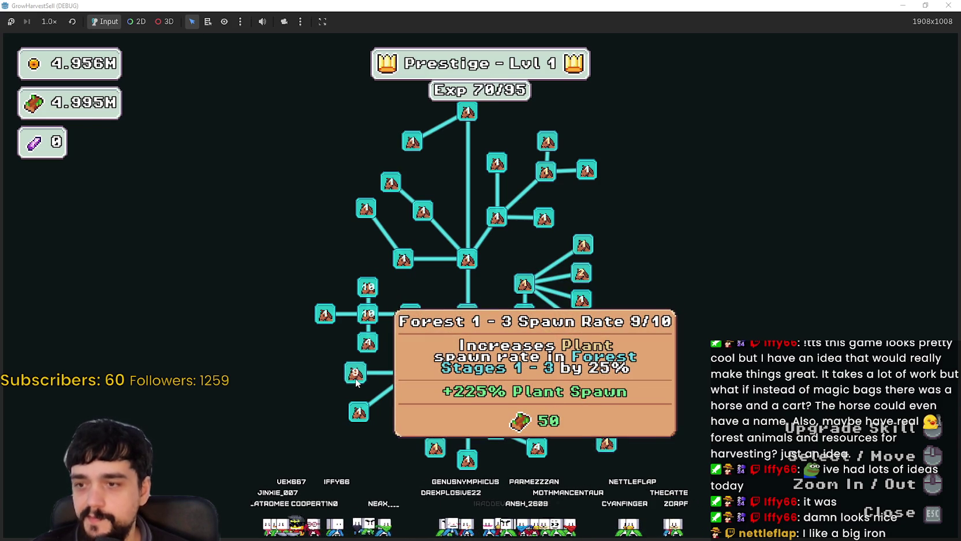
pyautogui.click(356, 381)
pyautogui.tripleClick(467, 404)
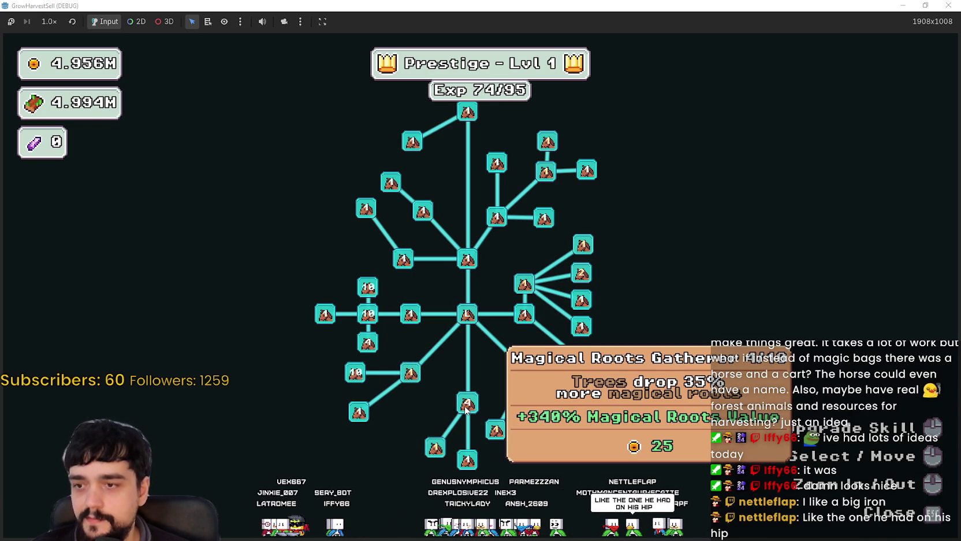
pyautogui.click(467, 406)
pyautogui.click(433, 453)
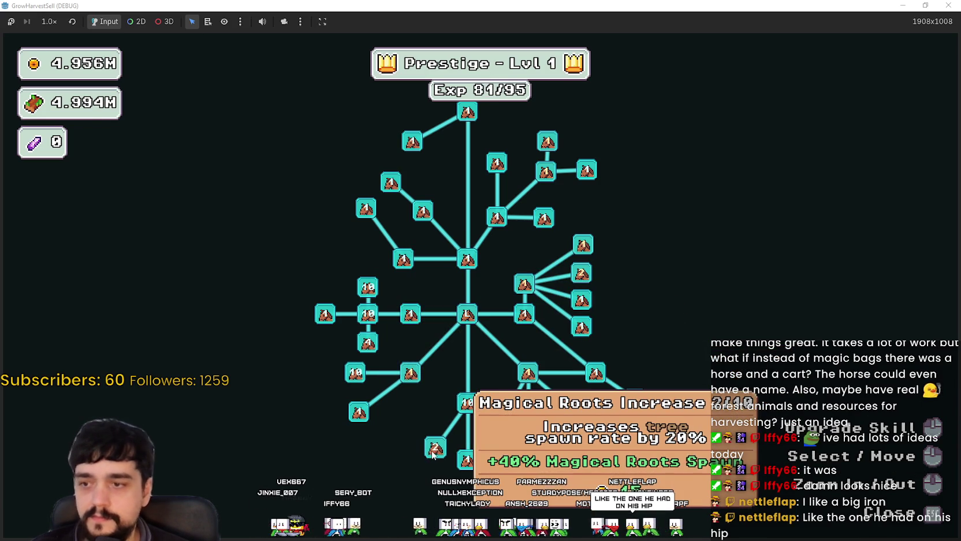
pyautogui.click(434, 452)
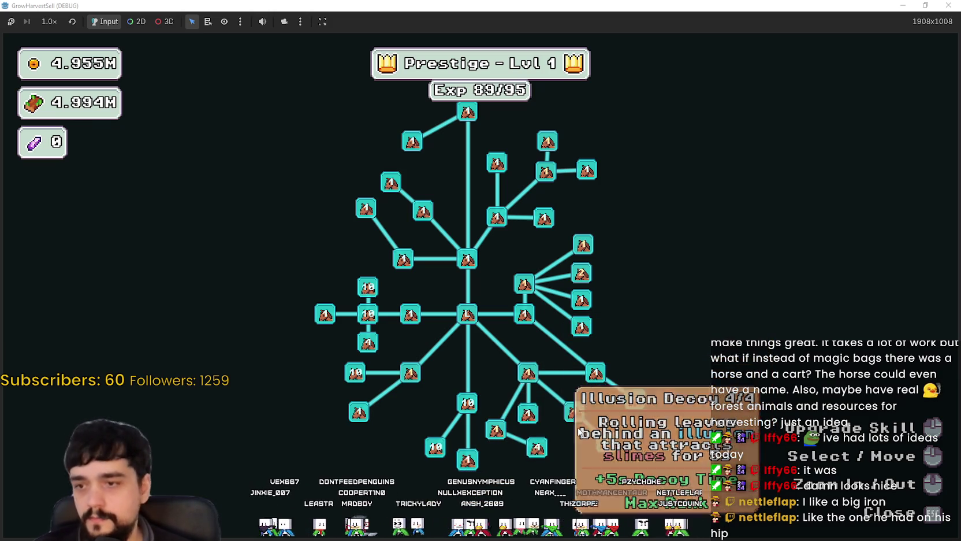
# Step: Max out Barrier Energy II and close the skill board
pyautogui.click(602, 450)
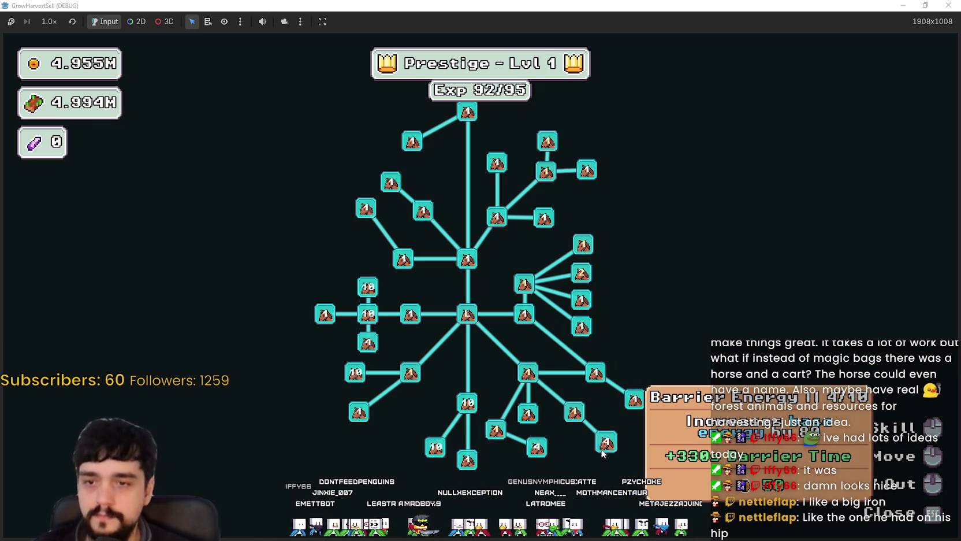
pyautogui.click(604, 448)
pyautogui.click(604, 446)
pyautogui.click(604, 445)
pyautogui.press('Escape')
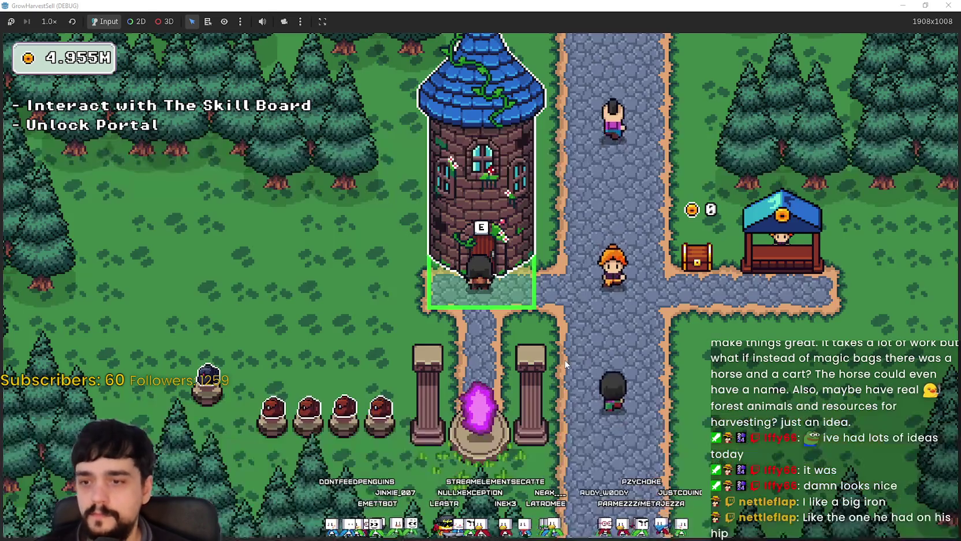
# Step: Travel through the portal to forest stage 3
pyautogui.press('e')
pyautogui.click(459, 164)
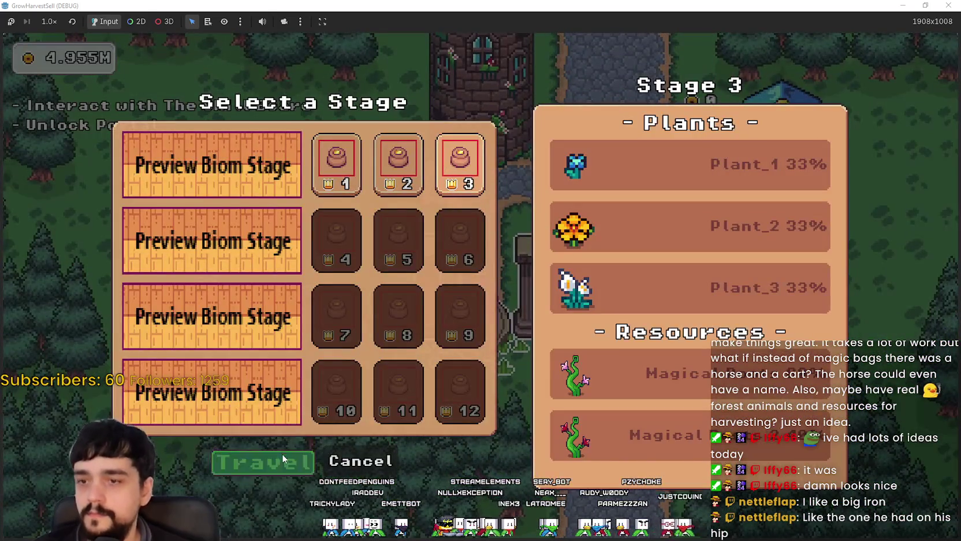
pyautogui.click(282, 453)
# Step: Walk the character right, left and down through the forest toward the pine trees
pyautogui.press('d')
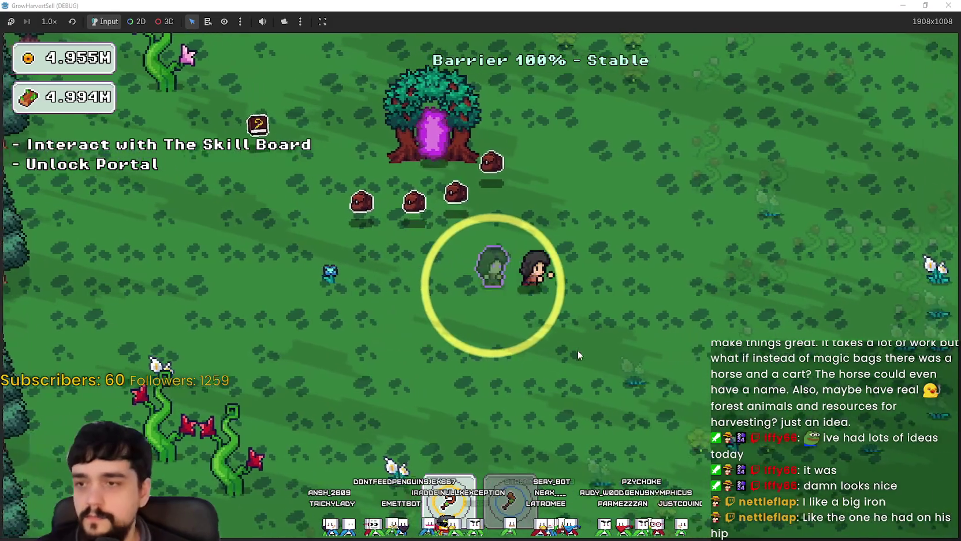
pyautogui.press('a')
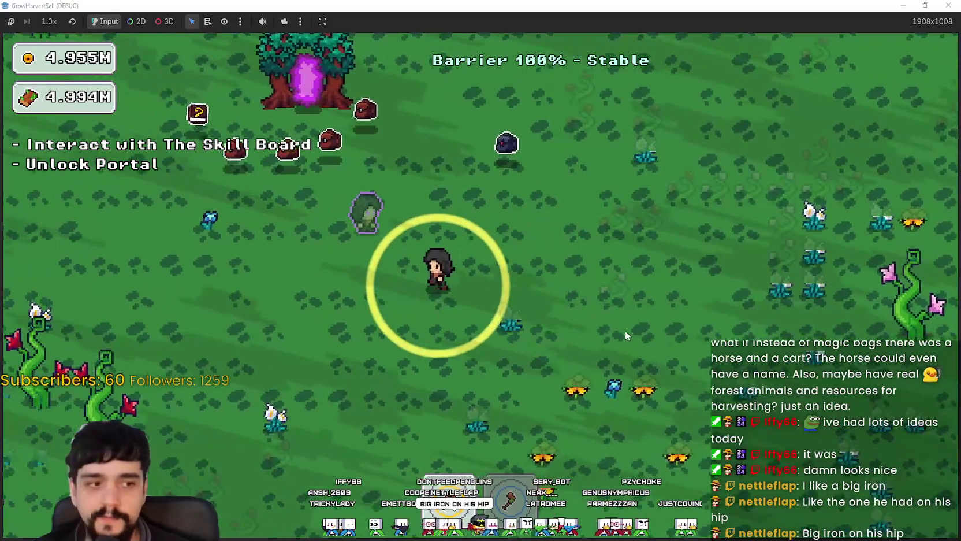
pyautogui.press('s')
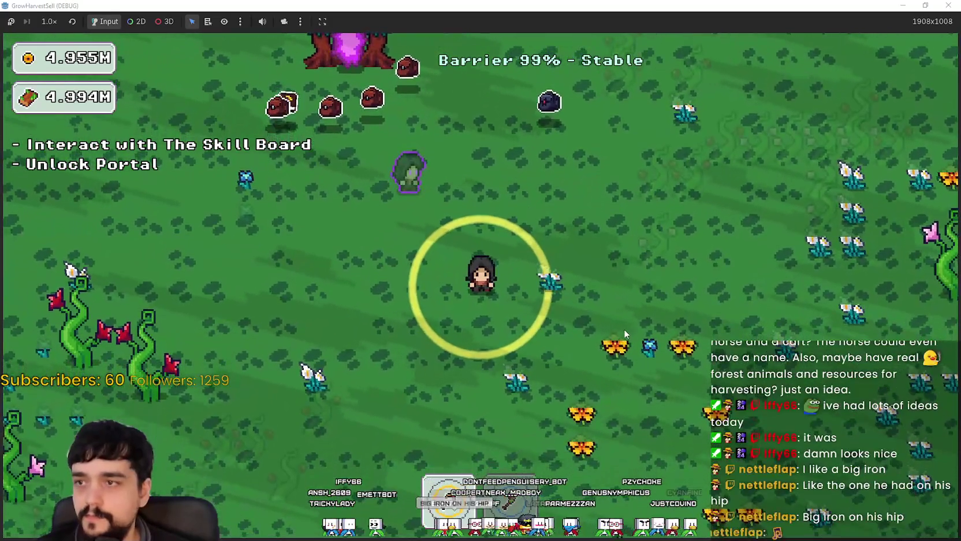
pyautogui.press('s')
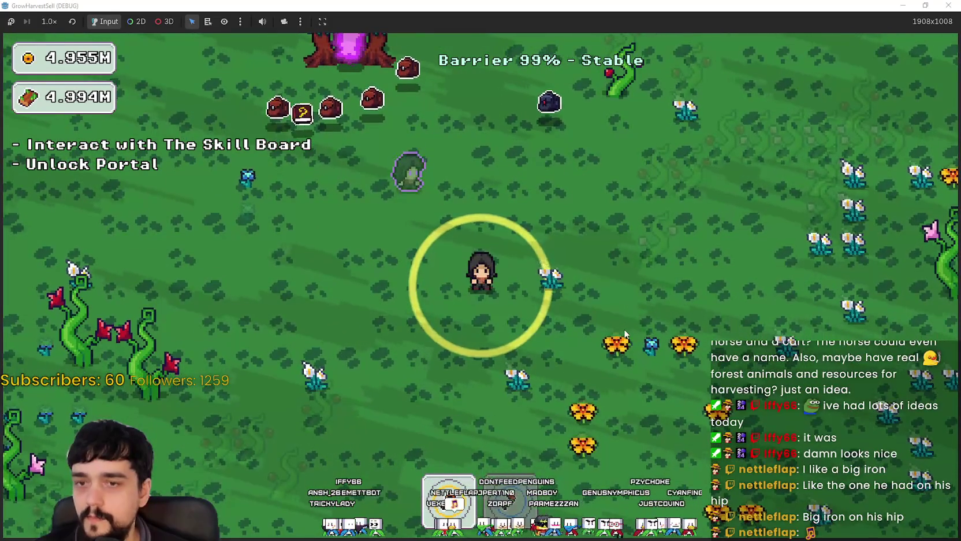
pyautogui.press('d')
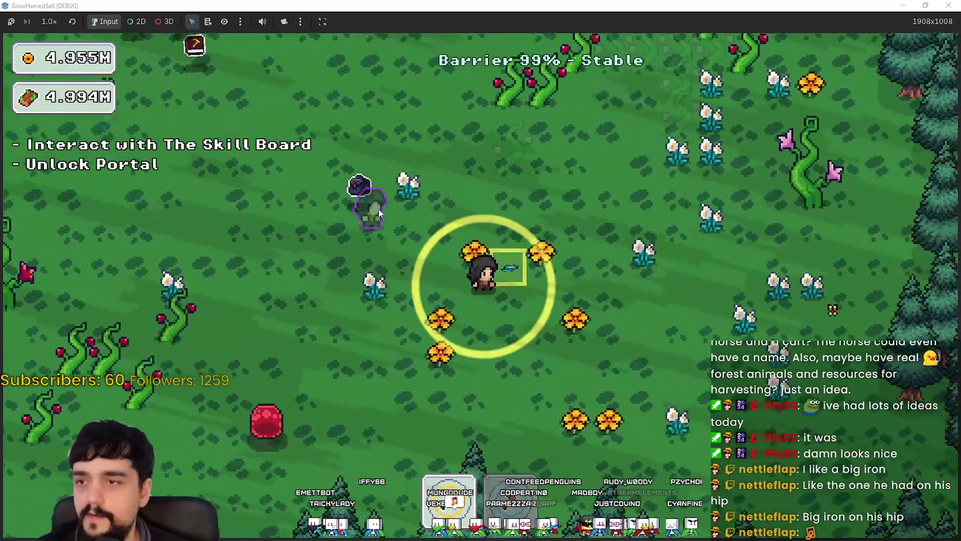
pyautogui.press('s')
pyautogui.press('a')
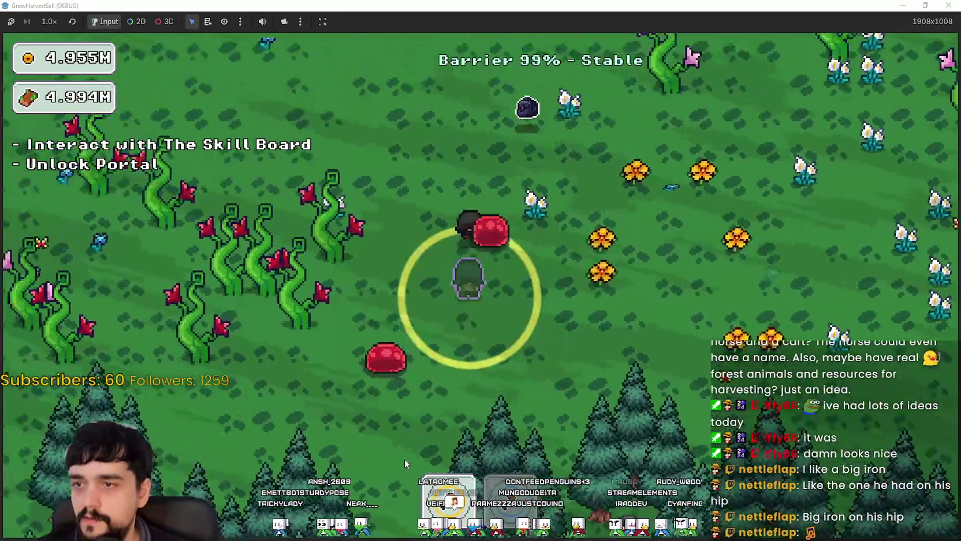